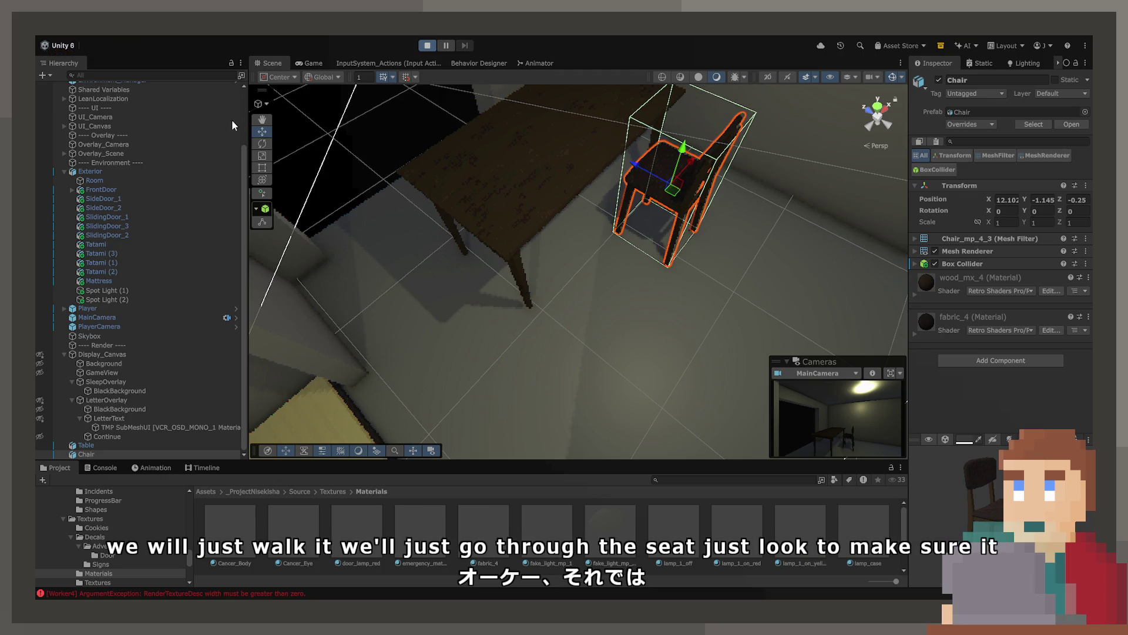
Play the Unity scene, walk around the table, chair and doorway, then stop the game.
click(310, 62)
key(w)
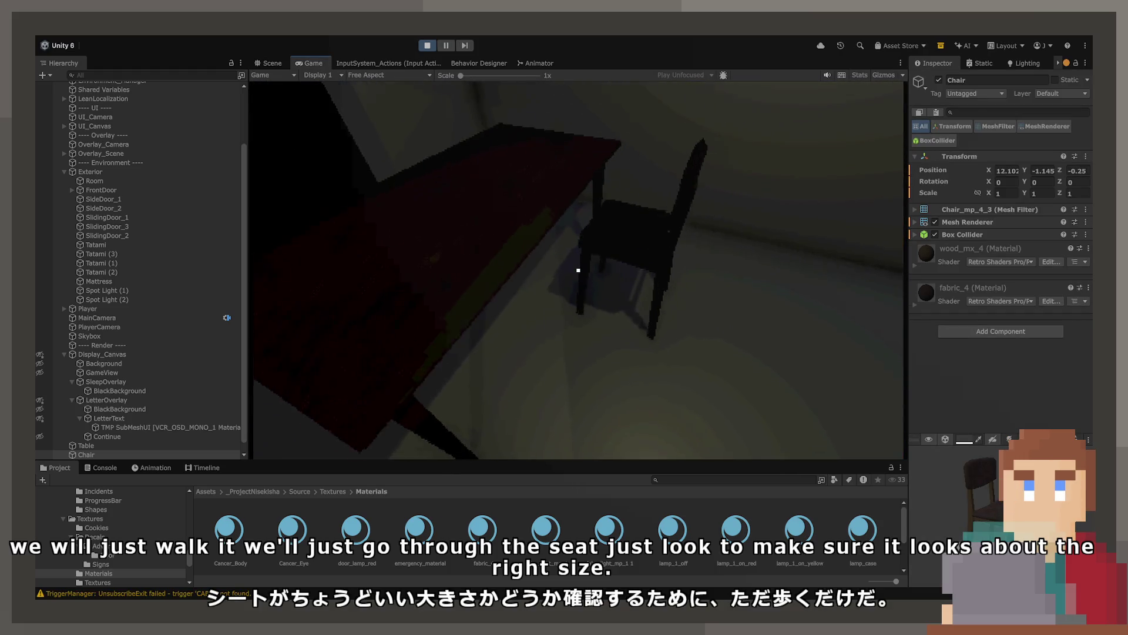
key(w)
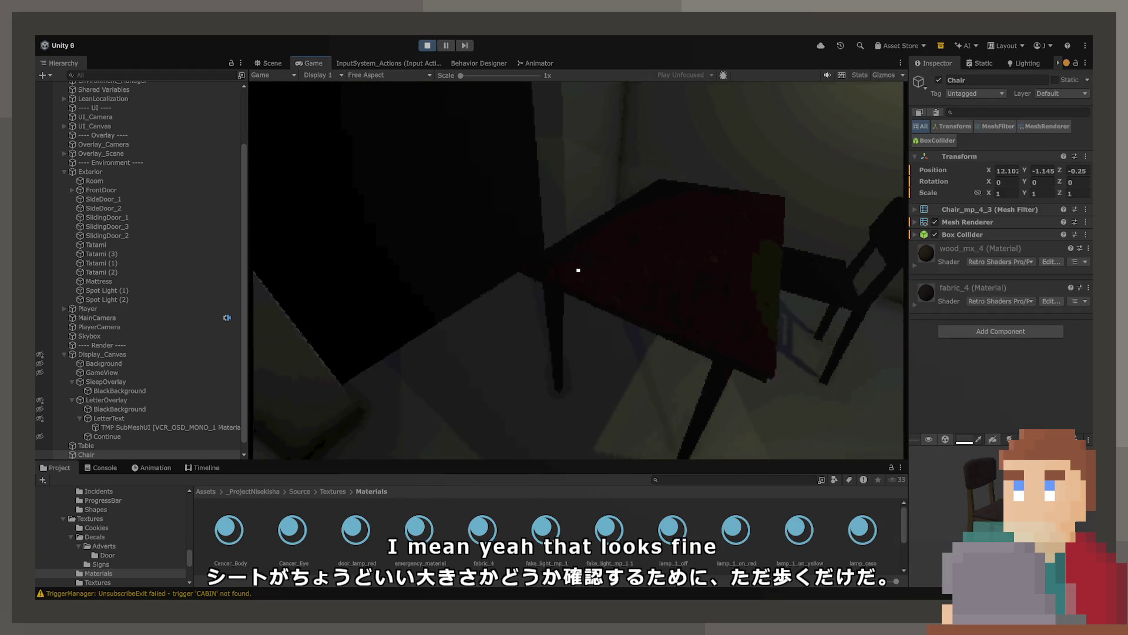
key(w)
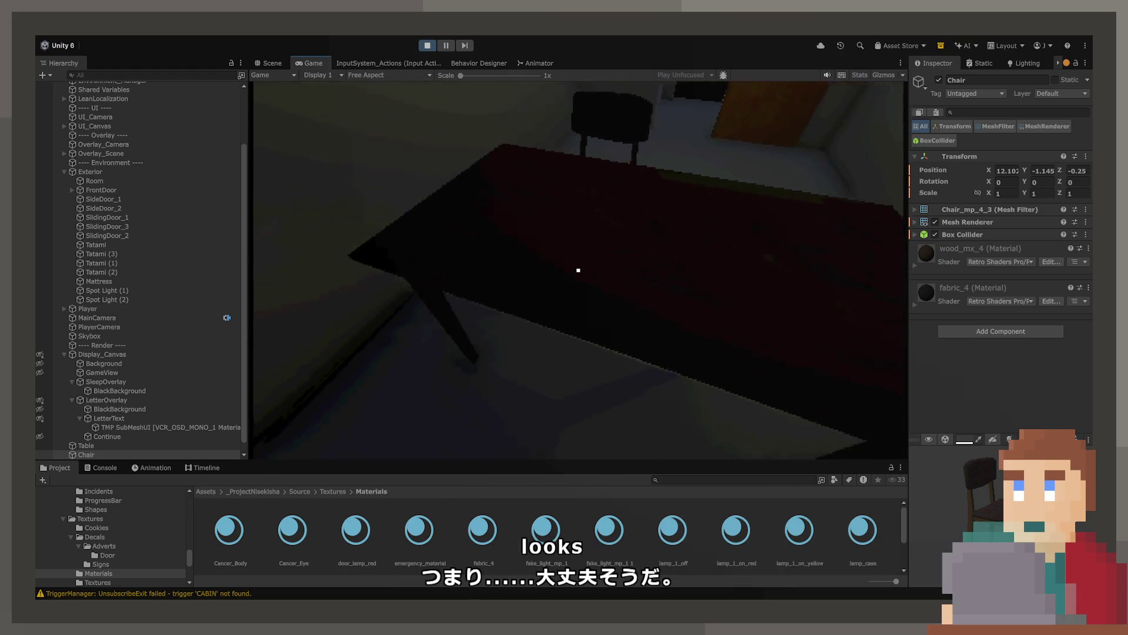
key(w)
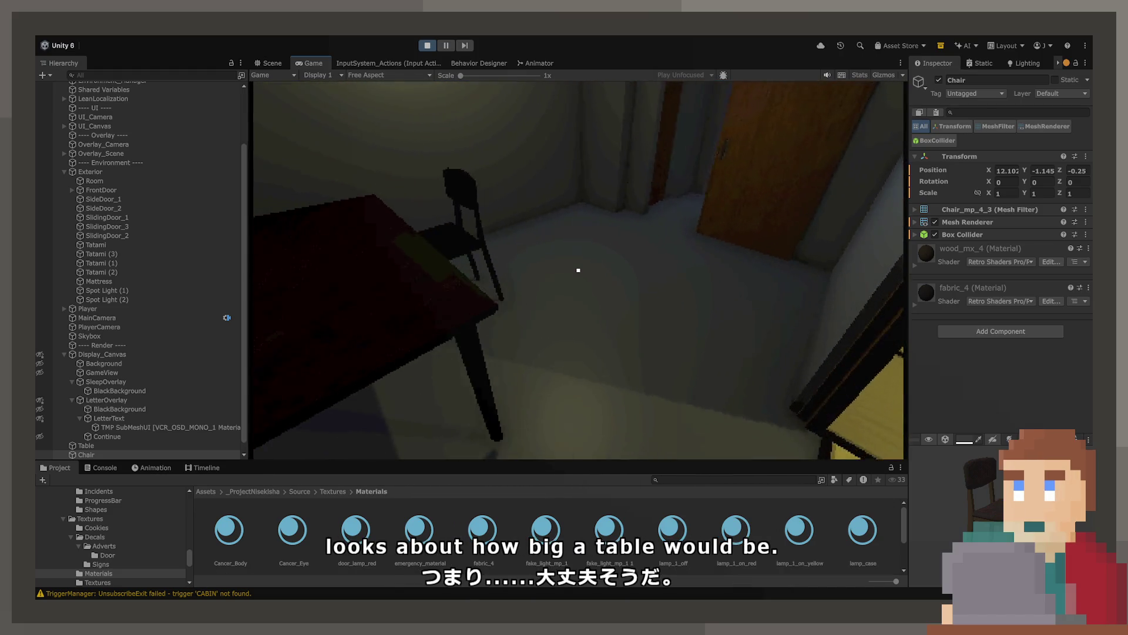
key(w)
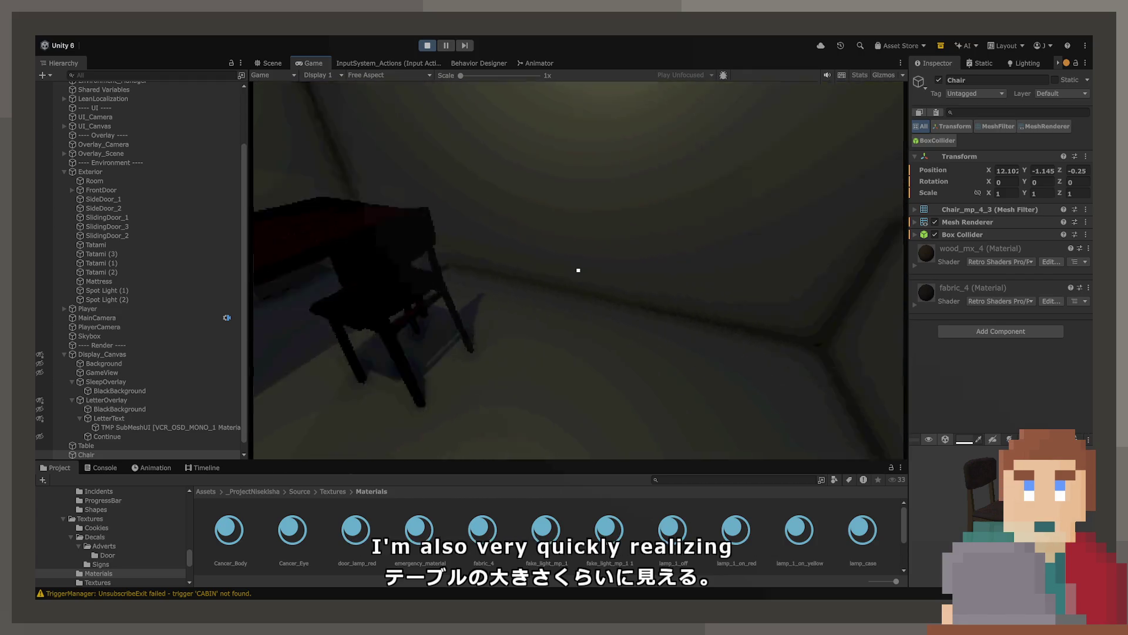
key(w)
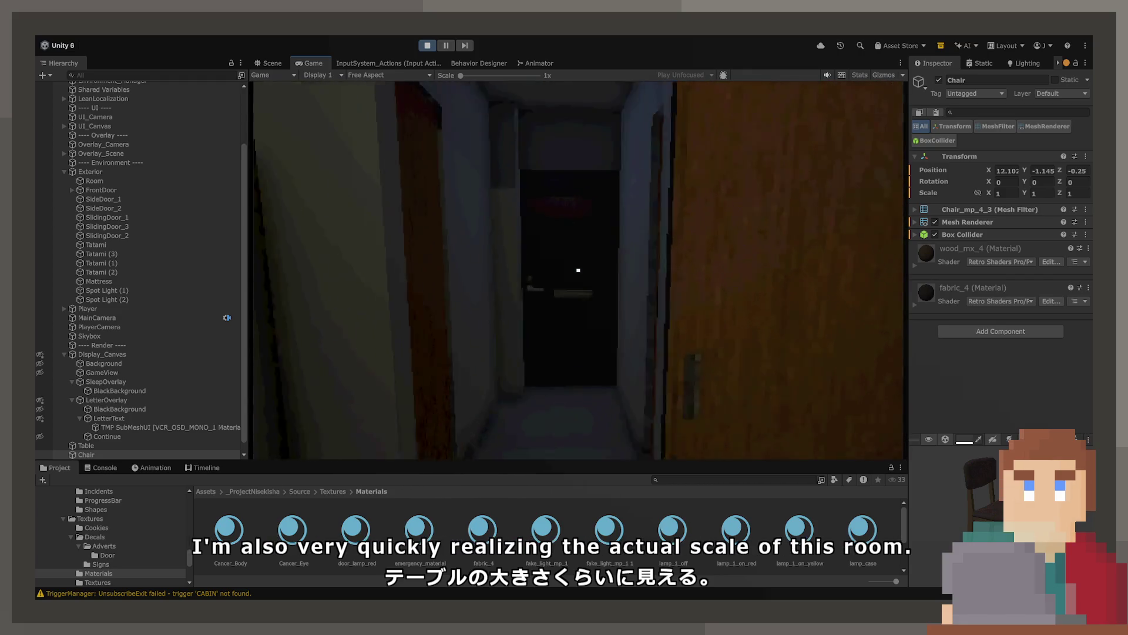
key(w)
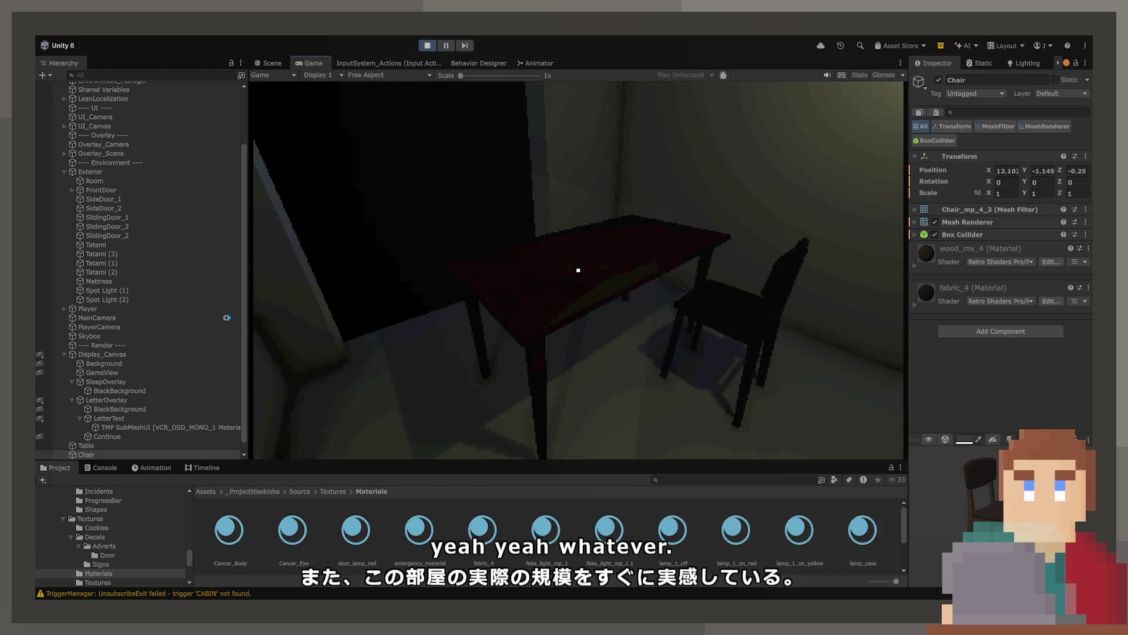
key(ctrl+p)
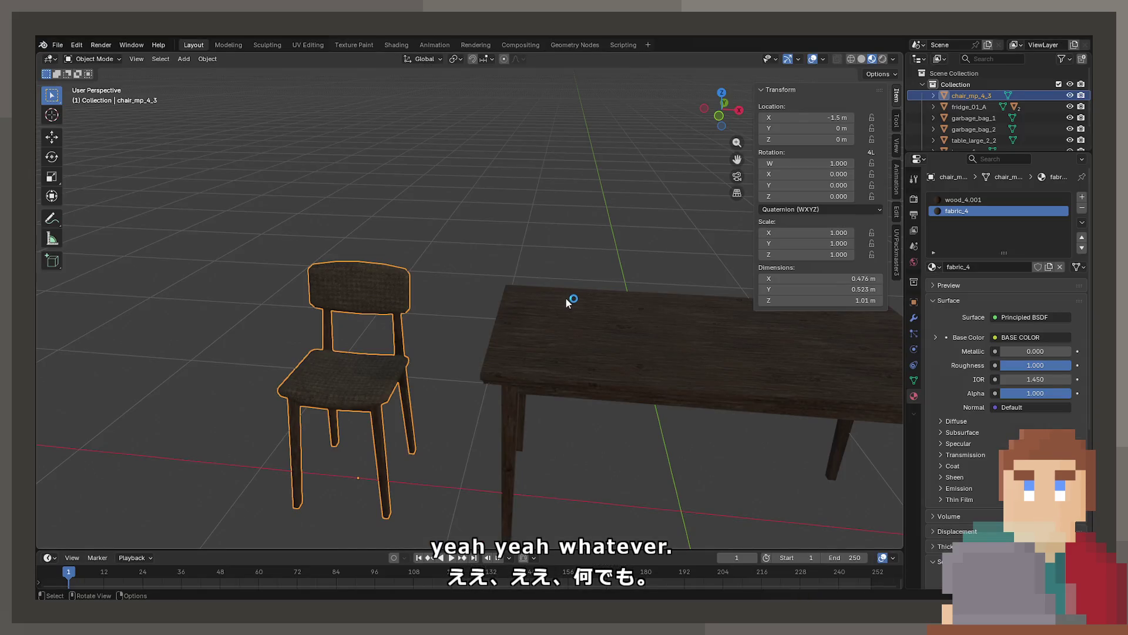
Start a new General scene from the File menu.
scroll(566, 298, down, 8)
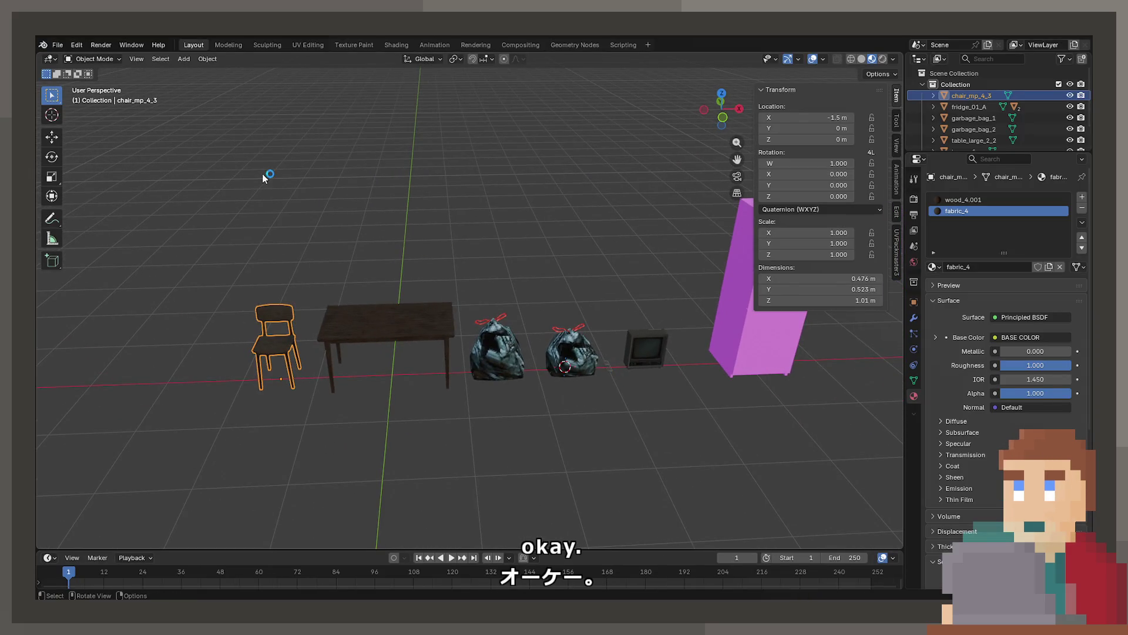
click(60, 47)
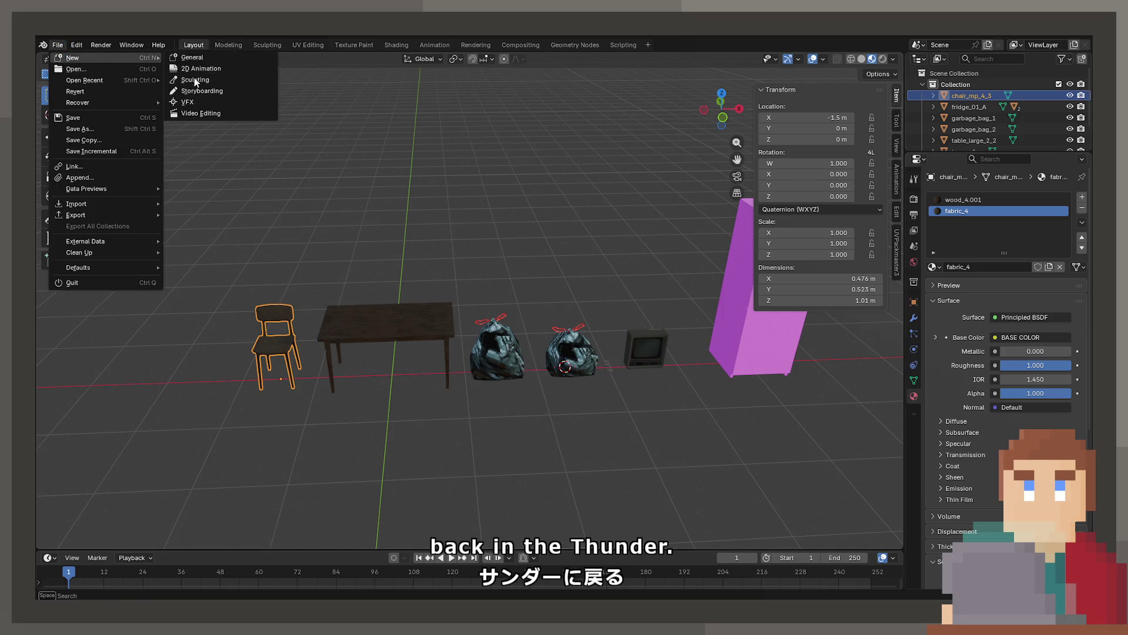
click(58, 45)
mouse_move(70, 59)
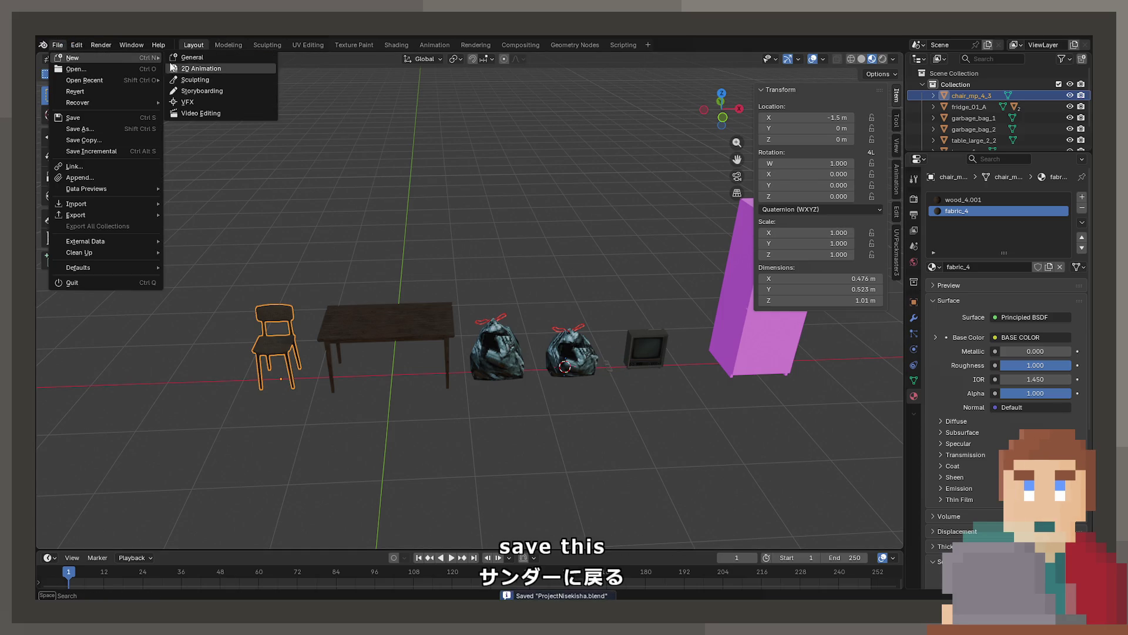
click(177, 57)
Open Zoo.blend from the recent files list.
click(57, 45)
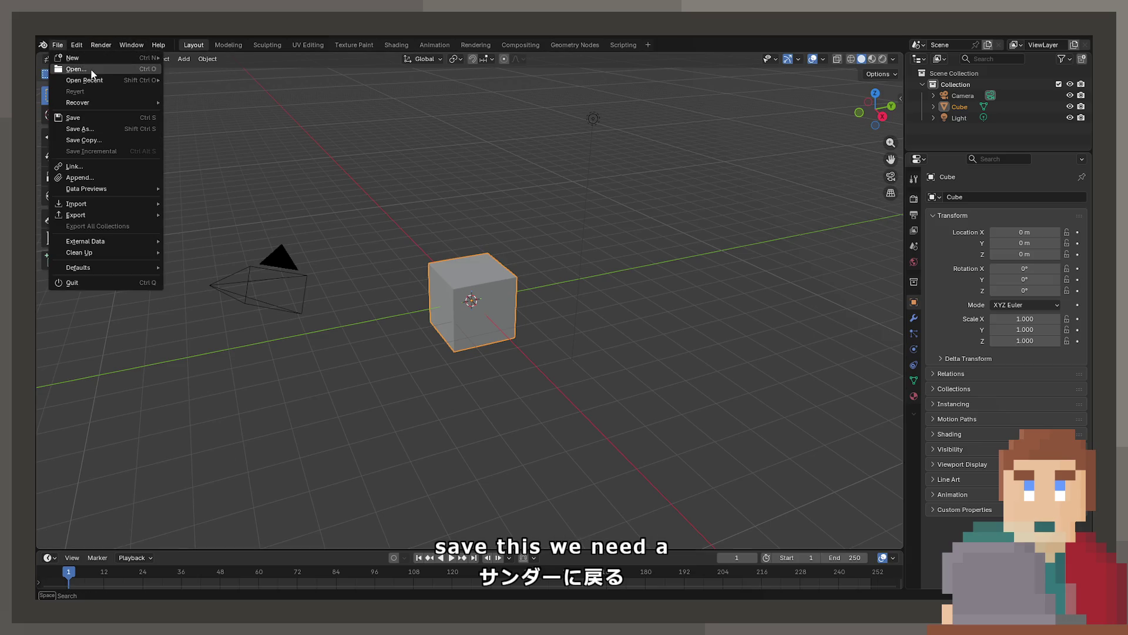
mouse_move(125, 78)
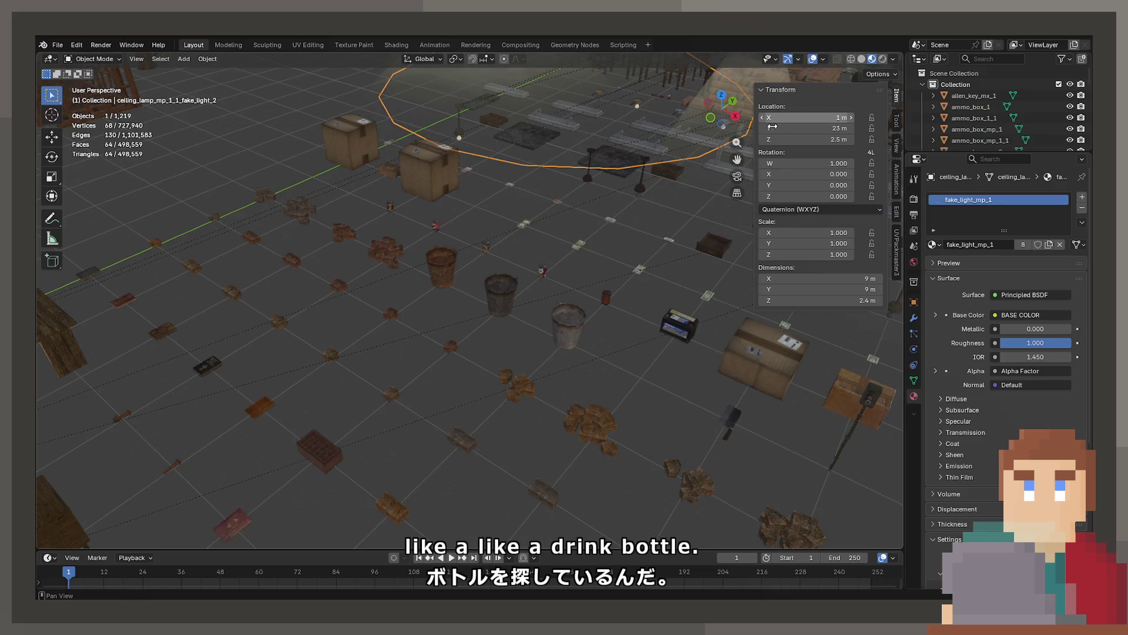
scroll(465, 266, down, 2)
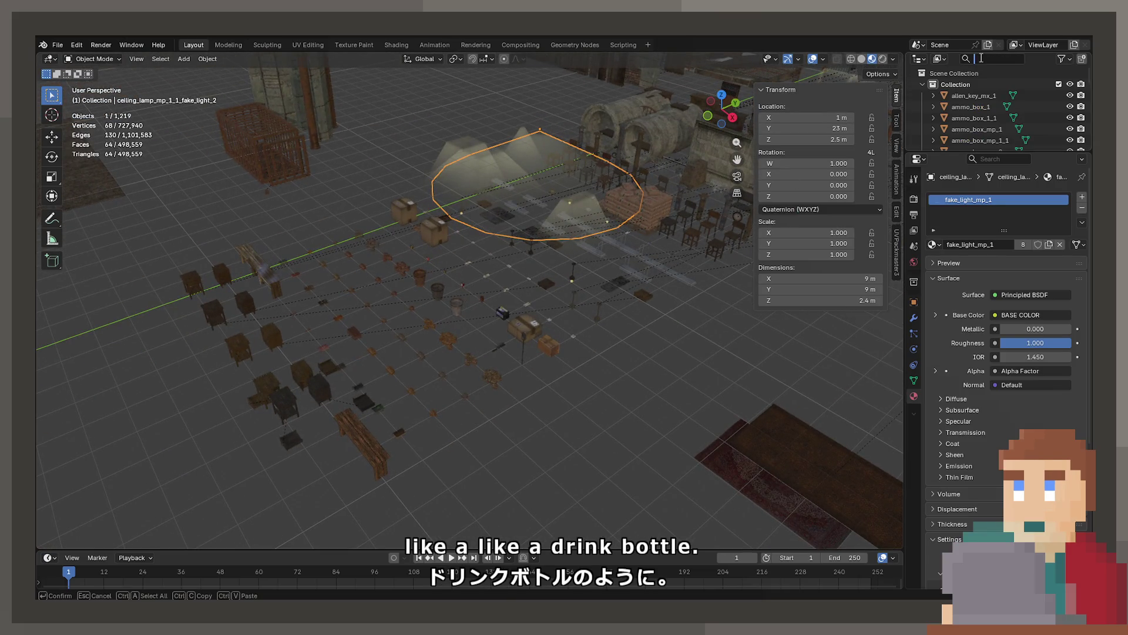
Search the Outliner for 'bottle' and frame glass_bottle_1 in the viewport.
text(bottle)
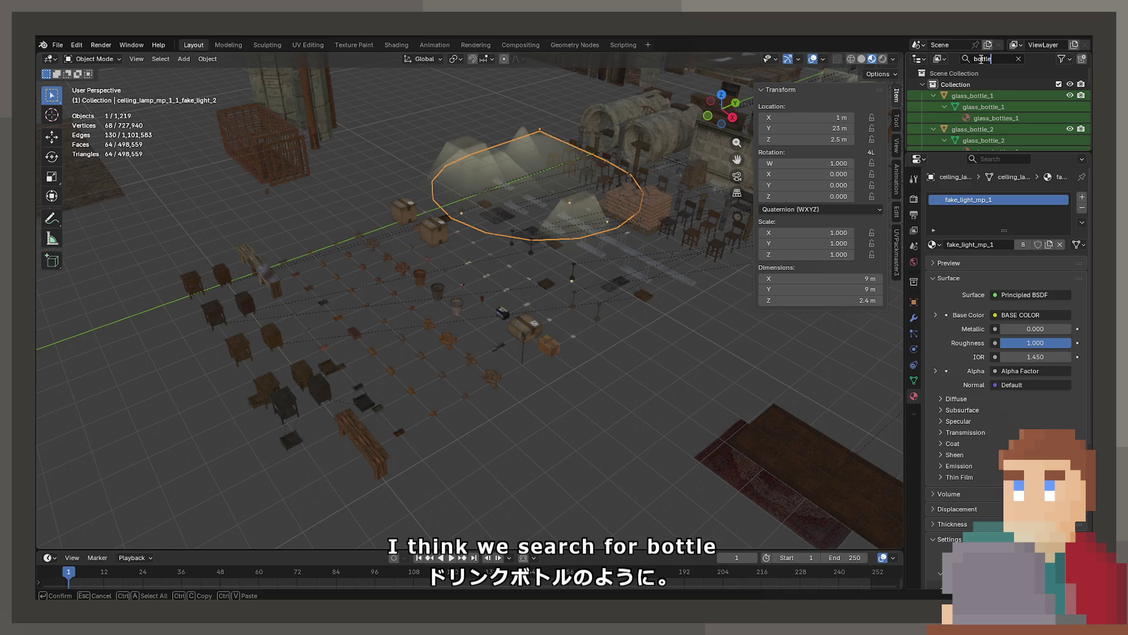
double_click(985, 96)
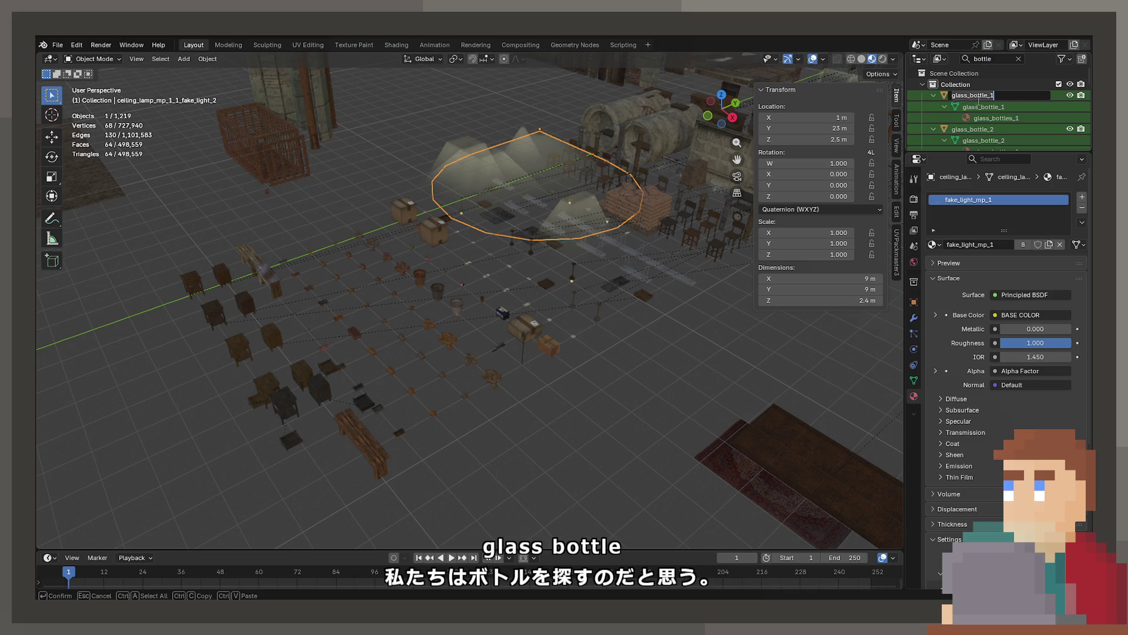
click(944, 95)
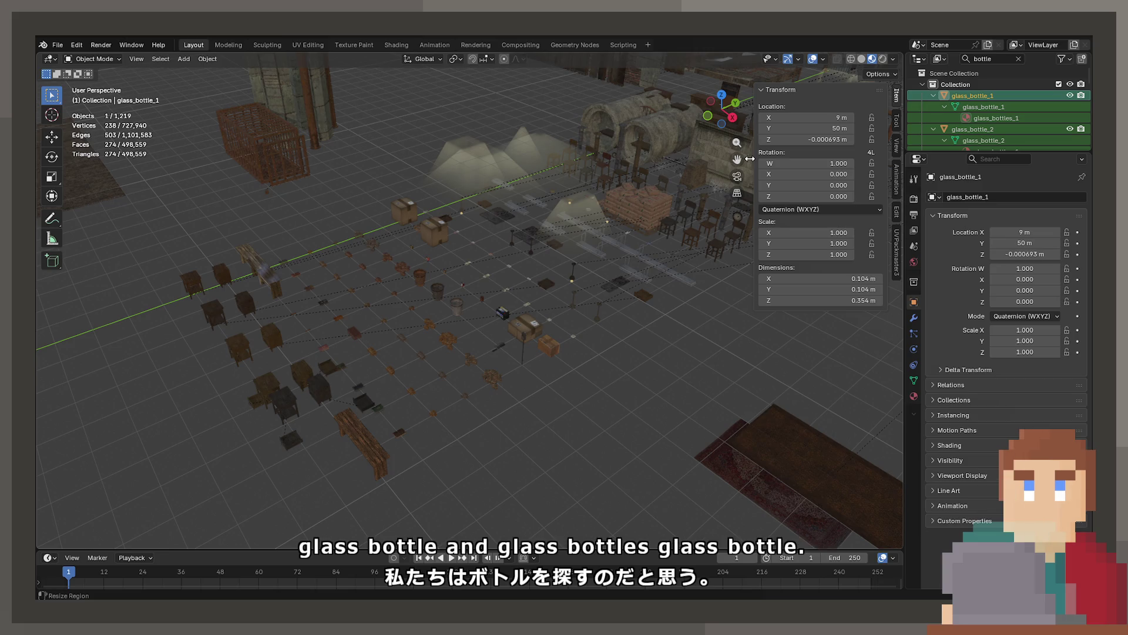
mouse_move(658, 224)
mouse_down()
mouse_move(630, 240)
mouse_move(591, 184)
mouse_move(541, 179)
mouse_move(588, 177)
mouse_up()
key(KP_Decimal)
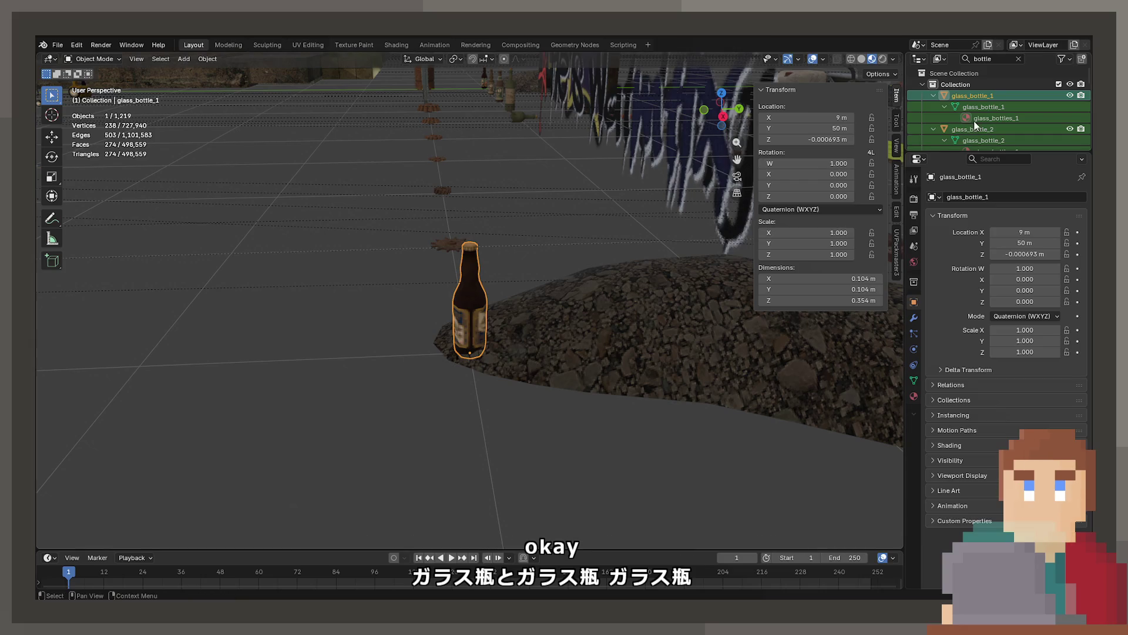
Frame and orbit around glass_bottle_2, then copy it to the clipboard.
click(975, 128)
key(KP_Decimal)
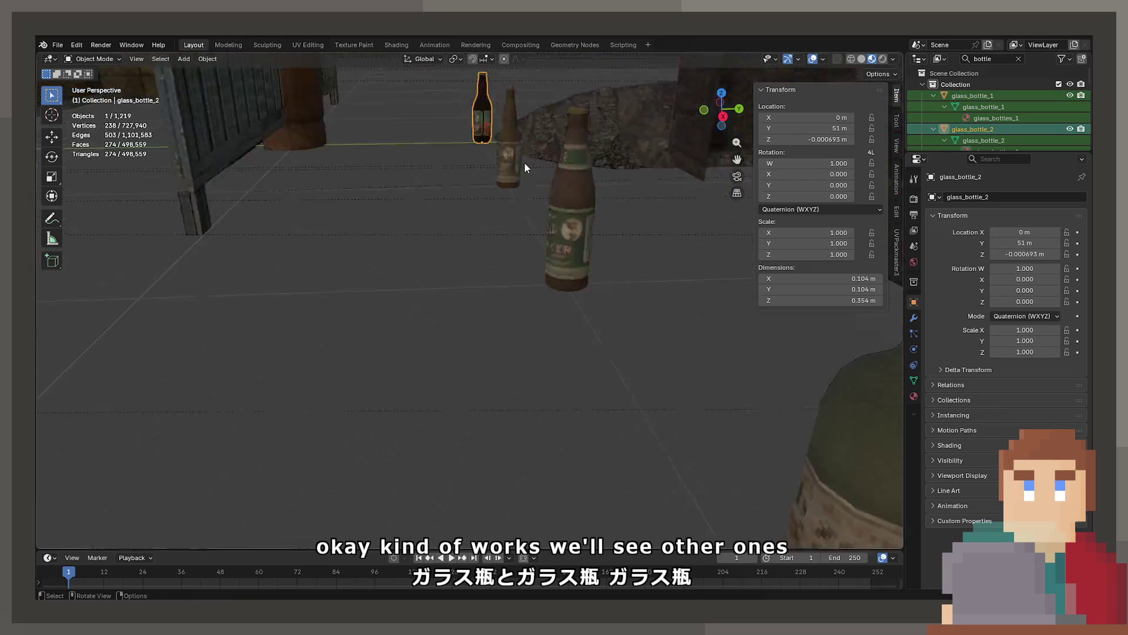
mouse_move(590, 238)
mouse_down()
mouse_move(654, 322)
mouse_move(681, 328)
mouse_move(537, 355)
mouse_move(502, 325)
mouse_move(600, 406)
mouse_move(601, 386)
mouse_move(495, 343)
mouse_move(360, 327)
mouse_move(394, 330)
mouse_move(250, 364)
mouse_move(465, 383)
mouse_move(491, 330)
mouse_move(446, 339)
mouse_up()
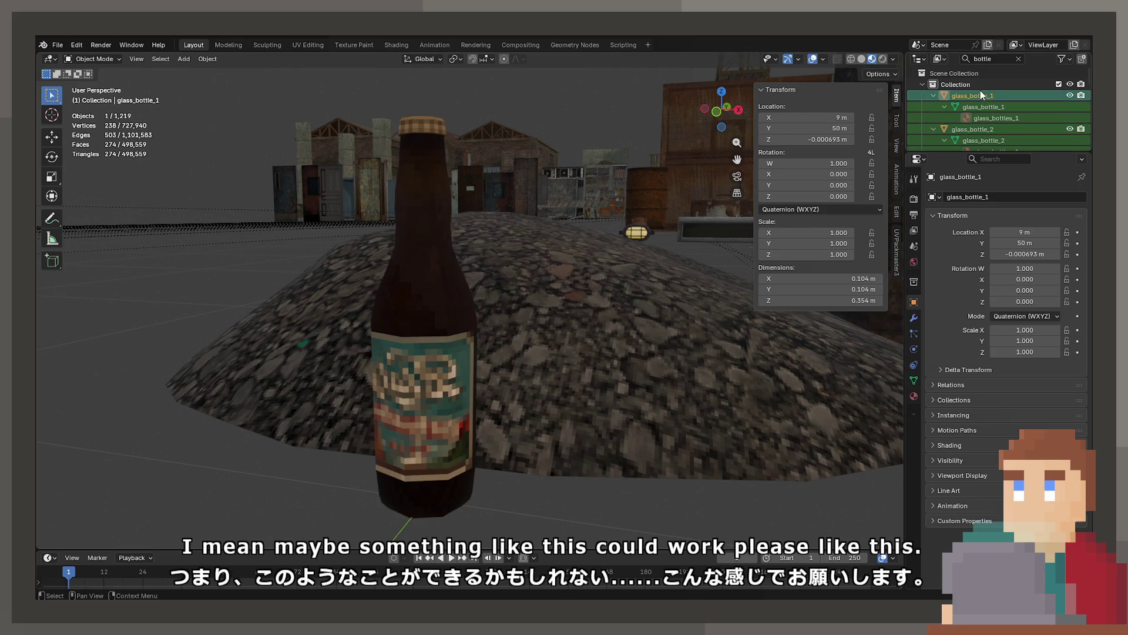
mouse_move(598, 234)
mouse_down()
mouse_move(556, 256)
mouse_move(554, 294)
mouse_move(478, 277)
mouse_move(468, 258)
mouse_move(598, 234)
mouse_up()
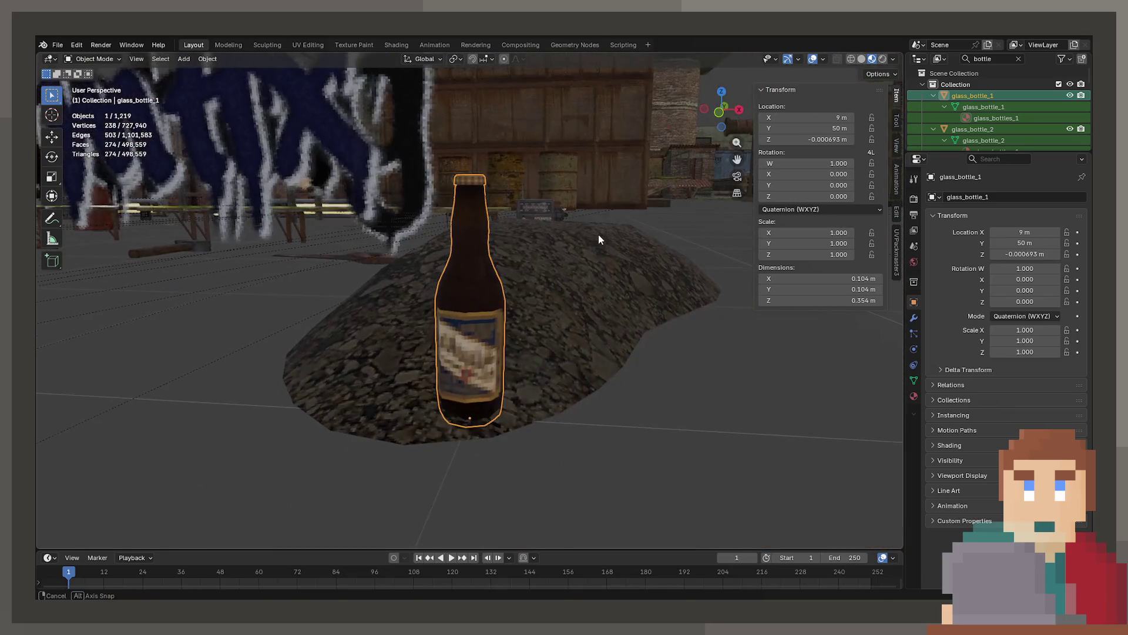
click(979, 134)
key(KP_Decimal)
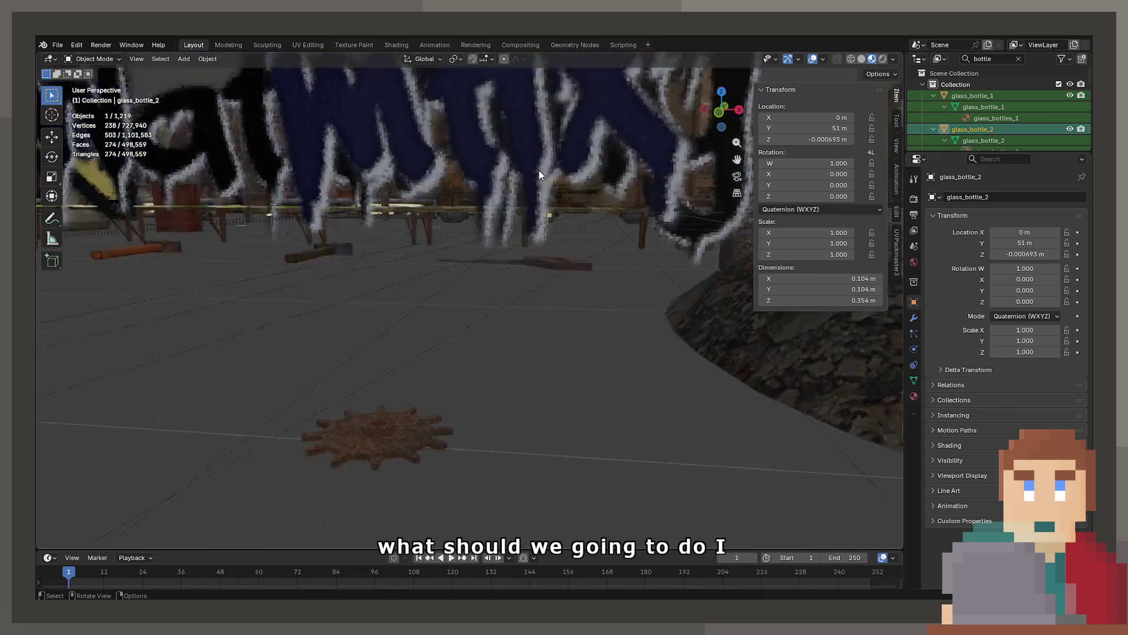
mouse_move(520, 168)
mouse_down()
mouse_move(353, 125)
mouse_move(509, 125)
mouse_move(409, 204)
mouse_up()
key(ctrl+c)
click(77, 45)
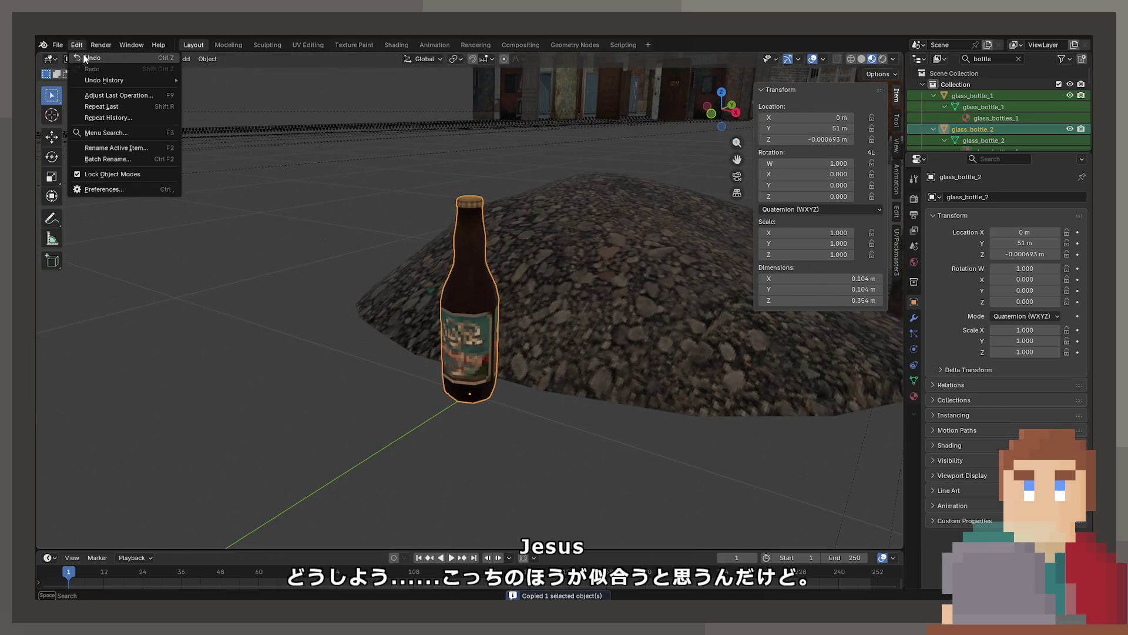
Reopen ProjectNisekisha.blend from recent files, discarding changes to Zoo.blend.
click(58, 44)
click(58, 44)
mouse_move(169, 87)
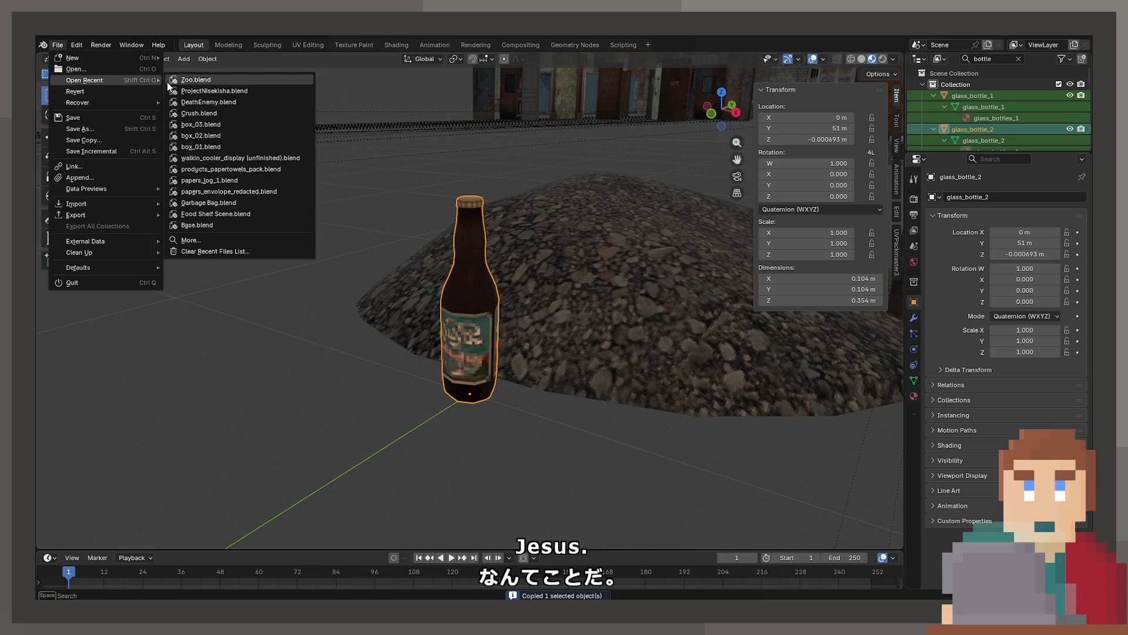
click(192, 91)
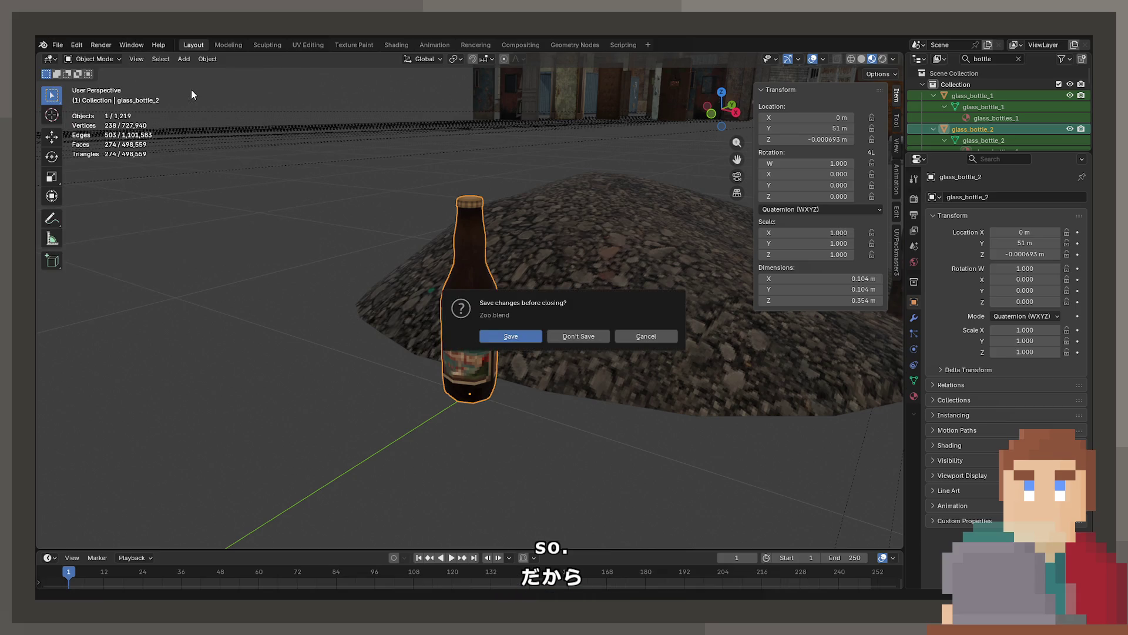
click(573, 336)
Paste glass_bottle_2, clear its location to the origin, frame it, and duplicate it.
key(ctrl+v)
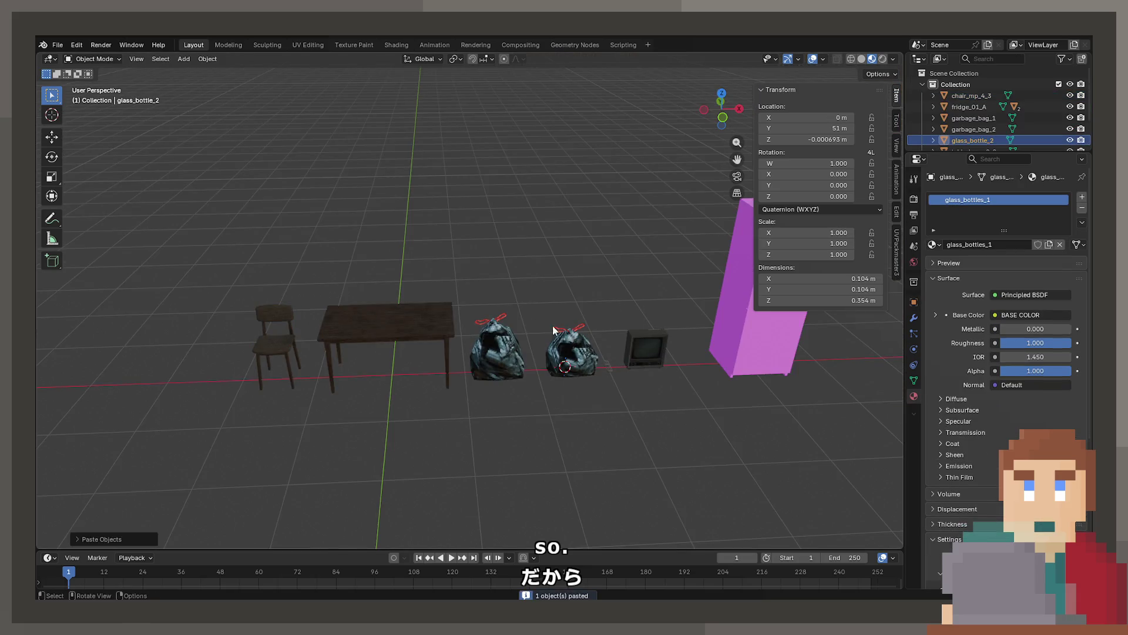
mouse_move(322, 316)
mouse_down()
mouse_move(280, 319)
mouse_move(595, 316)
mouse_move(503, 298)
mouse_up()
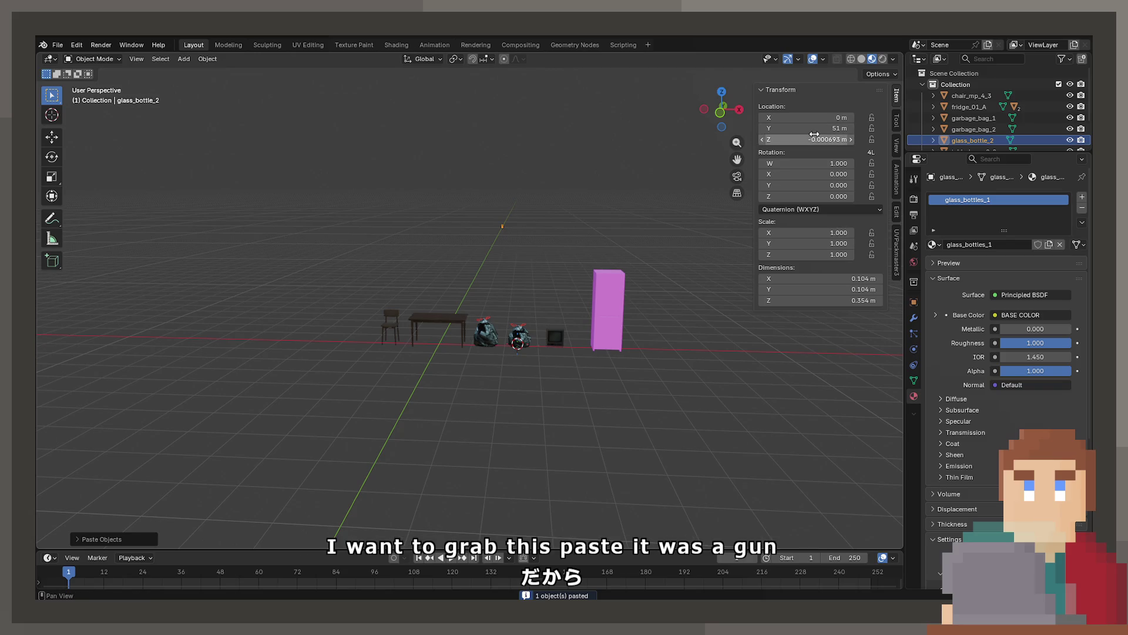
key(alt+g)
key(KP_Decimal)
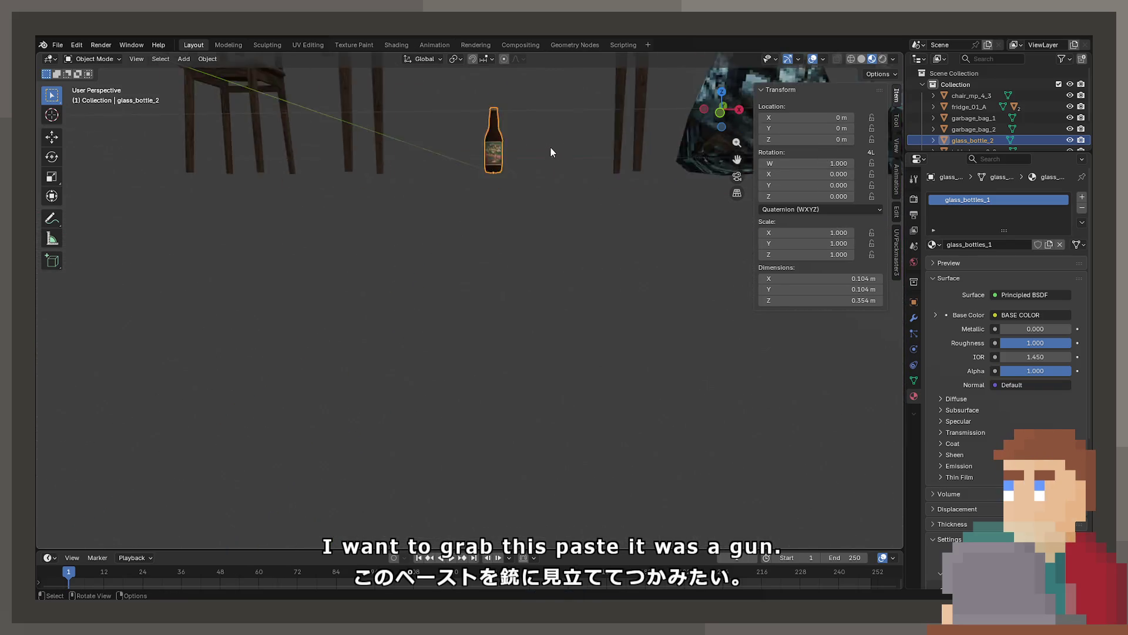
mouse_move(551, 147)
mouse_down()
mouse_move(551, 111)
mouse_move(442, 375)
mouse_up()
scroll(452, 247, up, 5)
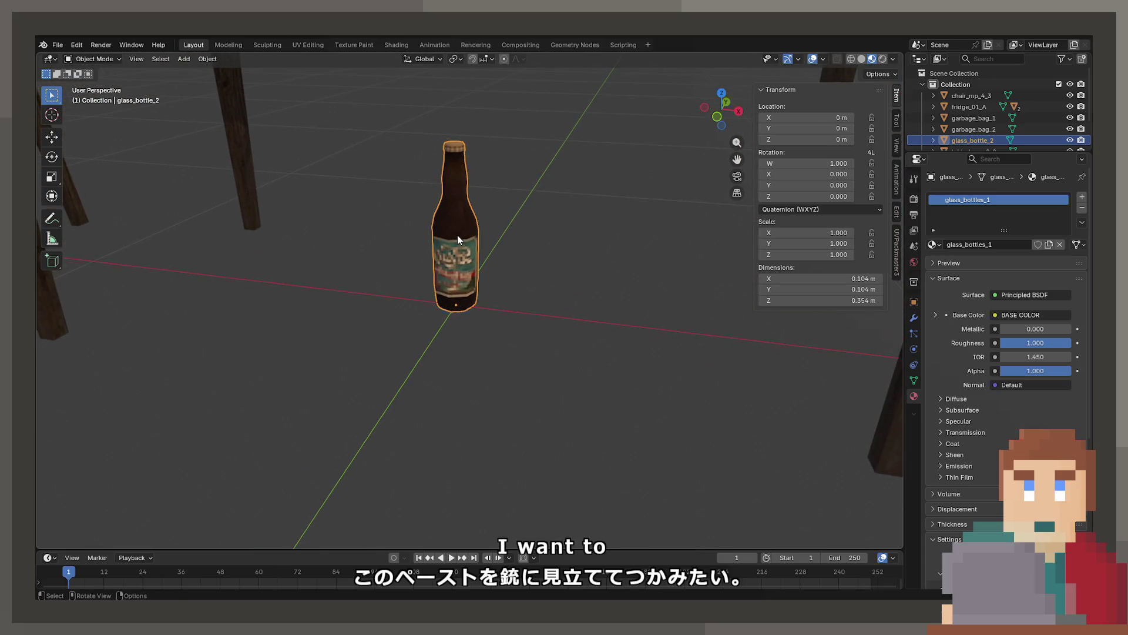
scroll(457, 235, up, 3)
key(shift+d)
Place the duplicate beside the original along X and select its cap faces in Edit Mode.
key(x)
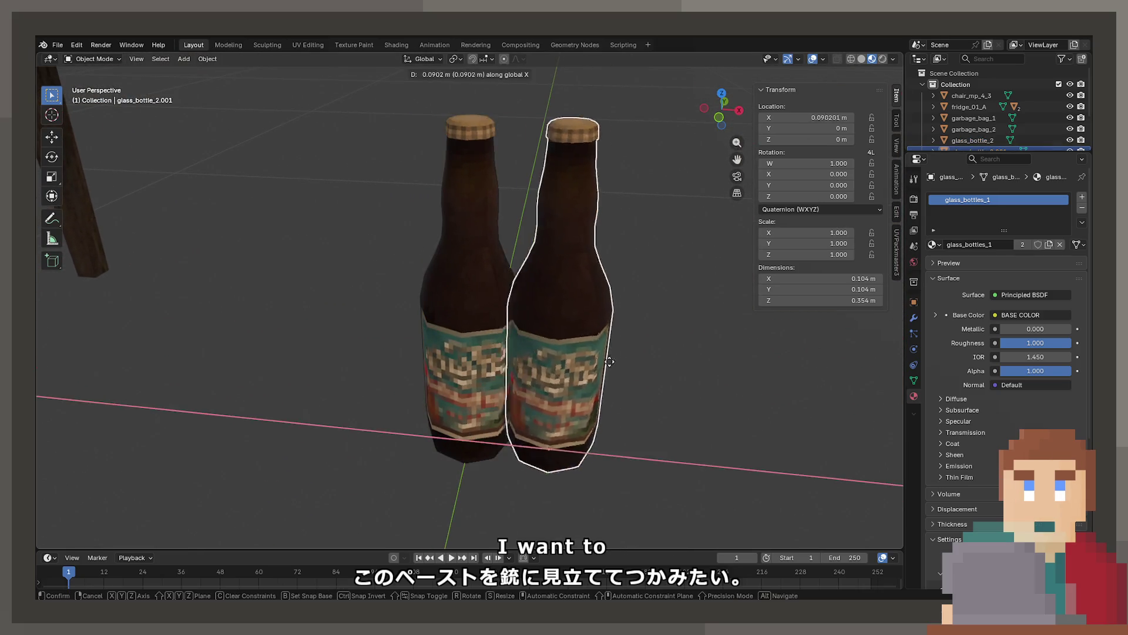
click(675, 372)
key(Tab)
key(alt+a)
click(541, 190)
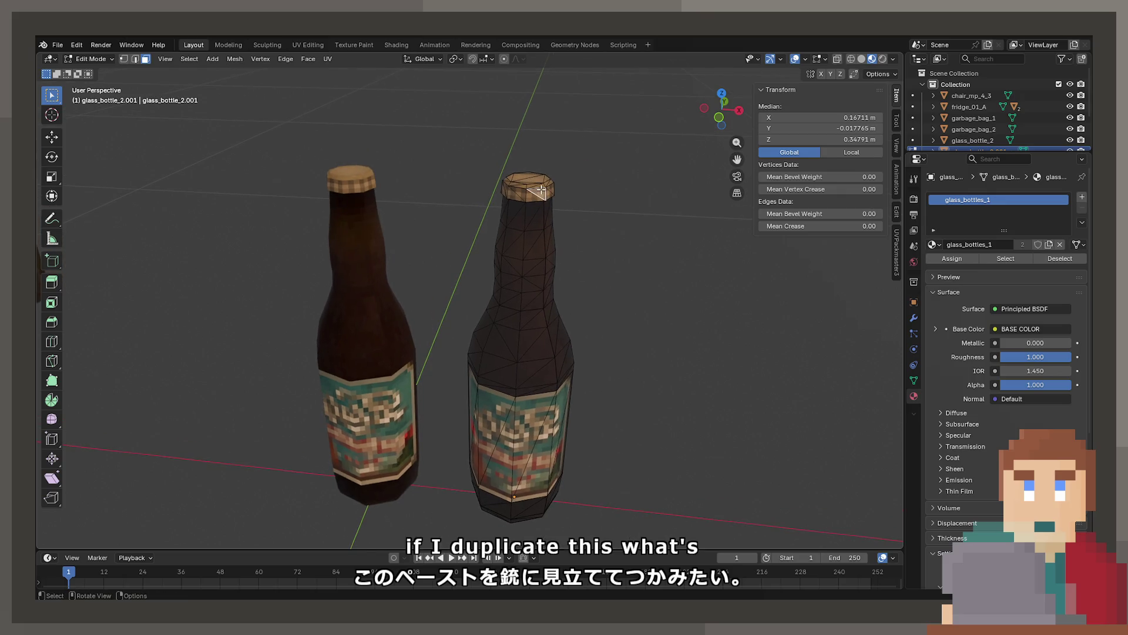
alt+click(540, 193)
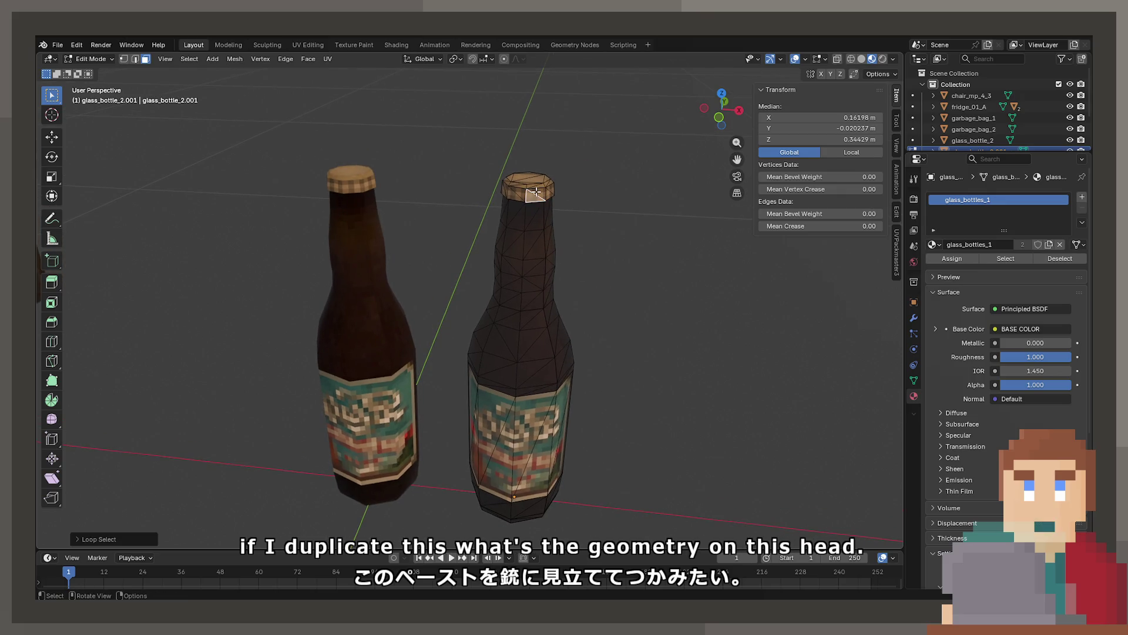
Box-select the copy's whole cap in front wireframe view and delete it.
key(KP_1)
key(shift+z)
scroll(378, 189, up, 5)
key(b)
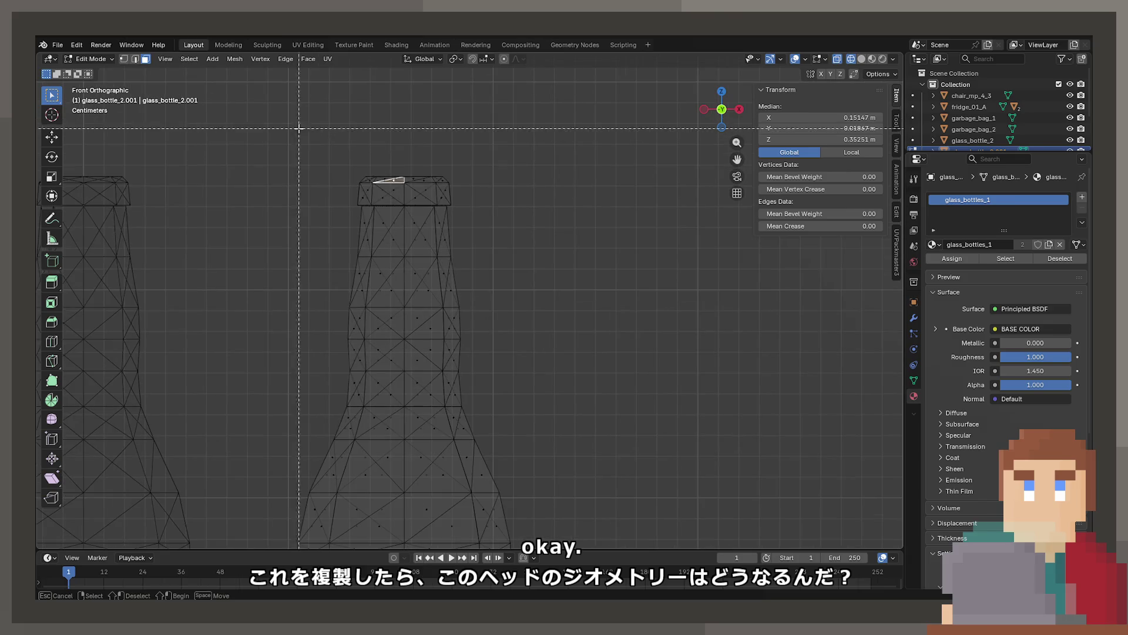
drag(296, 127, 464, 193)
key(shift+z)
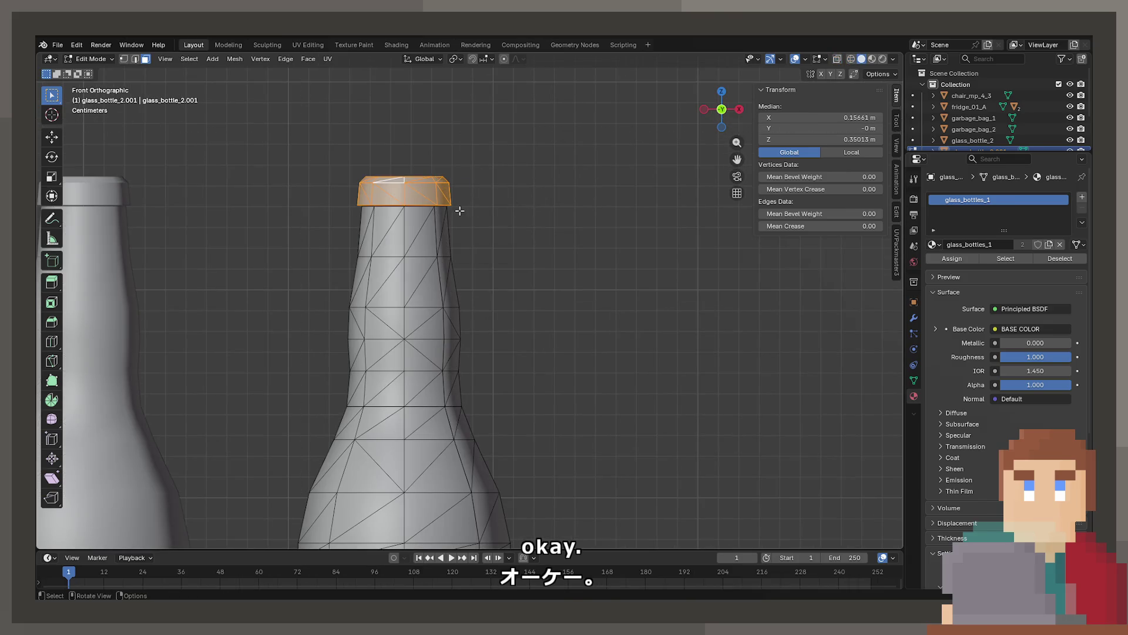
key(x)
click(460, 210)
Delete the leftover cap triangle so the copy's neck is fully open.
key(z)
drag(458, 290, 418, 294)
shift+click(417, 294)
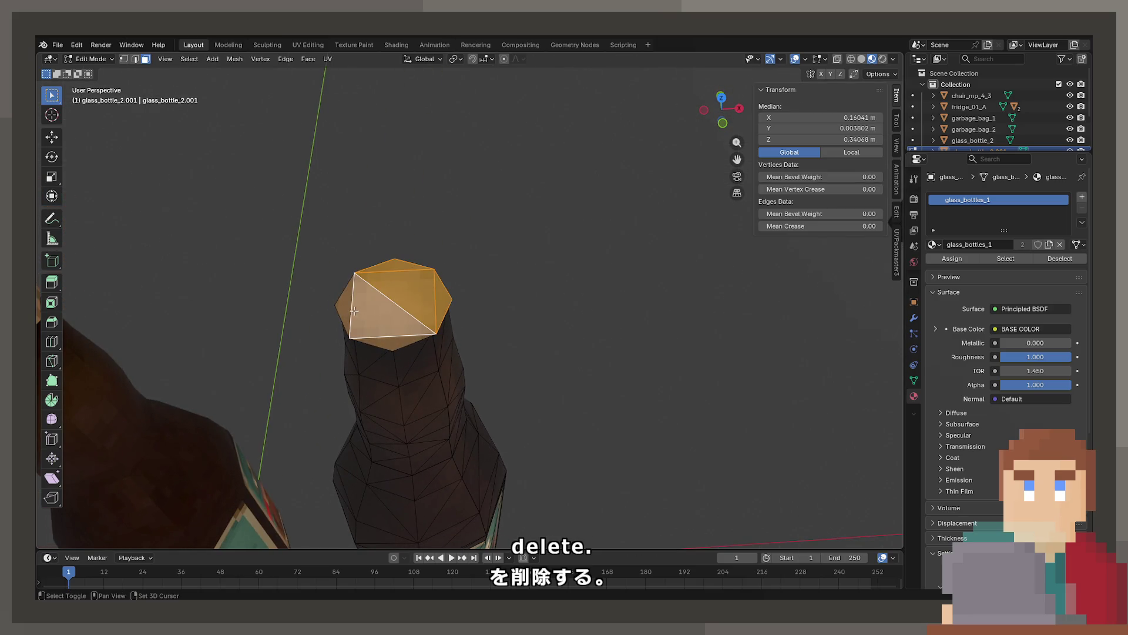
key(x)
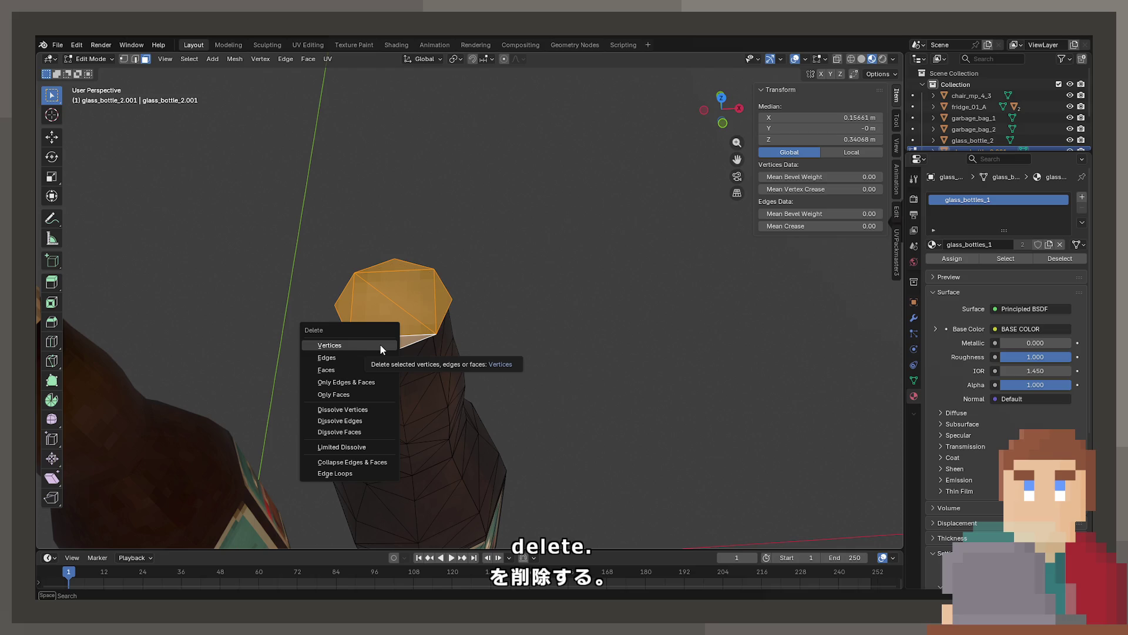
click(381, 349)
mouse_move(378, 340)
mouse_down()
mouse_move(348, 323)
mouse_move(602, 359)
mouse_move(492, 302)
mouse_move(200, 88)
mouse_up()
click(124, 59)
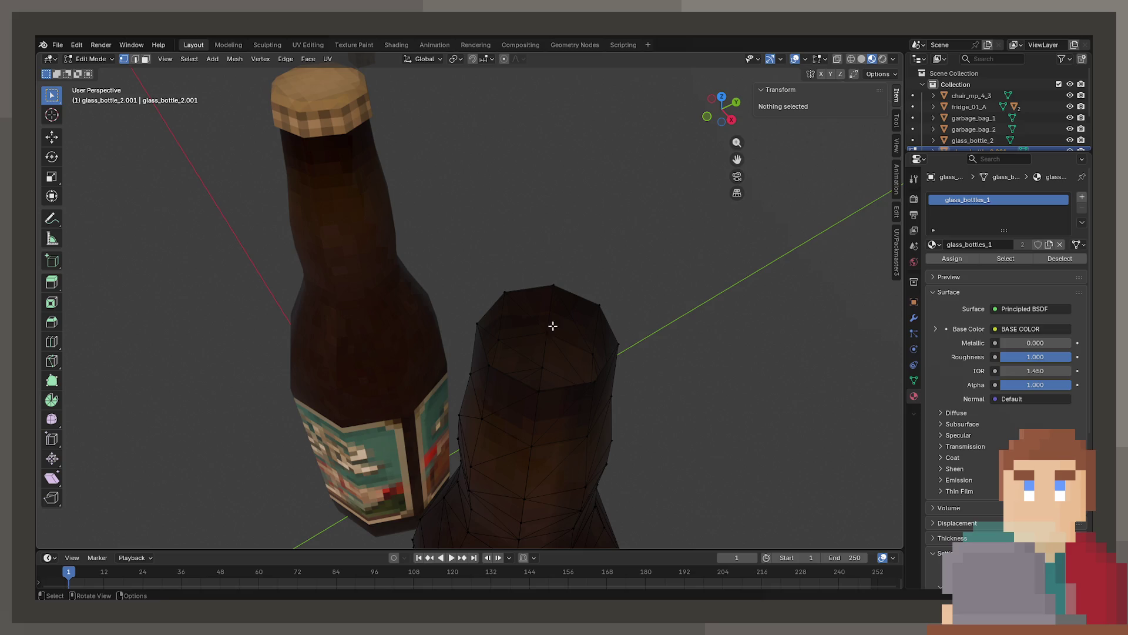
Merge by distance on the copy's whole mesh, removing 66 duplicate vertices.
alt+click(575, 393)
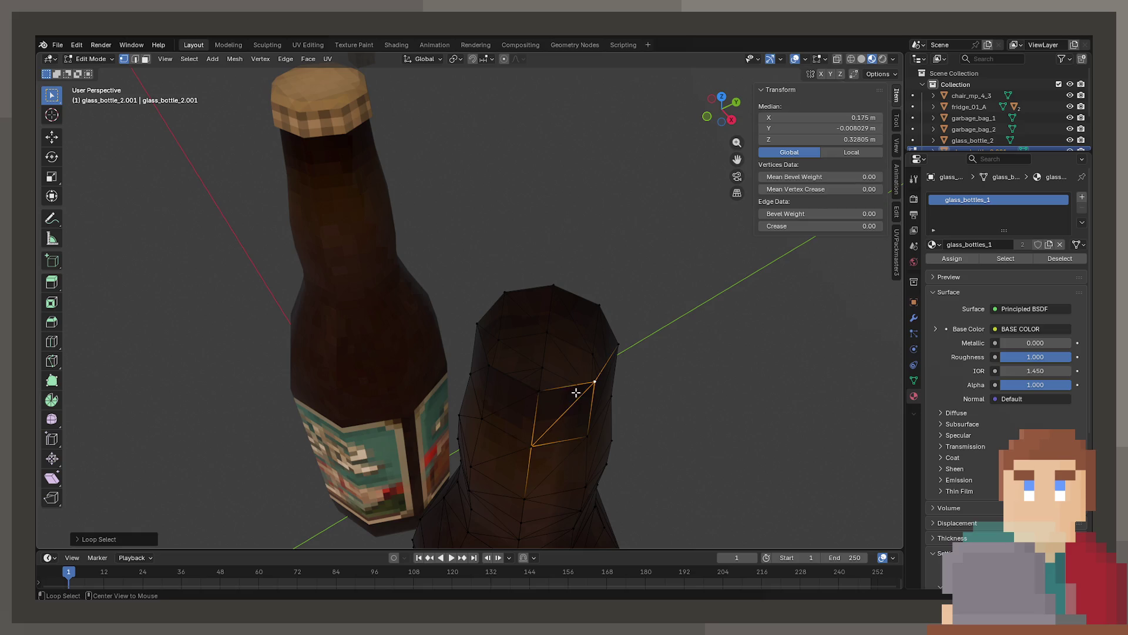
alt+click(529, 383)
key(alt+a)
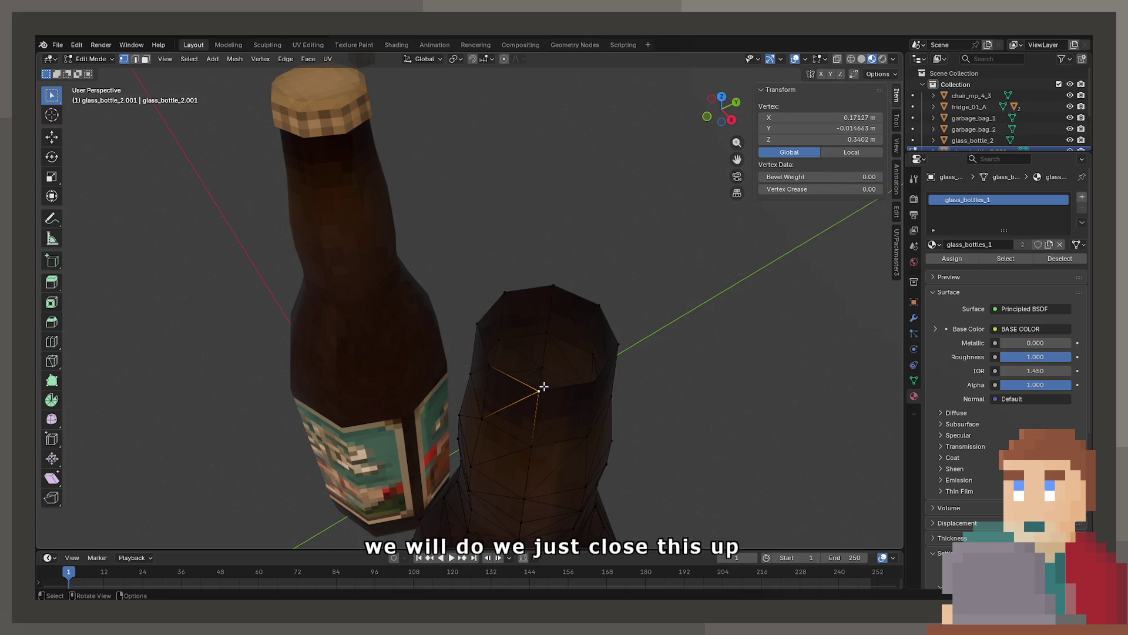
key(a)
key(m)
key(Escape)
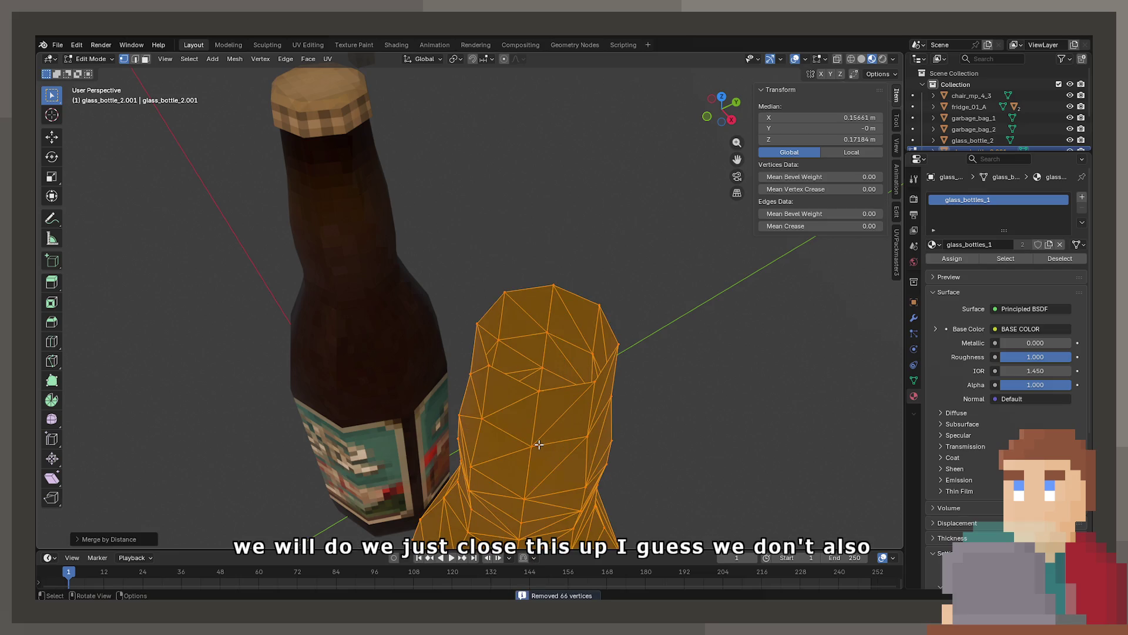
key(m)
click(538, 440)
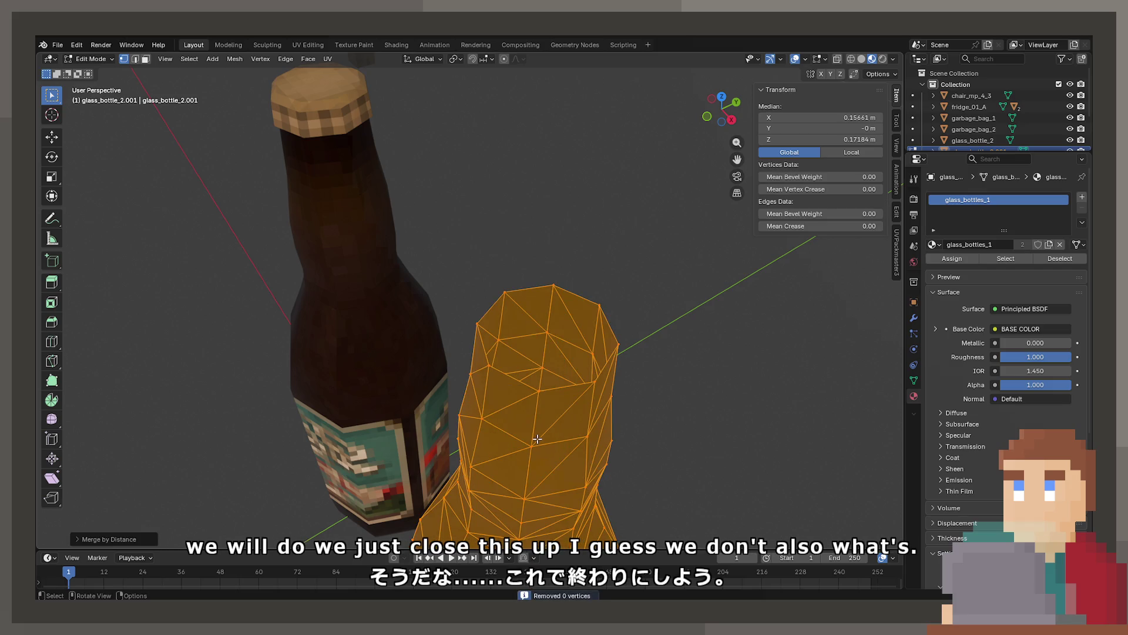
click(537, 437)
key(a)
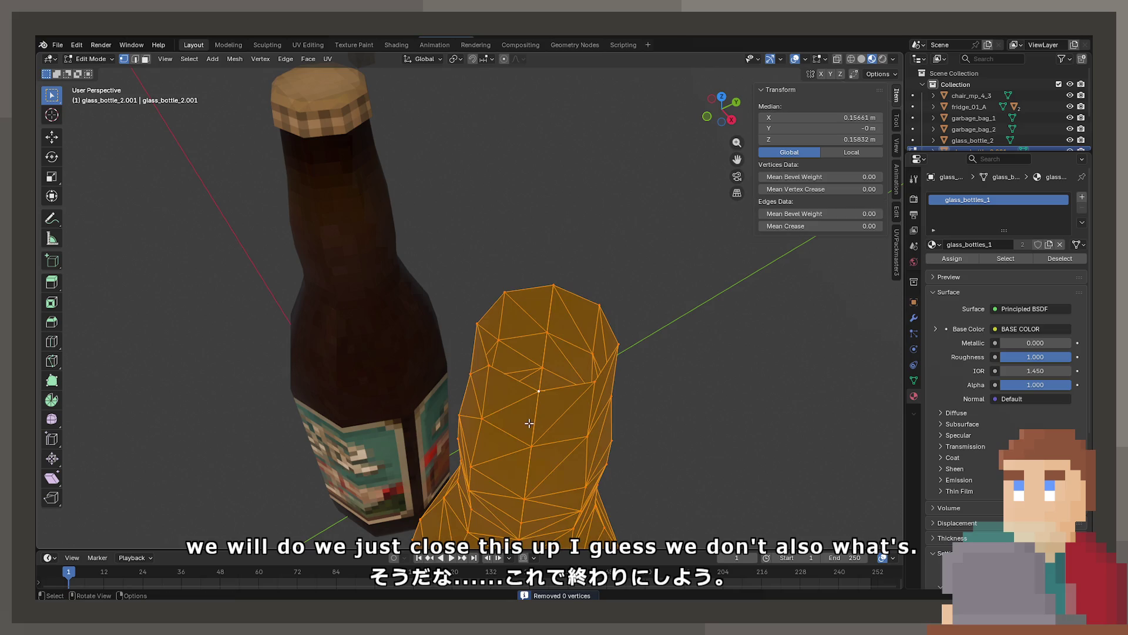
key(m)
click(532, 428)
Merge by distance on the original glass_bottle_2, removing 94 duplicate vertices.
key(Tab)
click(306, 262)
key(Tab)
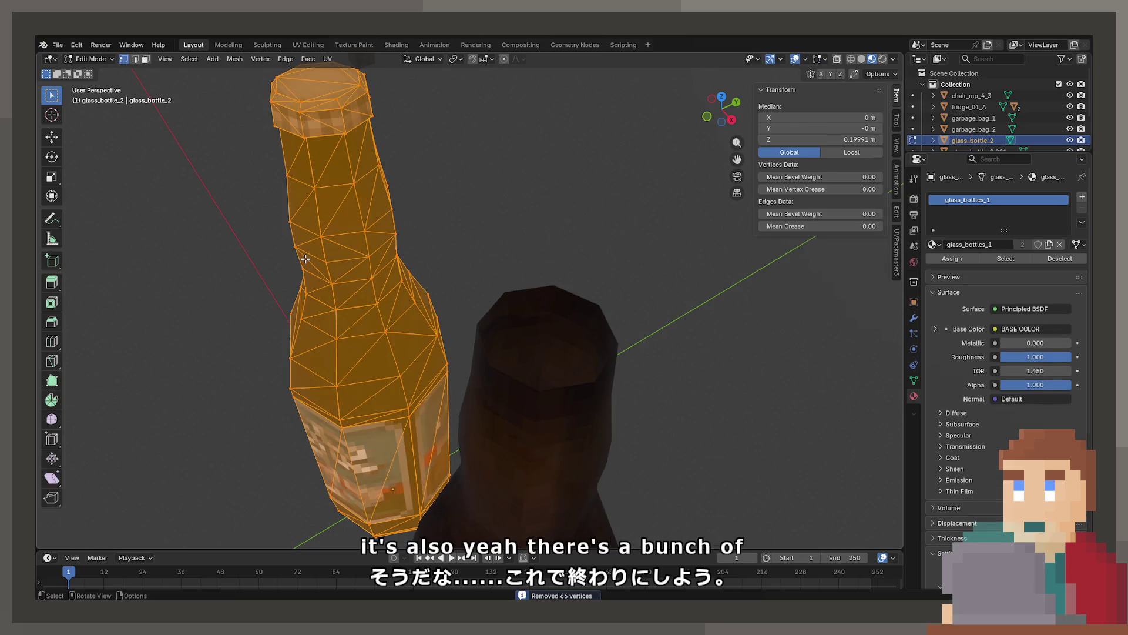
key(m)
click(305, 259)
key(Tab)
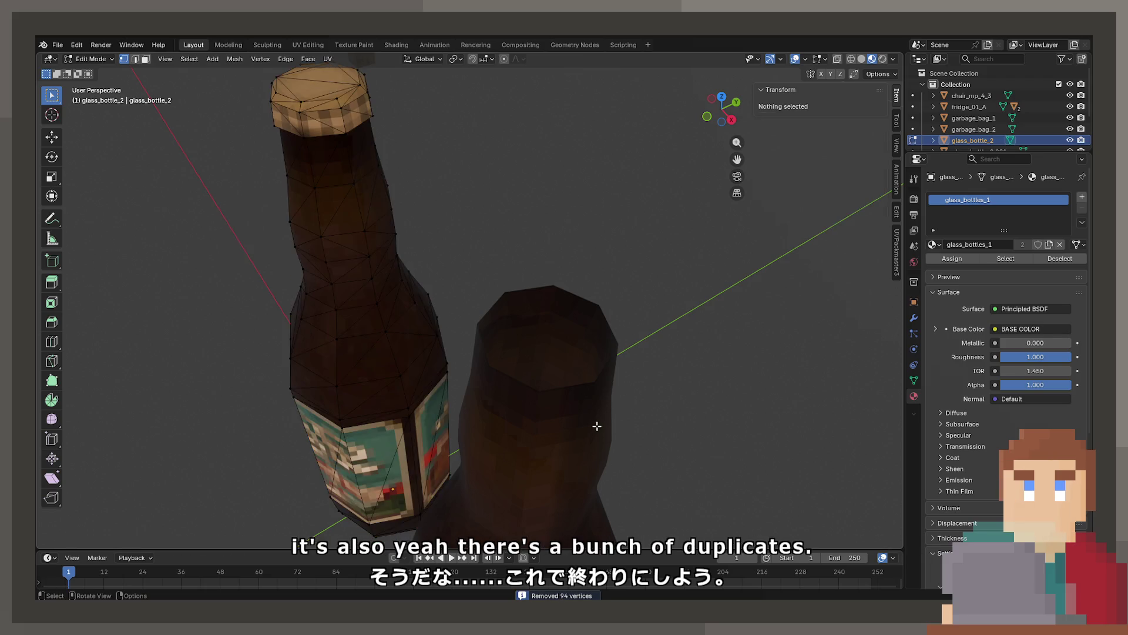
Extrude the copy's top rim loop, shrink it inward, and extrude it down into the neck.
click(581, 424)
key(Tab)
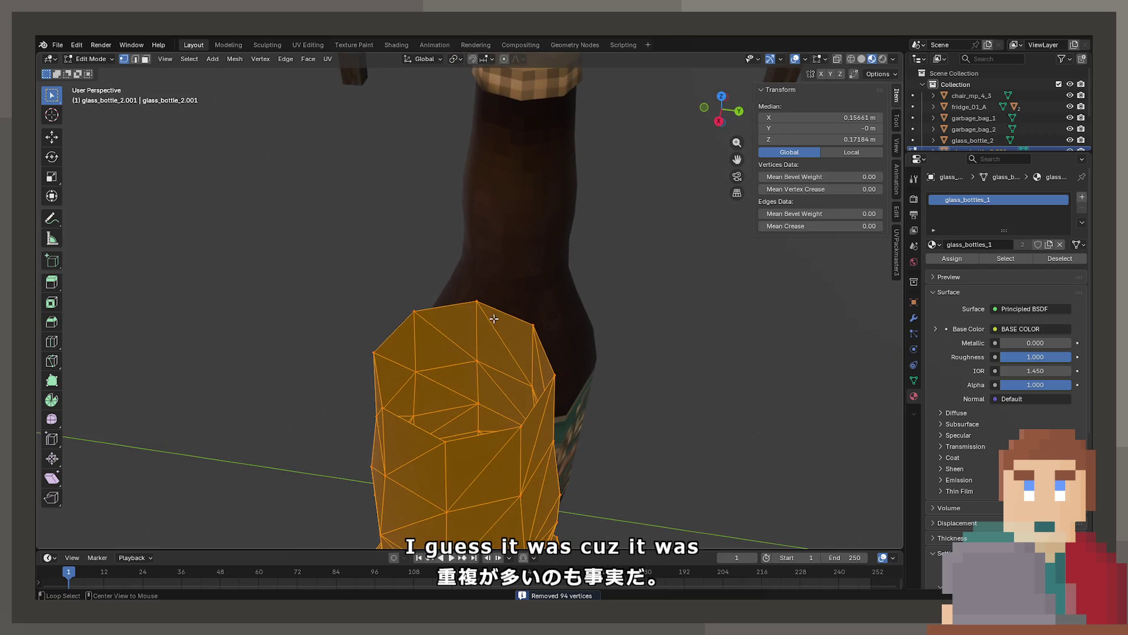
alt+click(476, 302)
key(e)
key(s)
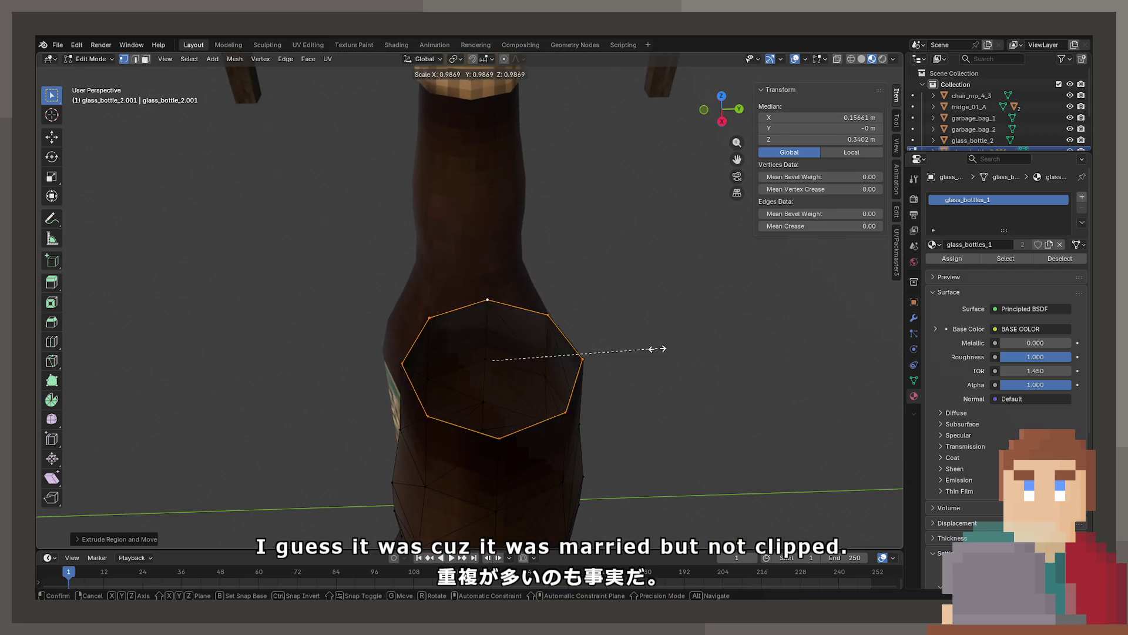
click(643, 348)
key(e)
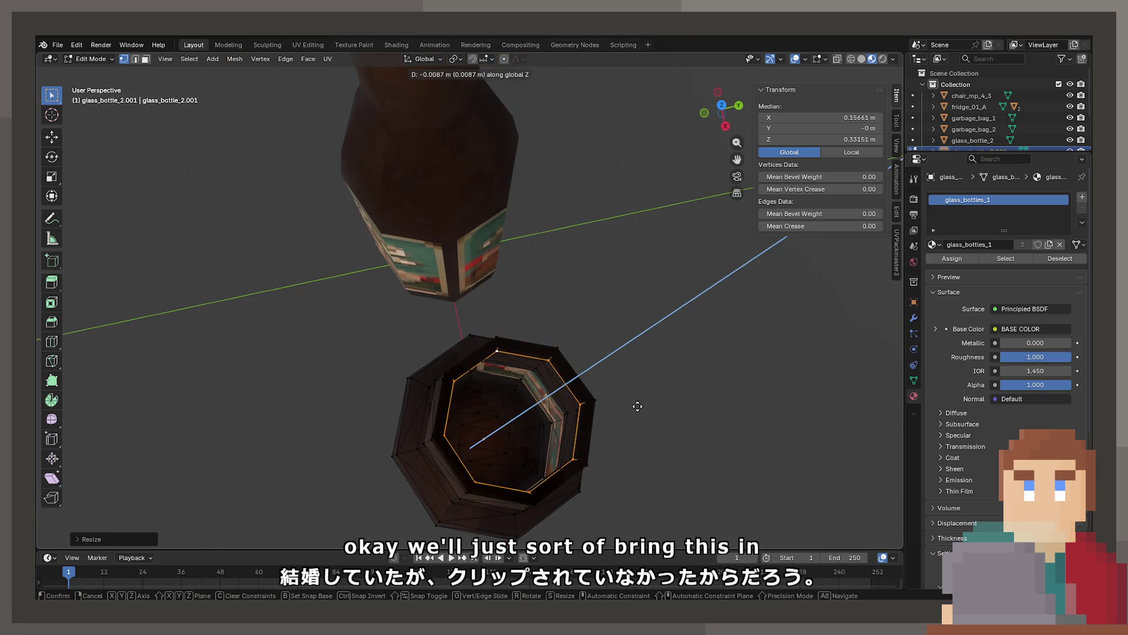
click(633, 442)
In orthographic side wireframe view, move the inner ring vertically to the right height.
mouse_move(633, 442)
mouse_down()
mouse_move(645, 328)
mouse_move(641, 336)
mouse_up()
key(shift+z)
key(KP_5)
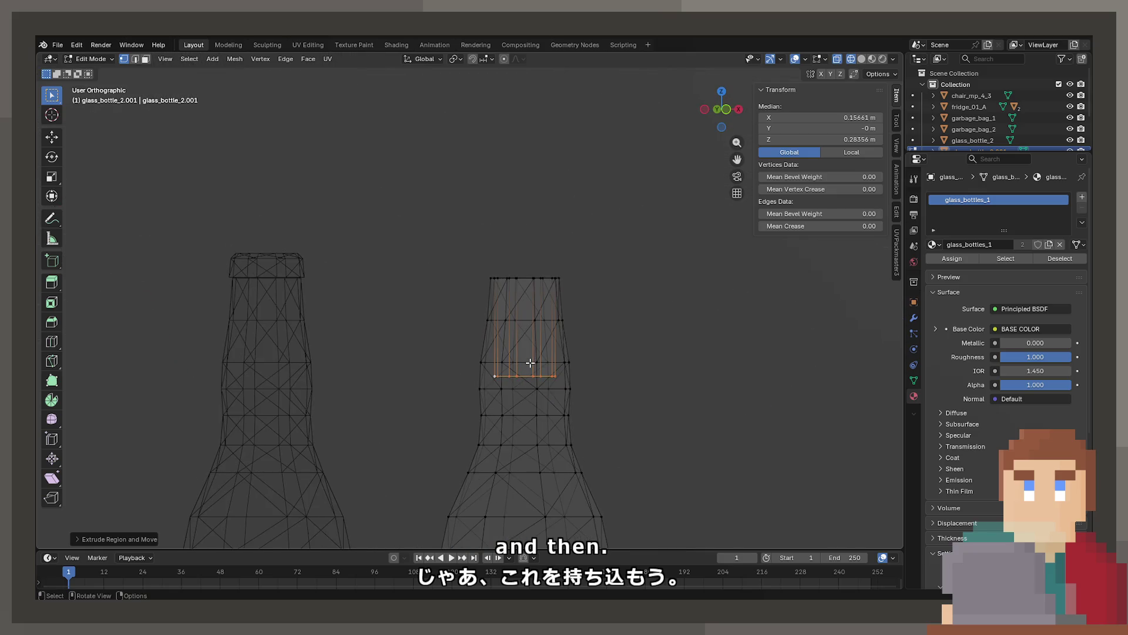
scroll(529, 387, up, 3)
key(g)
click(473, 97)
key(g)
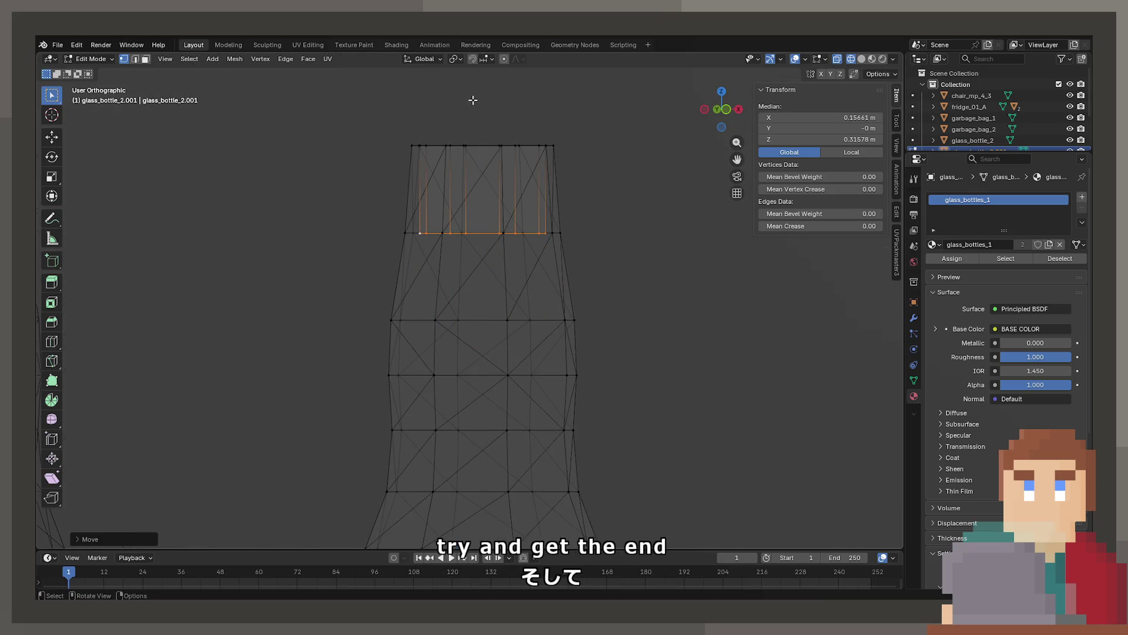
key(z)
click(539, 230)
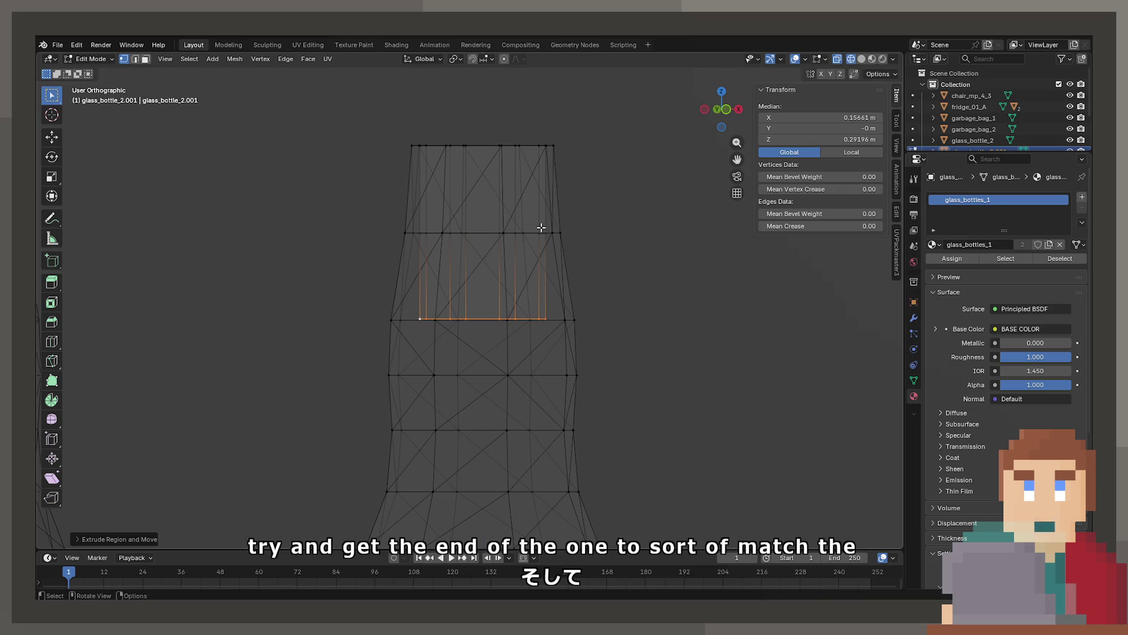
Widen and lower the inner ring, then extrude another ring further down the neck.
key(s)
click(662, 235)
key(g)
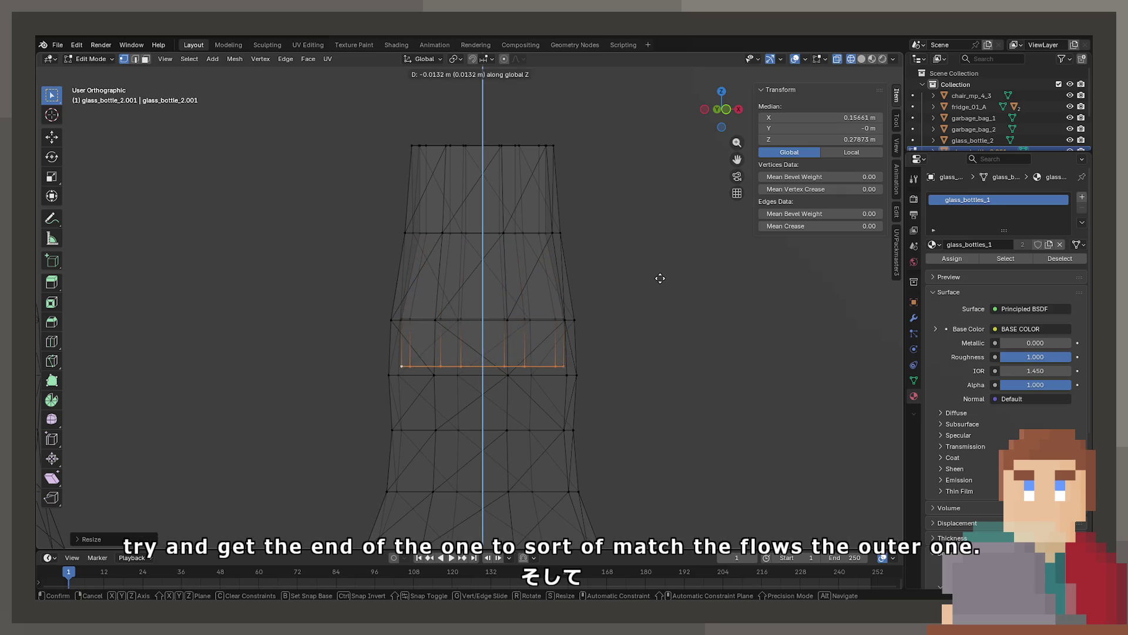
click(661, 286)
key(e)
key(z)
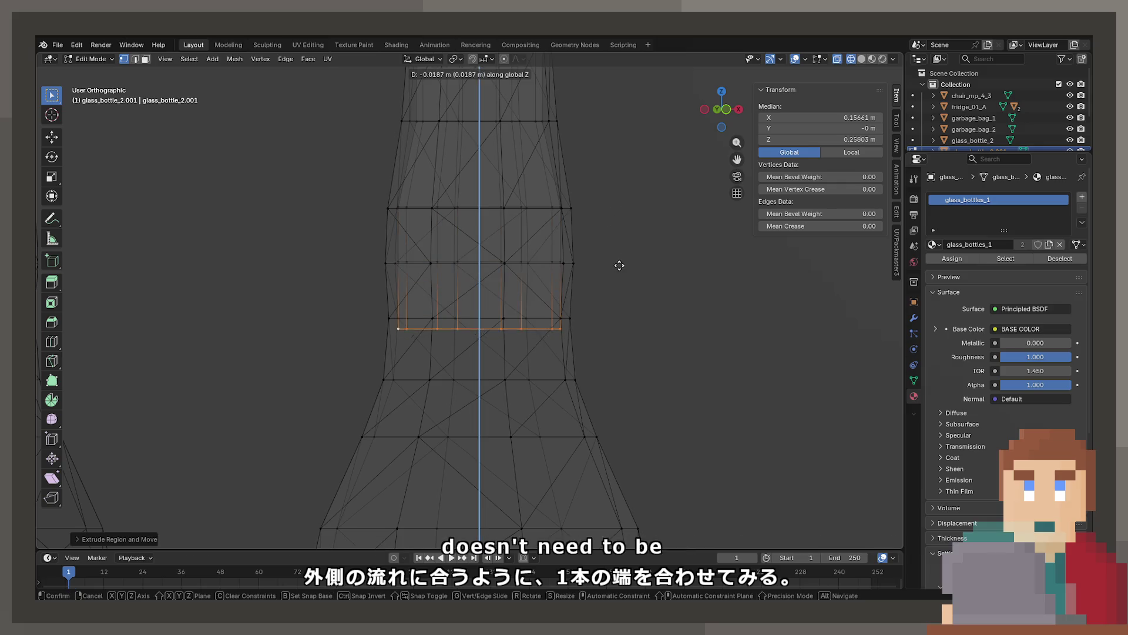
click(572, 259)
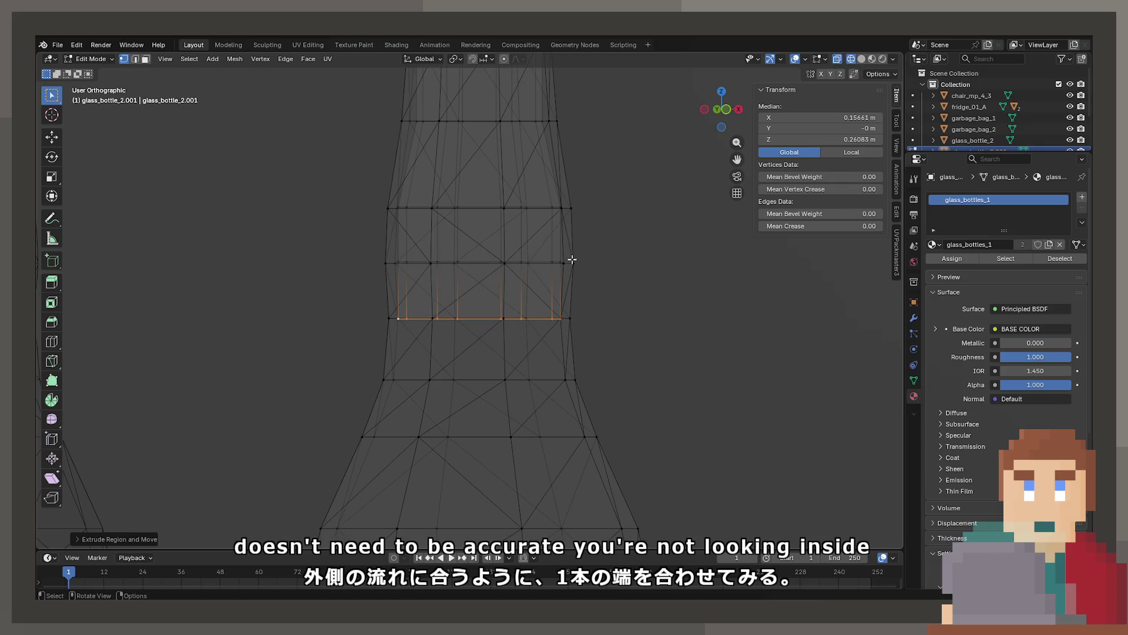
Dissolve a horizontal edge loop on the neck and merge the copy's vertices by distance.
alt+click(520, 264)
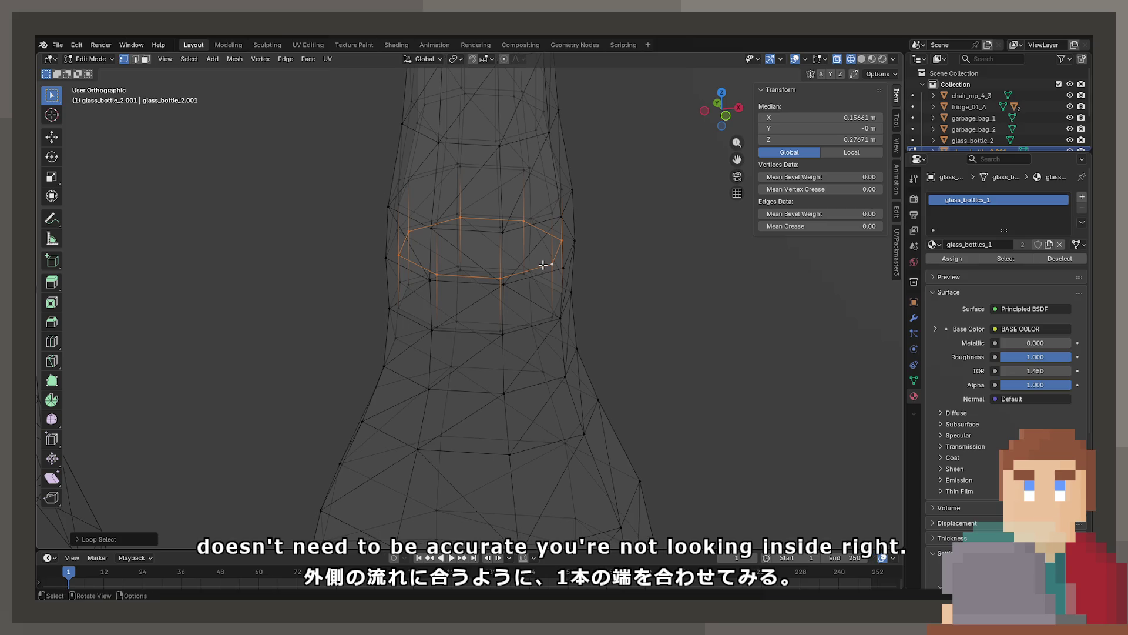
key(x)
click(525, 329)
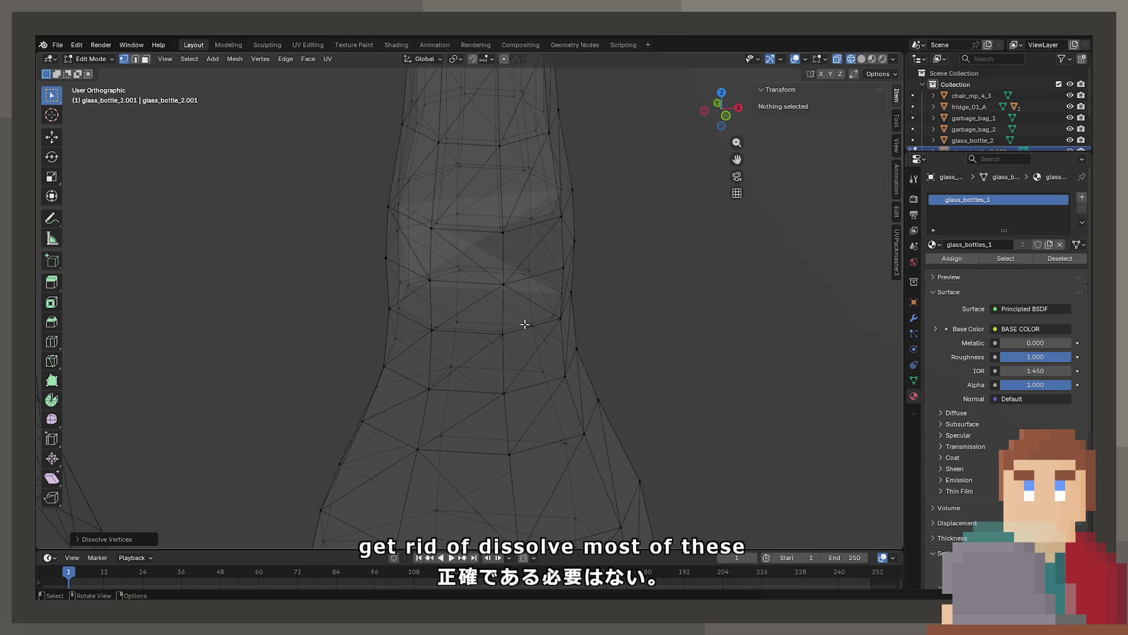
click(522, 200)
alt+click(470, 288)
alt+click(472, 164)
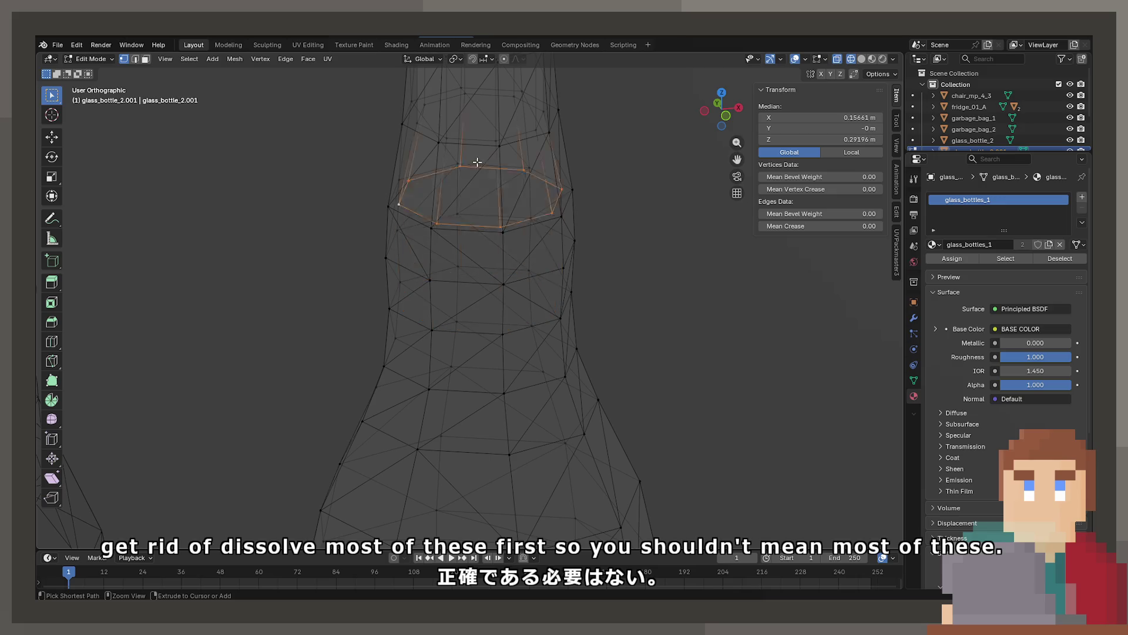
key(a)
scroll(471, 163, down, 4)
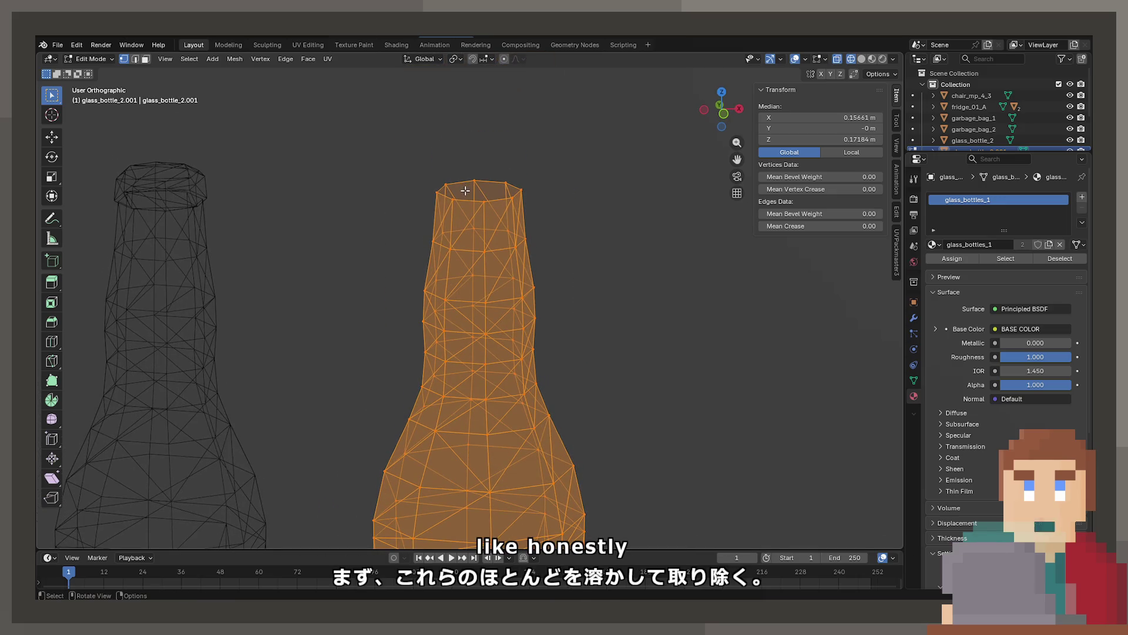
key(m)
click(453, 198)
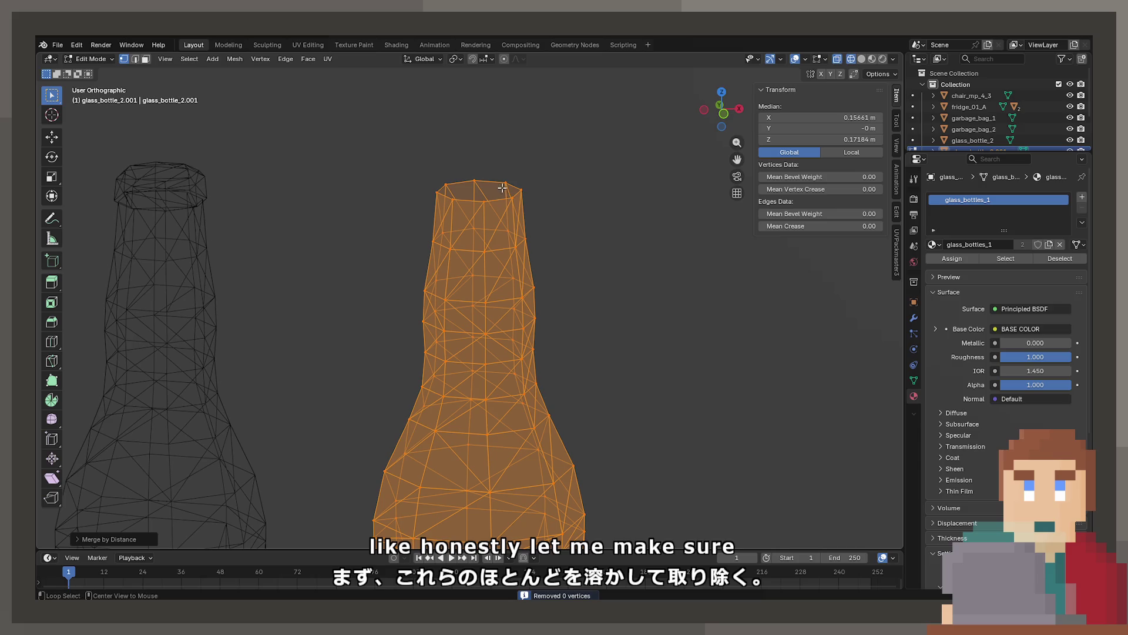
Shrink the top rim, lower it along Z, extrude it deep inside, then exit Edit Mode.
alt+click(520, 200)
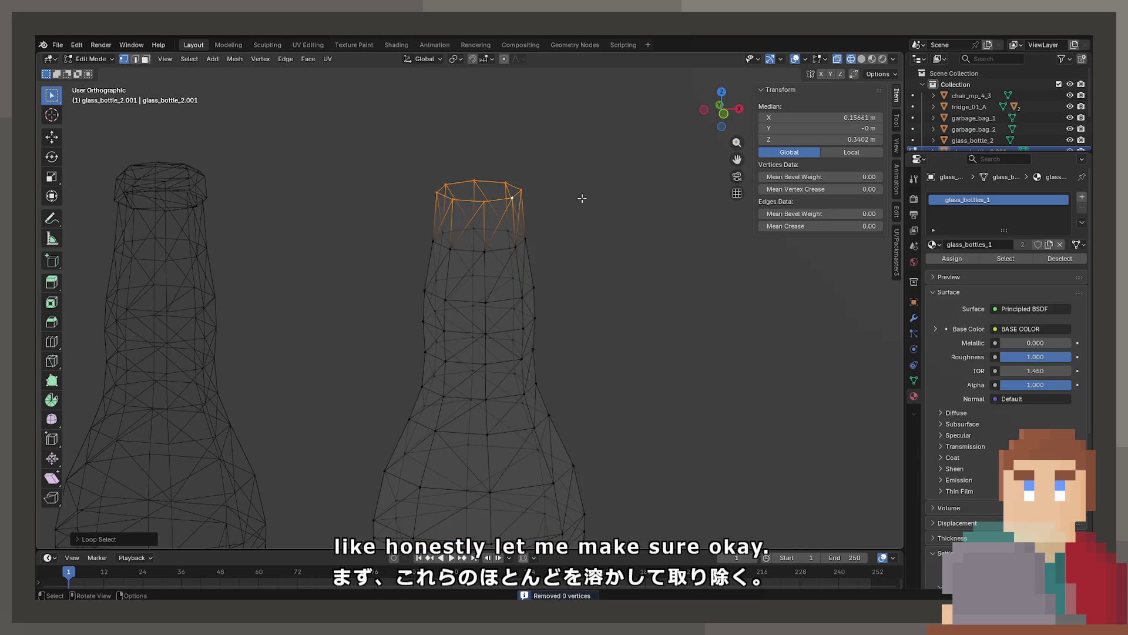
key(s)
click(597, 149)
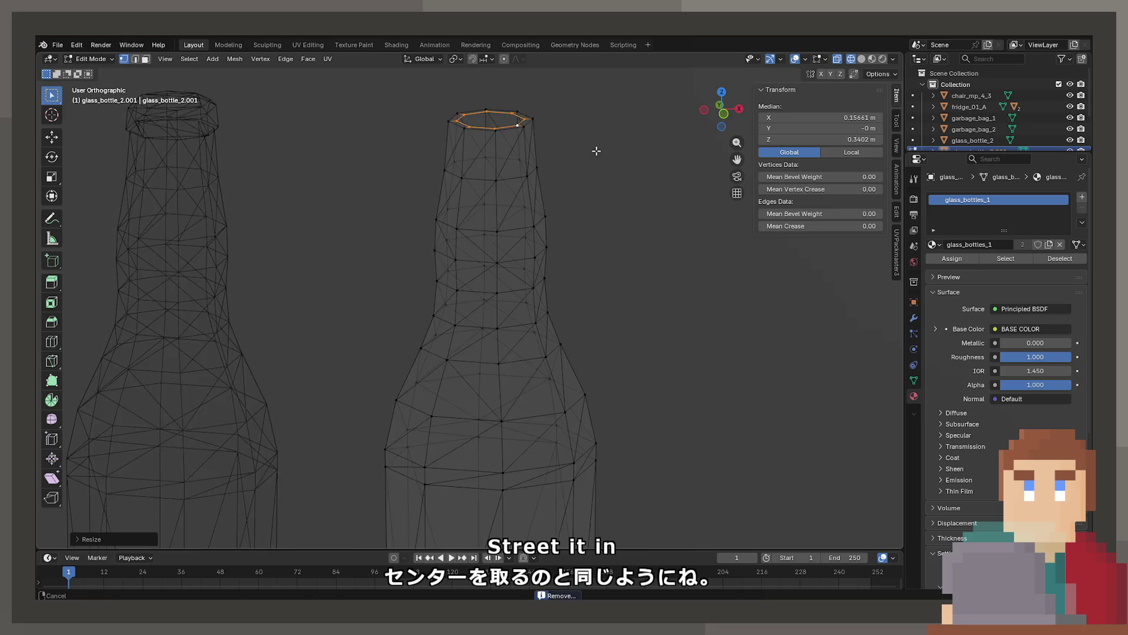
scroll(597, 148, down, 3)
key(g)
key(z)
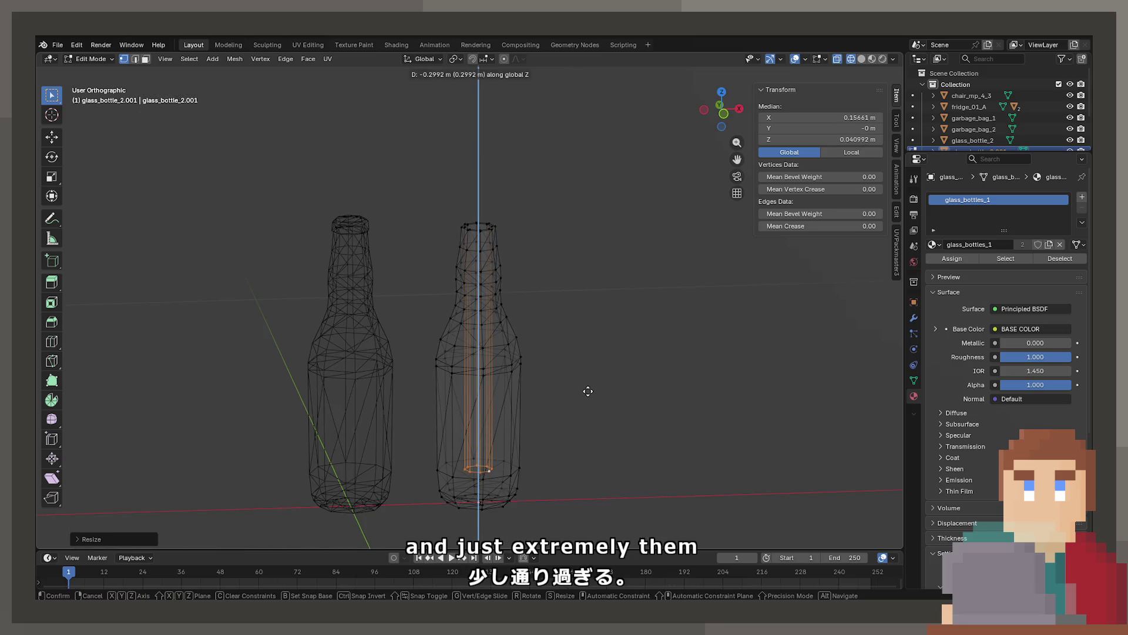
click(586, 411)
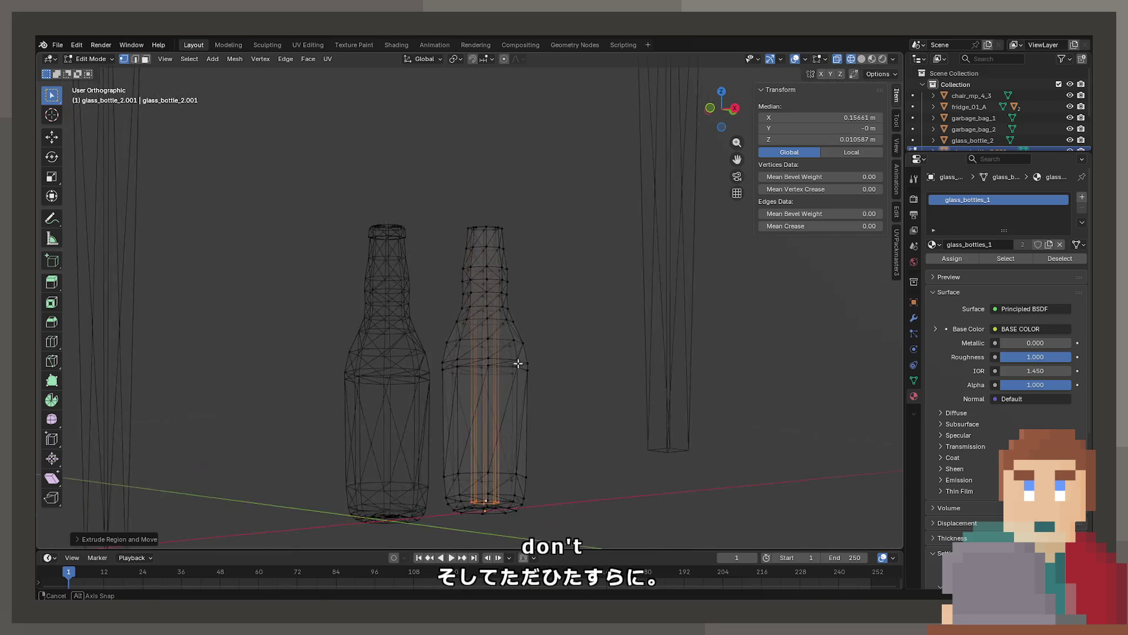
key(e)
key(z)
click(516, 345)
key(shift+z)
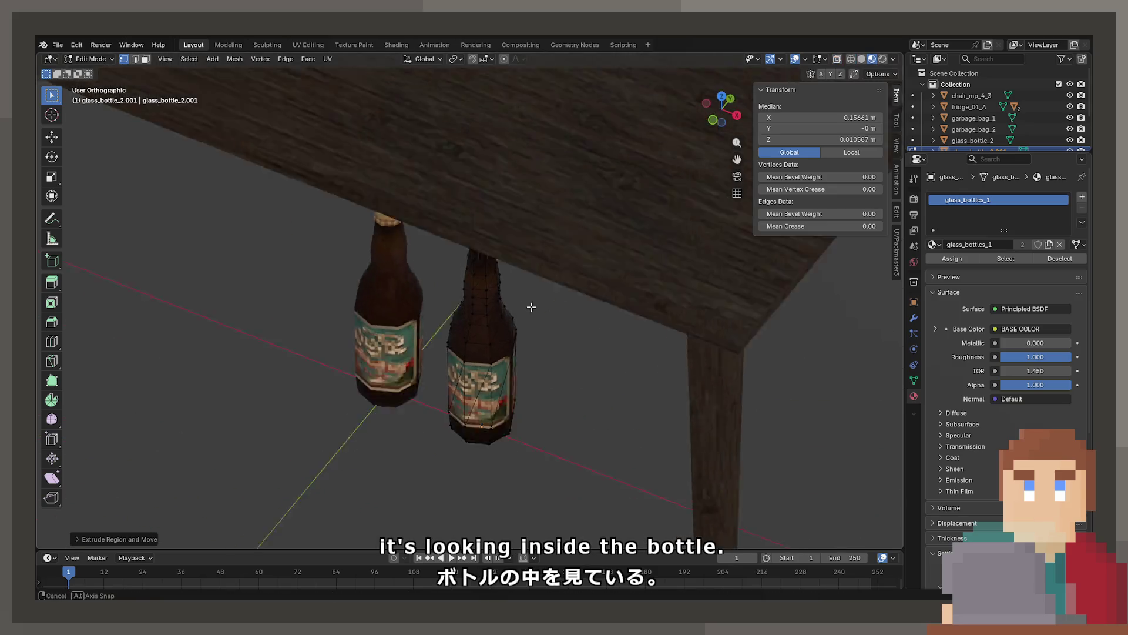
key(Tab)
scroll(534, 255, up, 6)
Select both bottles and move them along the X axis off the table.
click(586, 175)
scroll(581, 365, down, 3)
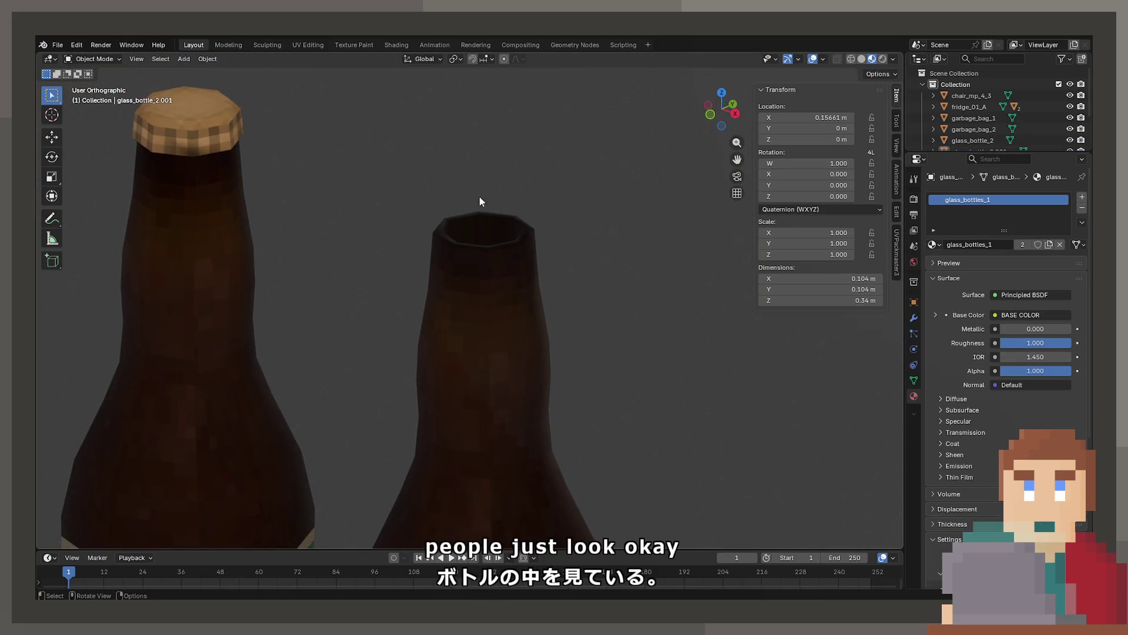
scroll(485, 293, down, 10)
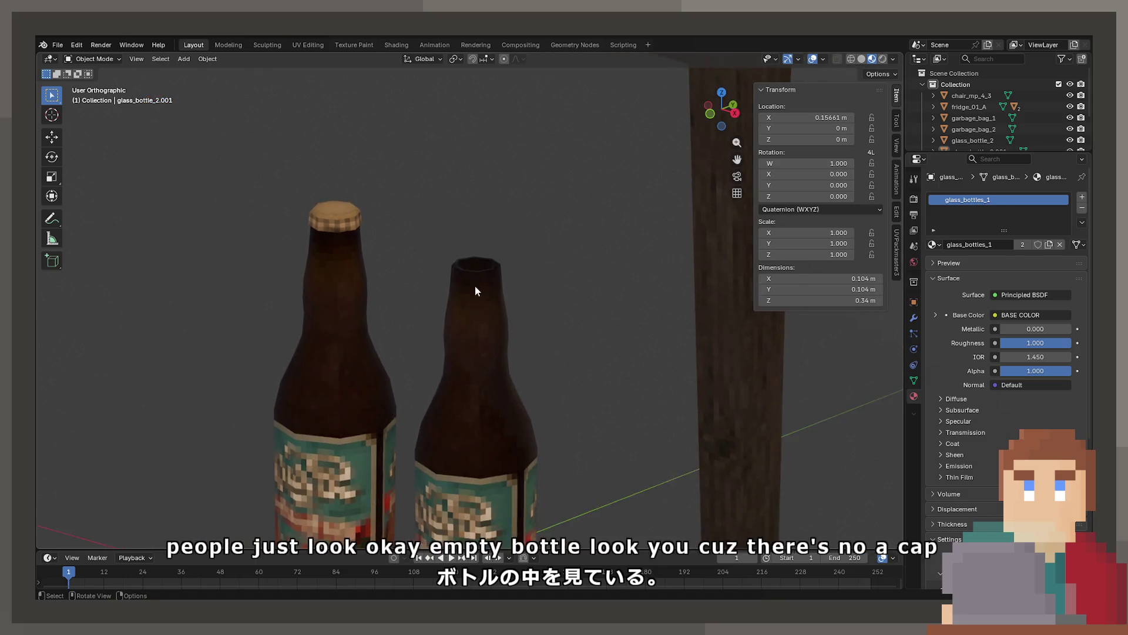
click(399, 375)
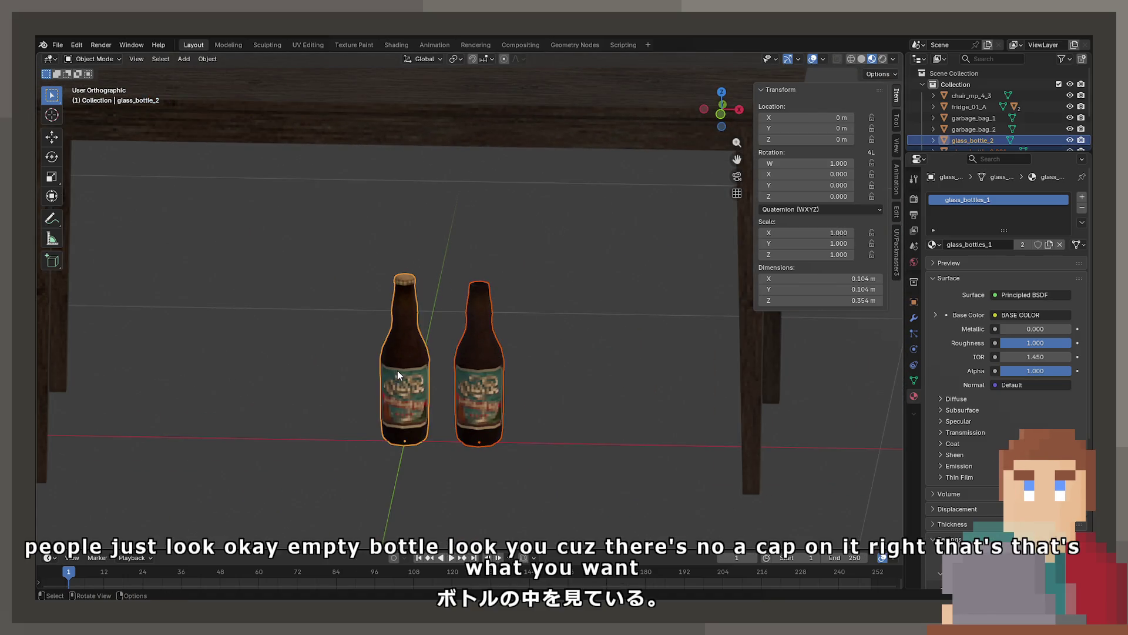
scroll(398, 371, down, 10)
mouse_move(548, 272)
mouse_down()
mouse_move(467, 305)
mouse_move(501, 303)
mouse_up()
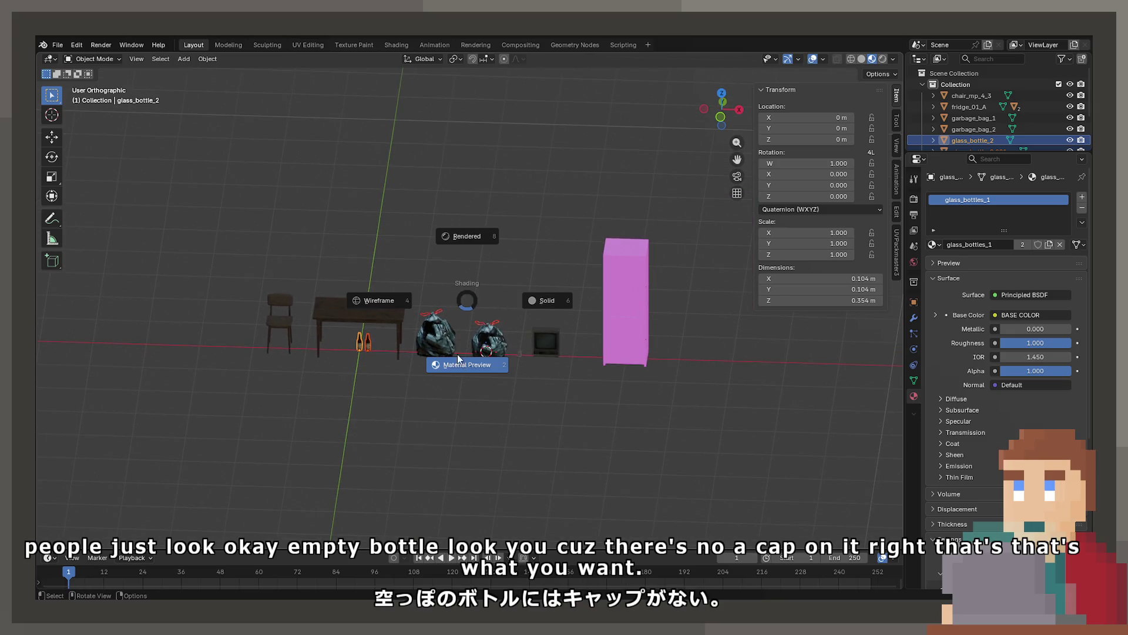
key(KP_5)
scroll(460, 347, down, 3)
key(g)
key(x)
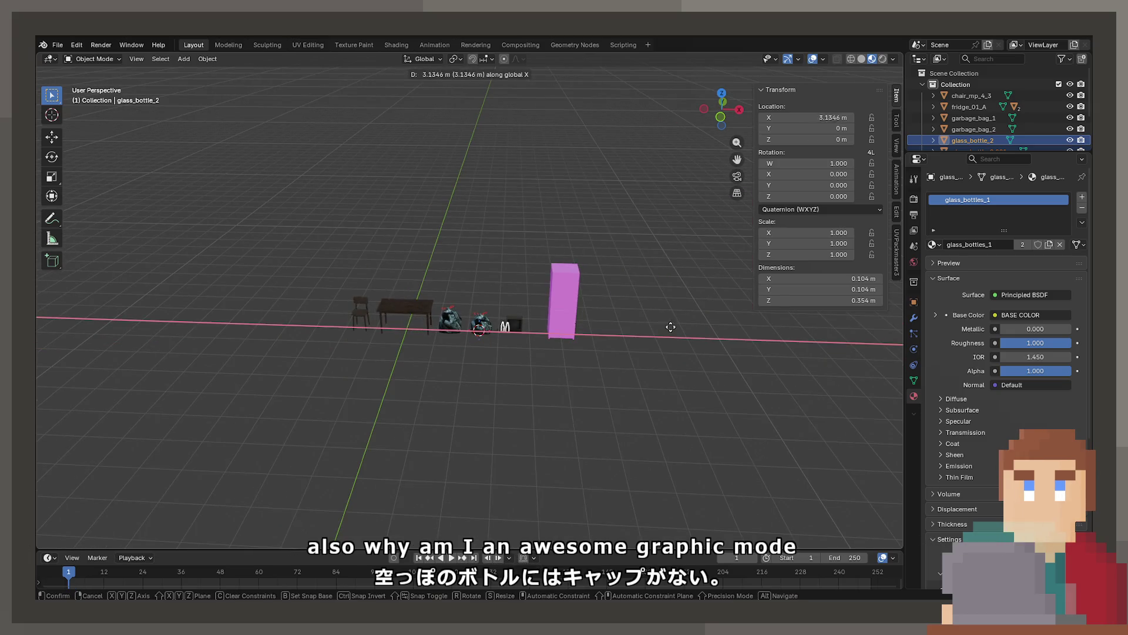
click(470, 331)
scroll(470, 330, up, 6)
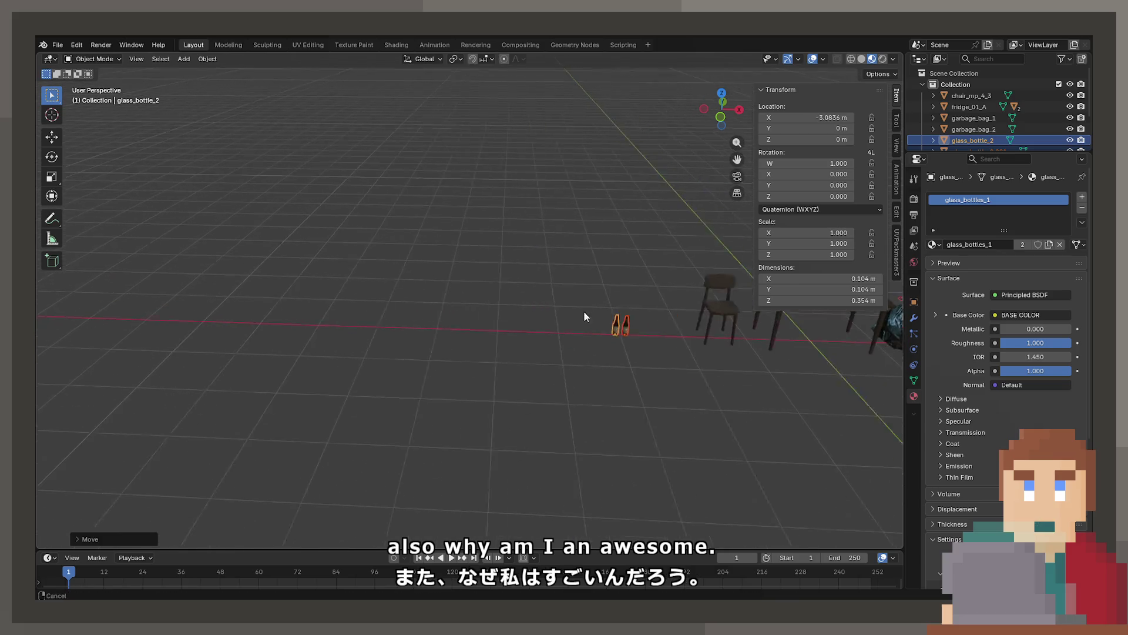
key(KP_Decimal)
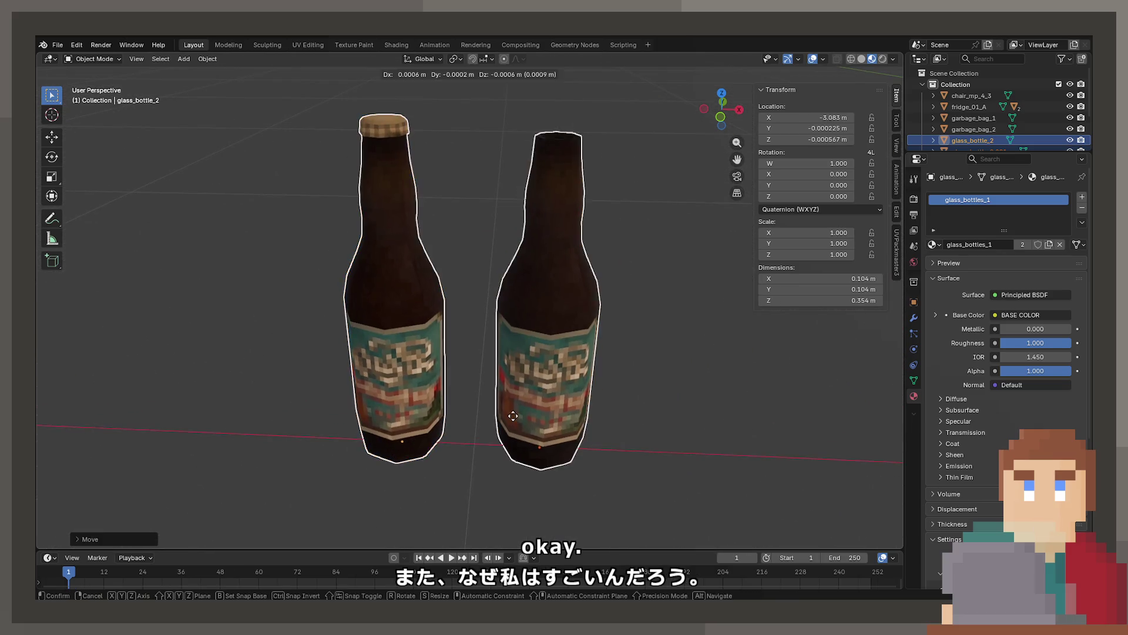
Rename the capped bottle Bottle_Closed and the uncapped one Bottle_Open.
key(F2)
key(BackSpace)
text(Bottle_Clos)
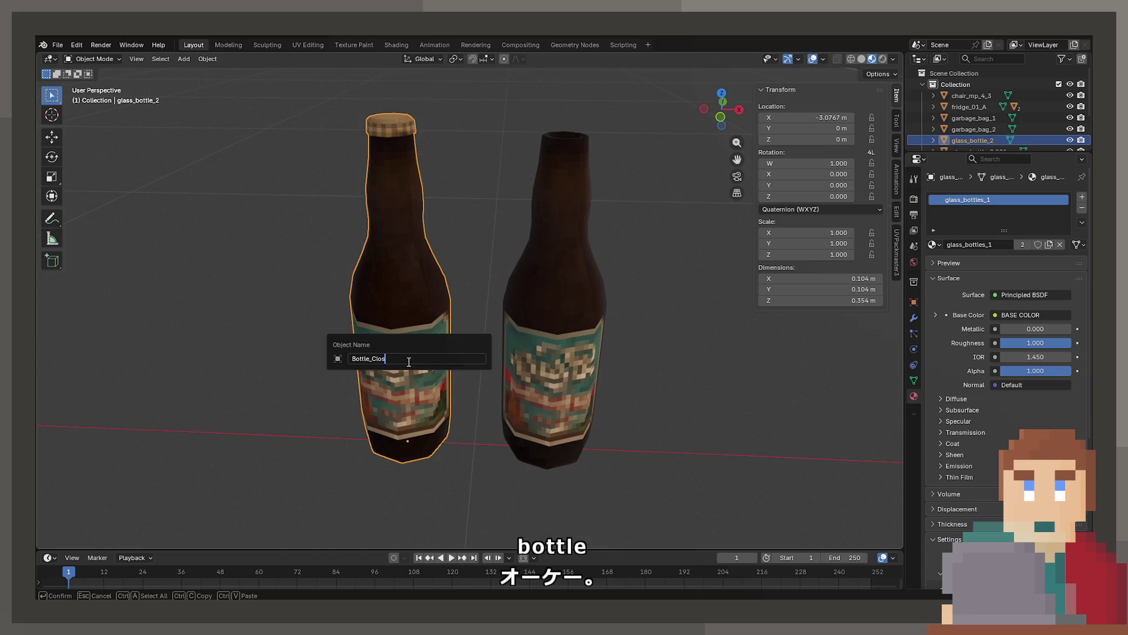
text(ed)
key(Return)
key(Right)
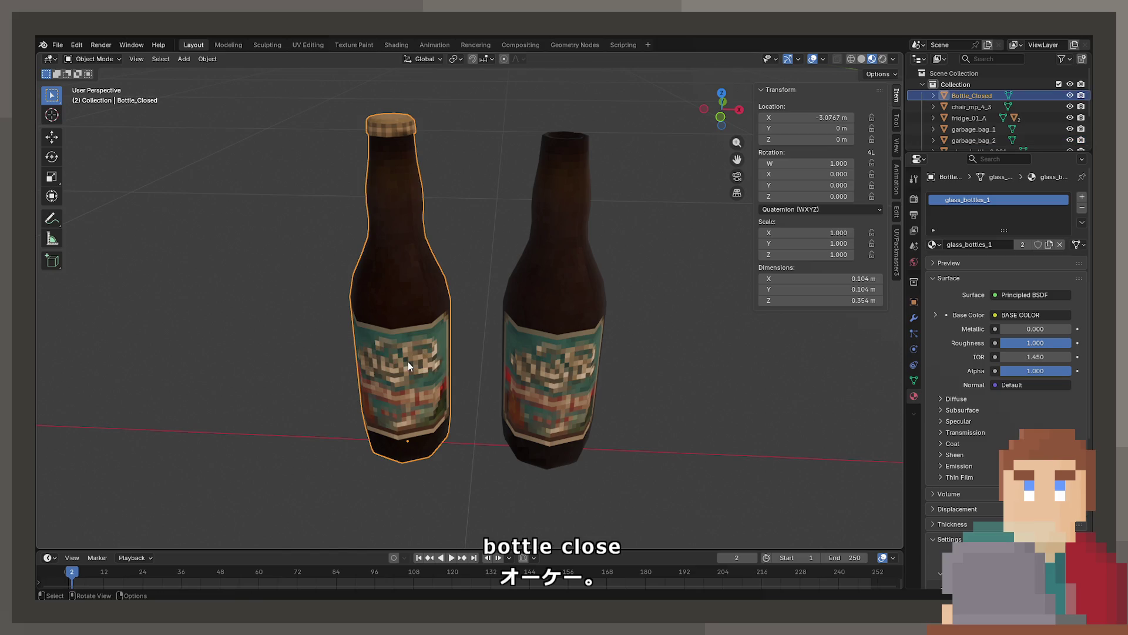
key(F2)
key(Escape)
click(544, 318)
key(F2)
text(Bottle_Open)
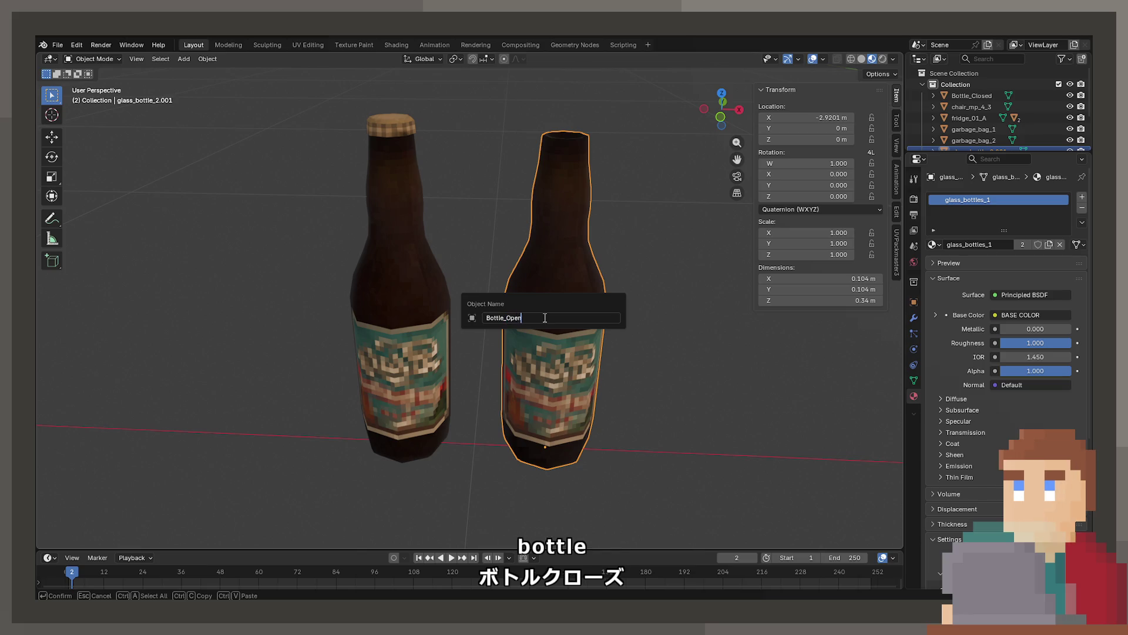
key(Return)
click(340, 343)
Duplicate Bottle_Closed and slide the copy along the X axis.
click(371, 320)
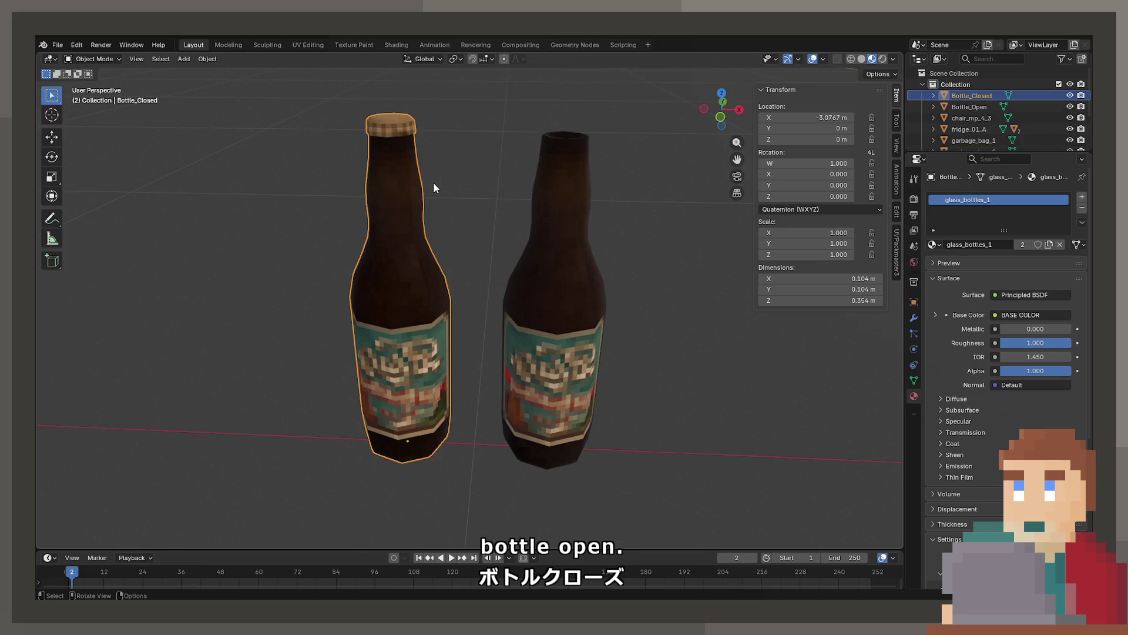
key(shift+d)
key(x)
scroll(531, 272, up, 2)
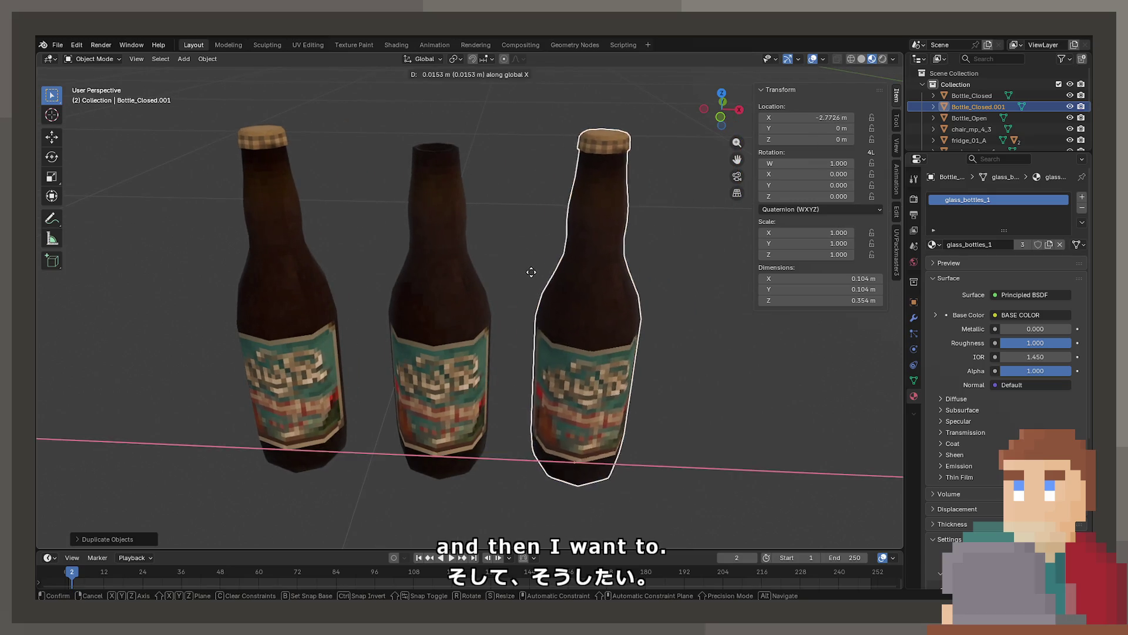
Place the copy to the right and delete its bottle body, leaving only the cap.
click(531, 272)
key(Tab)
click(555, 232)
key(ctrl+l)
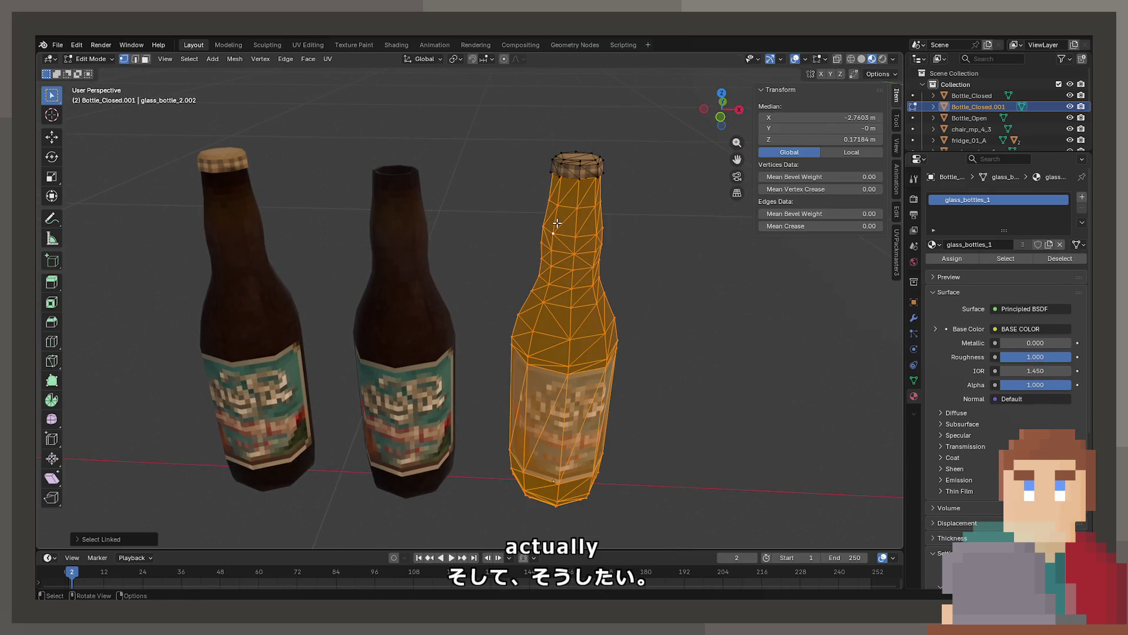
key(x)
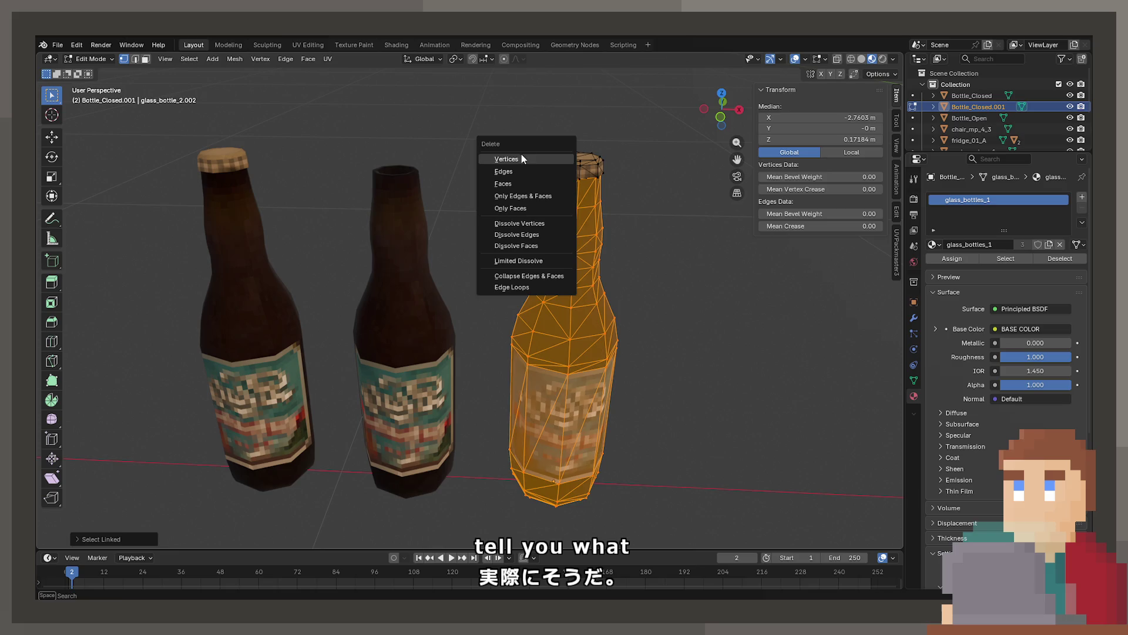
click(506, 159)
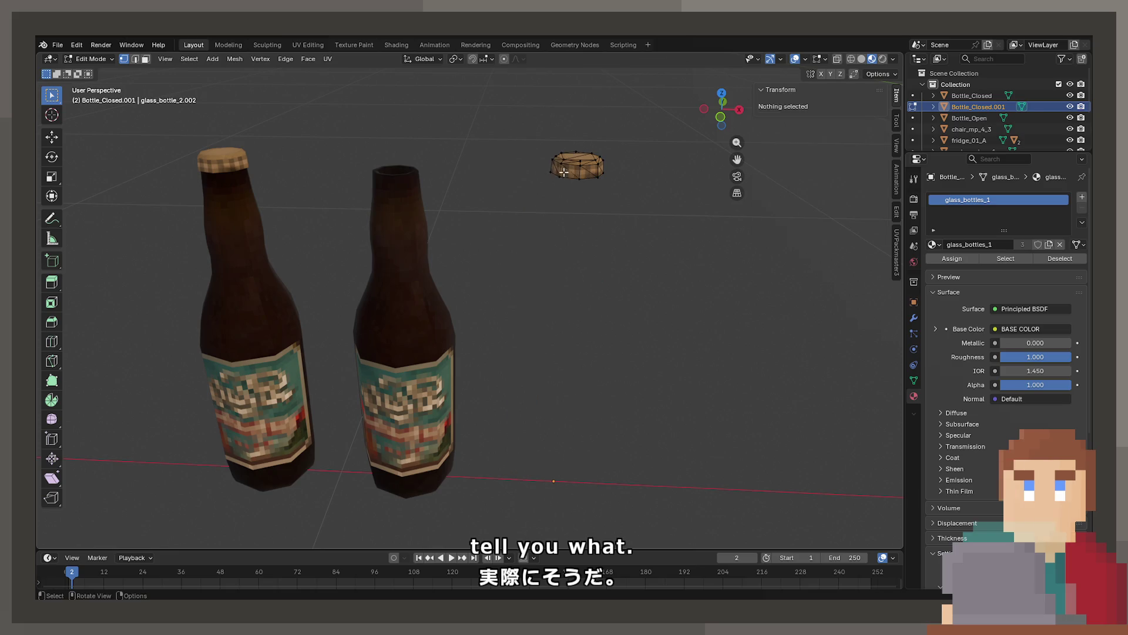
key(Tab)
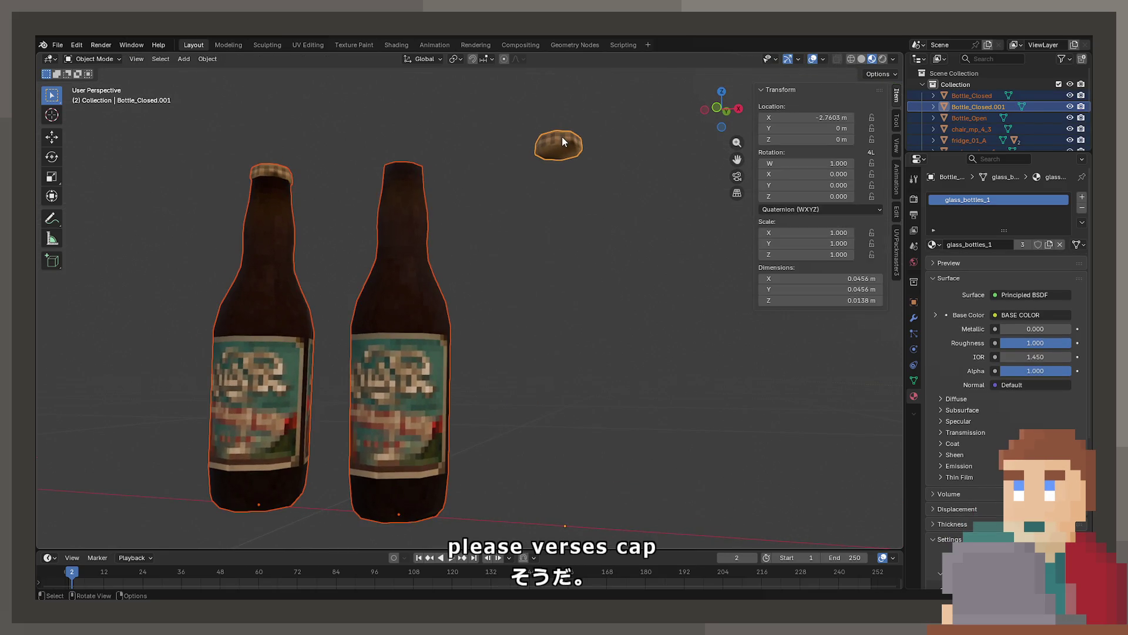
Merge the cap's vertices by distance and select the whole cap in front wireframe view.
key(Tab)
key(m)
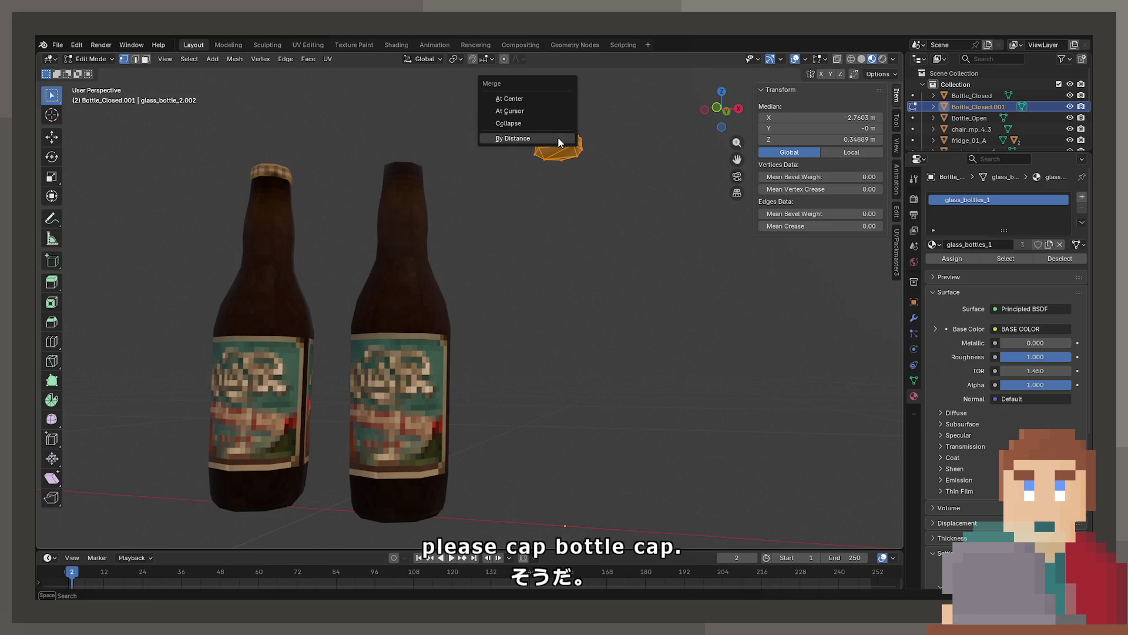
click(561, 140)
alt+click(559, 142)
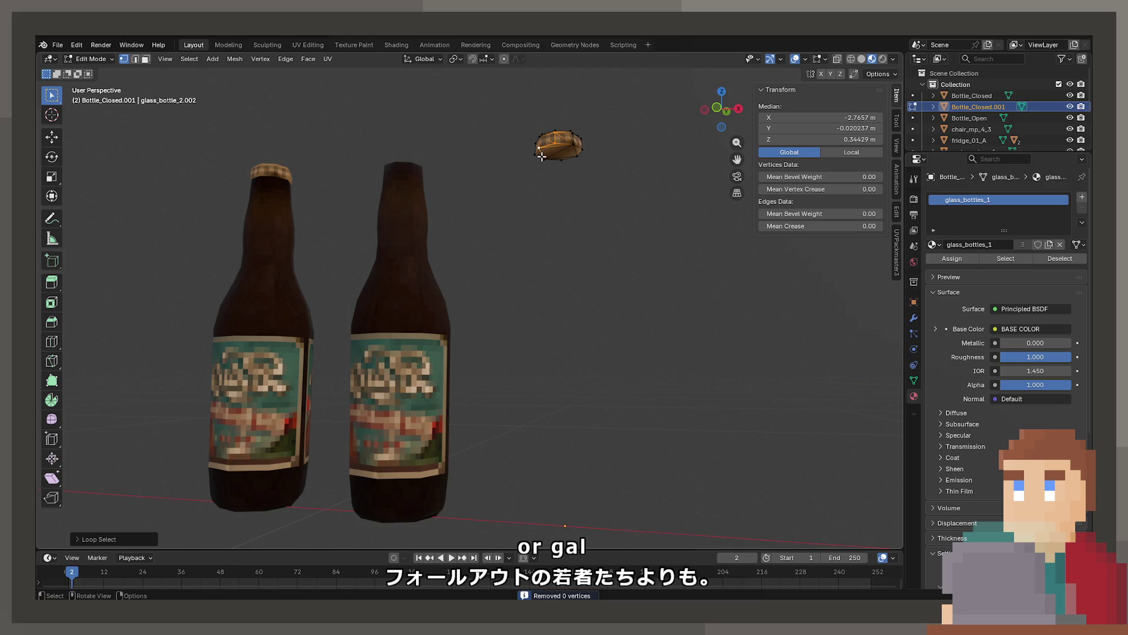
key(KP_1)
key(alt+a)
key(z)
mouse_move(520, 147)
mouse_down()
mouse_move(567, 179)
mouse_move(608, 180)
mouse_up()
Snap the 3D cursor to the cap and set the cap's origin to the 3D cursor.
key(F3)
text(cu)
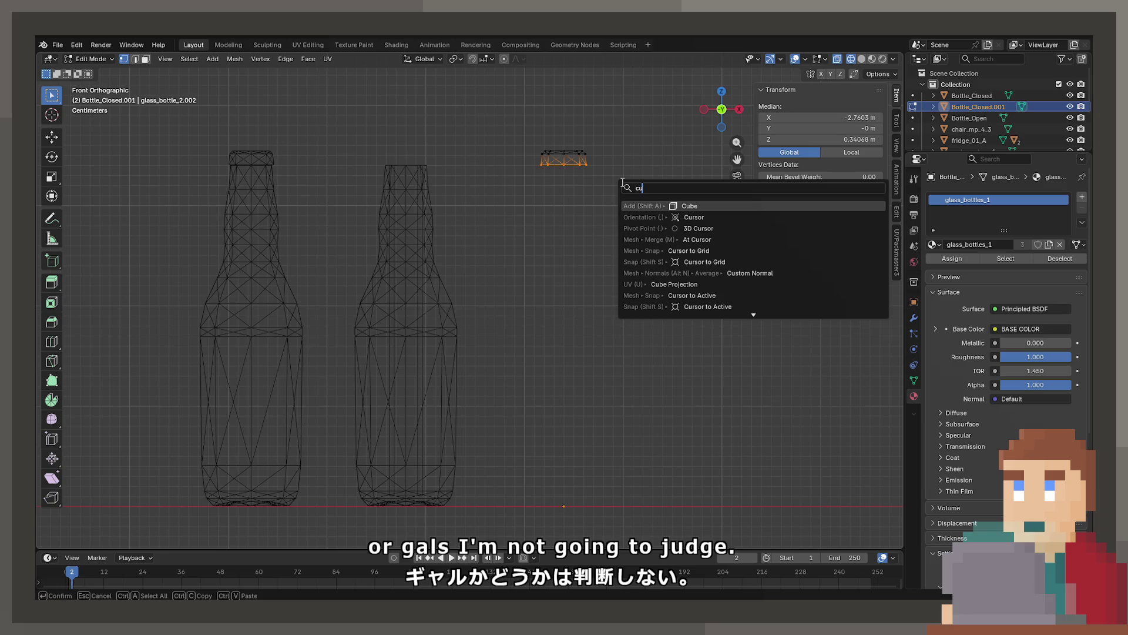
text(rsor to xse)
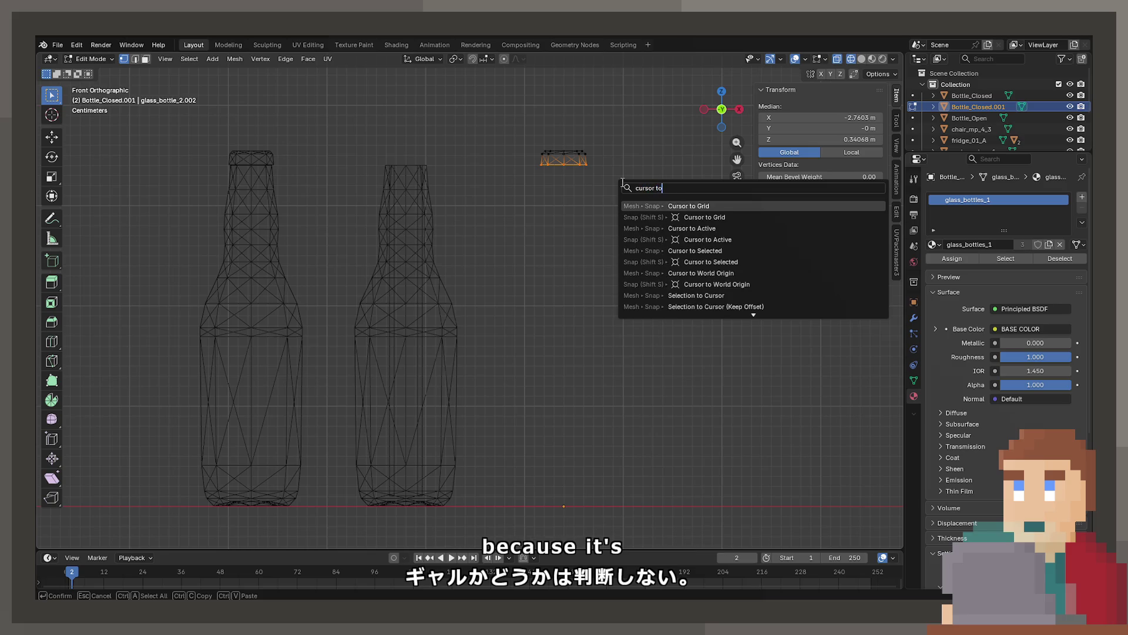
key(BackSpace)
key(BackSpace)
key(BackSpace)
text(sel)
key(Return)
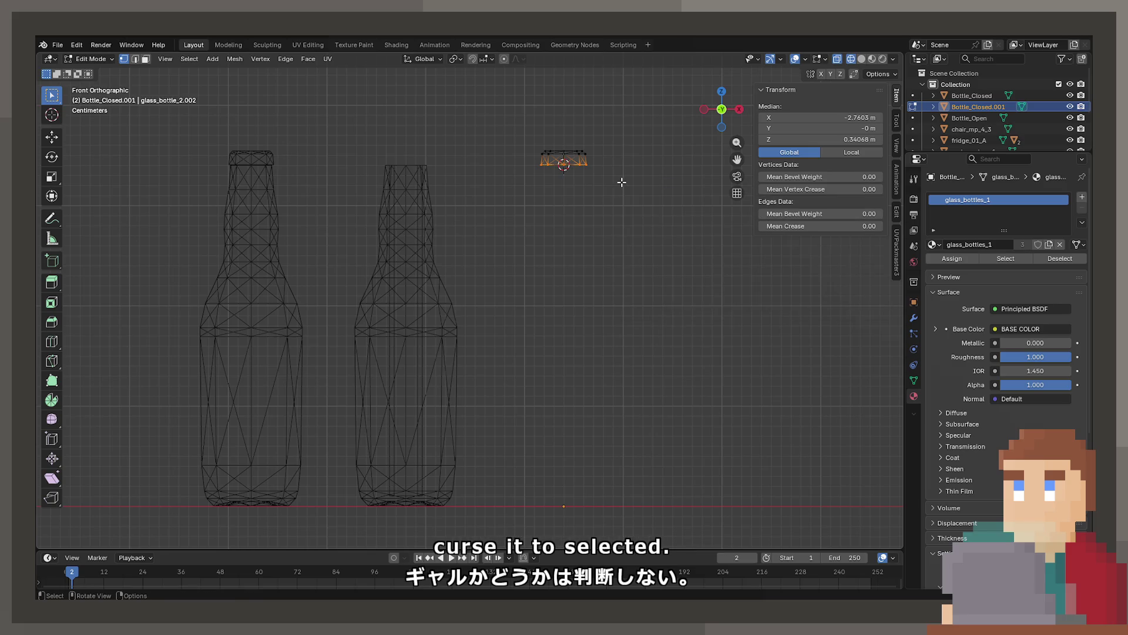
key(Tab)
key(F3)
key(Down)
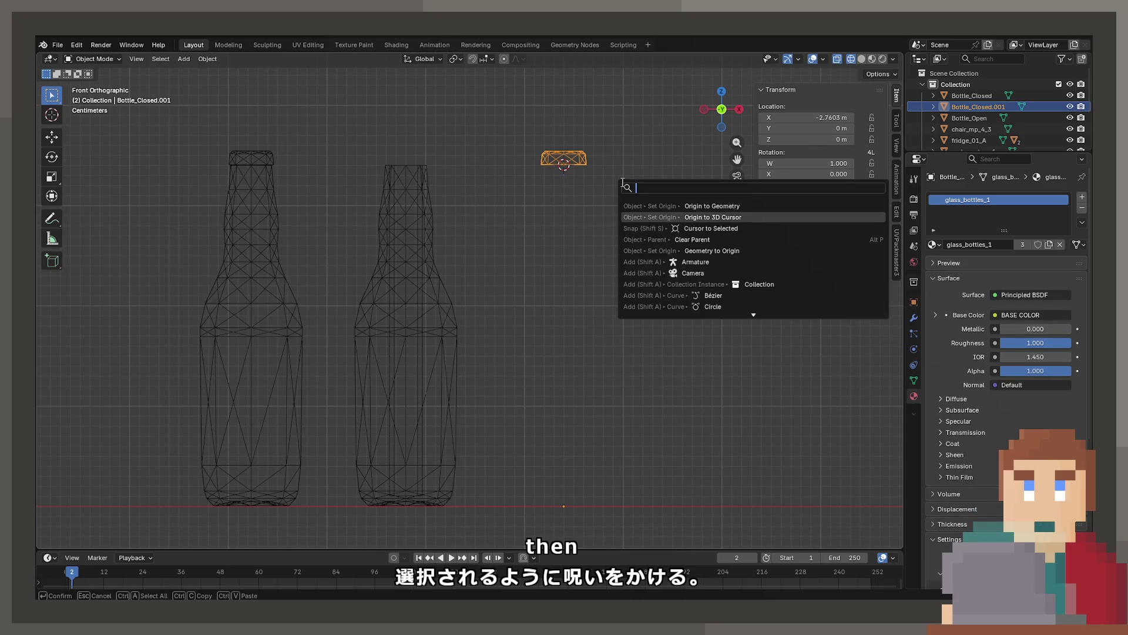
key(Return)
Lower the cap along Z and set its Z location to 0.
key(g)
key(z)
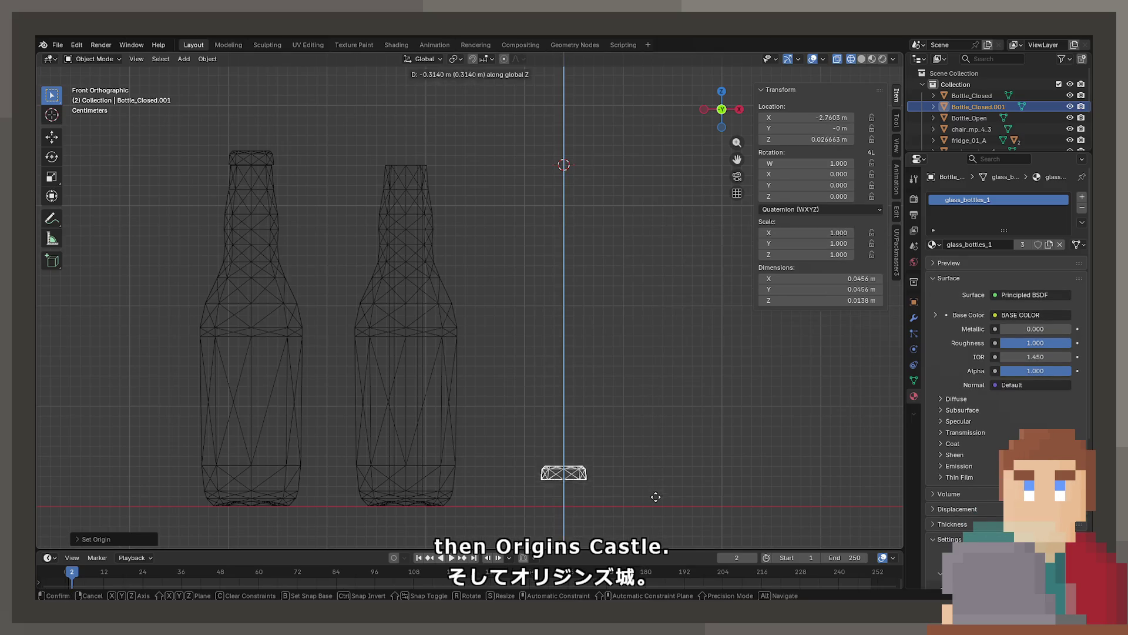
click(654, 496)
drag(807, 139, 806, 139)
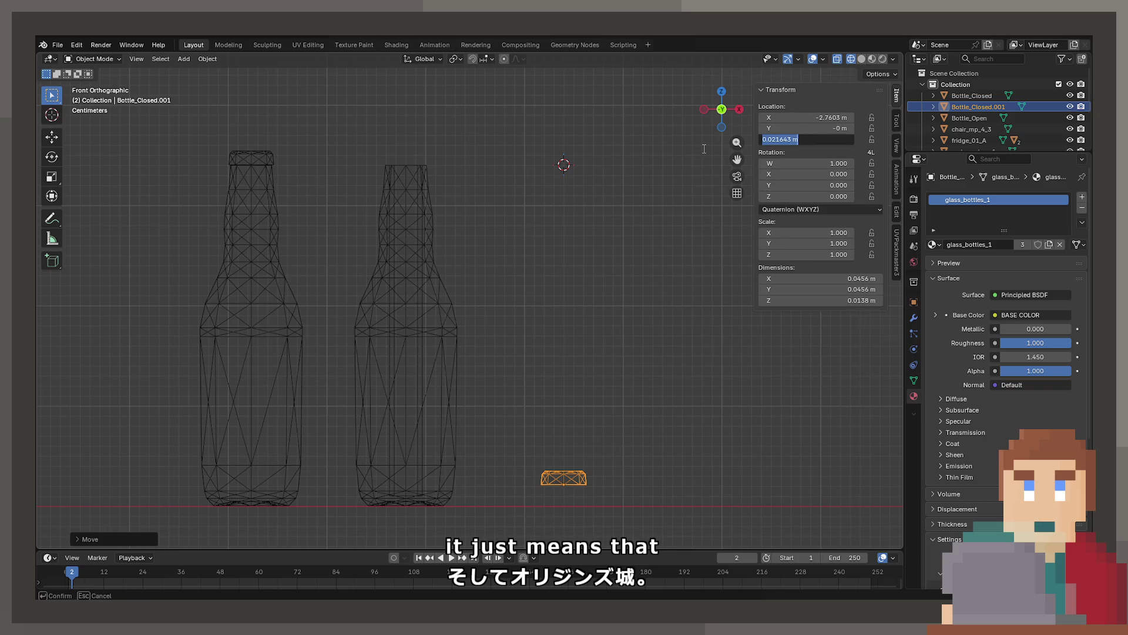
text(0)
key(Return)
Rename the cap object to Bottle_Cap in textured view.
click(406, 336)
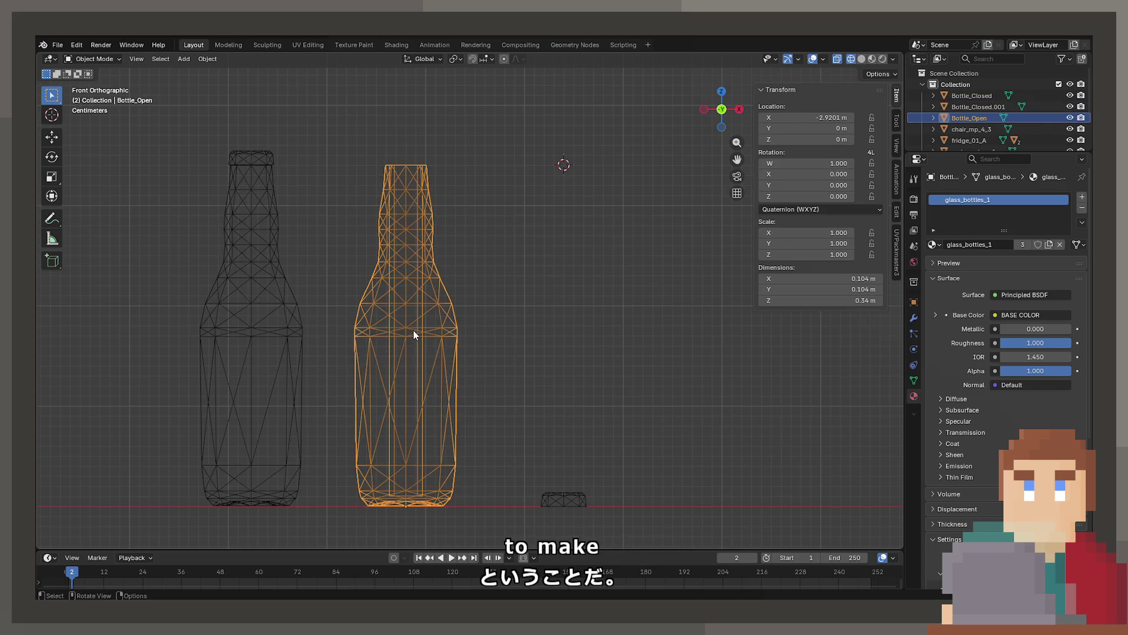
drag(433, 277, 415, 276)
click(563, 512)
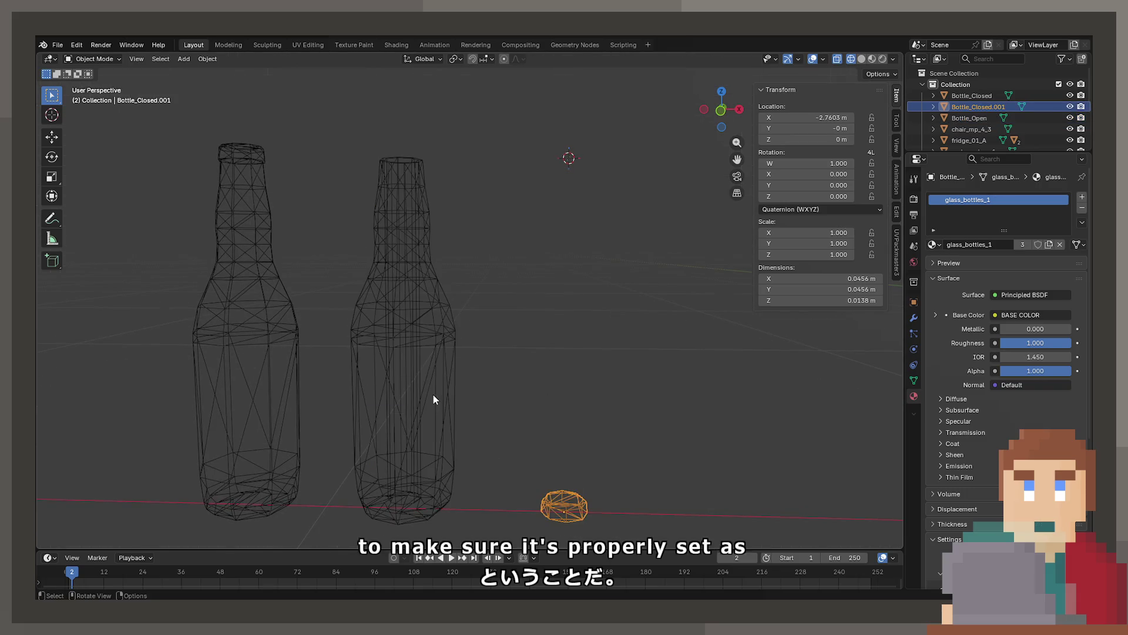
key(z)
drag(447, 342, 461, 385)
key(F2)
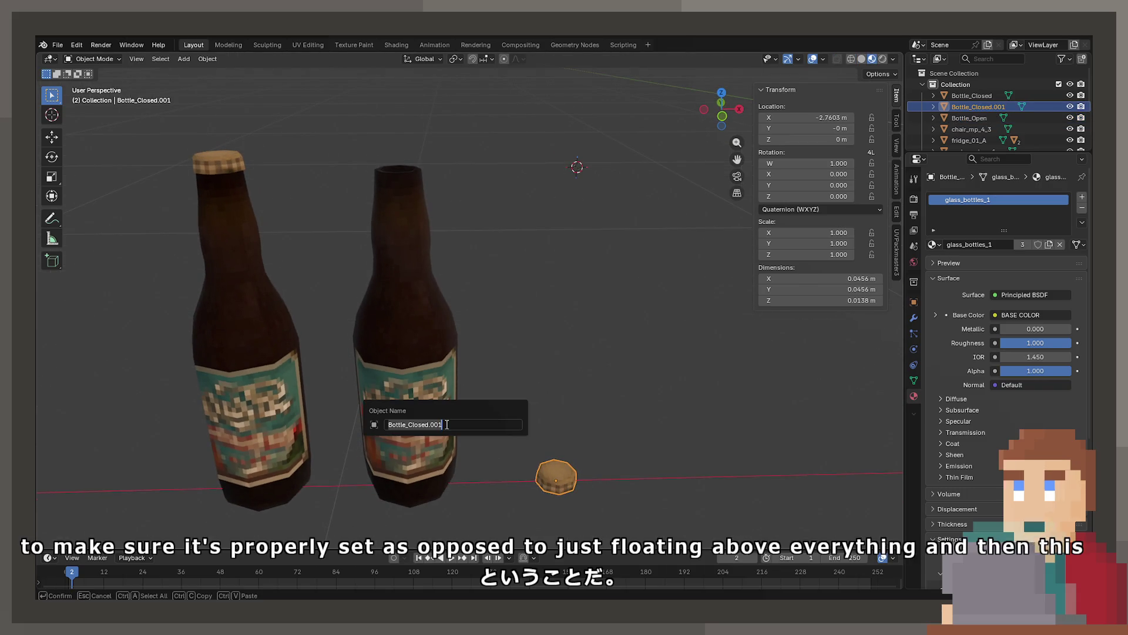
text(Bottle_)
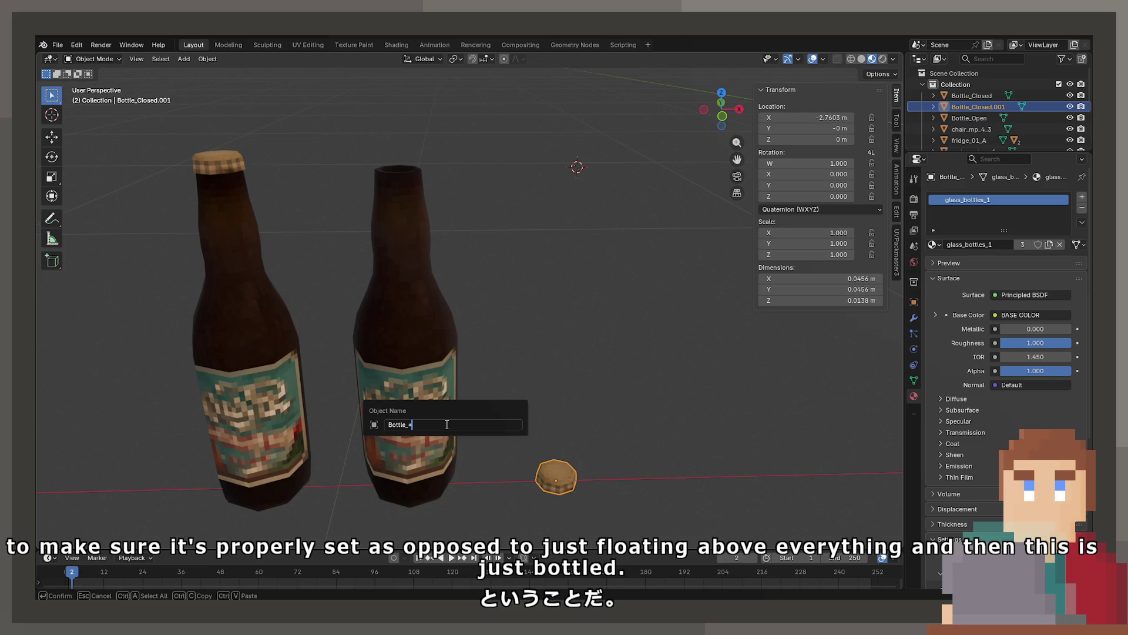
text(Cap)
key(Return)
Inspect the bottles from another angle and save ProjectNisekisha.blend.
click(405, 403)
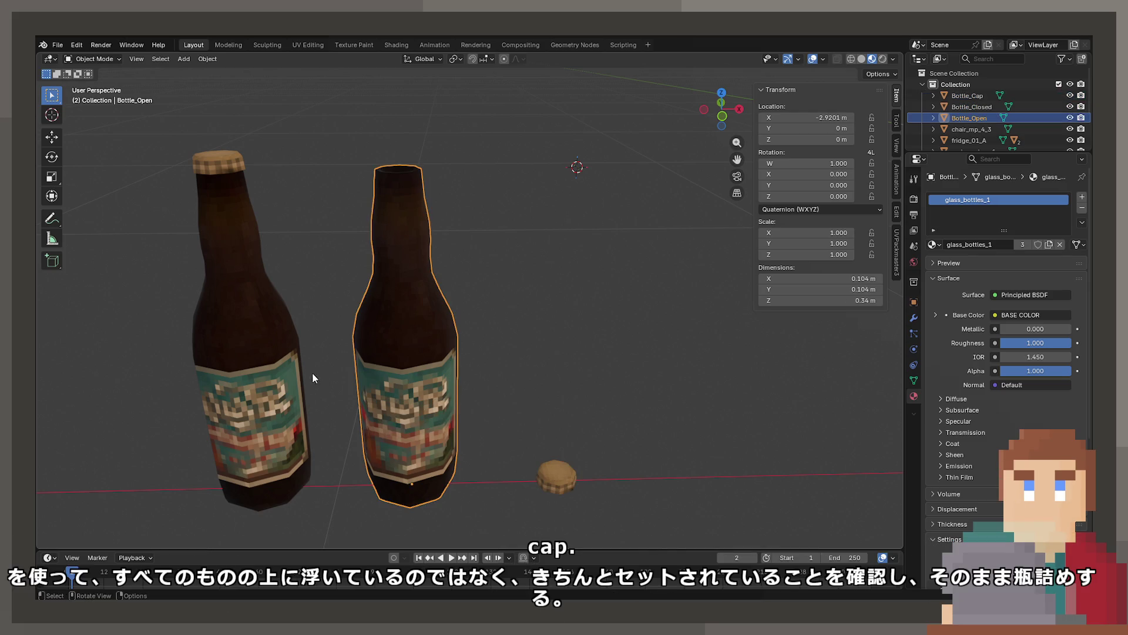
click(301, 358)
scroll(329, 332, down, 3)
click(485, 316)
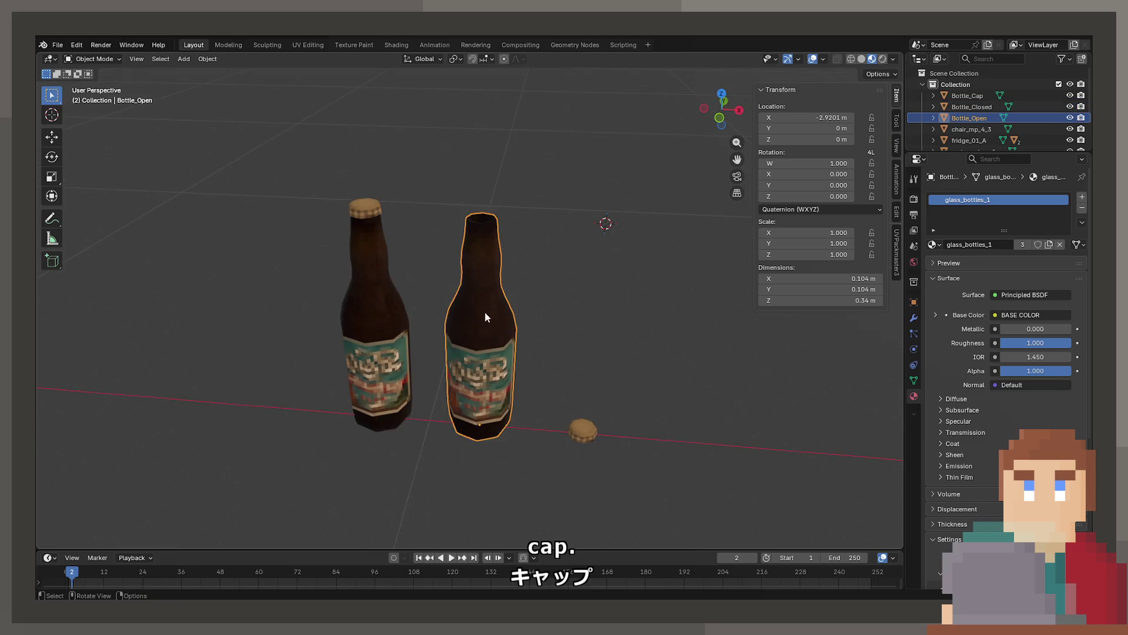
drag(485, 317, 510, 299)
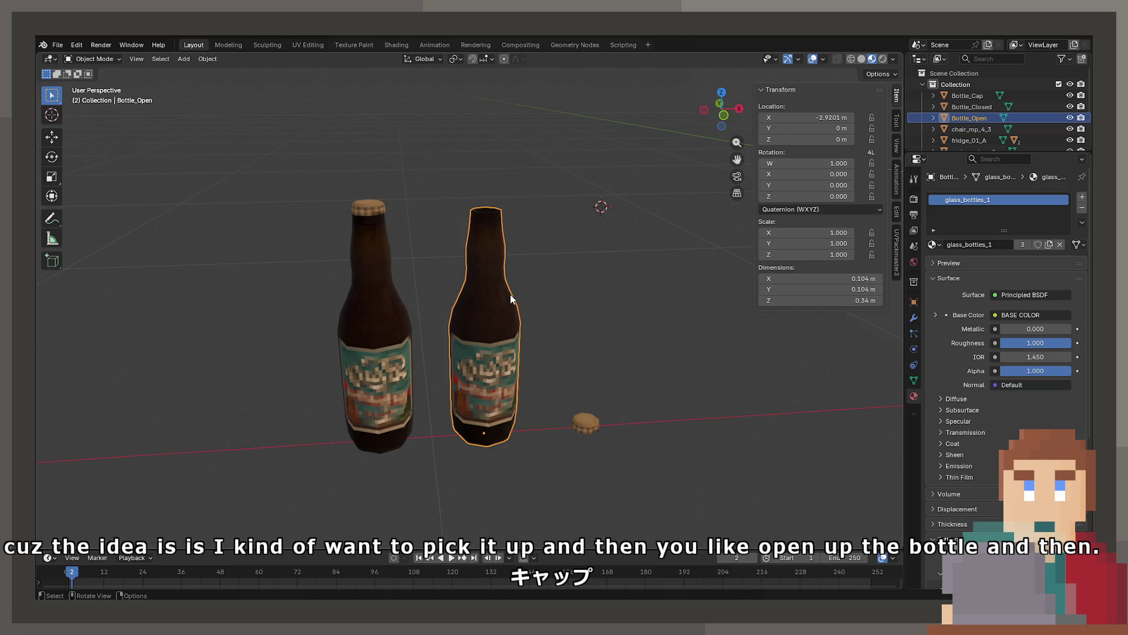
key(ctrl+s)
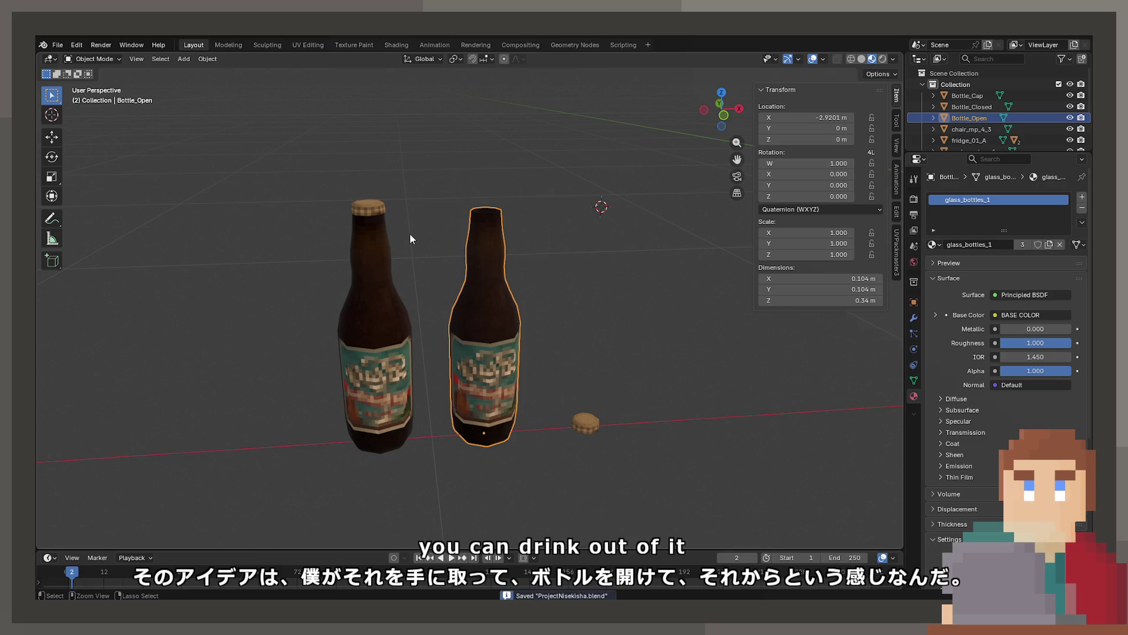
Save ProjectNisekisha.blend after browsing the File menu.
click(62, 47)
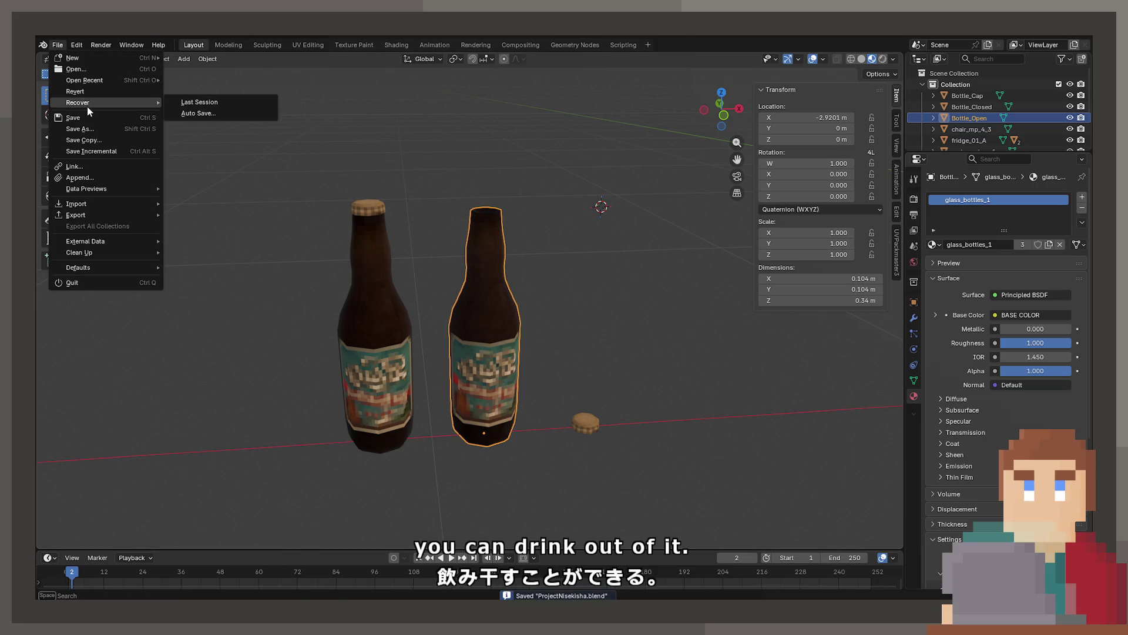
mouse_move(81, 217)
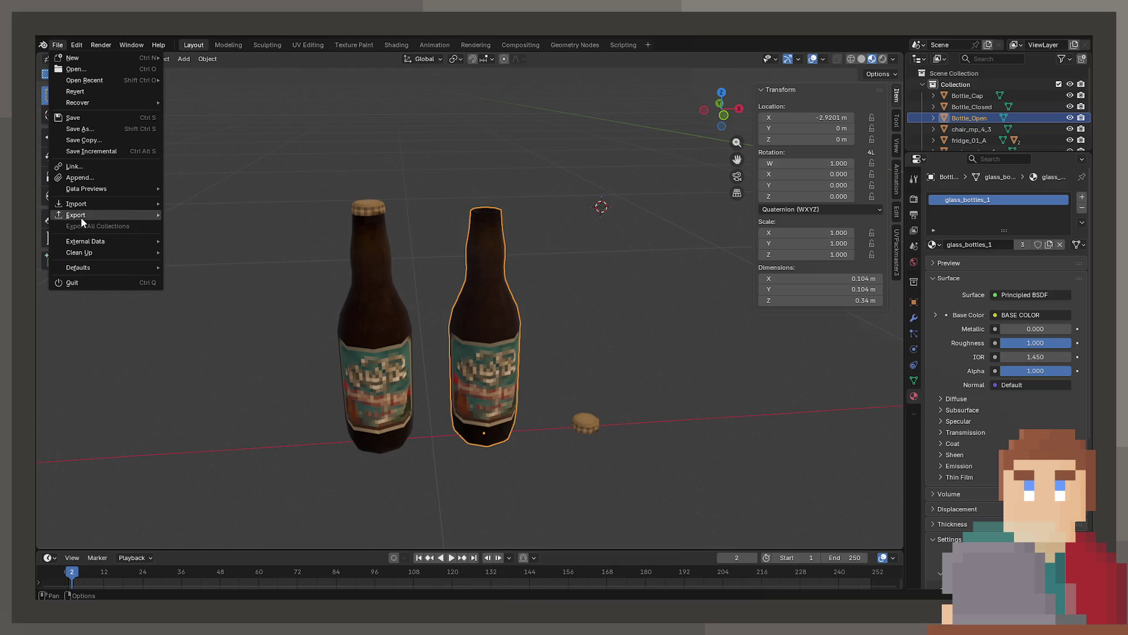
mouse_move(78, 267)
key(ctrl+s)
Export Bottle_Closed as a Unity FBX (.fbx) file.
click(378, 394)
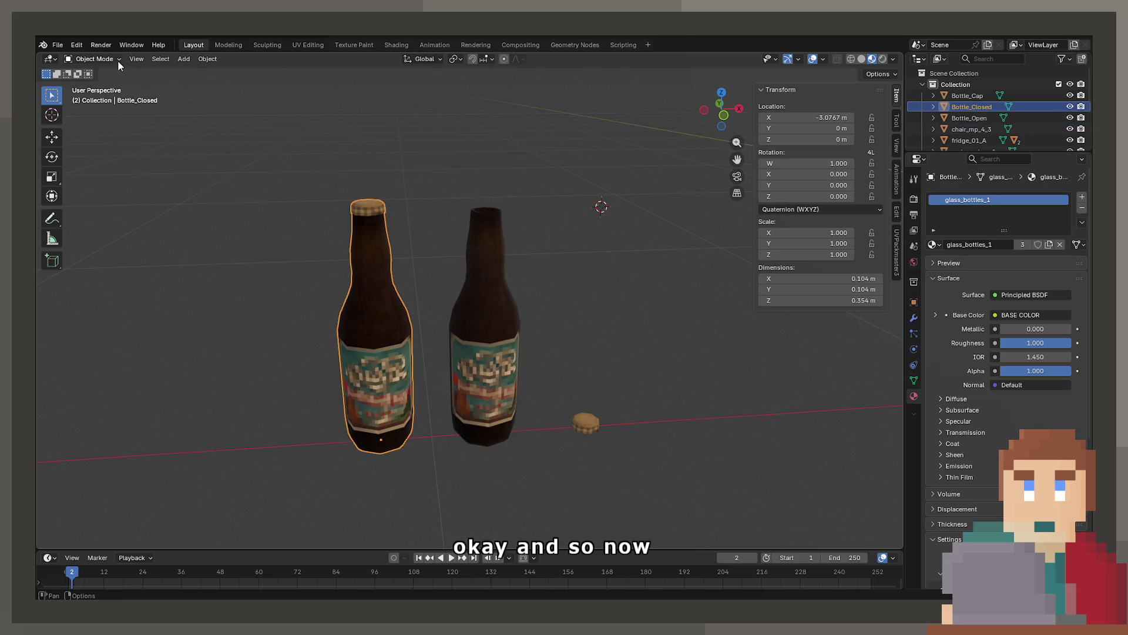
click(58, 45)
mouse_move(122, 261)
mouse_move(110, 217)
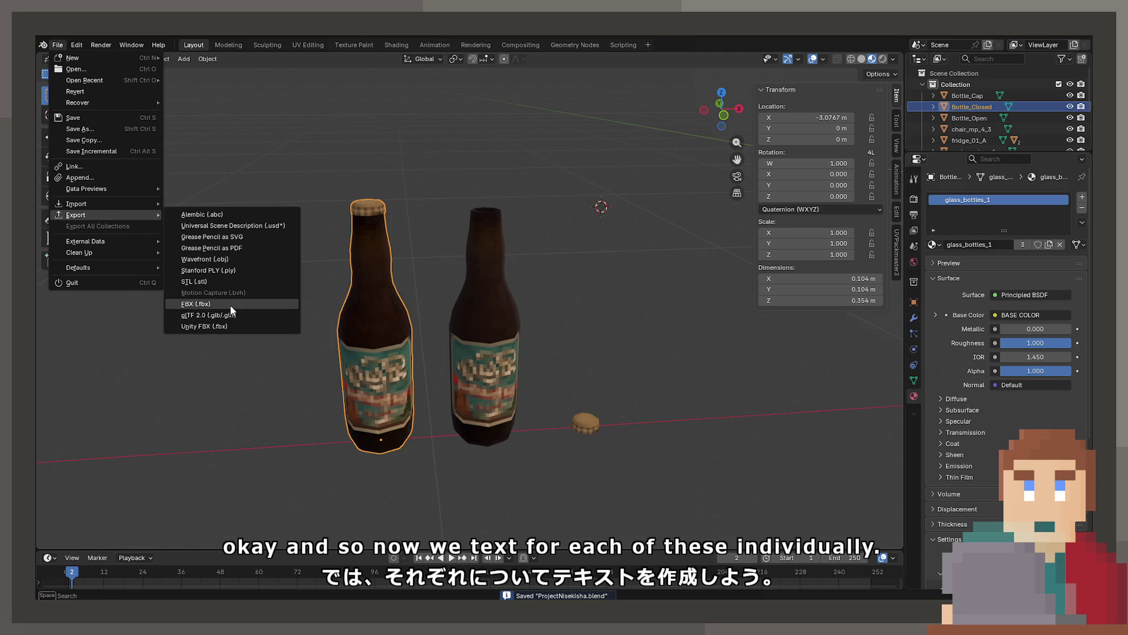
click(236, 325)
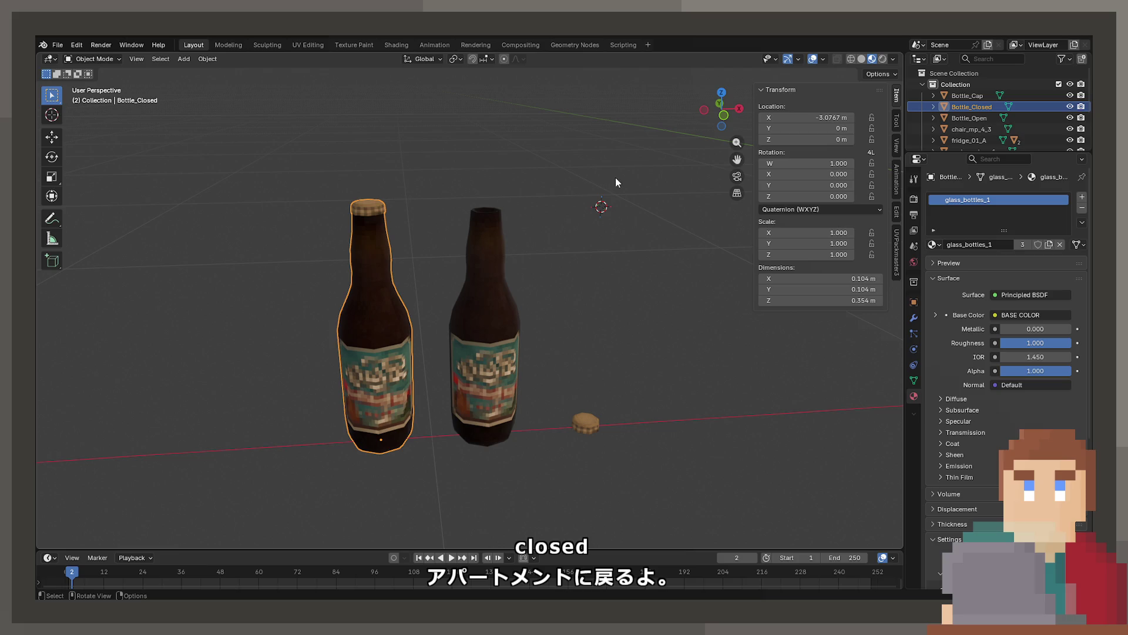
Select Bottle_Open and then Bottle_Cap in turn for Unity FBX export.
click(492, 408)
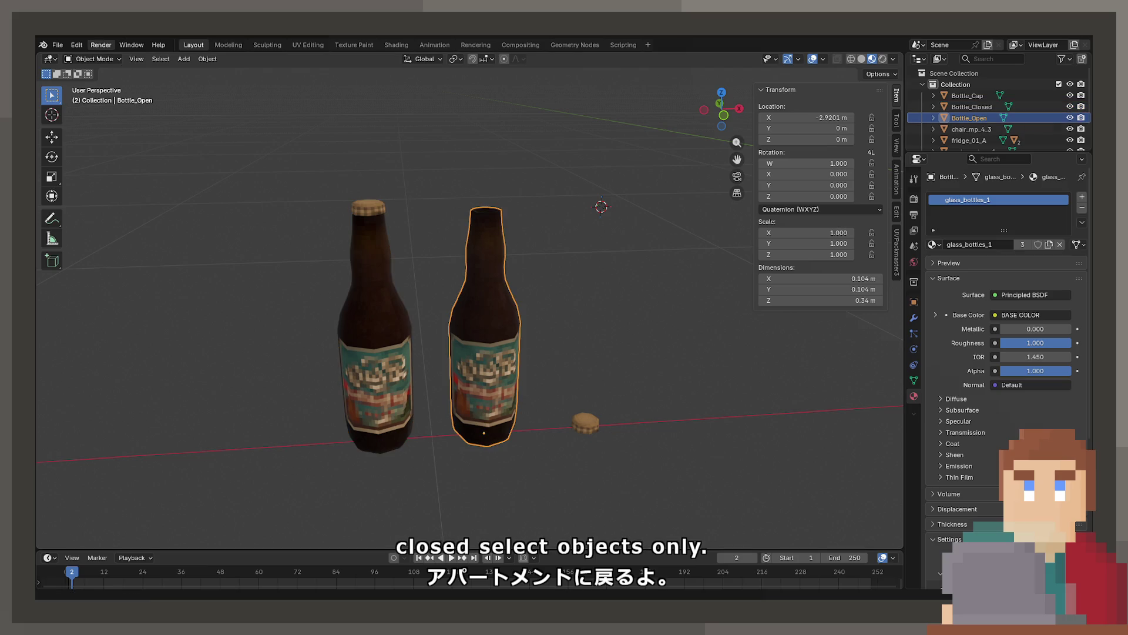
click(58, 45)
mouse_move(106, 215)
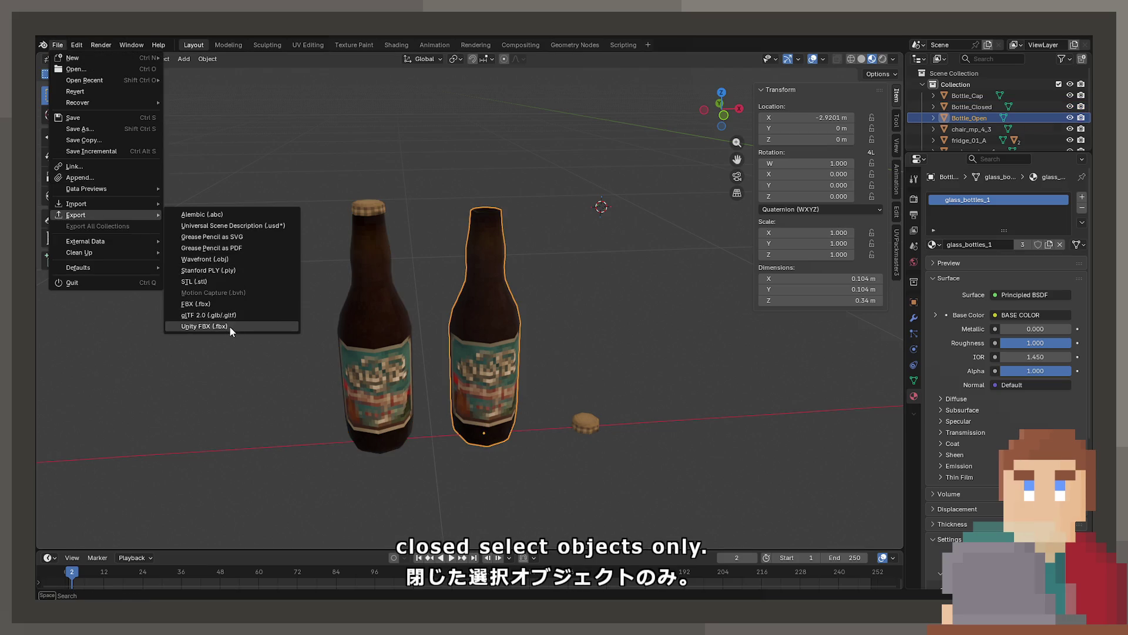
key(Escape)
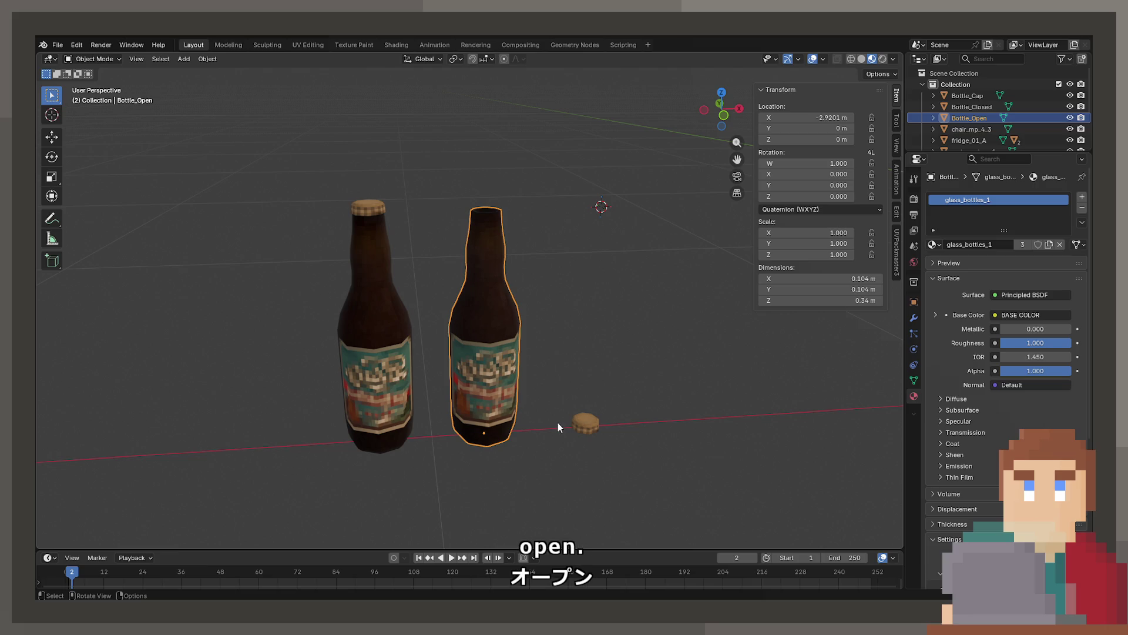
click(585, 423)
click(43, 45)
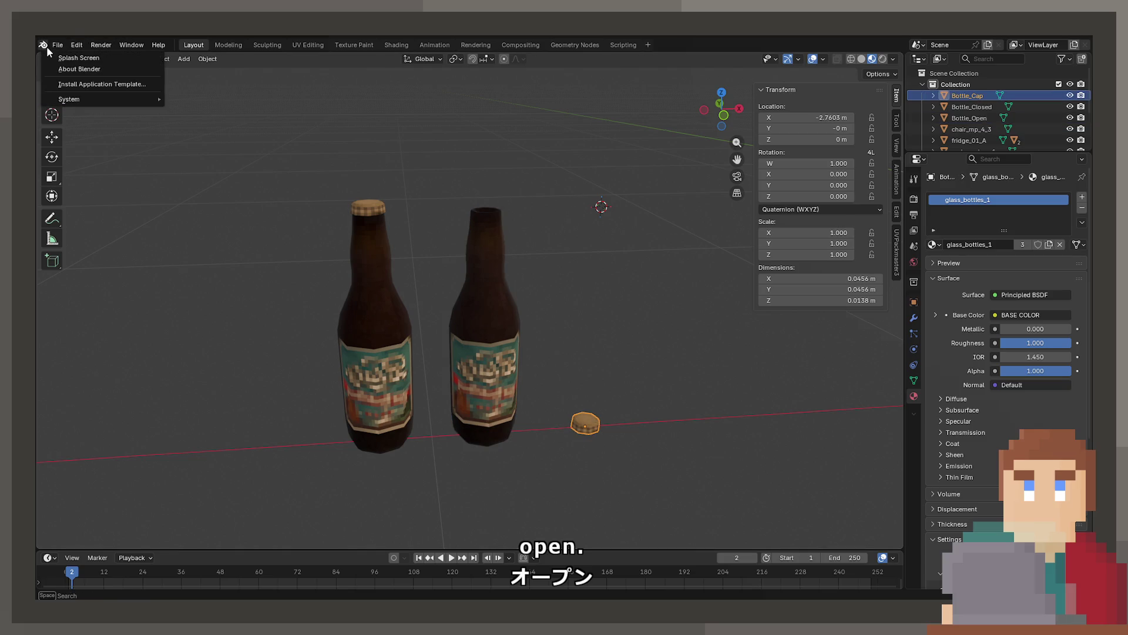
click(58, 45)
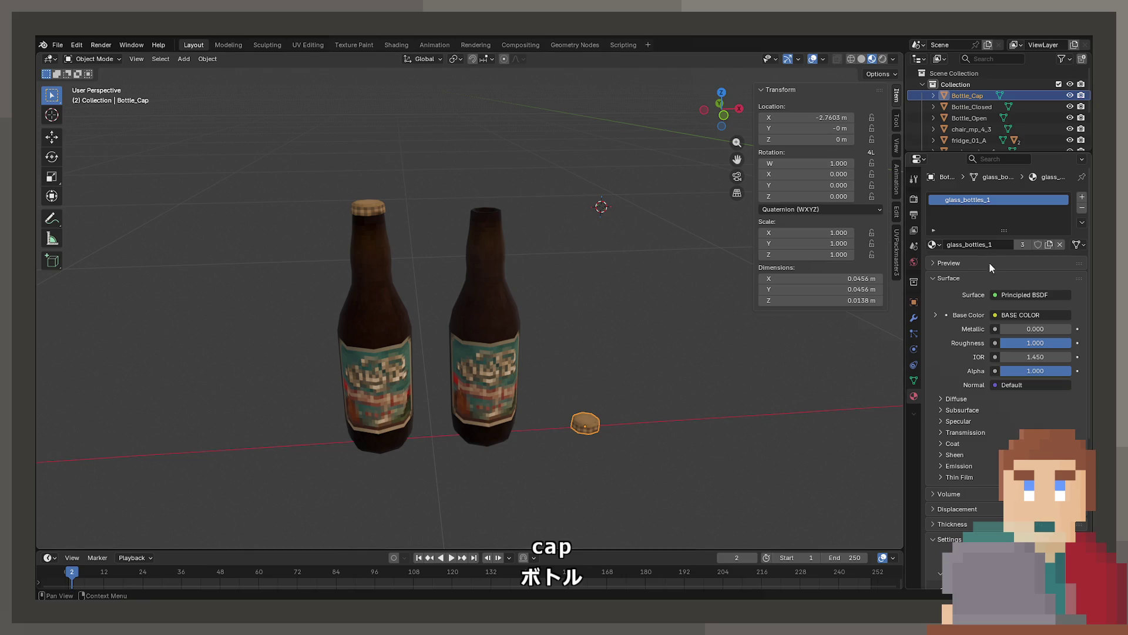
click(379, 329)
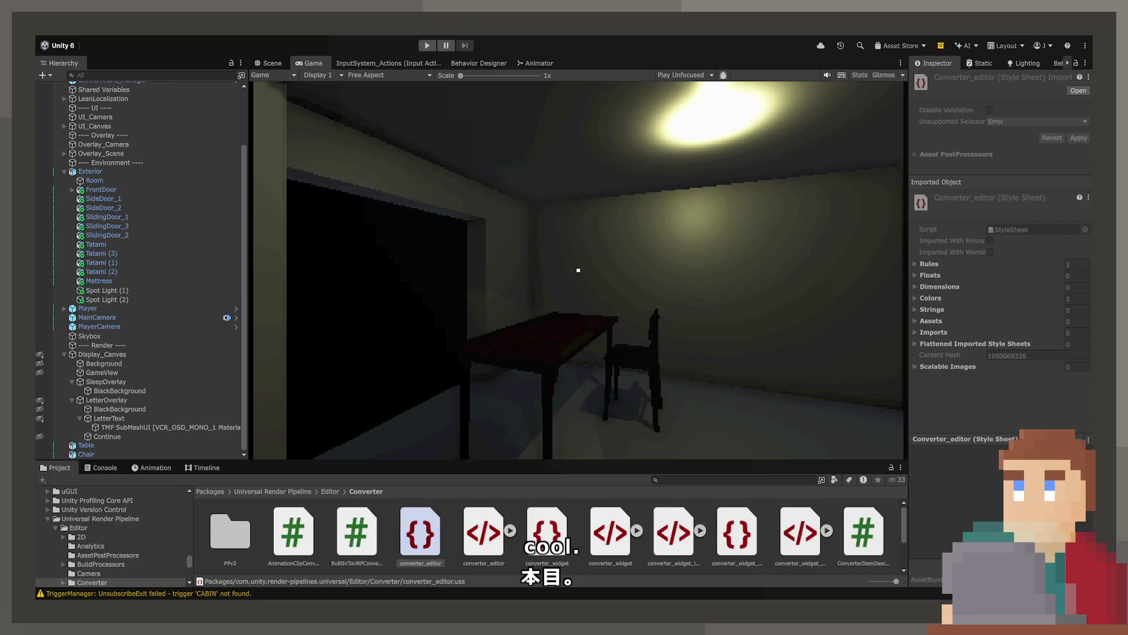
Browse to Assets/_ProjectNisekisha/Source/Models/Apartment/Textures and select glass_bottles_1.
click(112, 546)
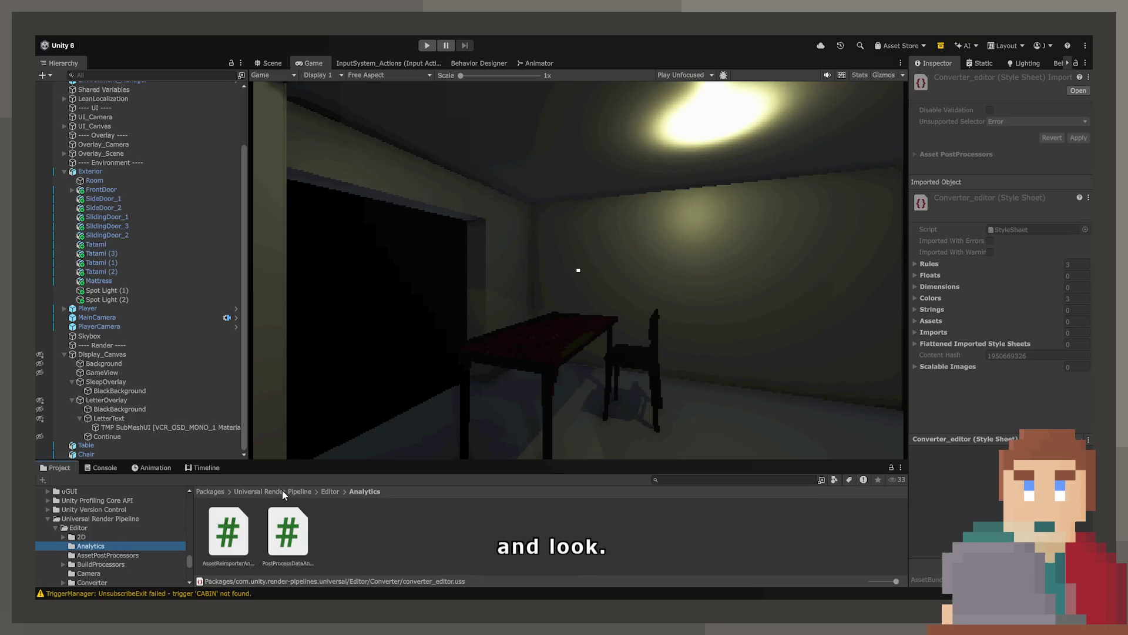
scroll(136, 530, up, 5)
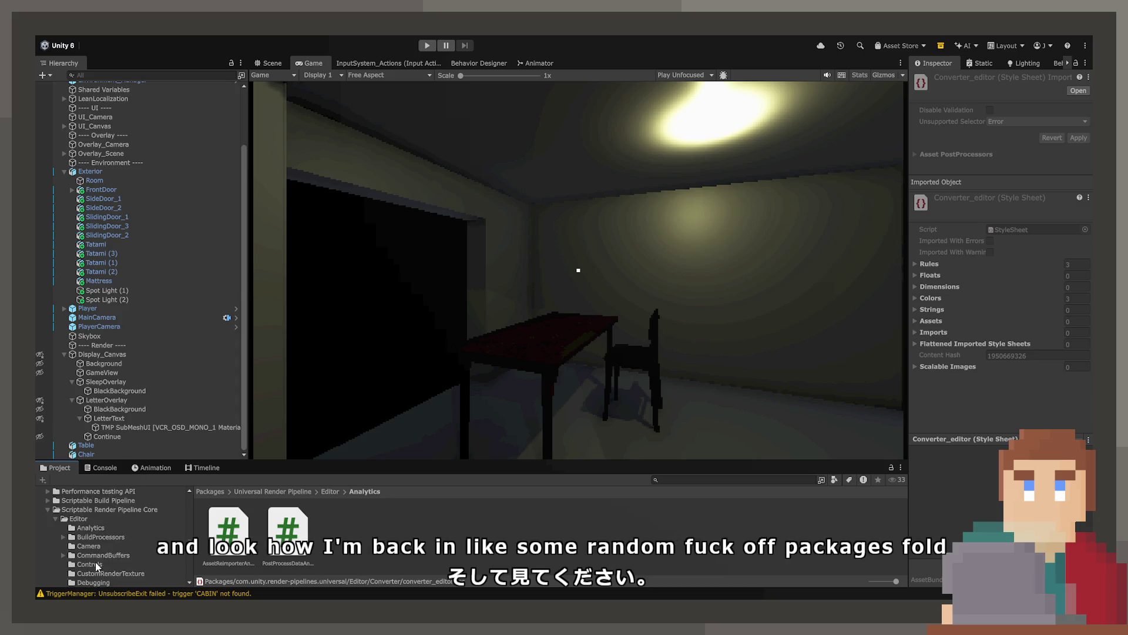
scroll(95, 565, down, 10)
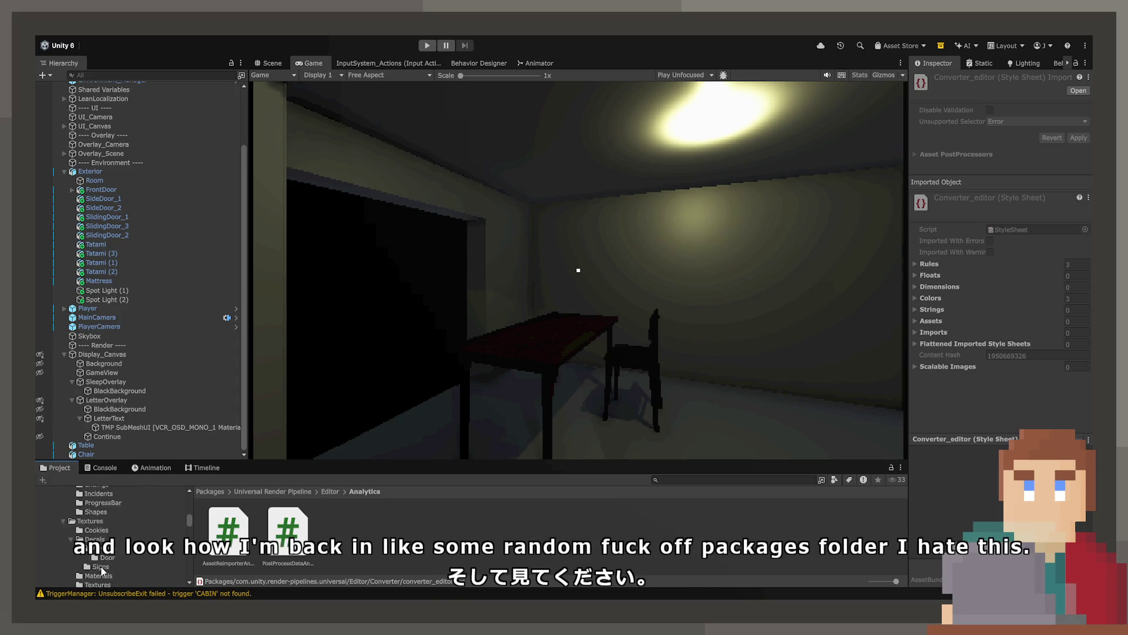
scroll(101, 568, down, 10)
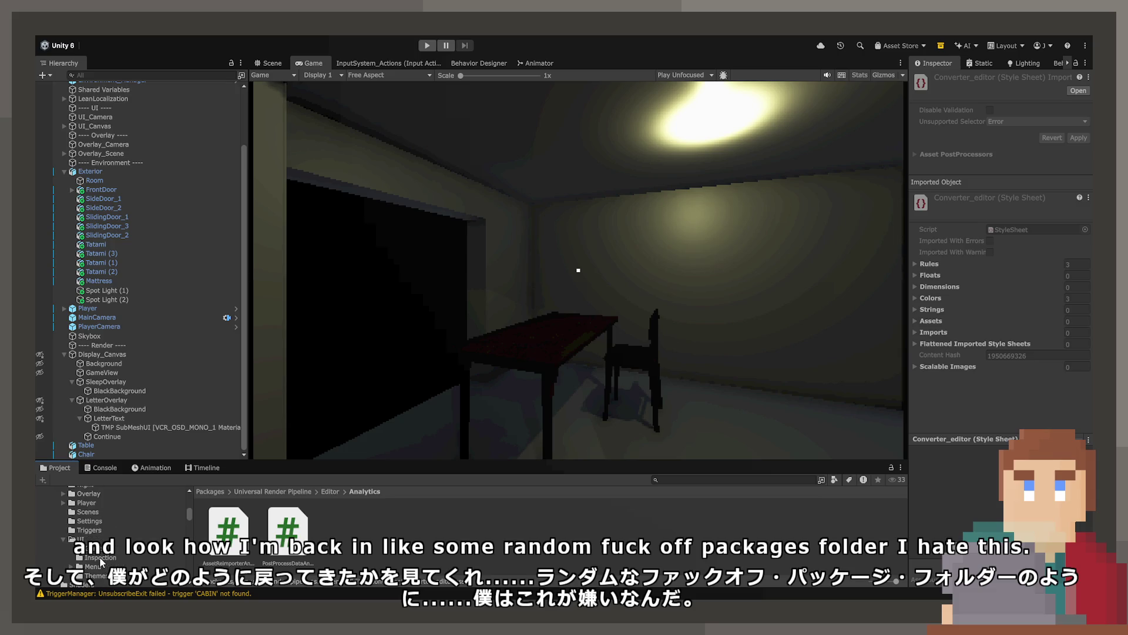
scroll(101, 562, down, 5)
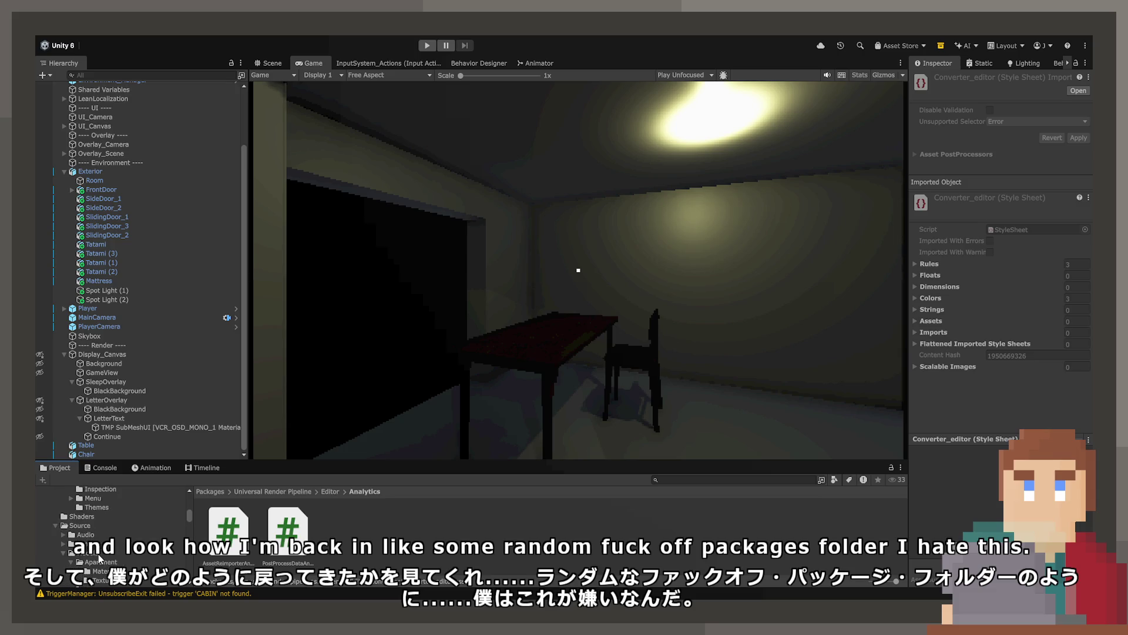
scroll(98, 554, down, 3)
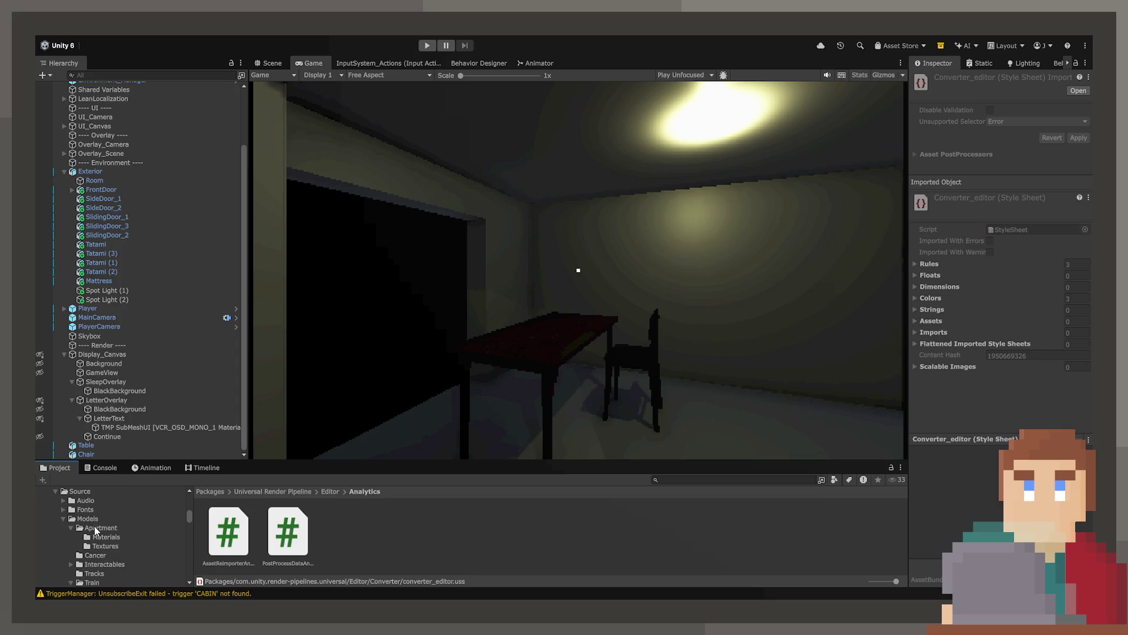
click(88, 518)
click(105, 537)
click(103, 546)
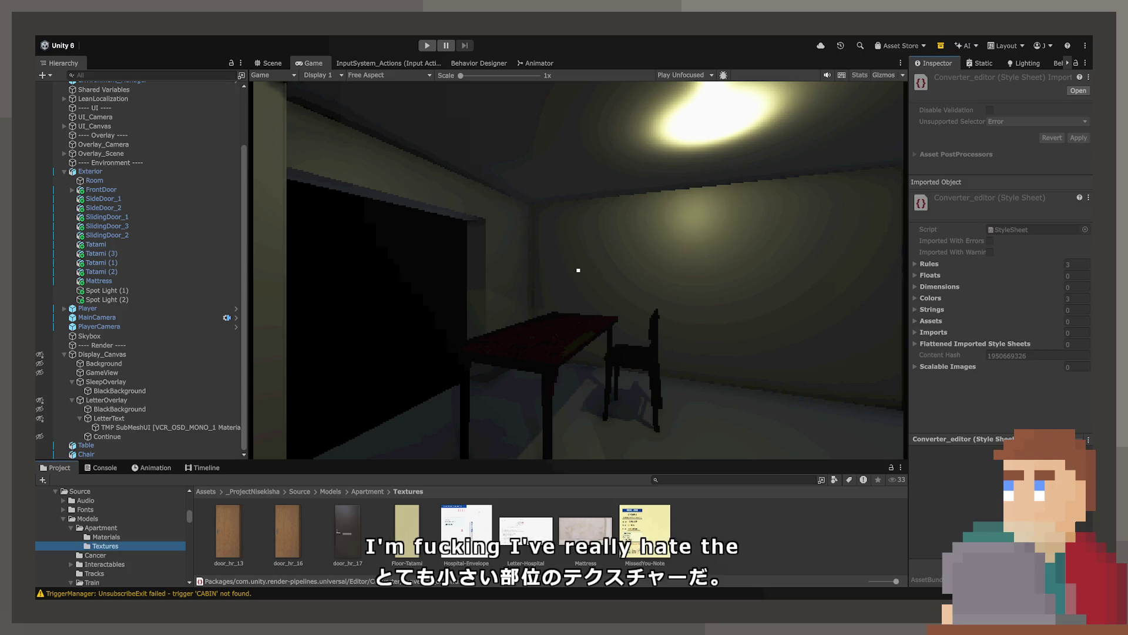
click(466, 523)
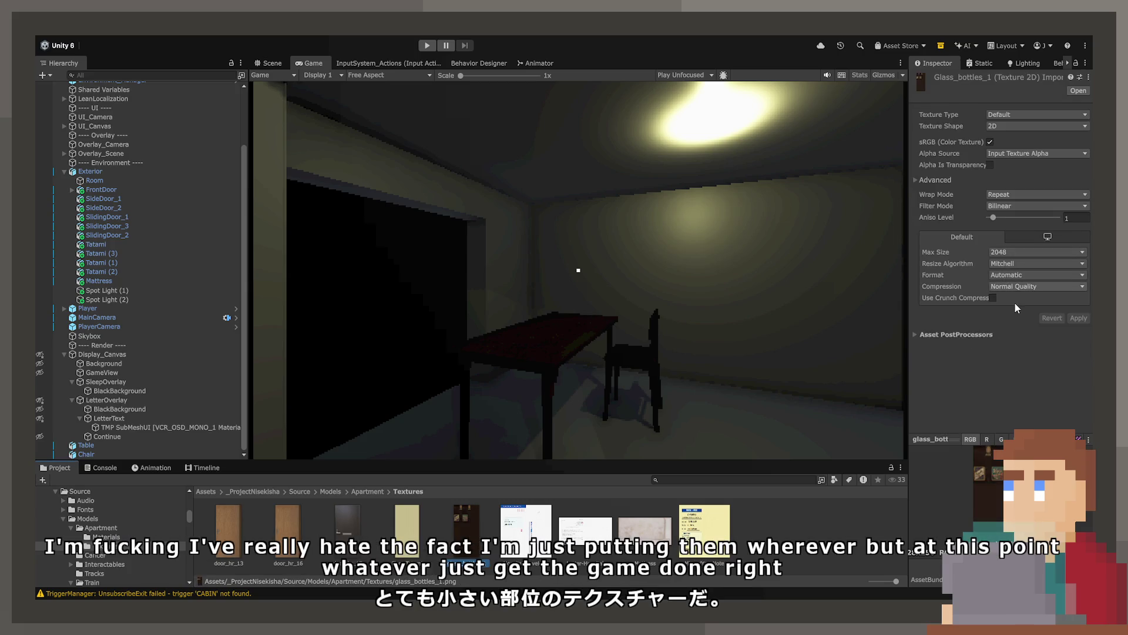
Set glass_bottles_1 to Bilinear resizing, no compression and 256 max size, then apply.
click(1019, 286)
click(1019, 265)
click(1011, 263)
click(1001, 259)
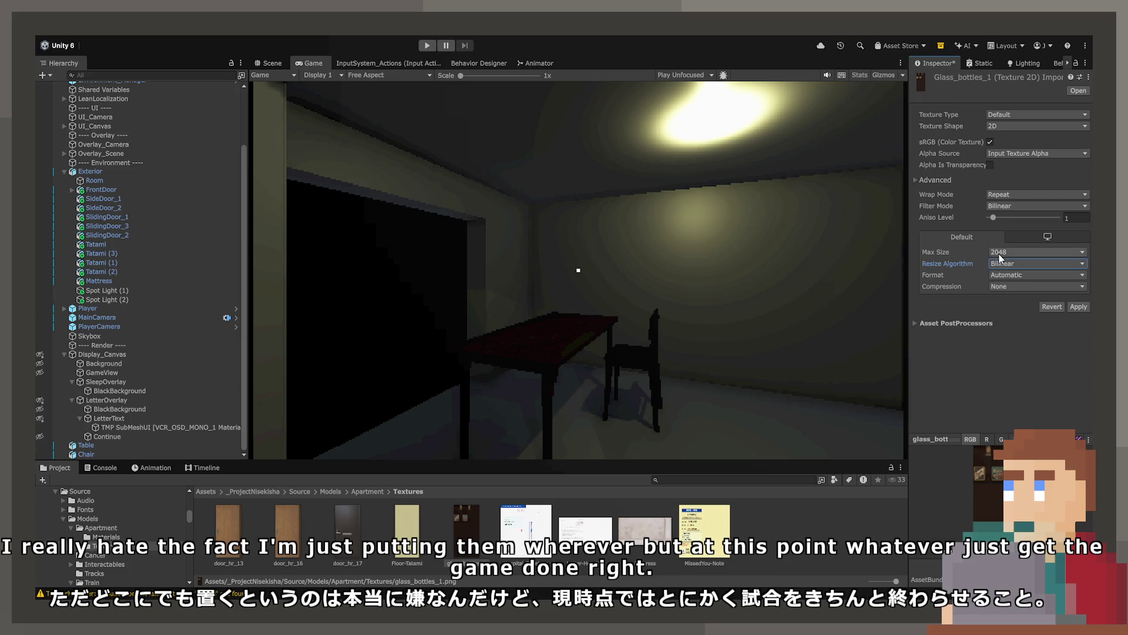
click(1016, 251)
click(1012, 211)
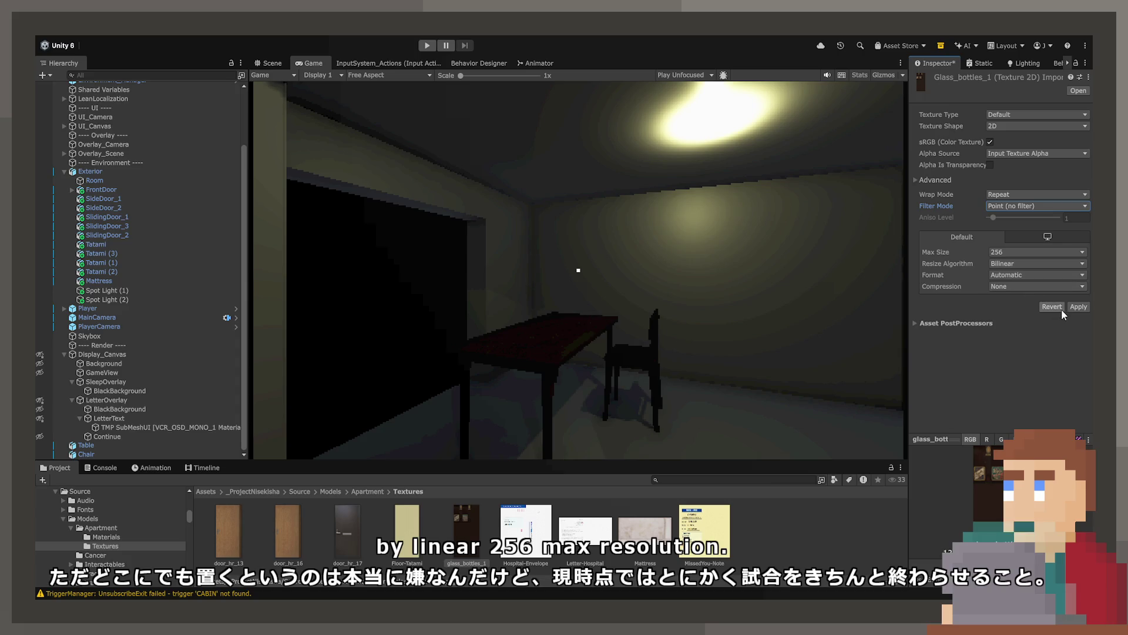
click(1026, 258)
click(1020, 218)
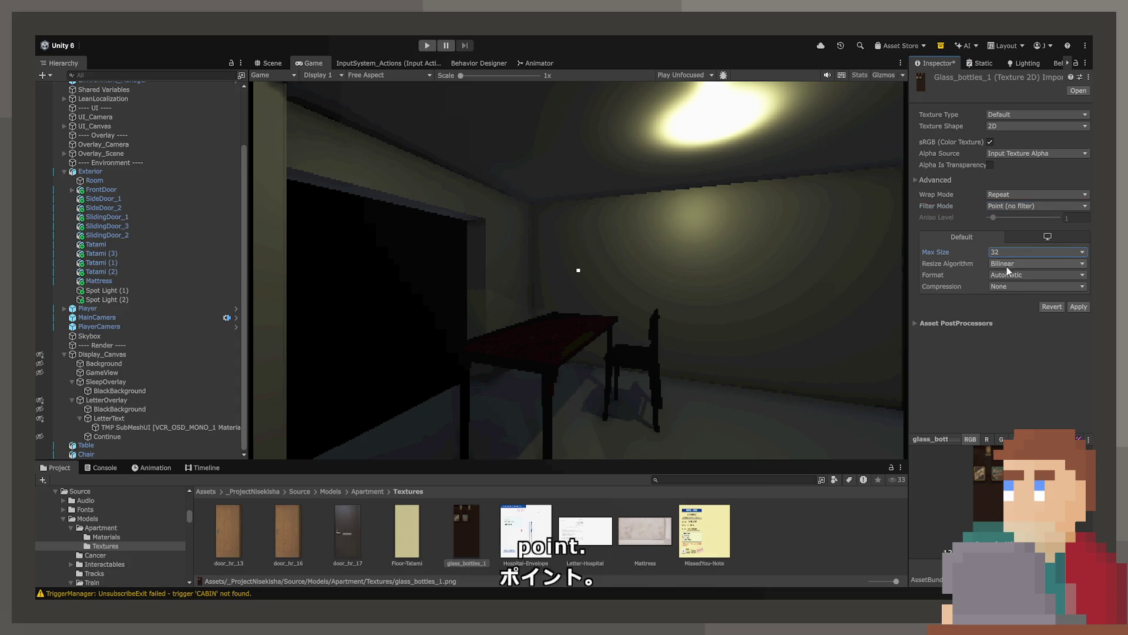
key(Tab)
key(ctrl+z)
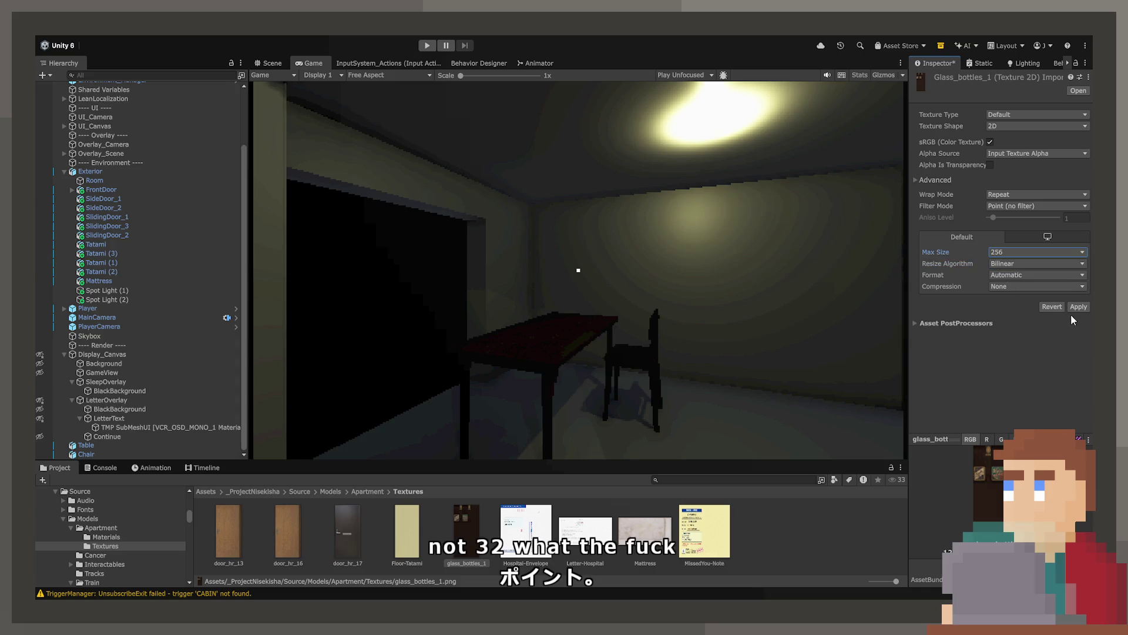
click(1076, 305)
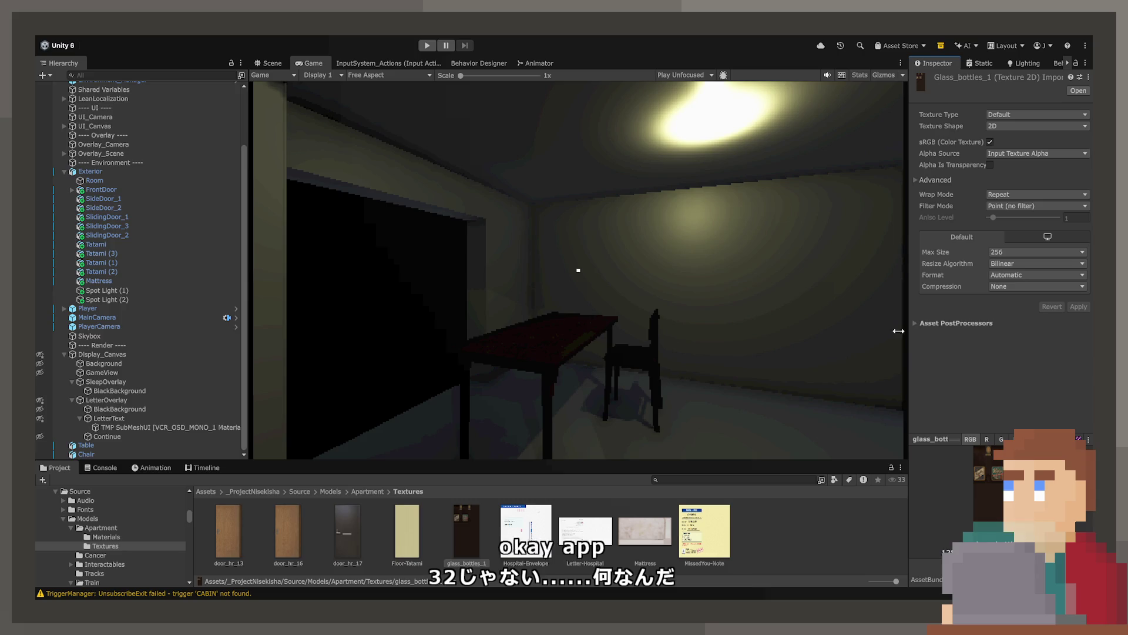
click(335, 494)
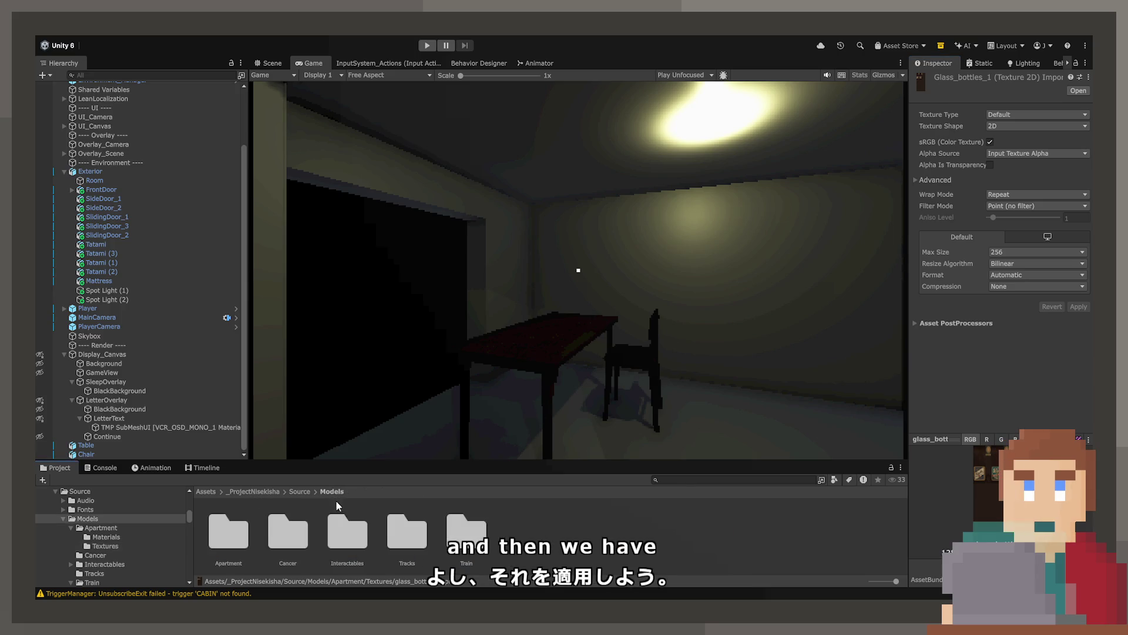
Drag the Bottle_Closed model onto the table in the Scene view.
double_click(220, 539)
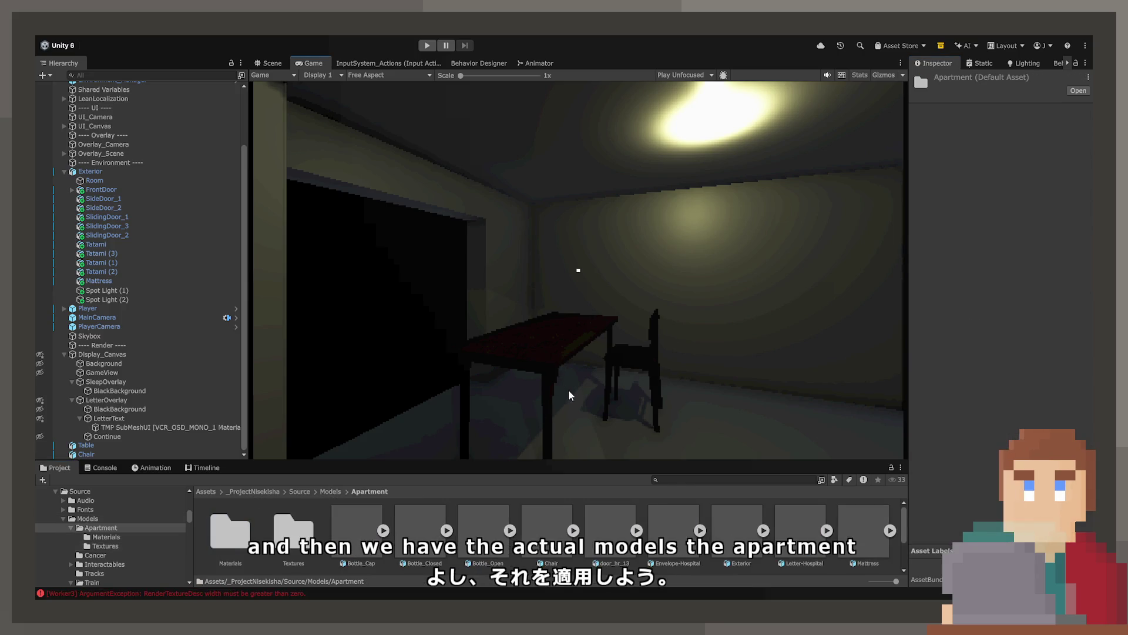
click(268, 63)
scroll(549, 232, down, 5)
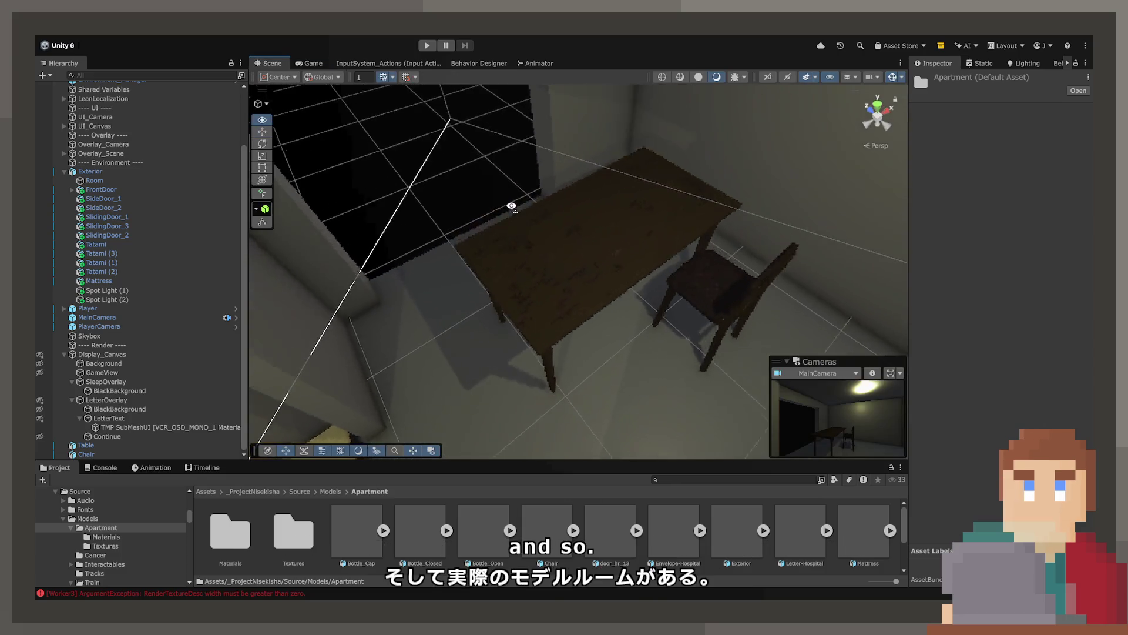
drag(430, 548, 514, 326)
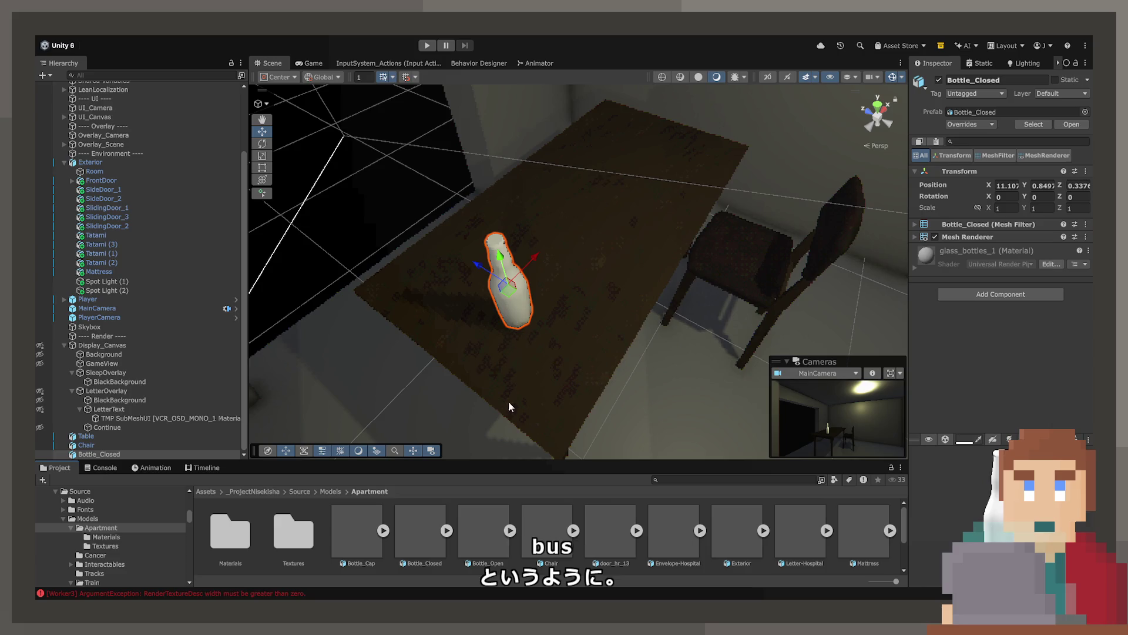
Duplicate the Floor-Tatami material and name the copy Glass-Bottles-1.
double_click(221, 533)
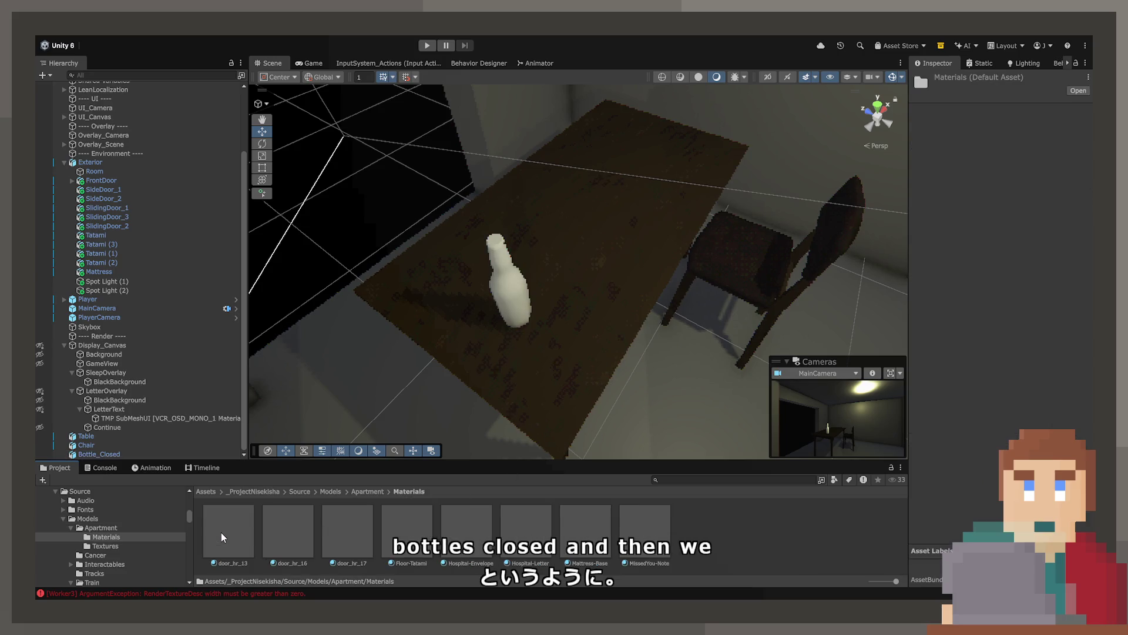
click(405, 527)
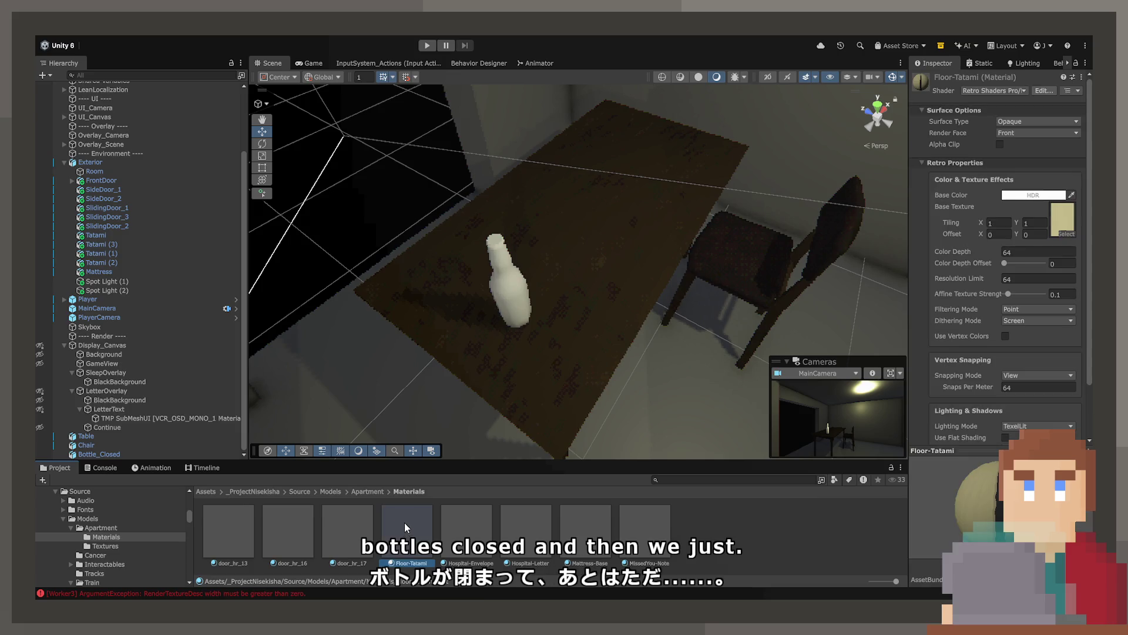
key(ctrl+d)
key(F2)
text(Glas)
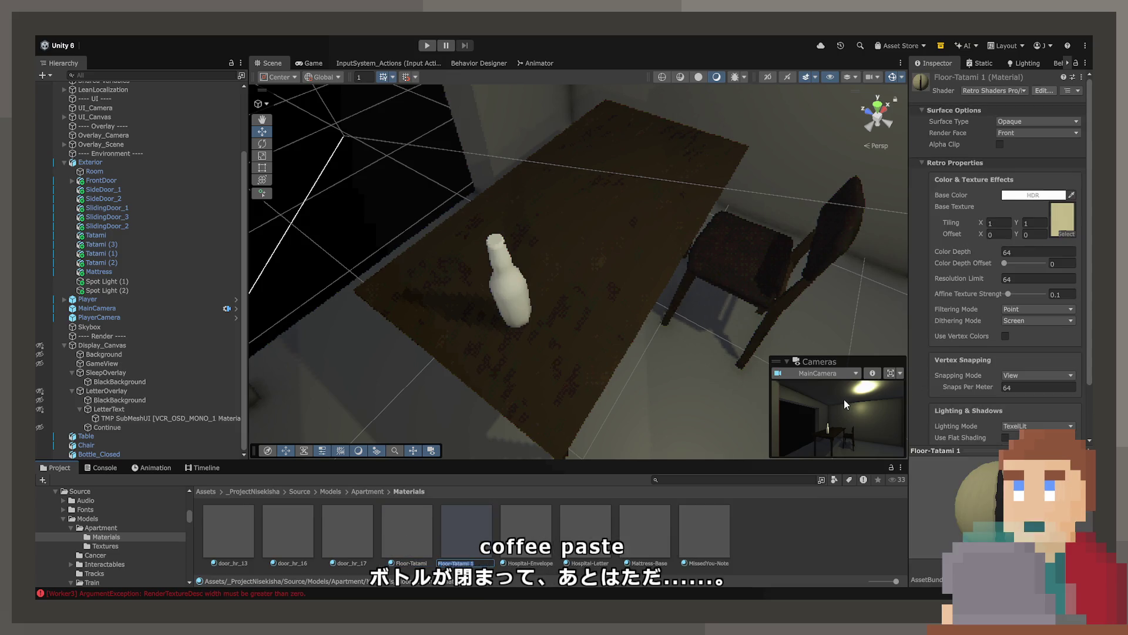
text(s)
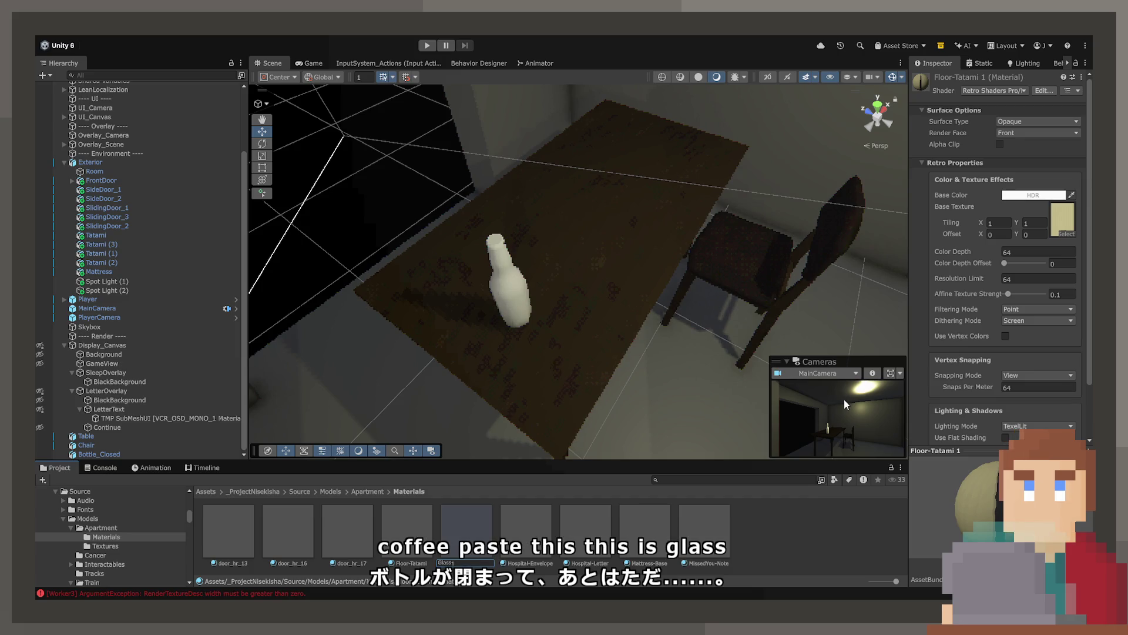
text(-Bottle)
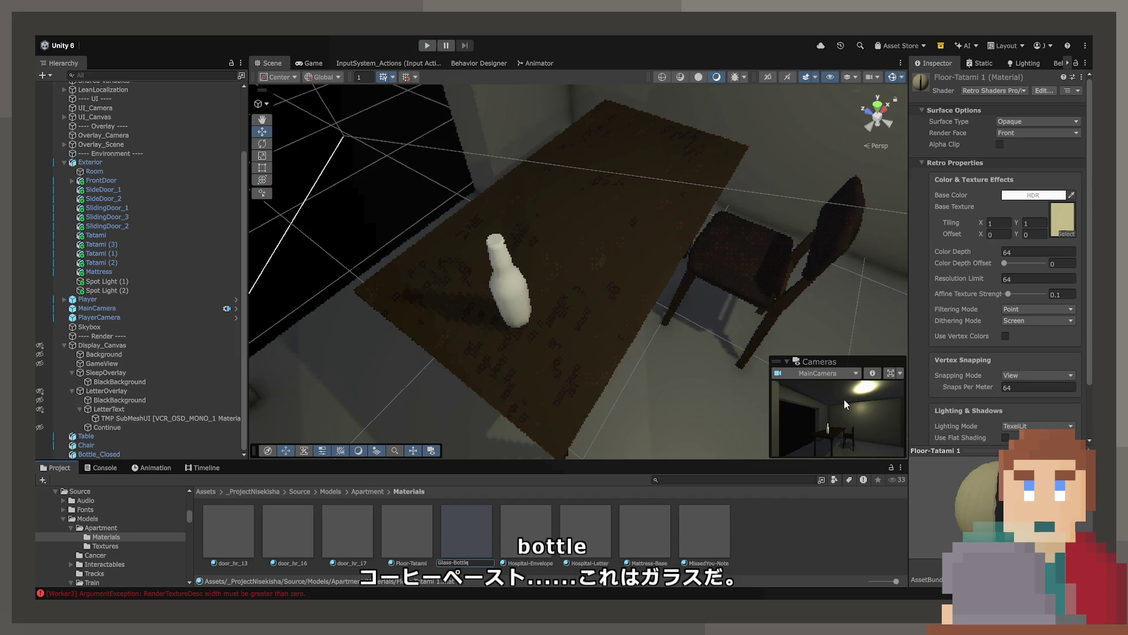
text(s-1)
key(Return)
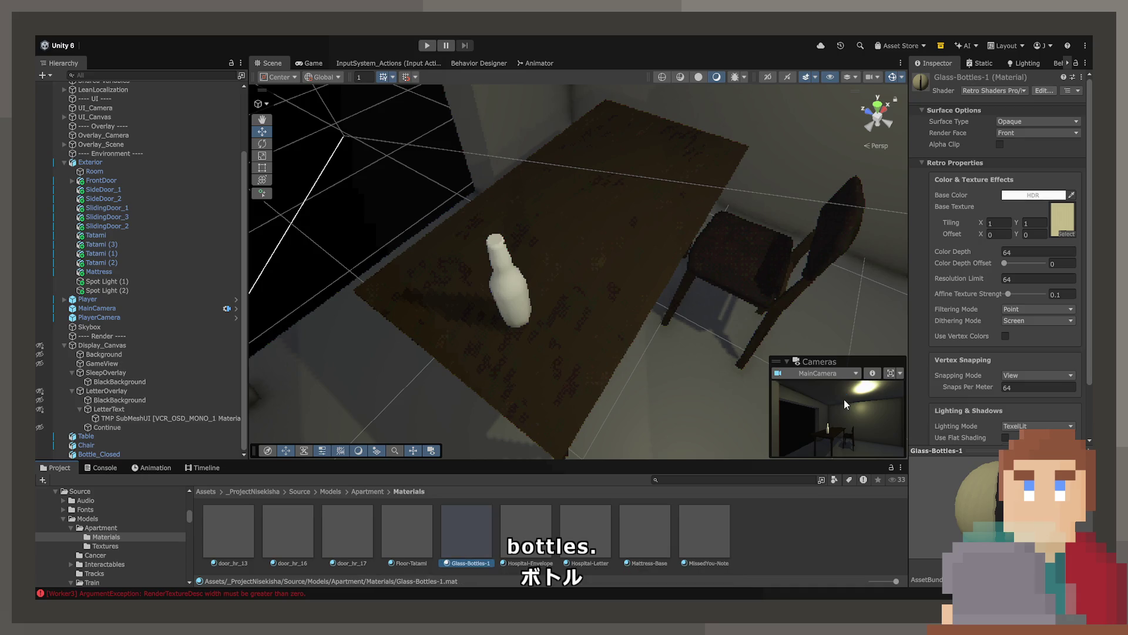
click(1070, 232)
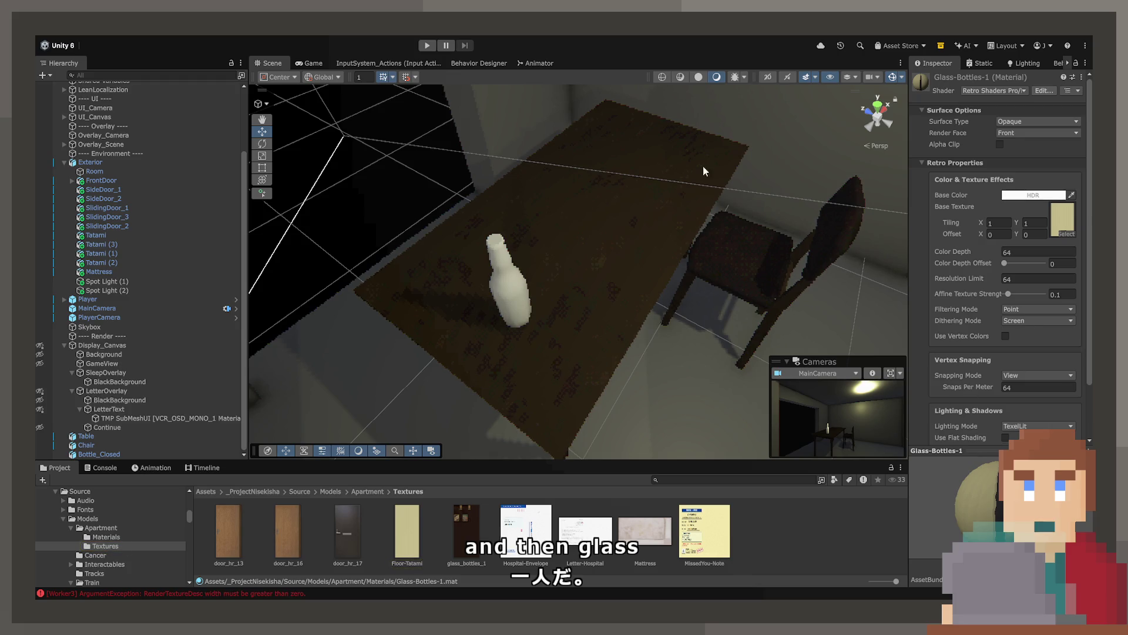
Assign glass_bottles_1 as the Glass-Bottles-1 material's base texture.
mouse_move(466, 532)
mouse_down()
mouse_move(770, 282)
mouse_move(1062, 218)
mouse_up()
click(368, 491)
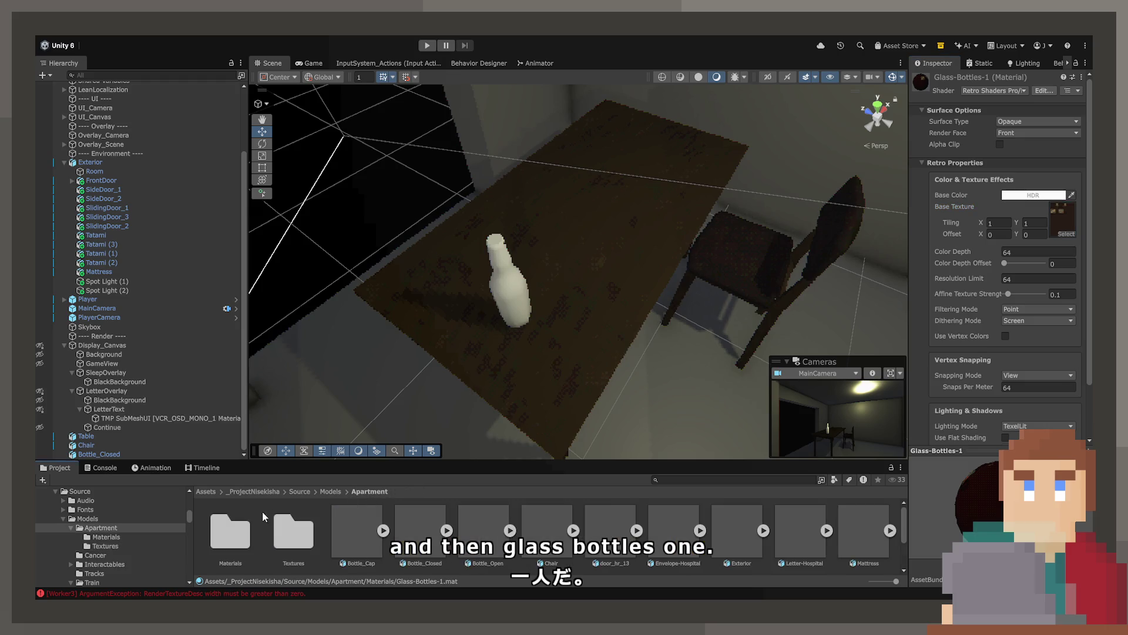
double_click(228, 529)
Apply Glass-Bottles-1 to the closed bottle and orbit around it to check.
mouse_move(466, 532)
mouse_down()
mouse_move(497, 298)
mouse_move(515, 268)
mouse_move(502, 285)
mouse_up()
click(502, 284)
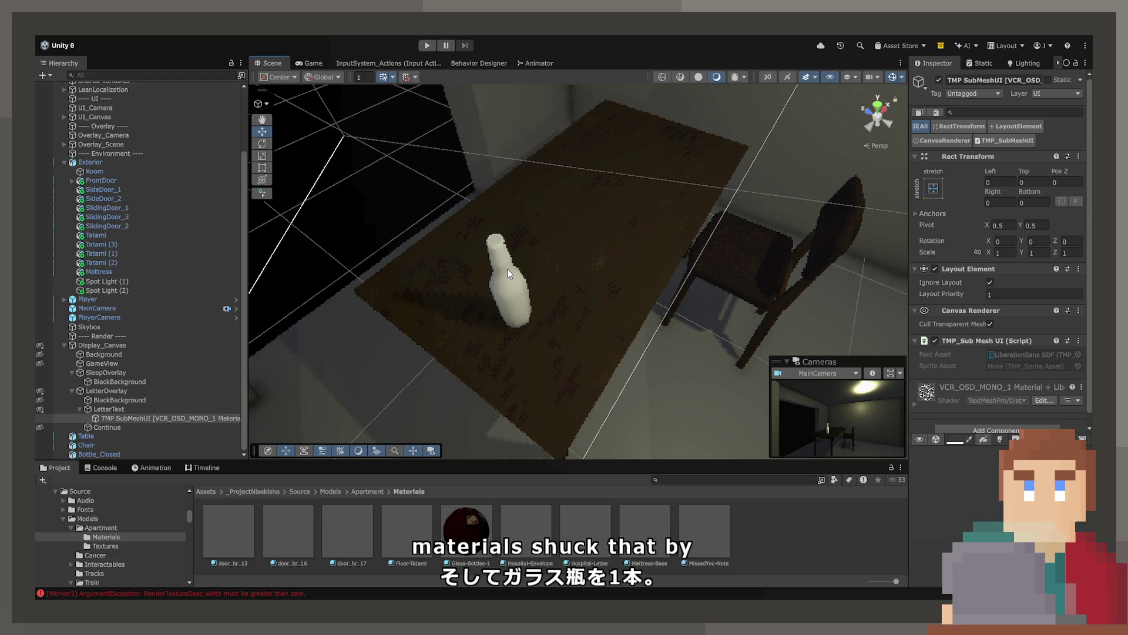
drag(661, 302, 584, 245)
click(581, 251)
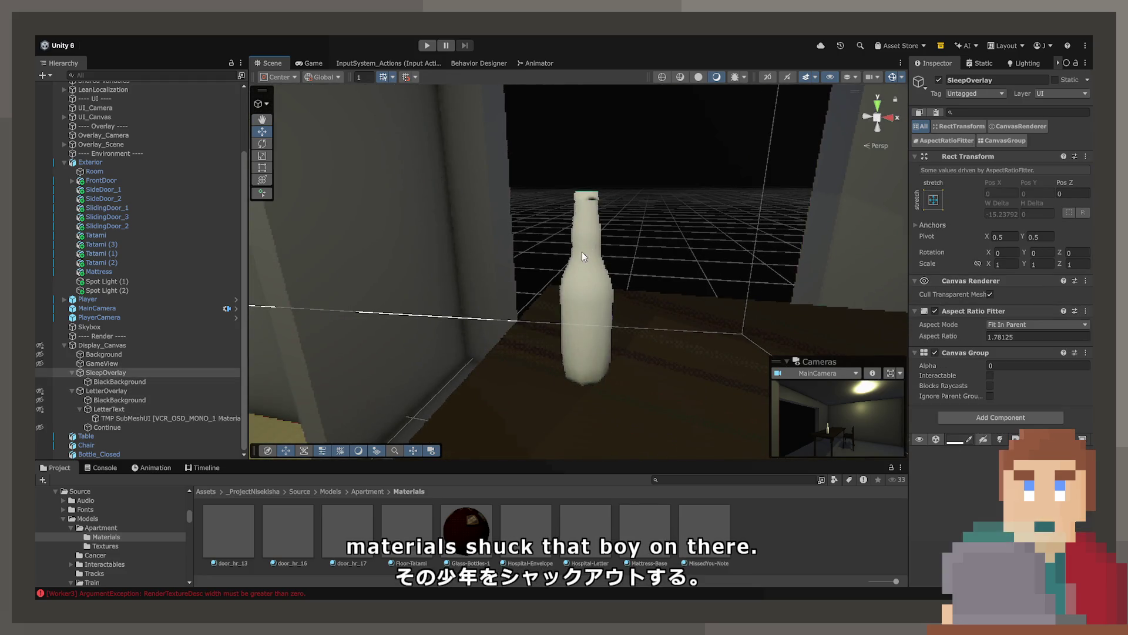
drag(466, 532, 582, 282)
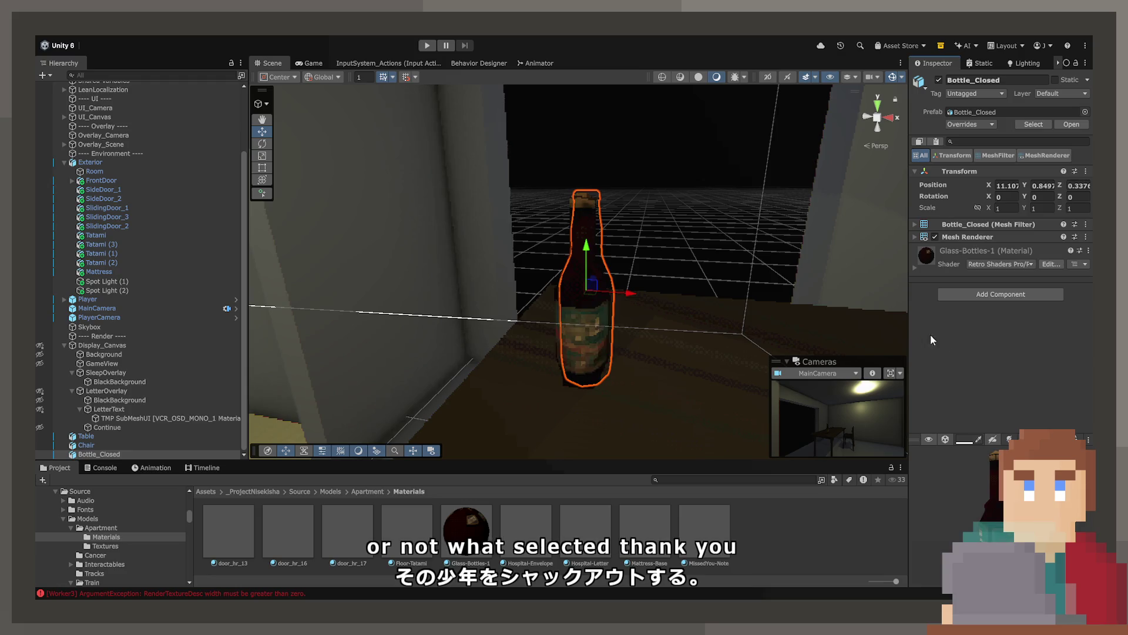
mouse_move(646, 258)
mouse_down()
mouse_move(694, 250)
mouse_move(763, 199)
mouse_move(650, 86)
mouse_move(961, 215)
mouse_up()
key(f)
drag(882, 218, 767, 216)
mouse_move(728, 409)
mouse_down()
mouse_move(506, 320)
mouse_move(561, 321)
mouse_up()
click(466, 529)
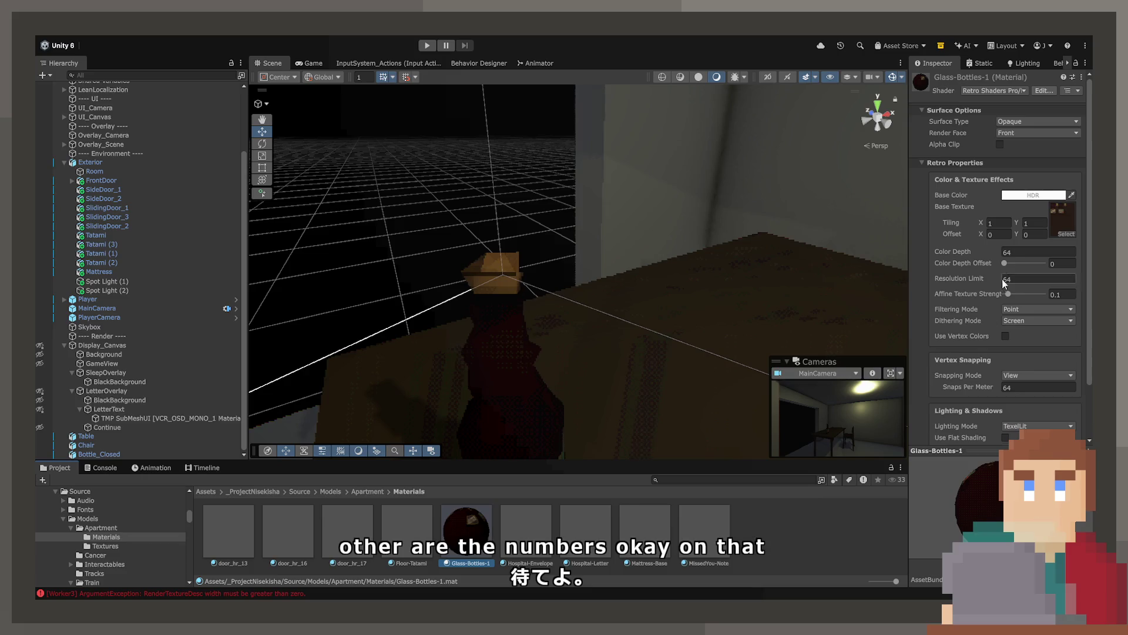
Set the Glass-Bottles-1 material's Snaps Per Meter to 256.
scroll(978, 303, down, 1)
click(1020, 354)
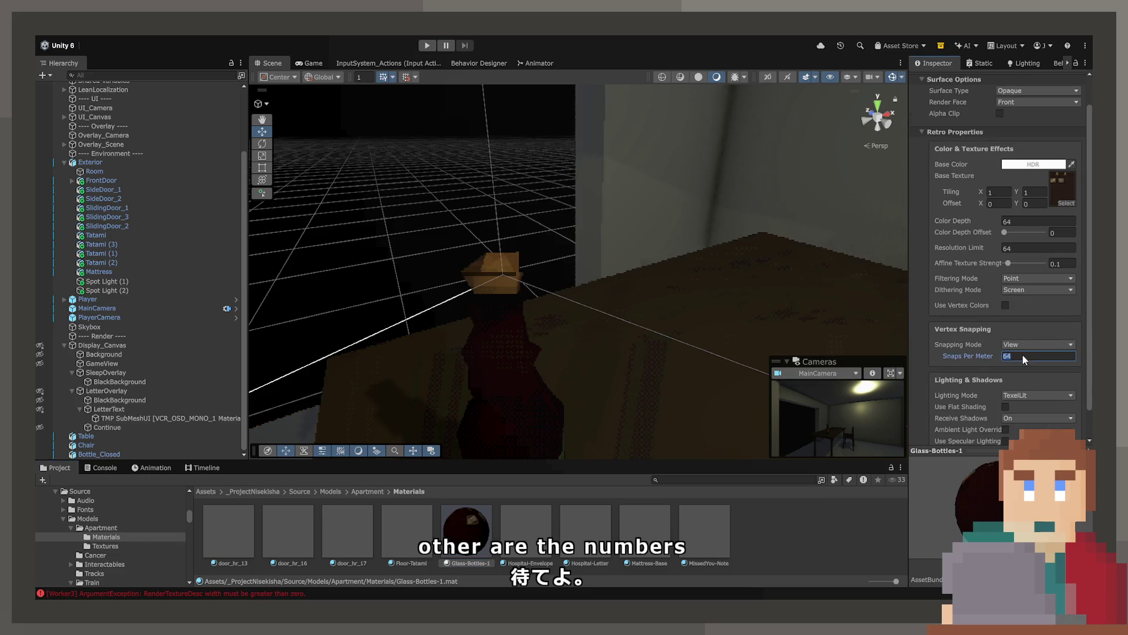
text(128)
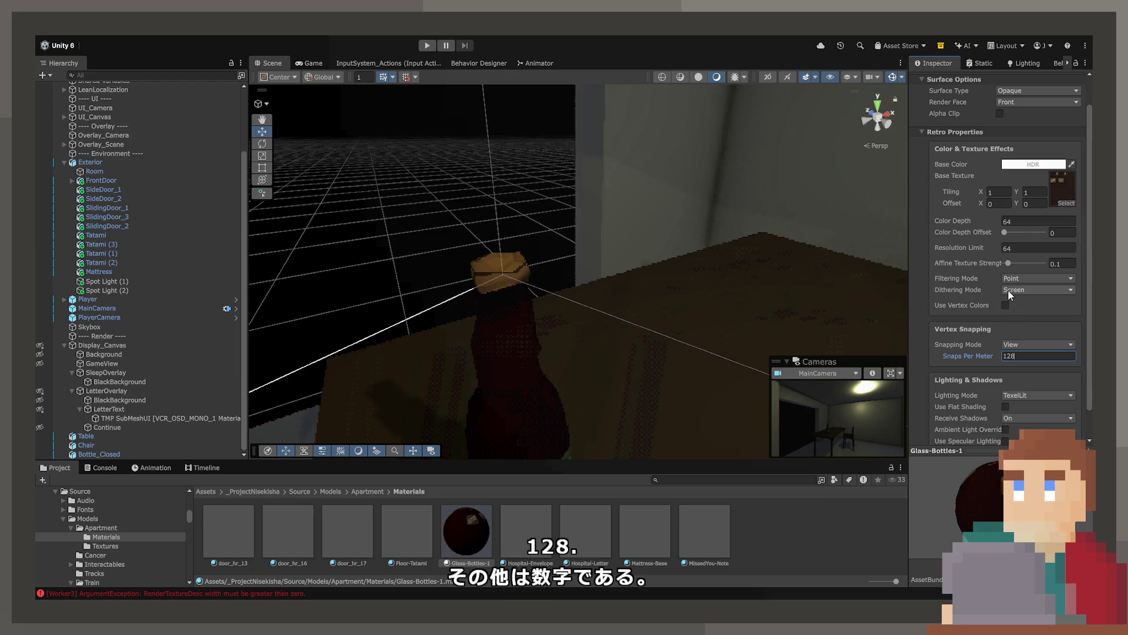
key(BackSpace)
key(BackSpace)
key(BackSpace)
text(256)
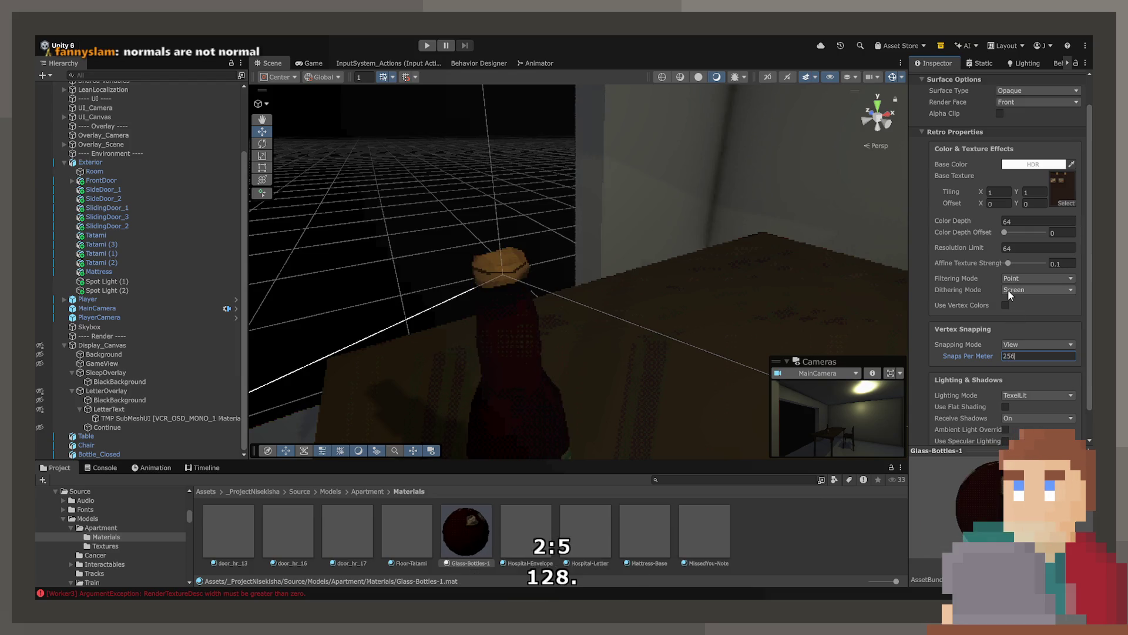
mouse_move(373, 398)
mouse_down()
mouse_move(516, 337)
mouse_move(637, 322)
mouse_move(648, 288)
mouse_move(584, 270)
mouse_move(597, 308)
mouse_up()
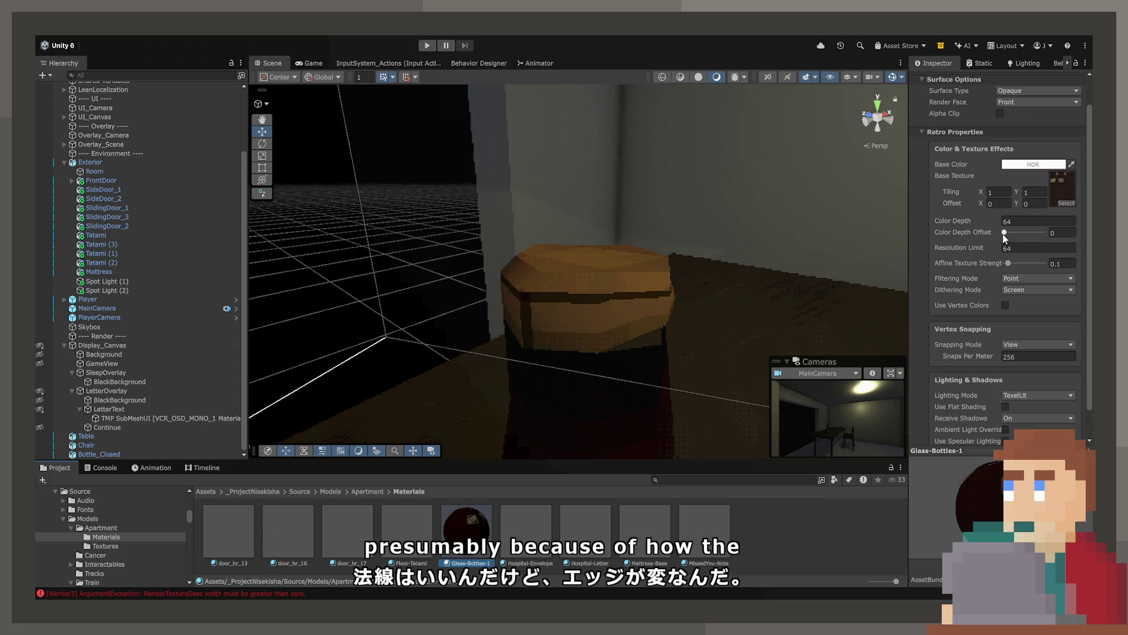
Try maximum Affine Texture Strength and Bilinear filtering, then revert to 0.1 and Point.
drag(1005, 268, 1085, 266)
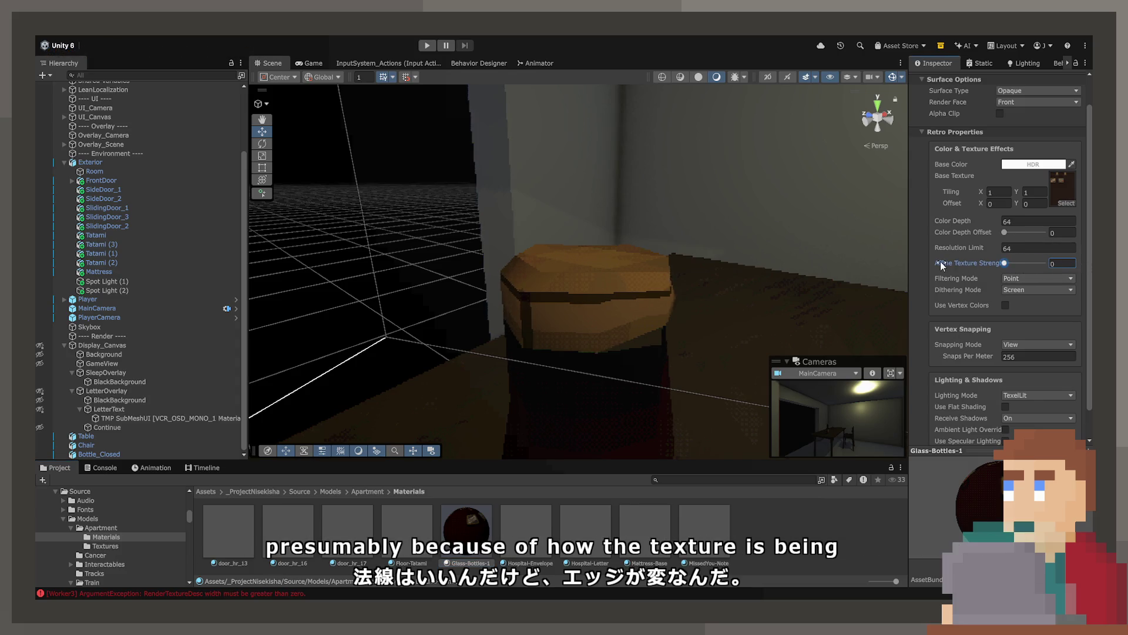
text(.1)
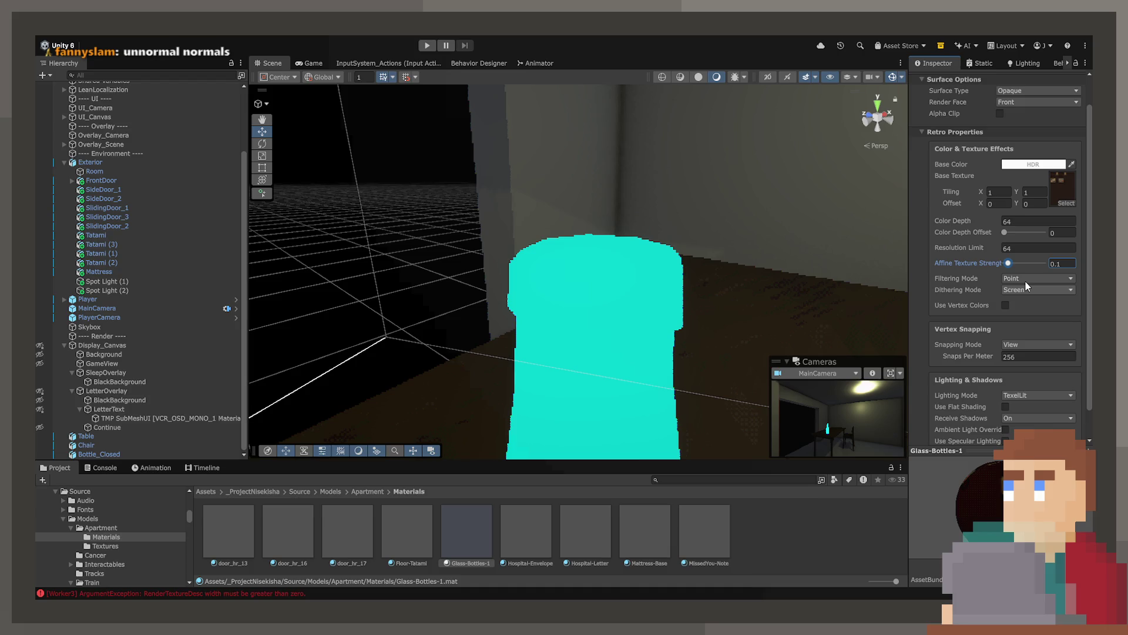
click(1025, 281)
click(1023, 292)
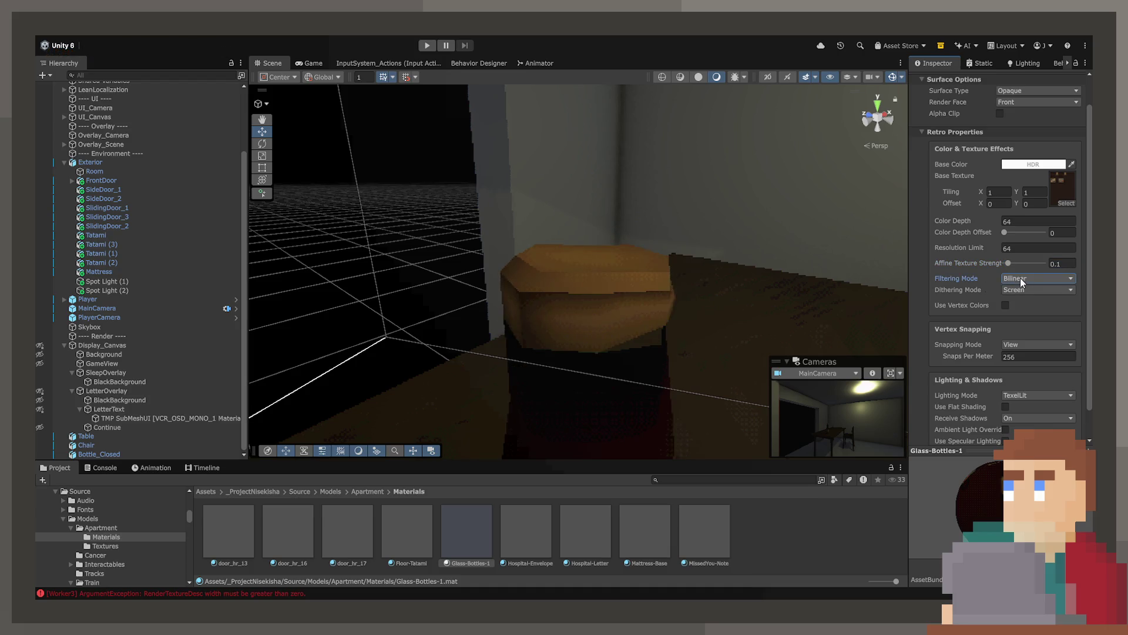
drag(623, 306, 586, 333)
scroll(587, 331, down, 5)
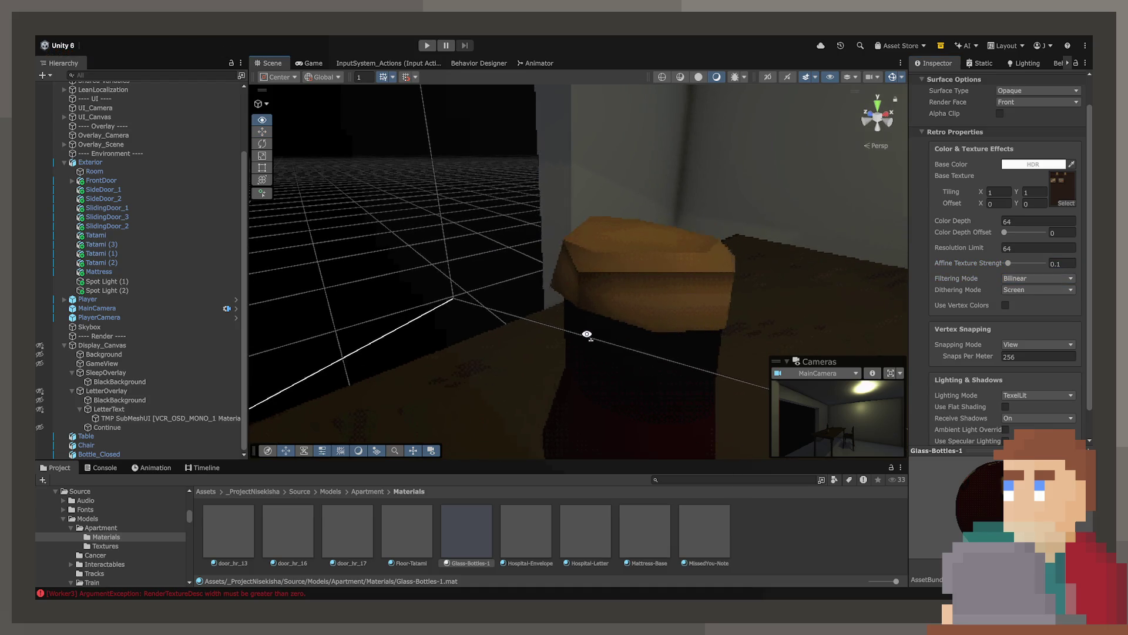
click(1036, 278)
click(1022, 268)
mouse_move(488, 335)
mouse_down()
mouse_move(466, 345)
mouse_move(591, 348)
mouse_move(549, 327)
mouse_move(494, 326)
mouse_up()
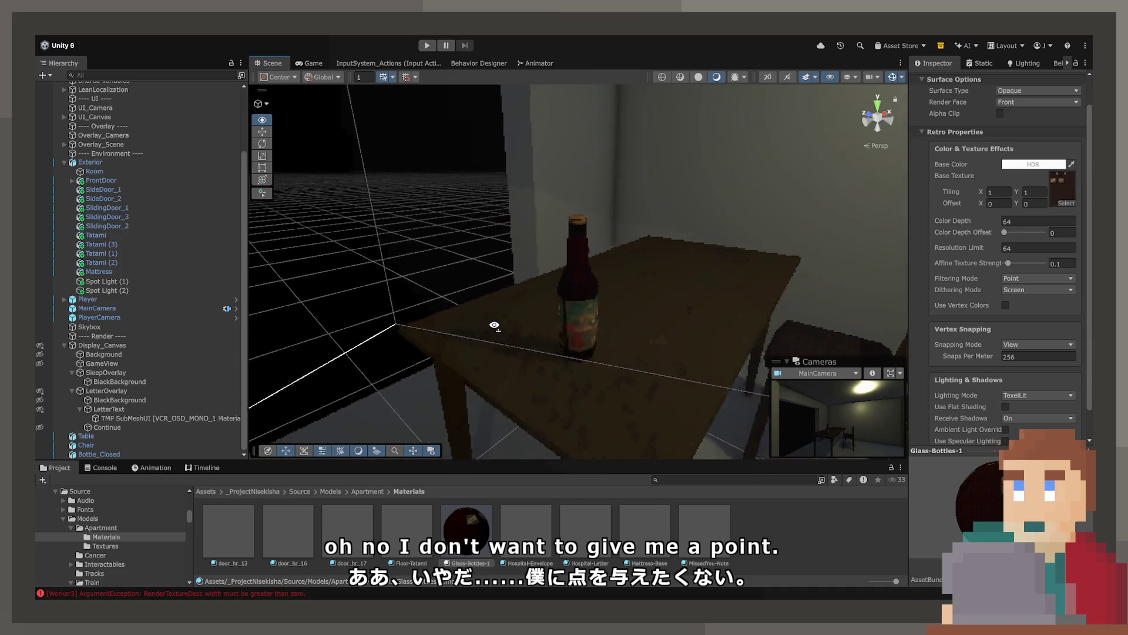
scroll(948, 339, down, 2)
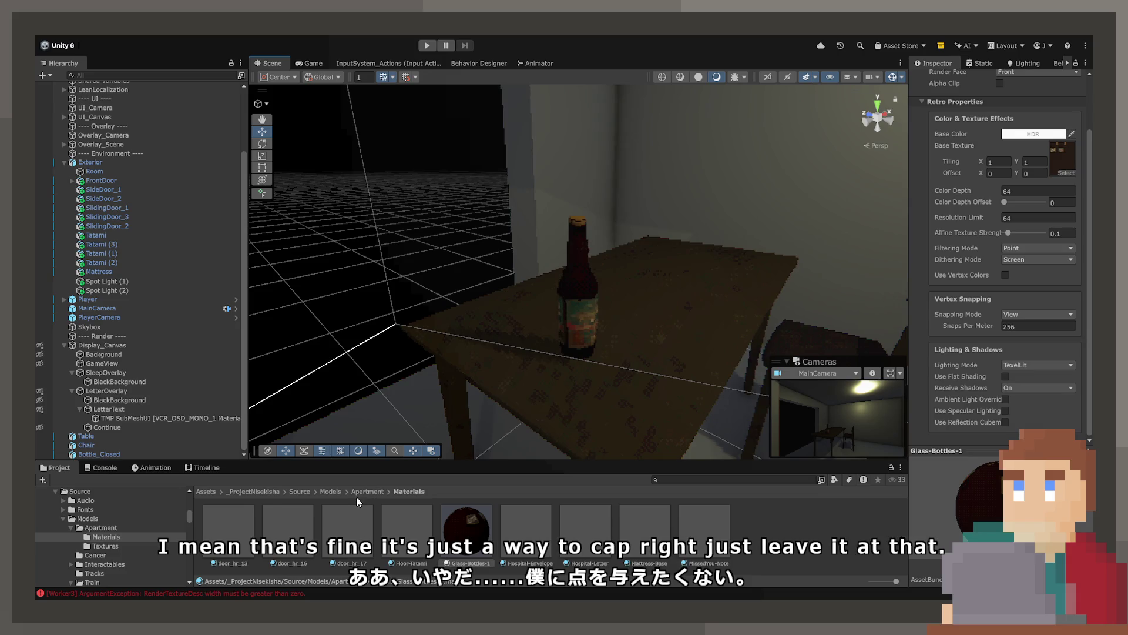
Drop the Bottle_Cap model from the Apartment models folder onto the table.
click(339, 492)
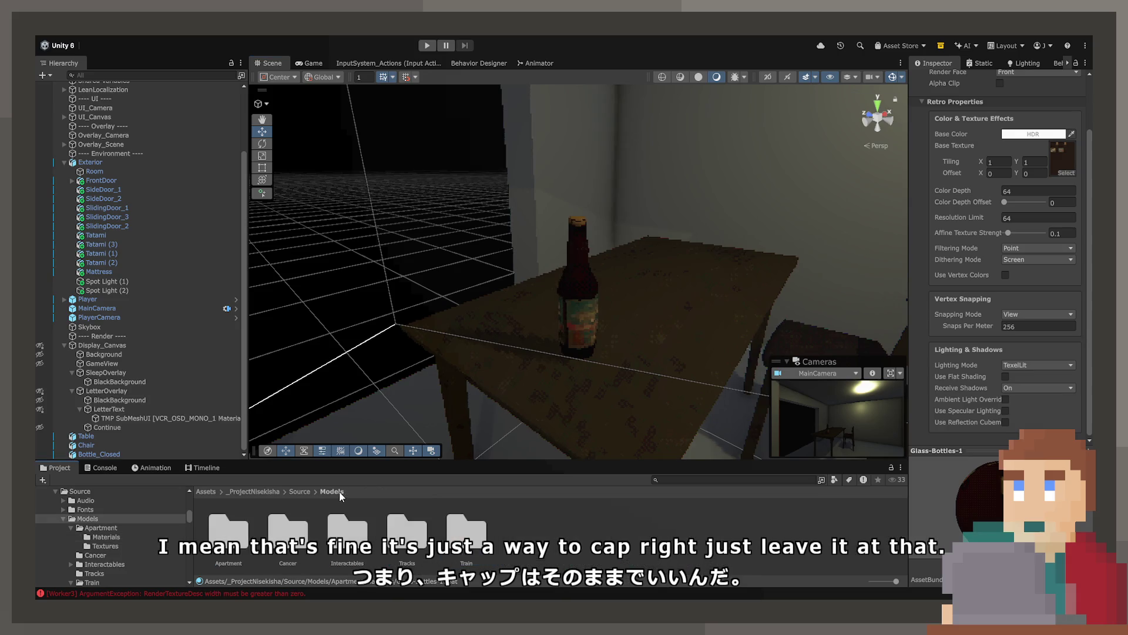
double_click(241, 536)
drag(357, 529, 719, 347)
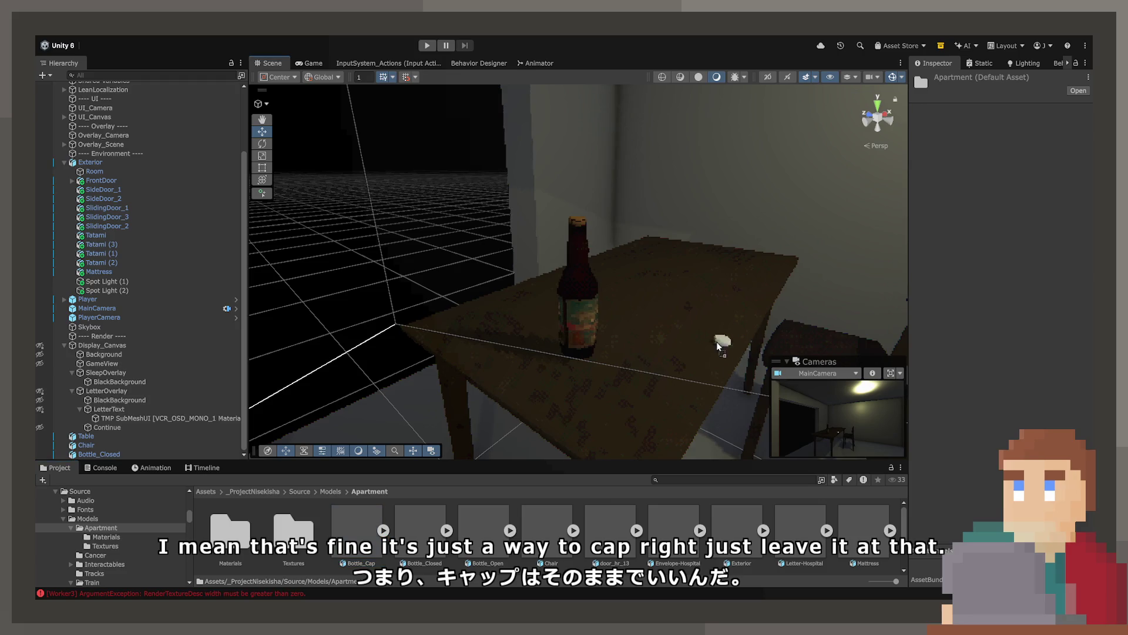
drag(624, 383, 624, 382)
Place Bottle_Open on the table, then browse to the Apartment Materials folder.
mouse_move(494, 531)
mouse_down()
mouse_move(675, 348)
mouse_move(665, 348)
mouse_move(686, 362)
mouse_move(637, 395)
mouse_up()
click(309, 490)
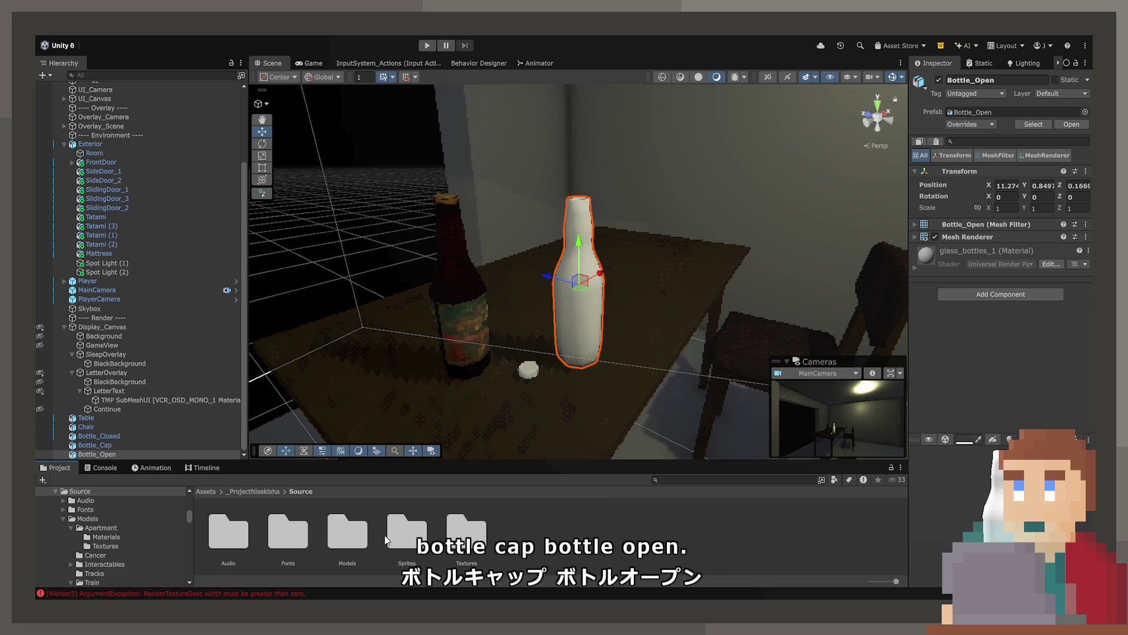
double_click(337, 534)
double_click(234, 528)
double_click(238, 528)
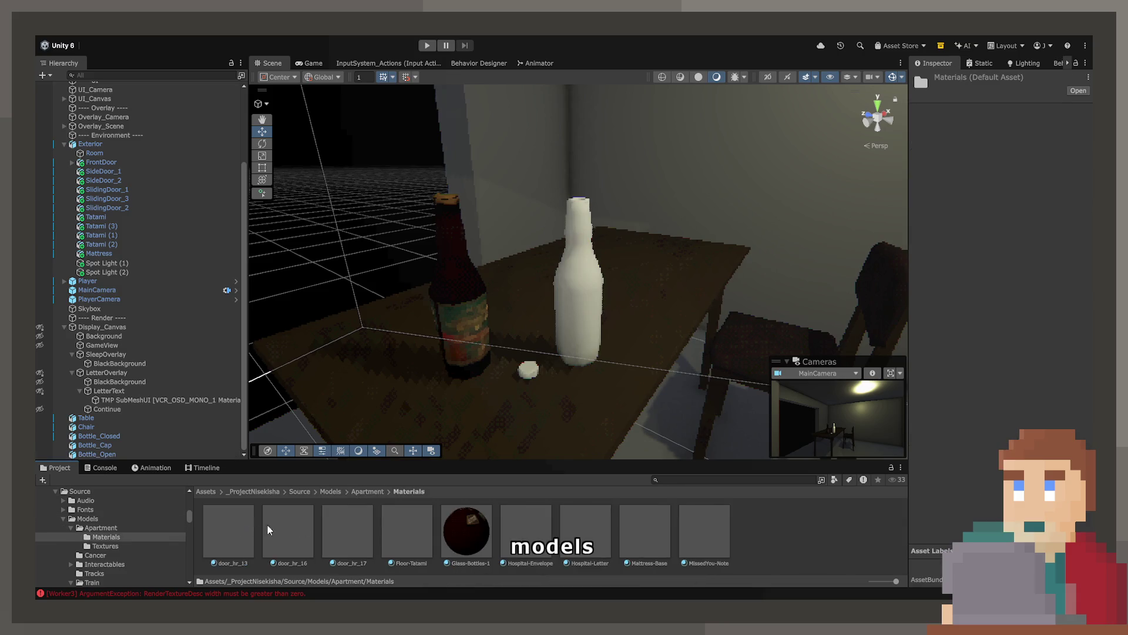
Apply the Glass-Bottles-1 material to the open bottle on the table.
click(531, 369)
click(529, 371)
click(528, 372)
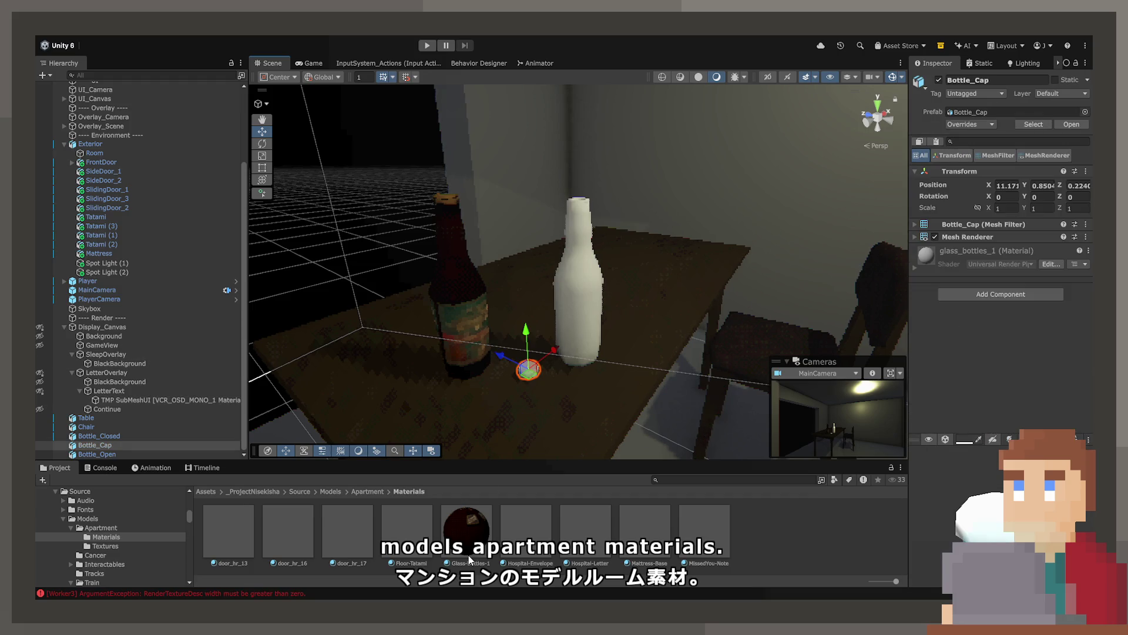
click(605, 305)
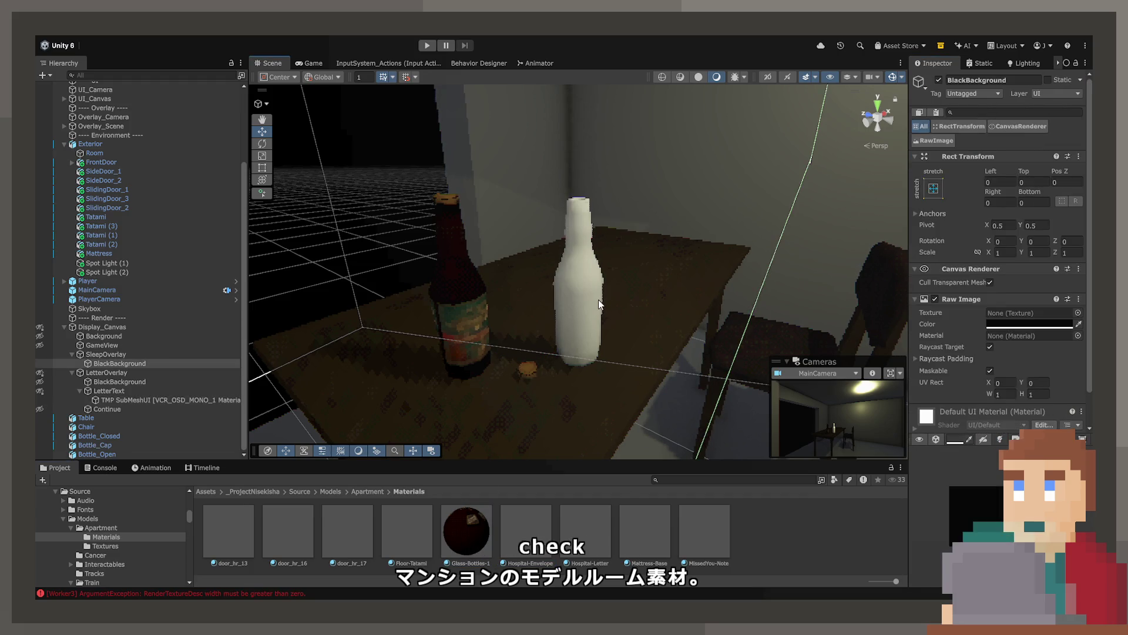
click(598, 299)
mouse_move(466, 529)
mouse_down()
mouse_move(579, 282)
mouse_move(700, 284)
mouse_move(676, 300)
mouse_move(686, 308)
mouse_up()
scroll(682, 308, down, 10)
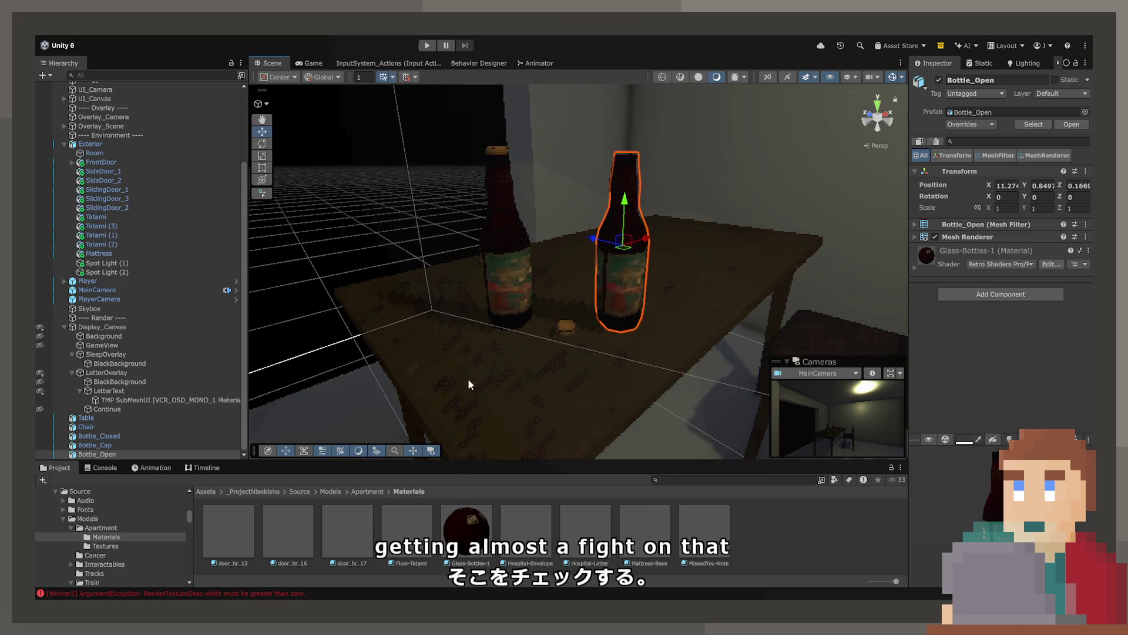
scroll(84, 546, down, 5)
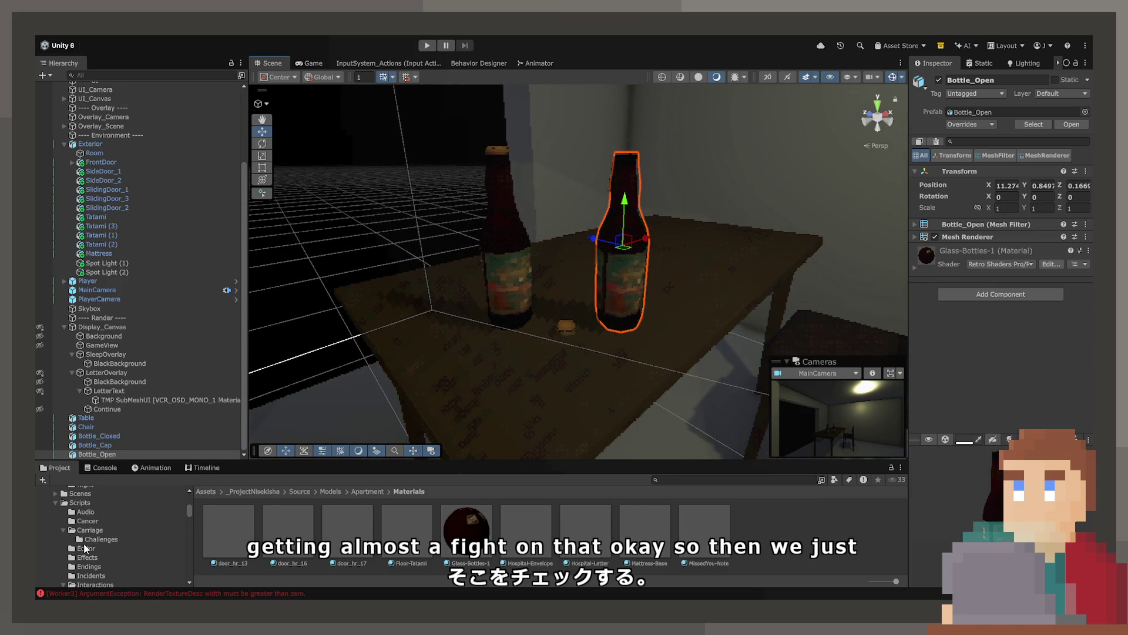
scroll(84, 547, up, 3)
scroll(84, 548, up, 5)
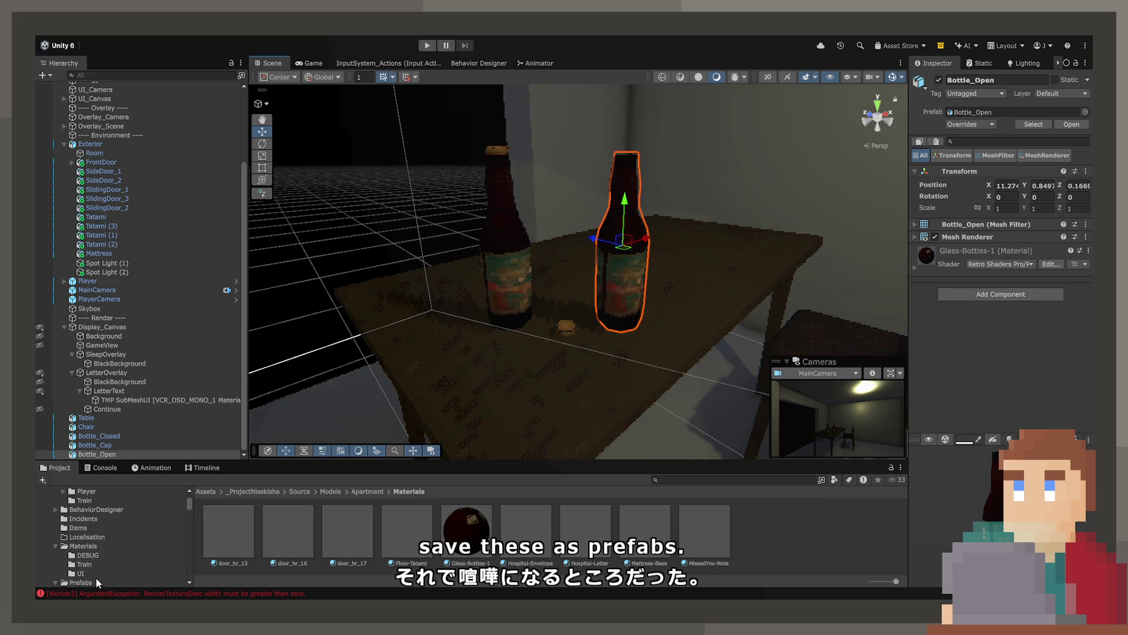
Save the closed bottle, cap, chair and table as prefabs in Prefabs/Apartment.
click(96, 579)
click(230, 531)
double_click(231, 534)
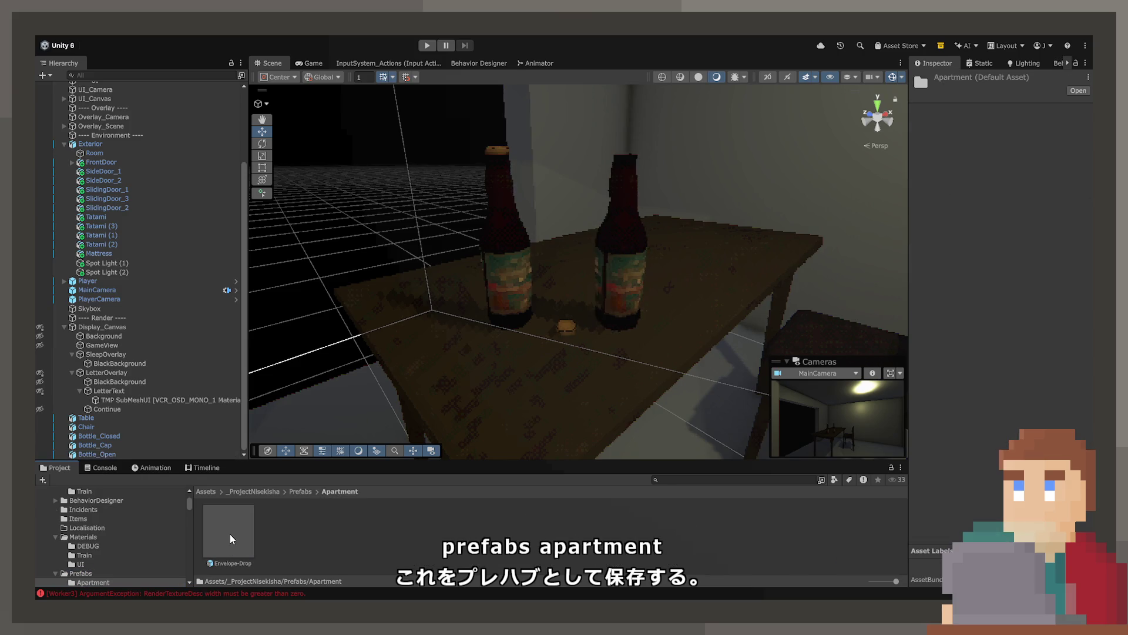
click(492, 240)
click(194, 354)
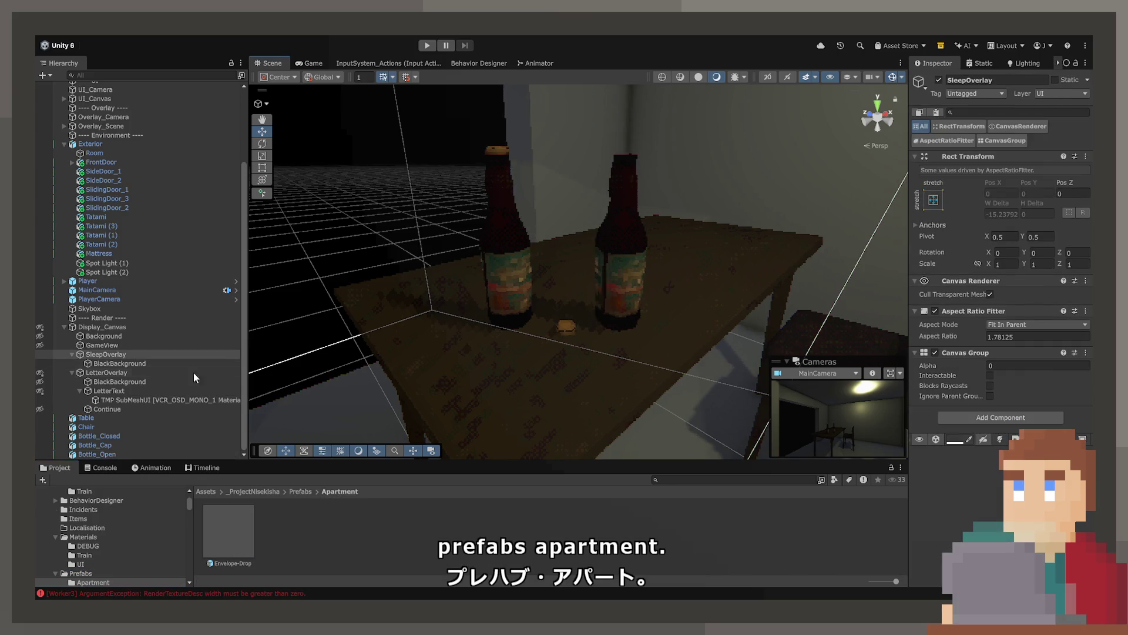
click(518, 240)
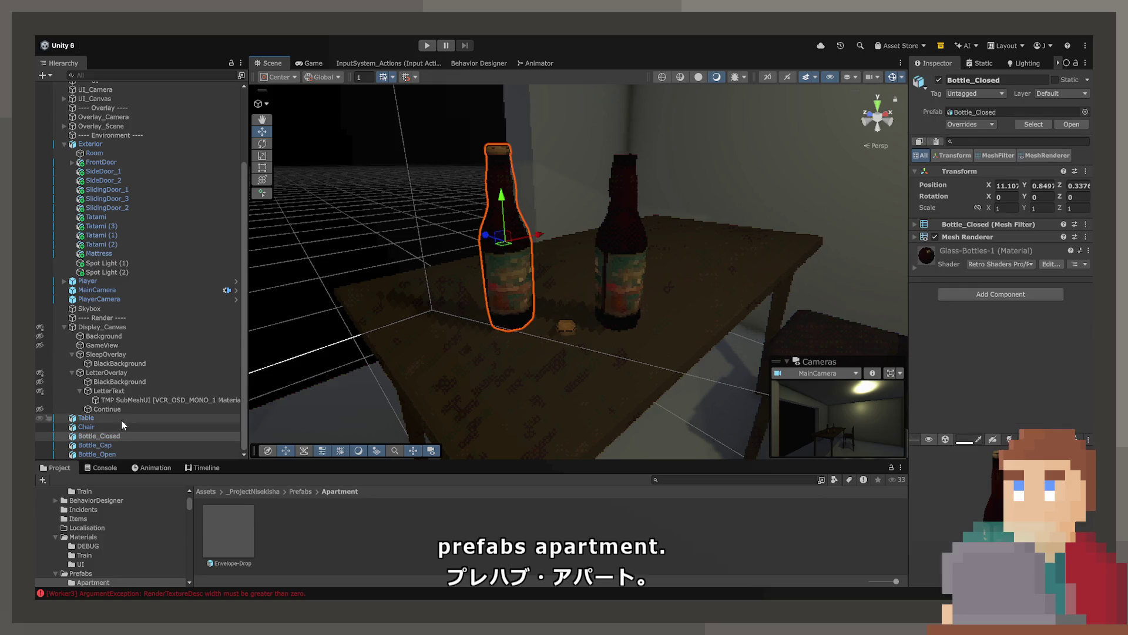
drag(333, 553, 332, 552)
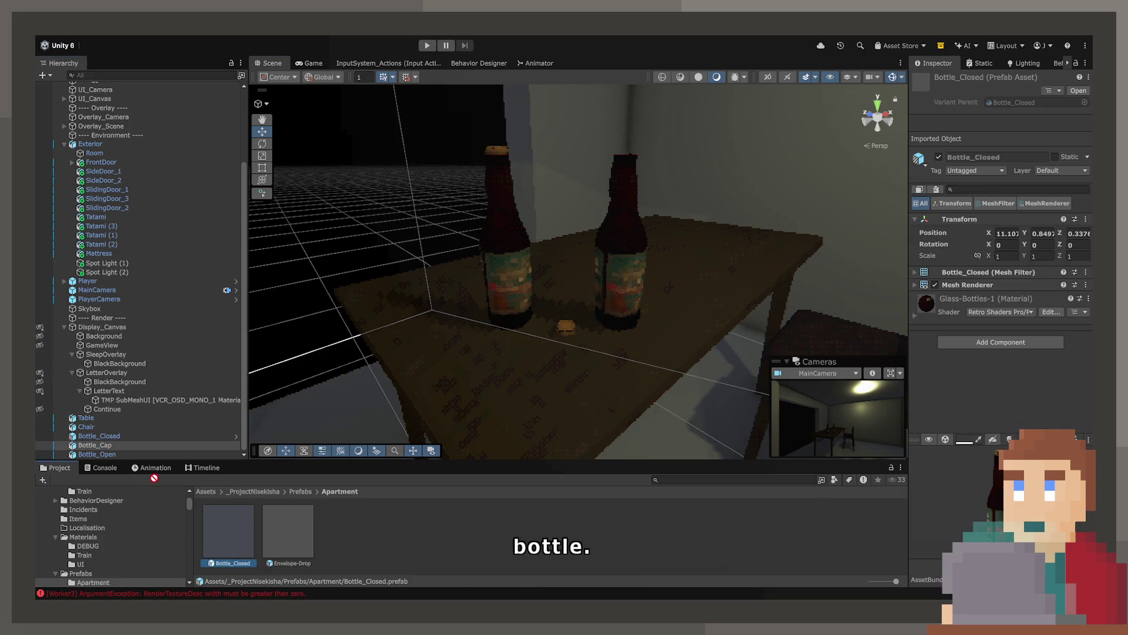
mouse_move(112, 451)
mouse_down()
mouse_move(390, 536)
mouse_move(352, 532)
mouse_up()
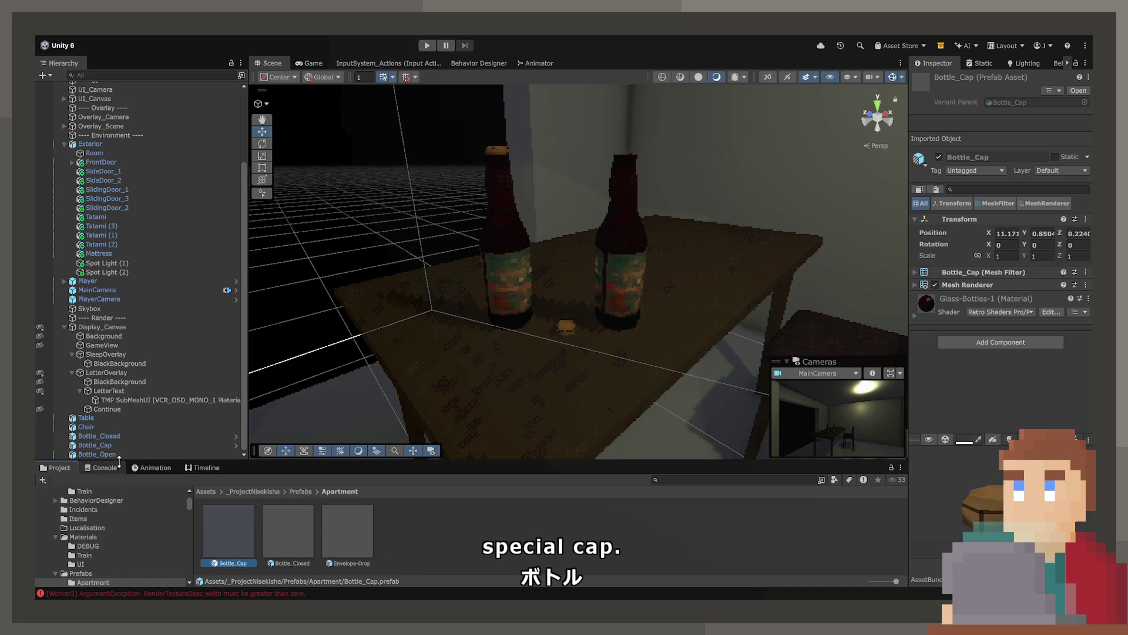
mouse_move(86, 426)
mouse_down()
mouse_move(456, 503)
mouse_move(412, 529)
mouse_up()
mouse_move(100, 419)
mouse_down()
mouse_move(569, 530)
mouse_move(529, 532)
mouse_up()
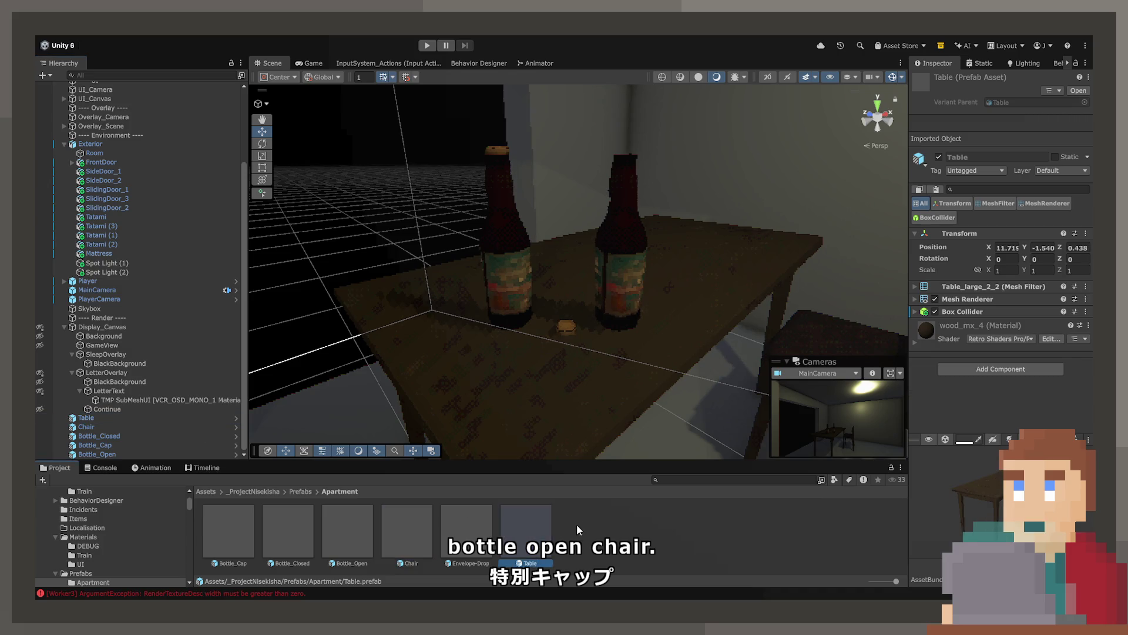
Delete the three scene bottles and place one Bottle_Closed prefab on the table.
click(91, 454)
shift+click(86, 418)
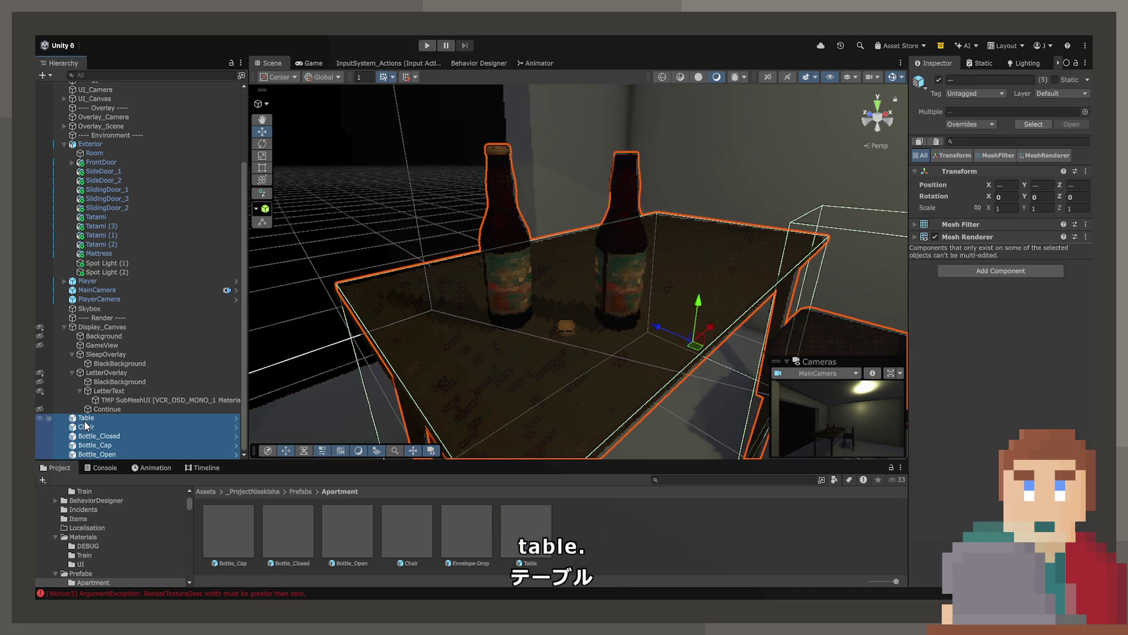
click(97, 436)
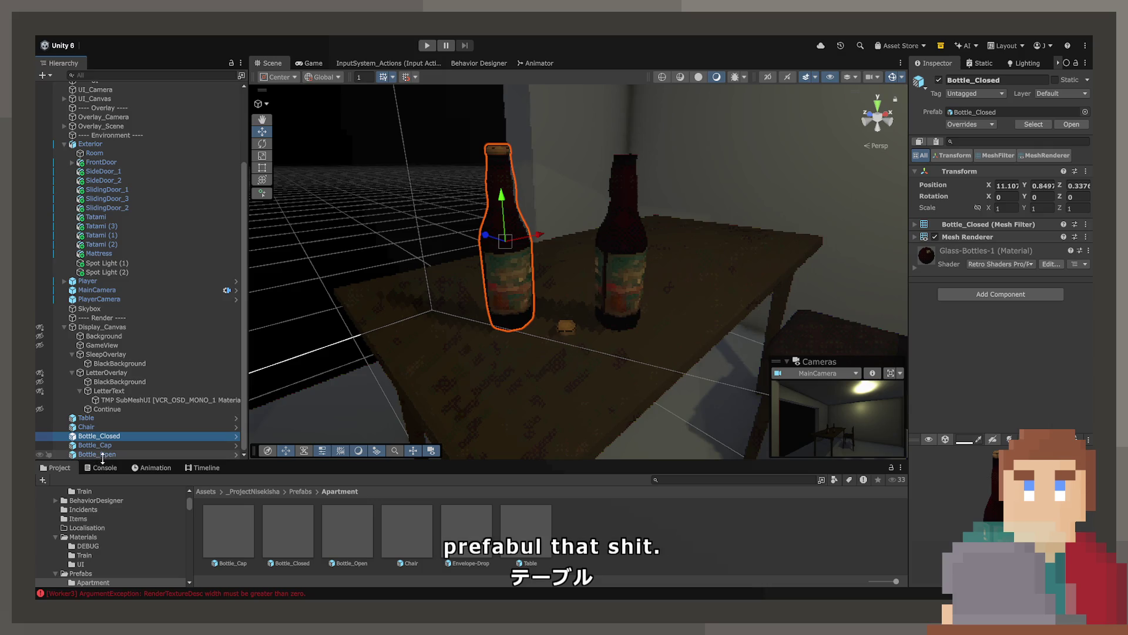
shift+click(102, 454)
key(Delete)
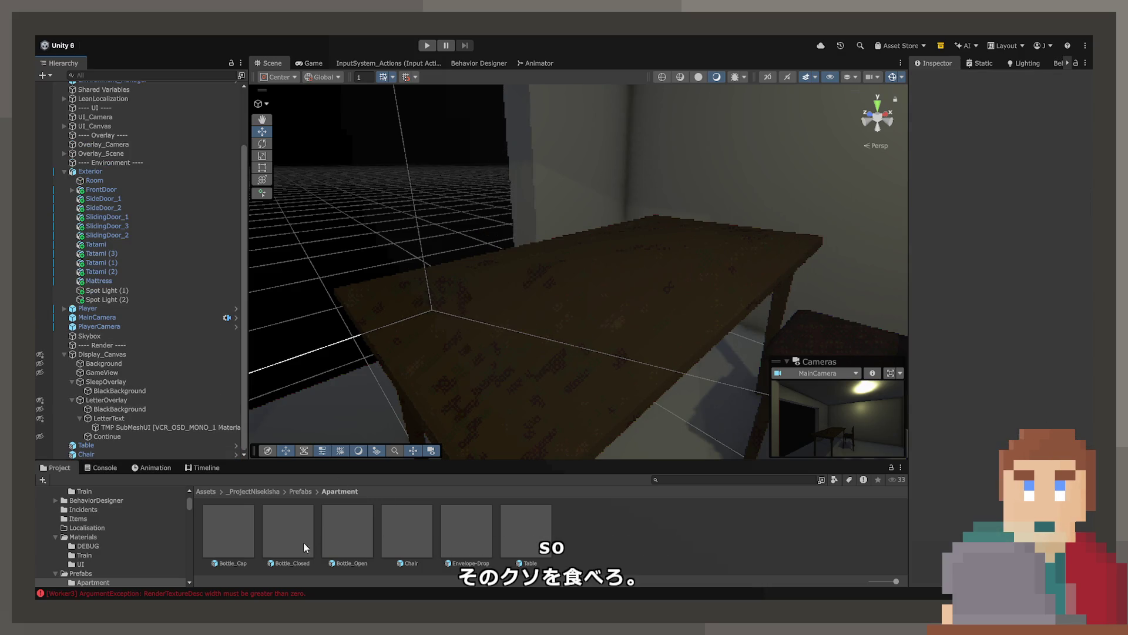
drag(288, 531, 572, 334)
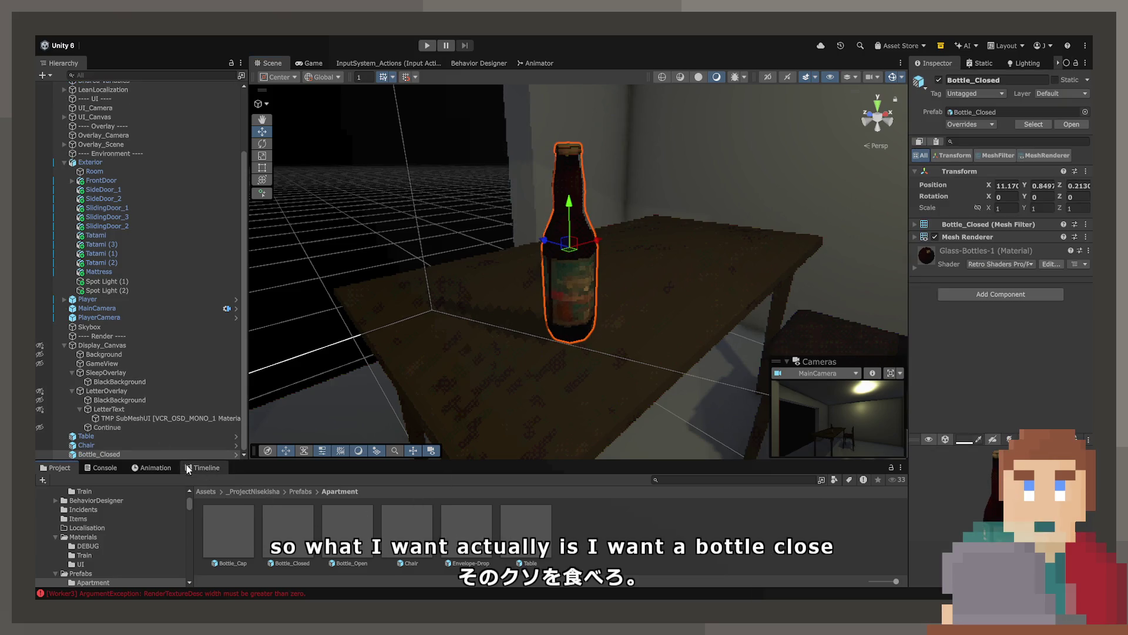
Create an empty object named Bottle and move it to the scene root.
click(103, 453)
key(alt+shift+n)
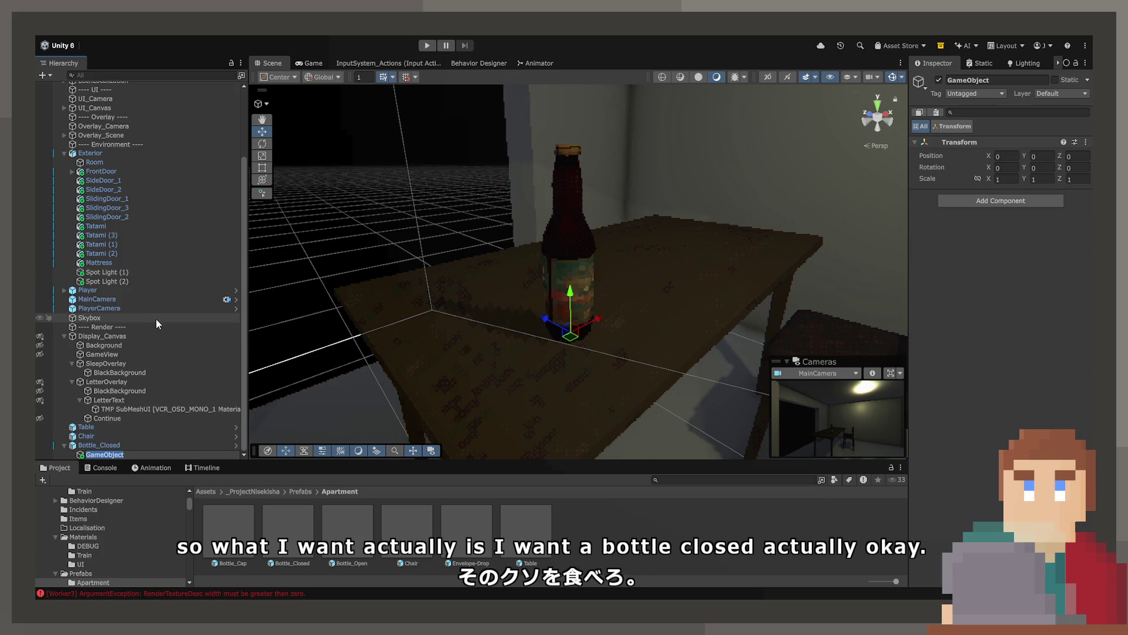
text(Bottle)
key(Return)
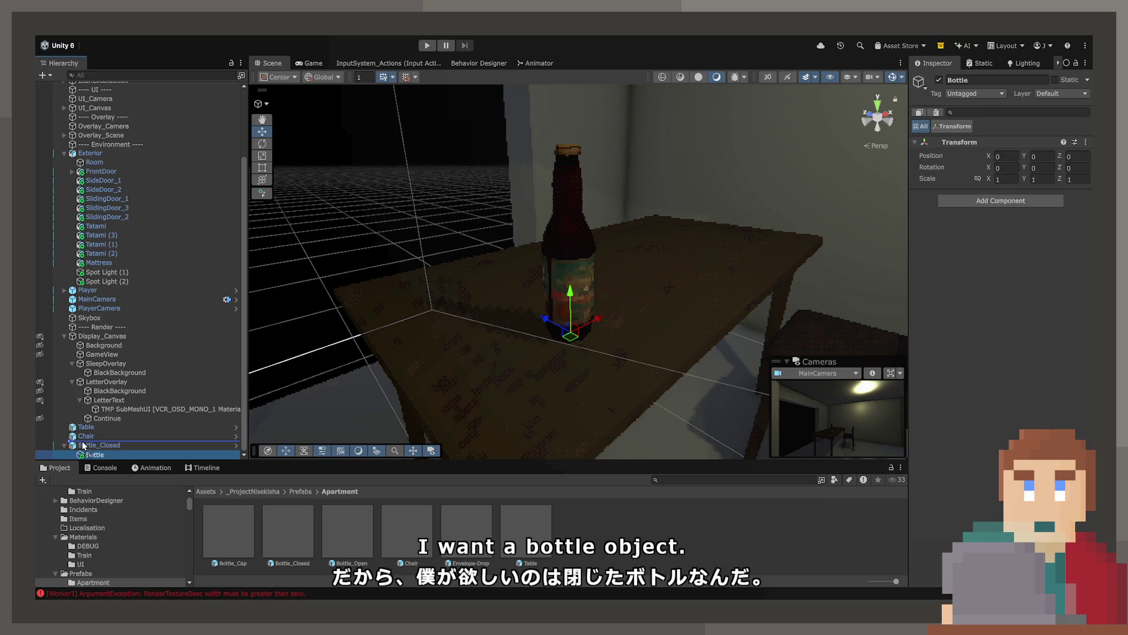
drag(83, 446, 89, 447)
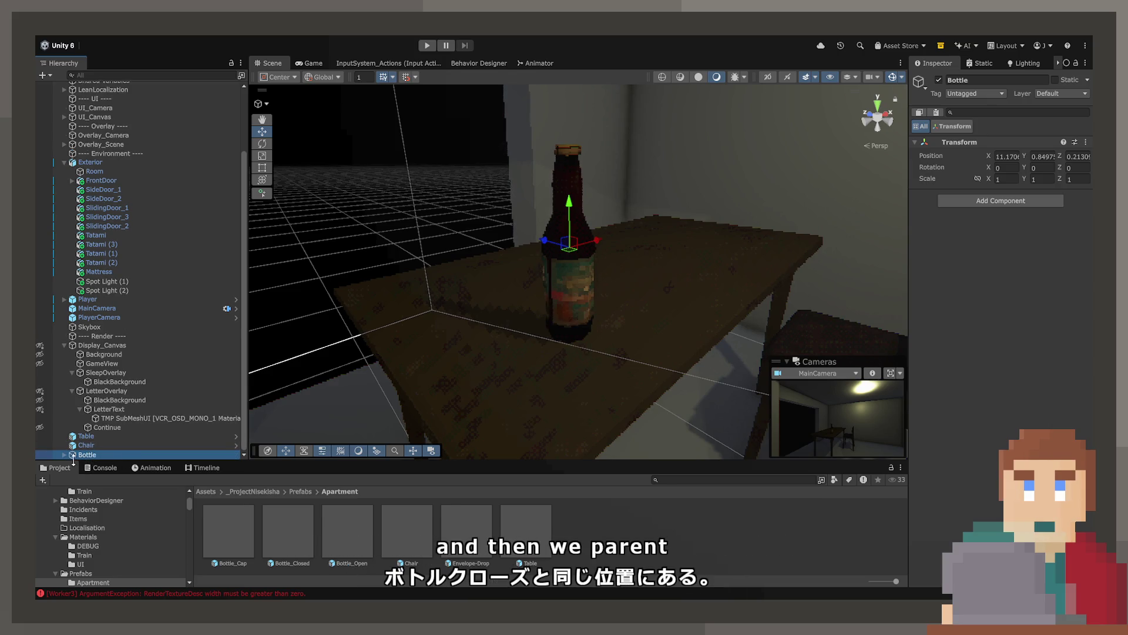
Put Bottle_Closed and a Bottle_Open prefab instance under Bottle.
click(65, 455)
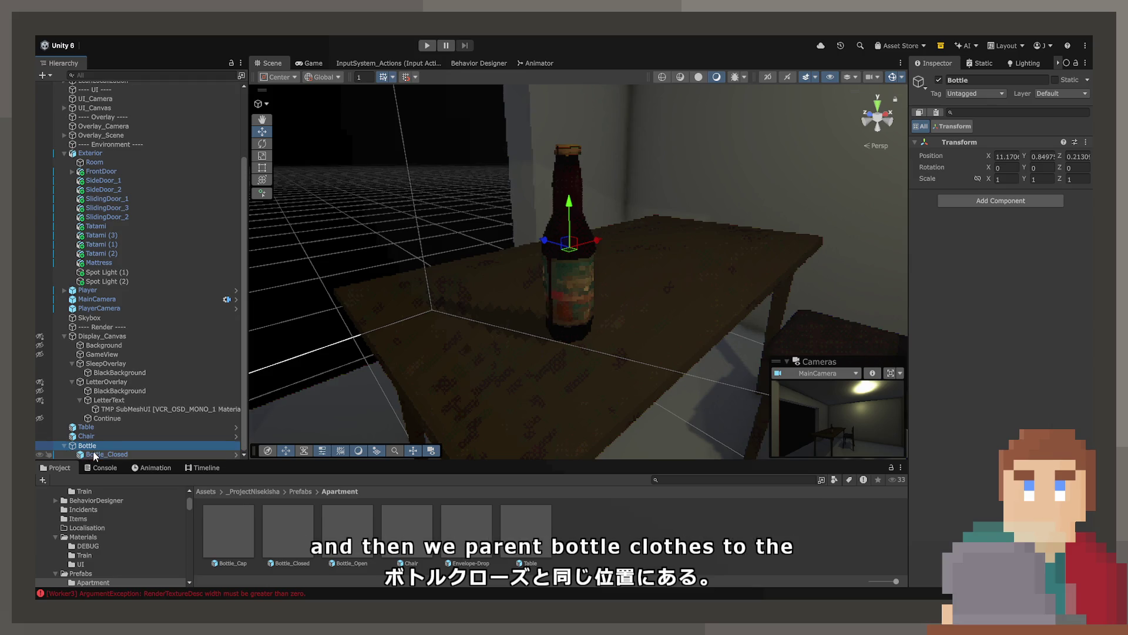
click(94, 455)
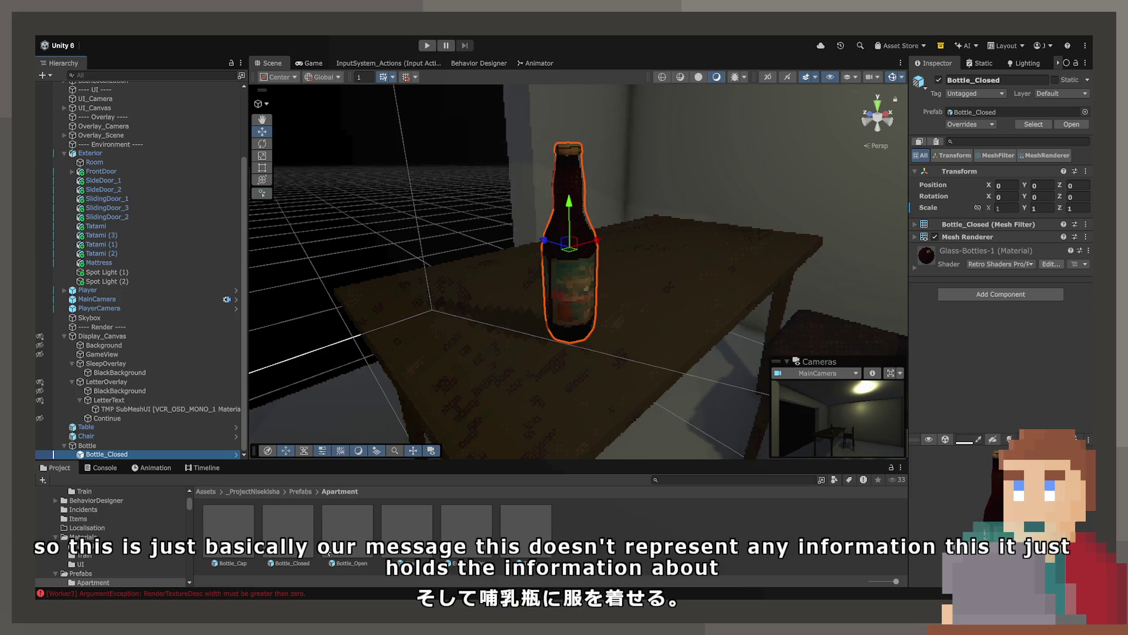
drag(288, 532, 88, 450)
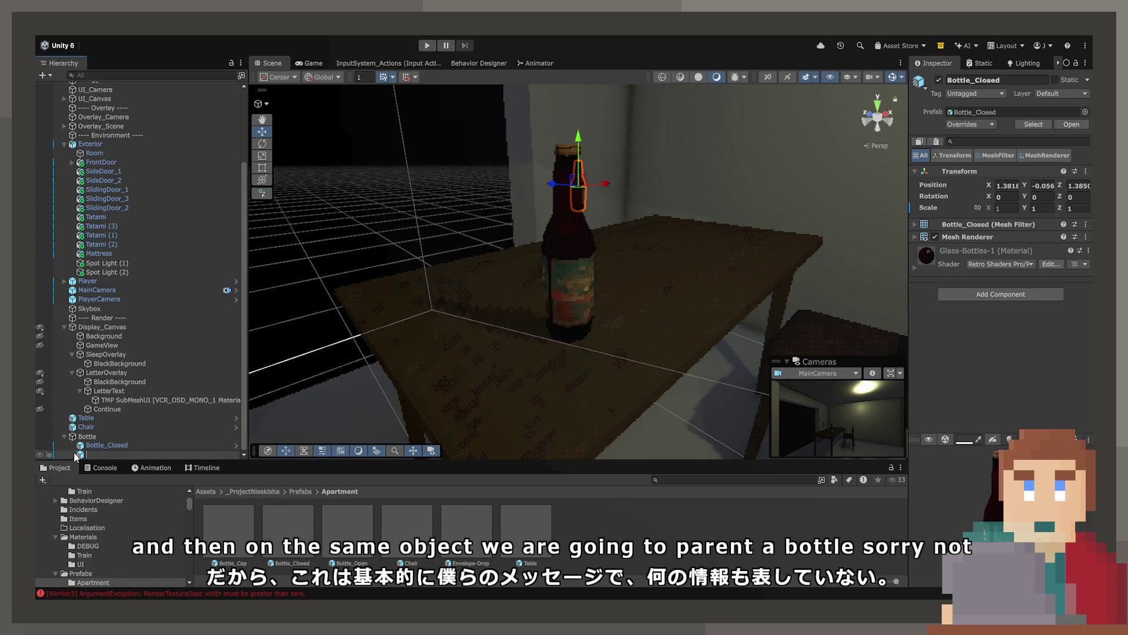
drag(350, 532, 89, 446)
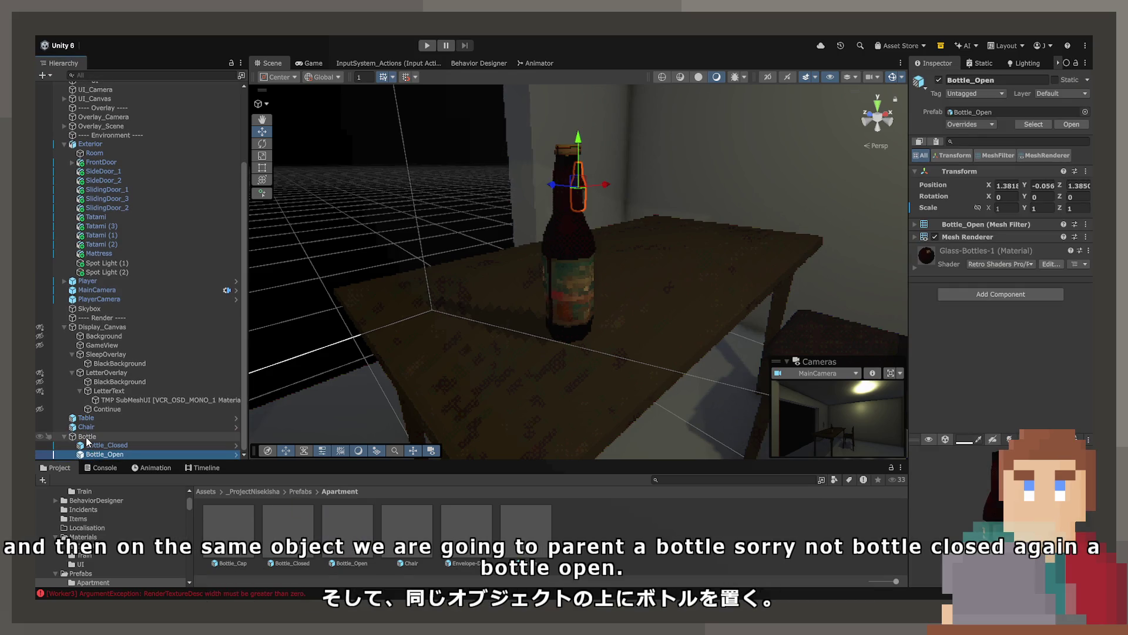
click(1007, 185)
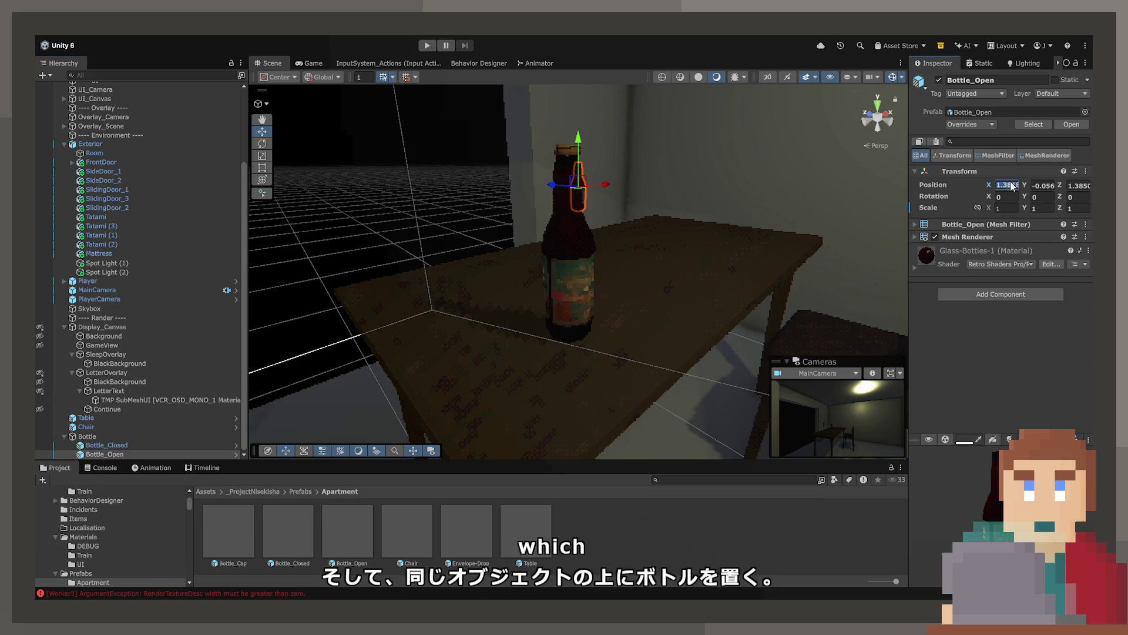
Set Bottle_Open's position to 0, 0, 0 to align it with the closed bottle.
text(0)
key(Tab)
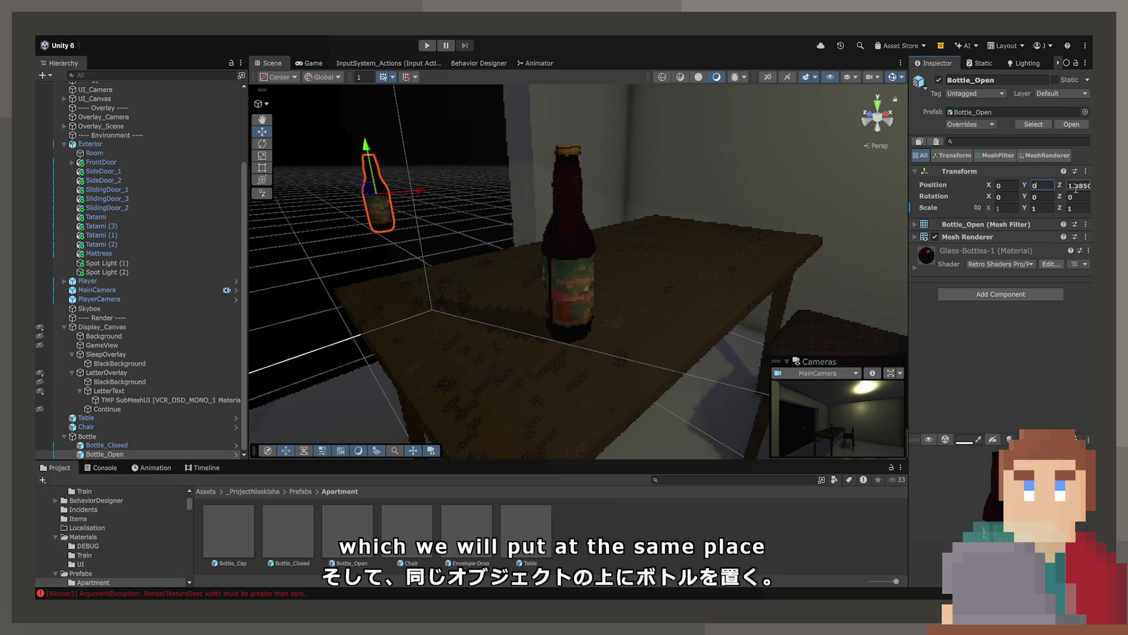
text(0)
key(Tab)
text(0)
drag(590, 168, 552, 170)
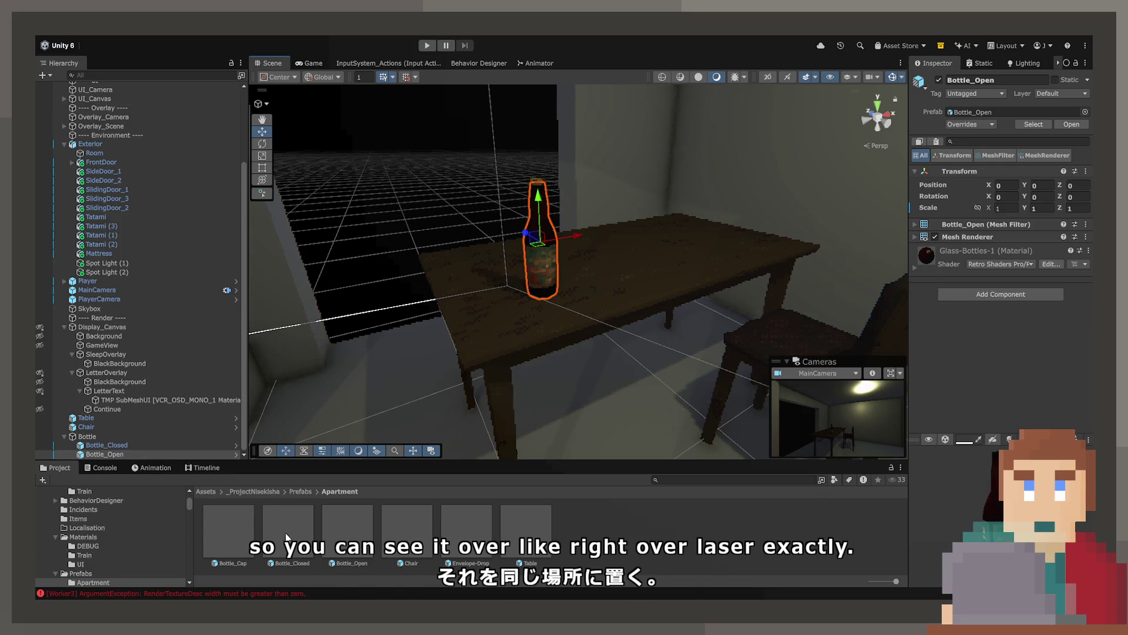
Add a Bottle_Cap under Bottle_Open, zero its position and raise it to Y 0.3405.
drag(226, 542, 105, 454)
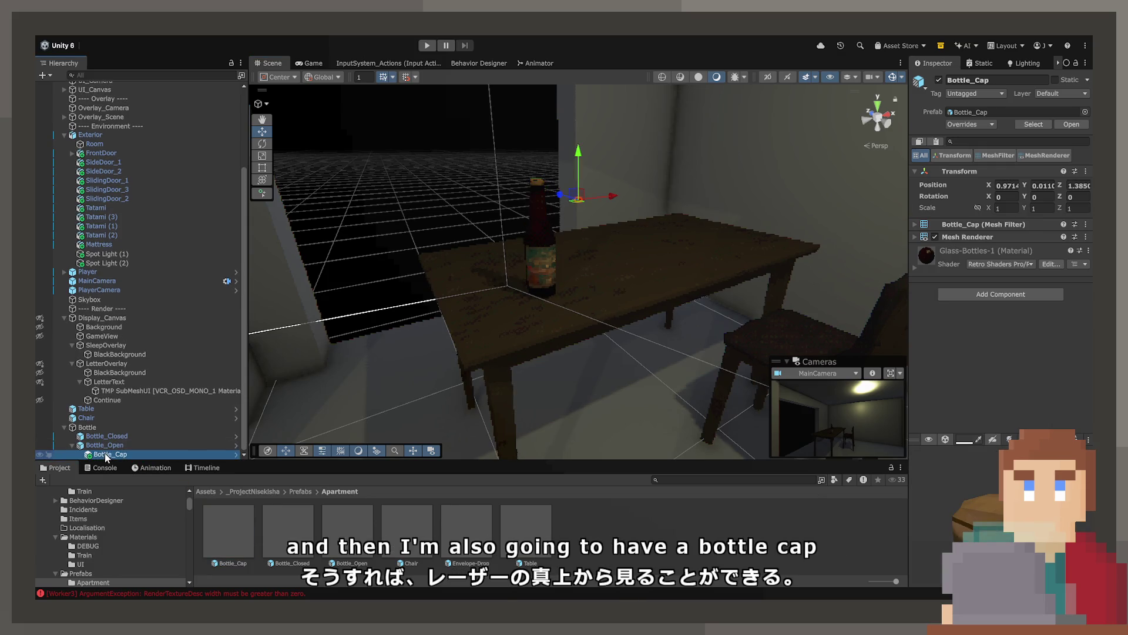
click(1006, 186)
text(0)
click(1041, 186)
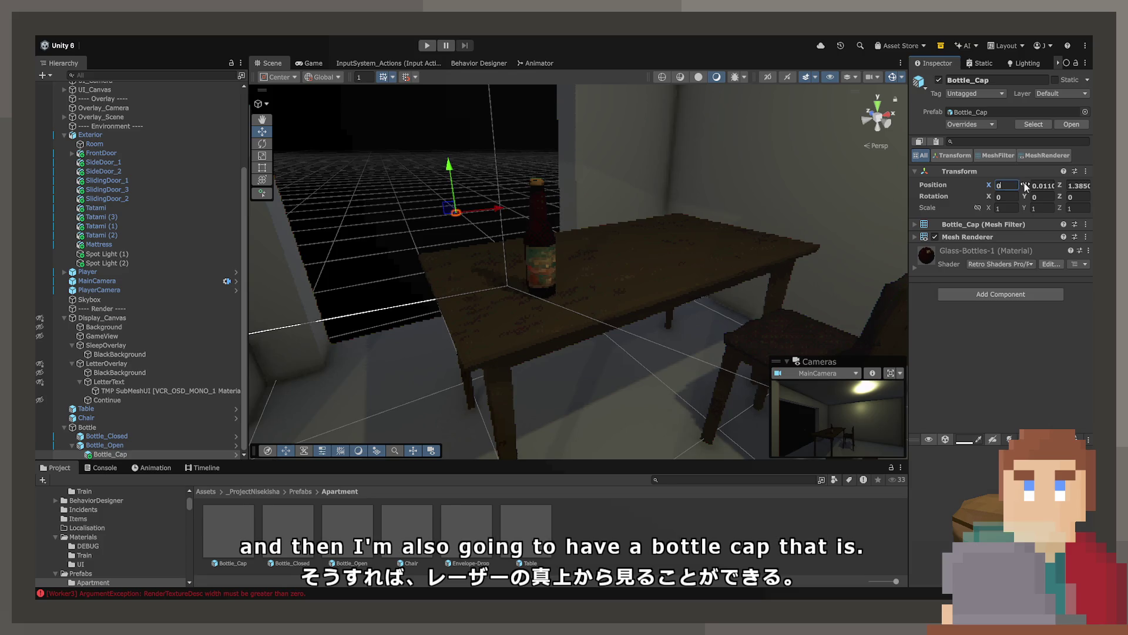
text(0)
key(Return)
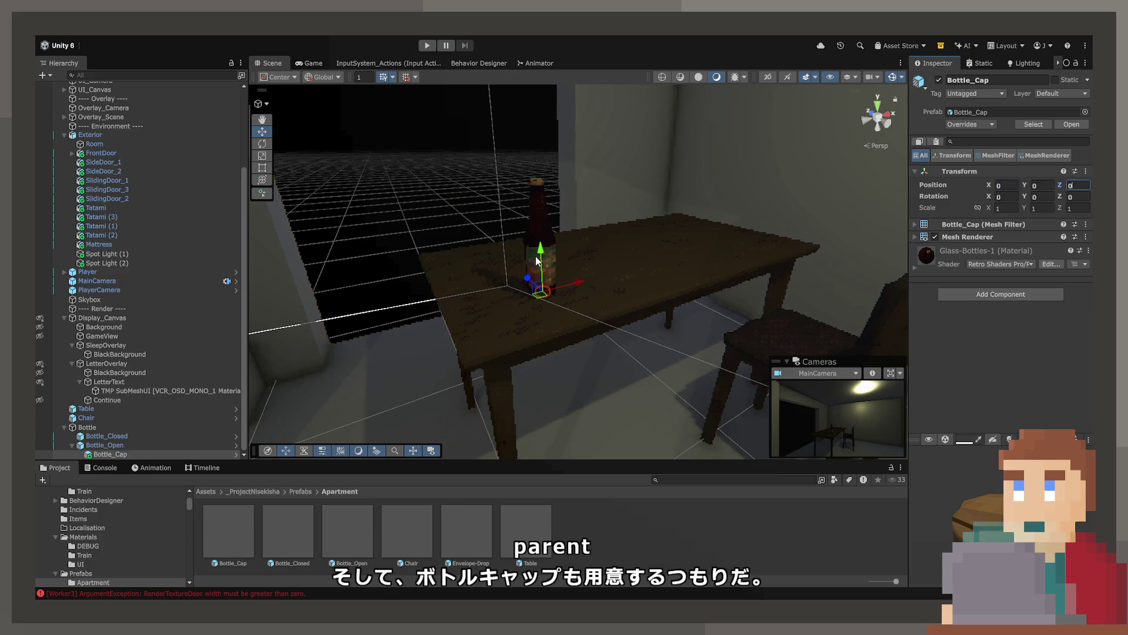
drag(537, 258, 542, 201)
mouse_move(541, 158)
mouse_down()
mouse_move(558, 233)
mouse_move(556, 219)
mouse_move(685, 219)
mouse_move(730, 206)
mouse_up()
scroll(535, 164, up, 5)
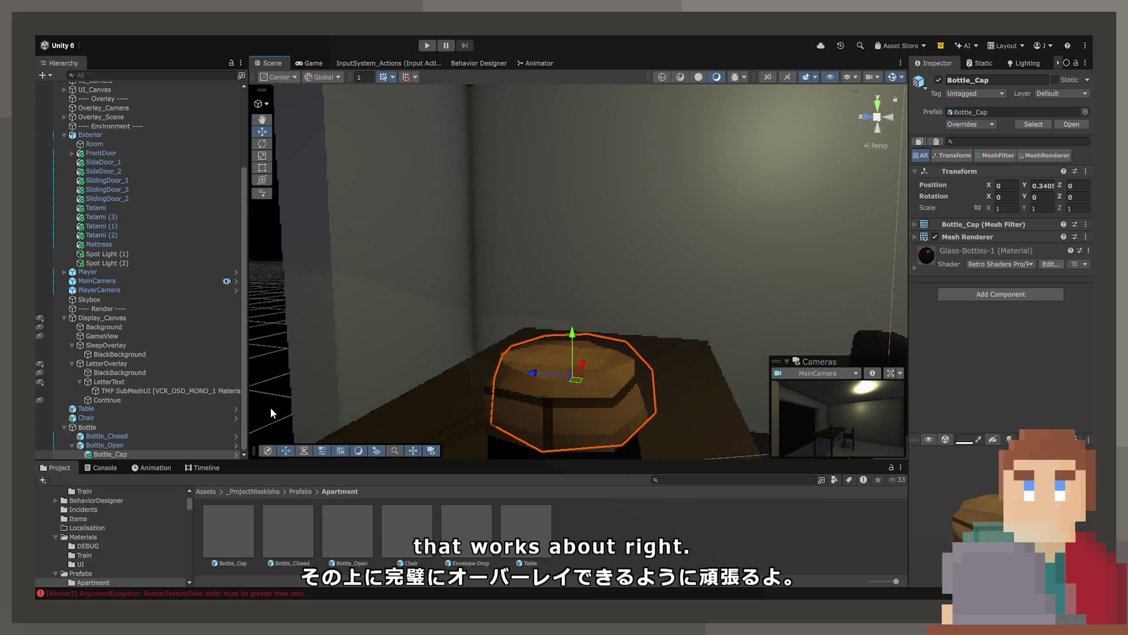
Check the bottle's child objects and hide Bottle_Open.
click(107, 436)
click(120, 454)
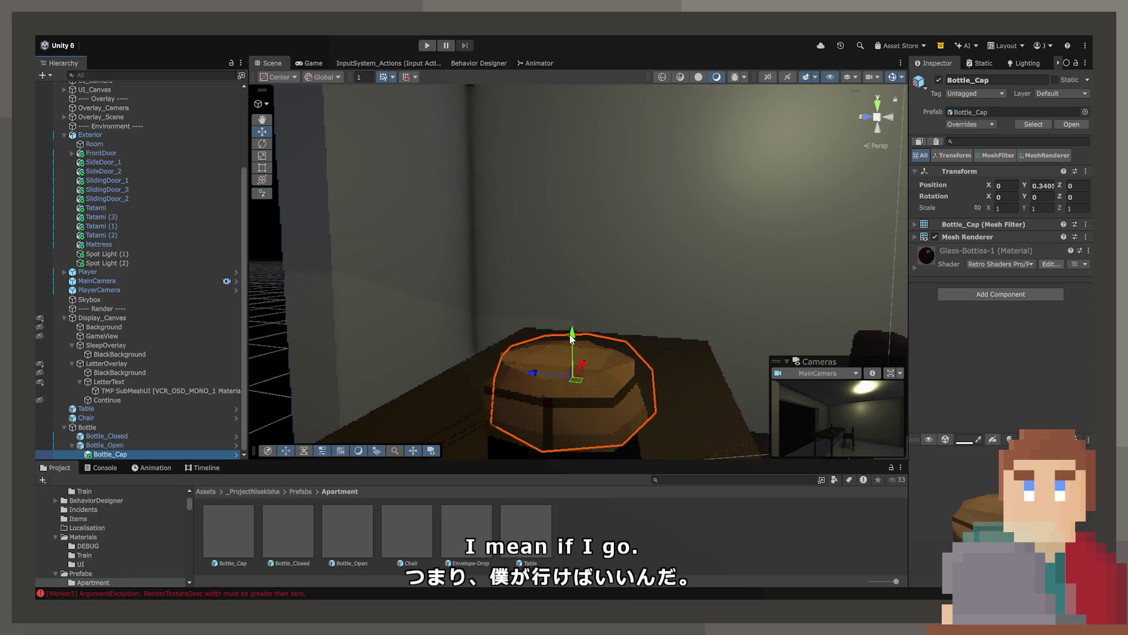
click(109, 436)
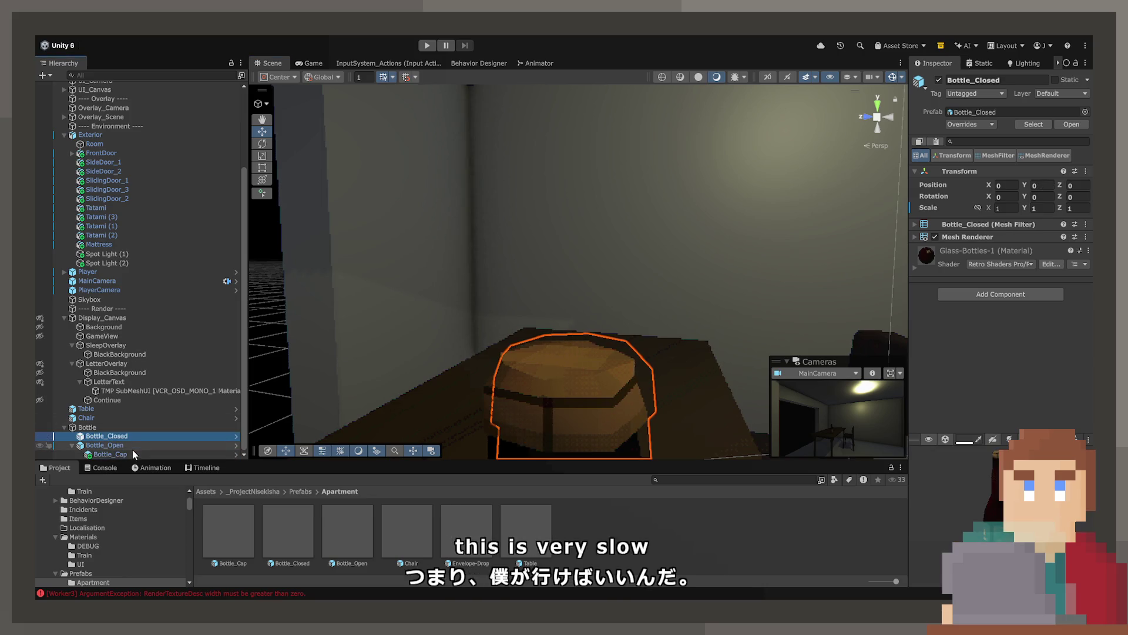
click(132, 454)
click(109, 436)
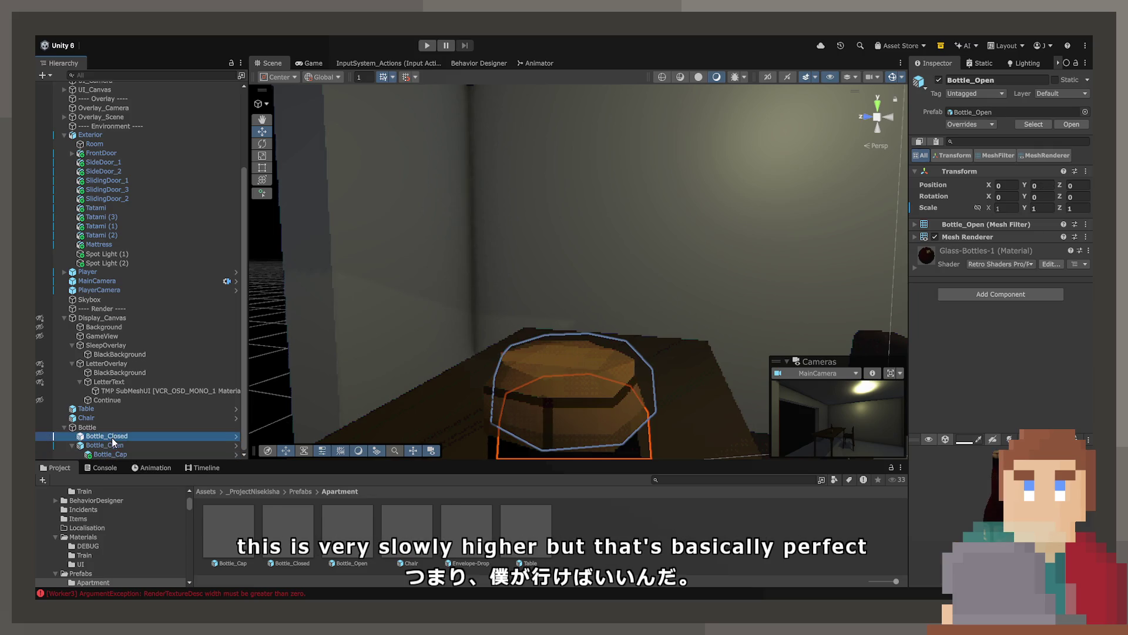
drag(693, 305, 709, 307)
scroll(709, 307, down, 5)
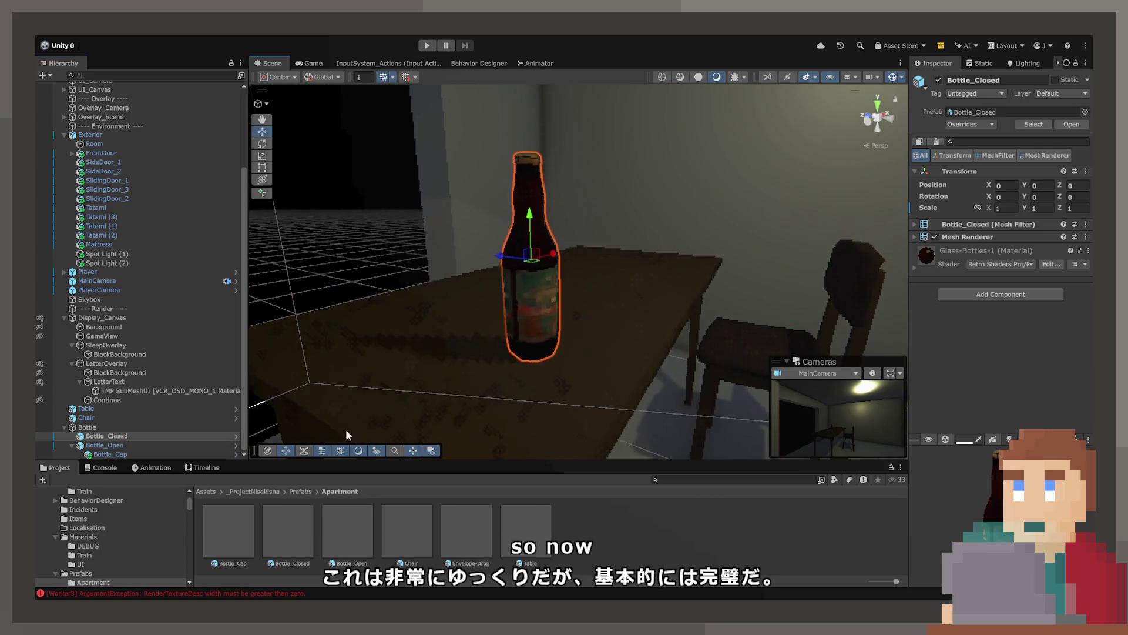
click(144, 448)
click(940, 80)
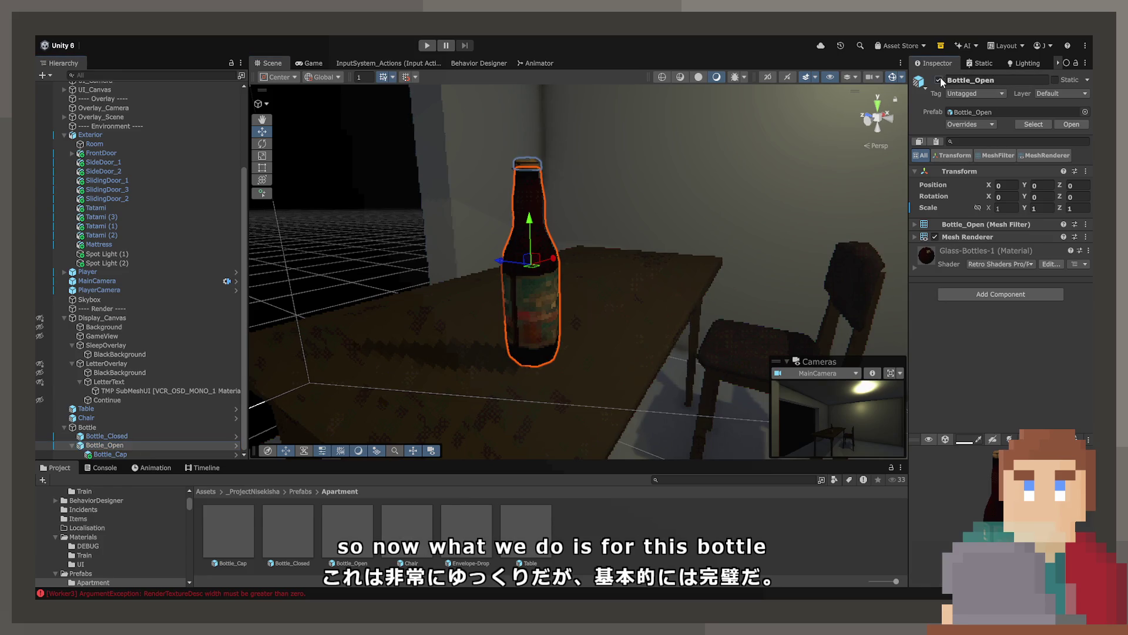
Hide Bottle_Closed, show Bottle_Open and inspect the cap on it.
click(538, 273)
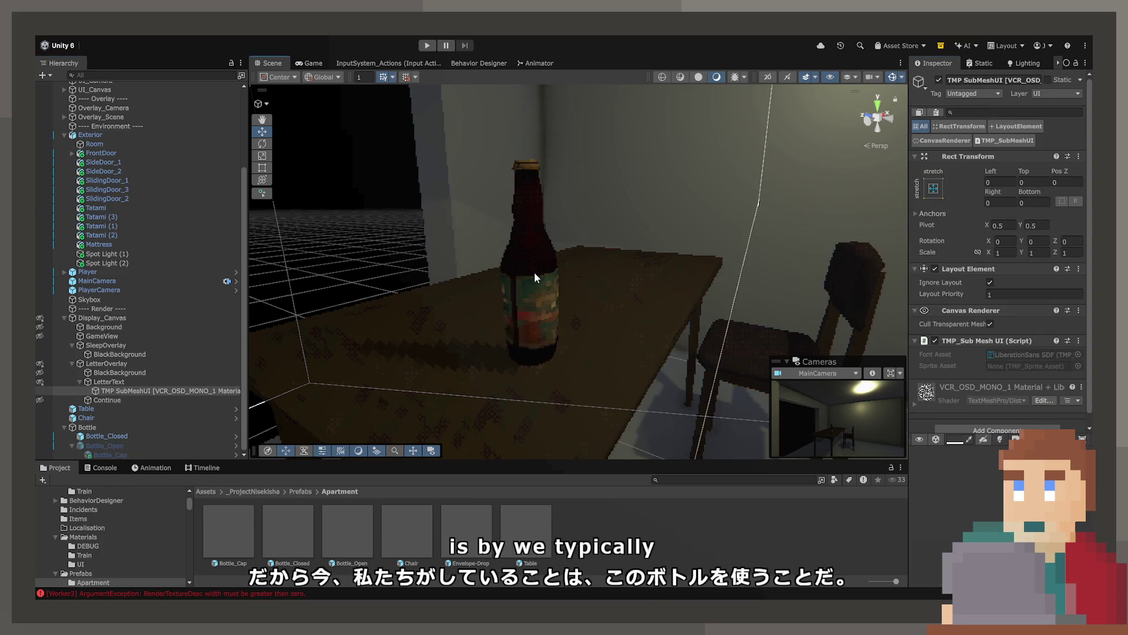
click(531, 237)
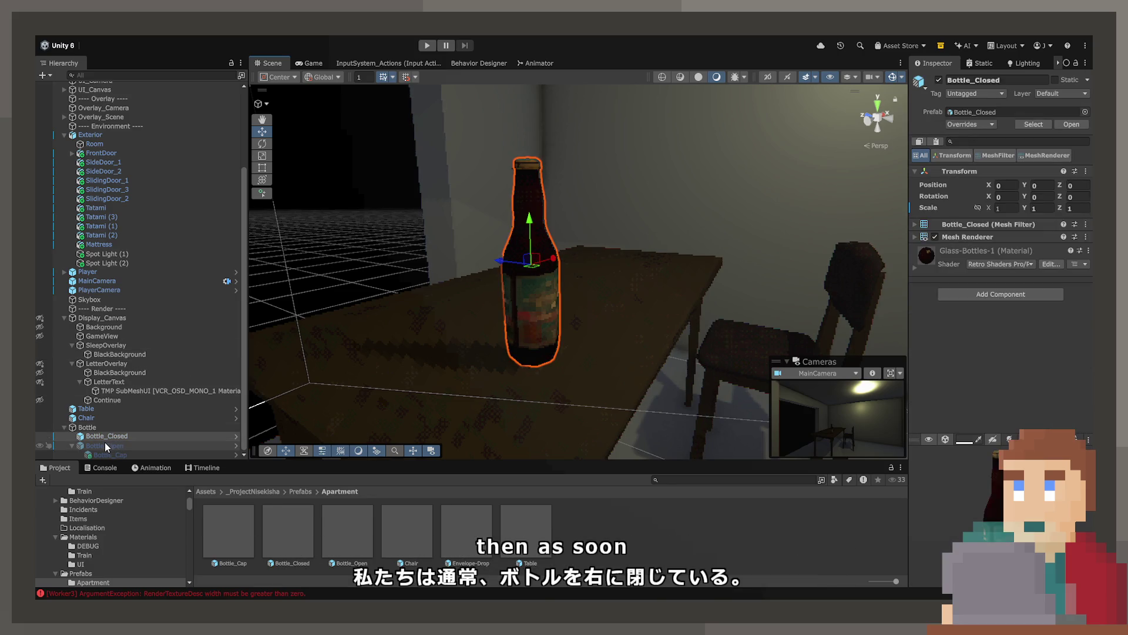
click(938, 80)
click(105, 446)
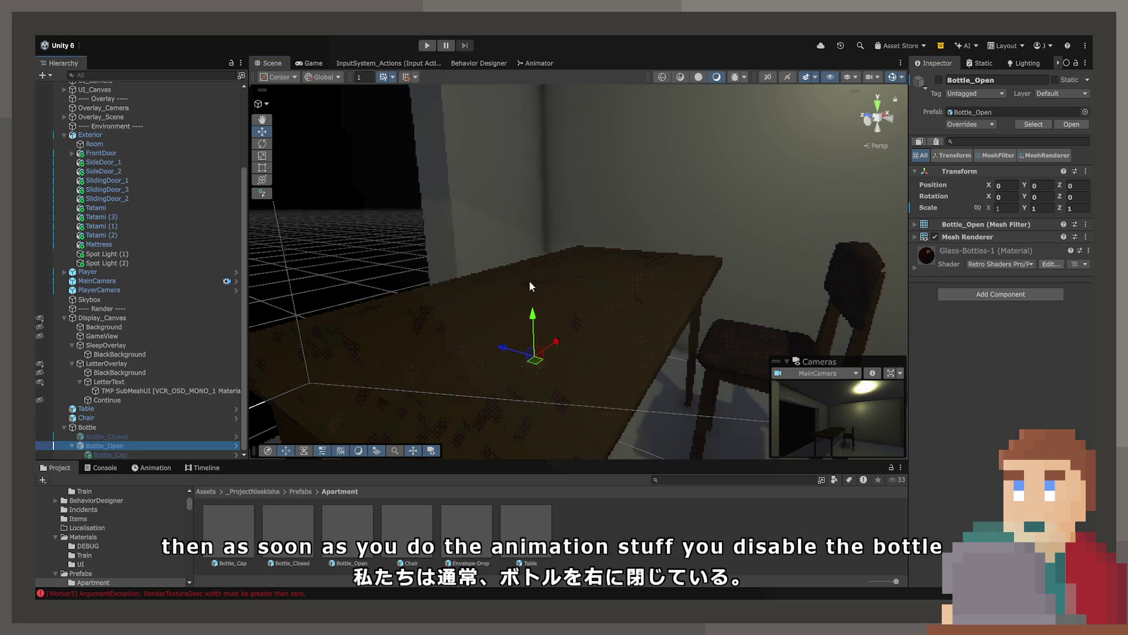
click(939, 80)
click(175, 453)
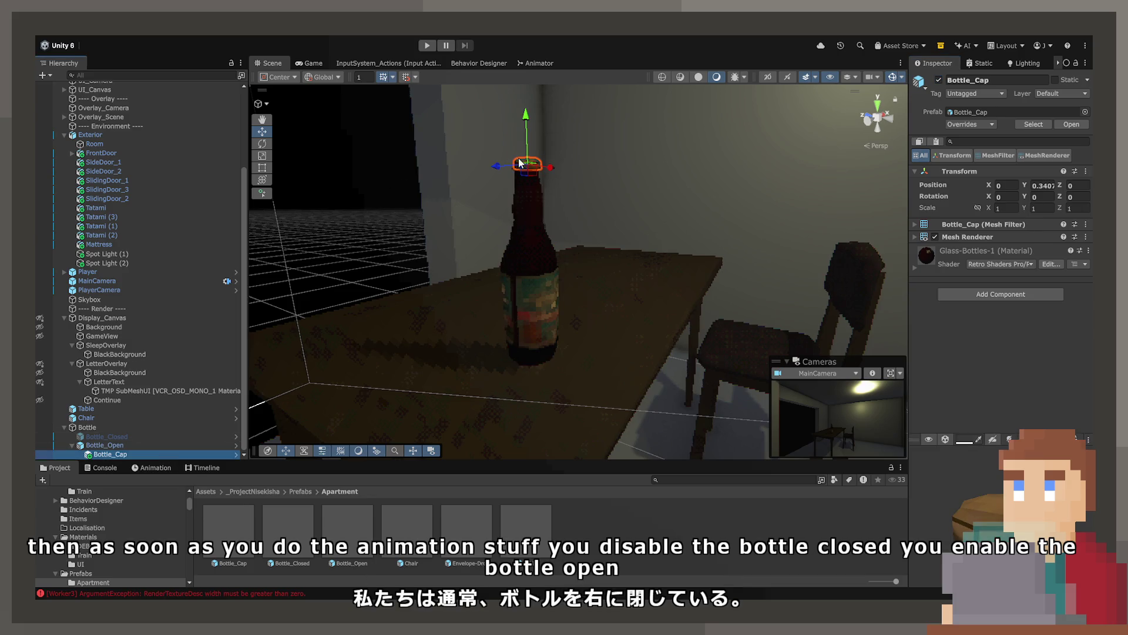
mouse_move(630, 192)
mouse_down()
mouse_move(664, 118)
mouse_move(623, 216)
mouse_up()
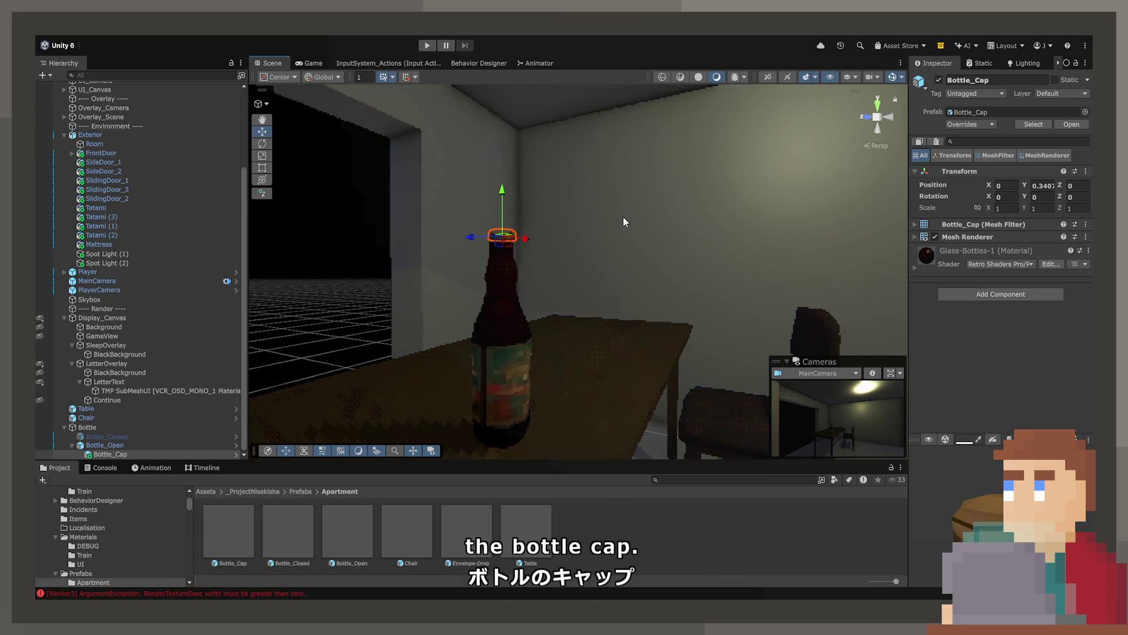
Hide Bottle_Open, show Bottle_Closed, and save Bottle as a prefab in Prefabs/Apartment.
click(93, 445)
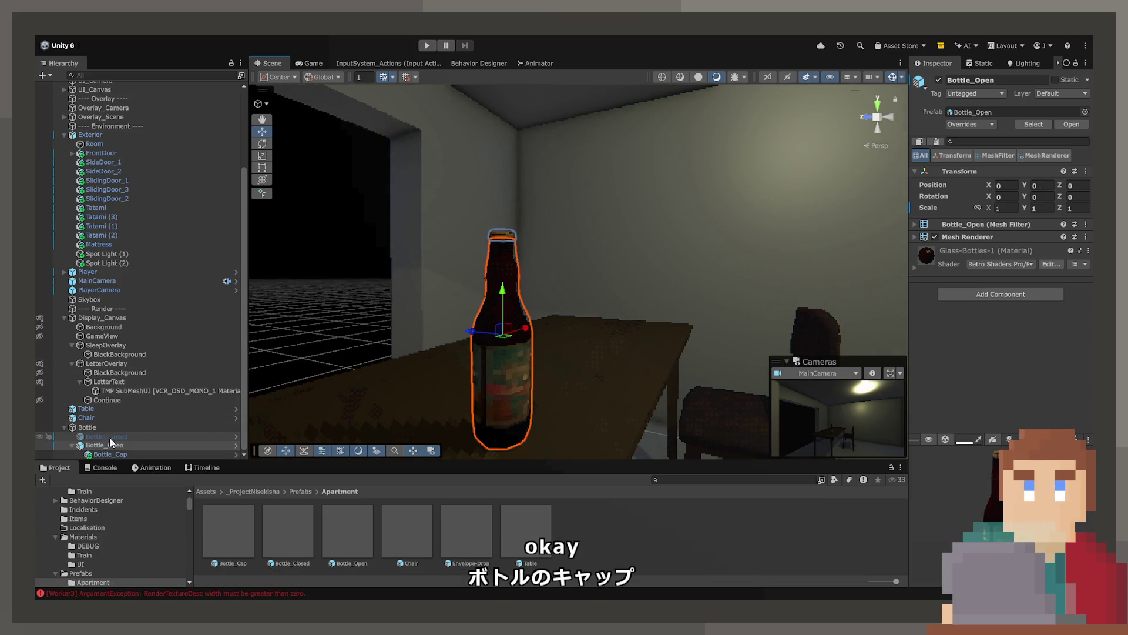
key(alt+shift+a)
click(65, 440)
key(alt+shift+a)
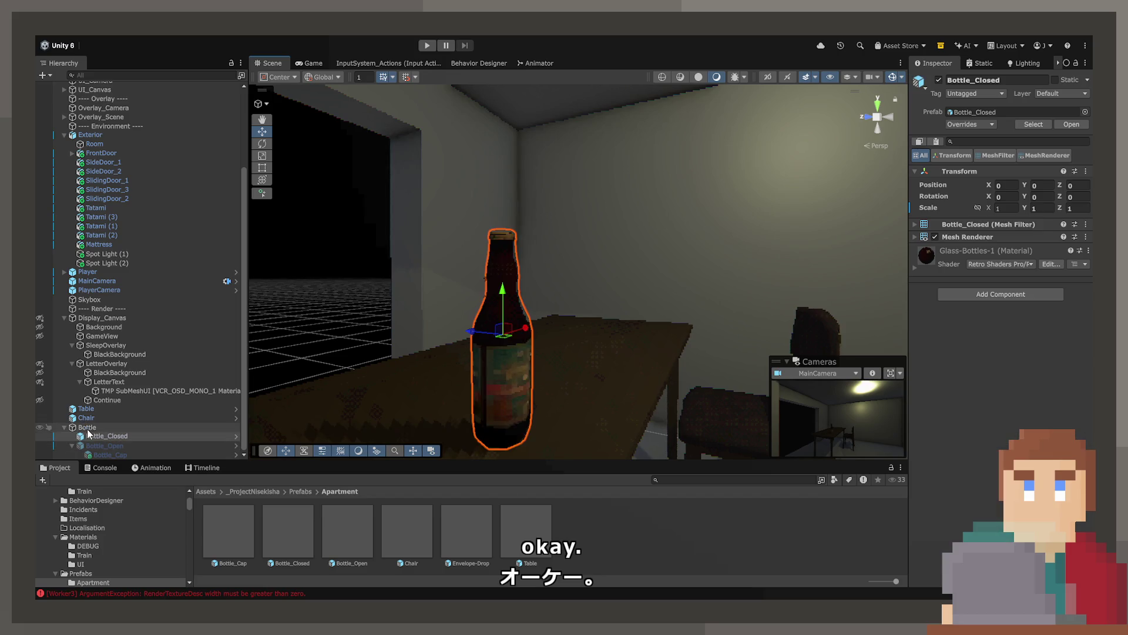
key(Left)
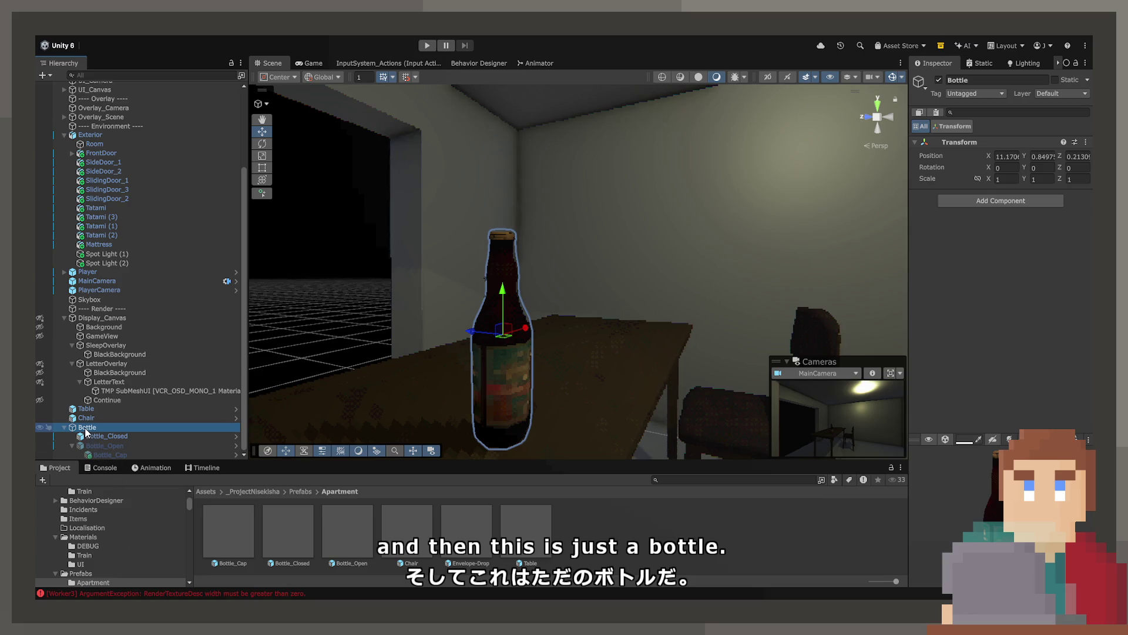
click(43, 462)
drag(43, 460, 230, 529)
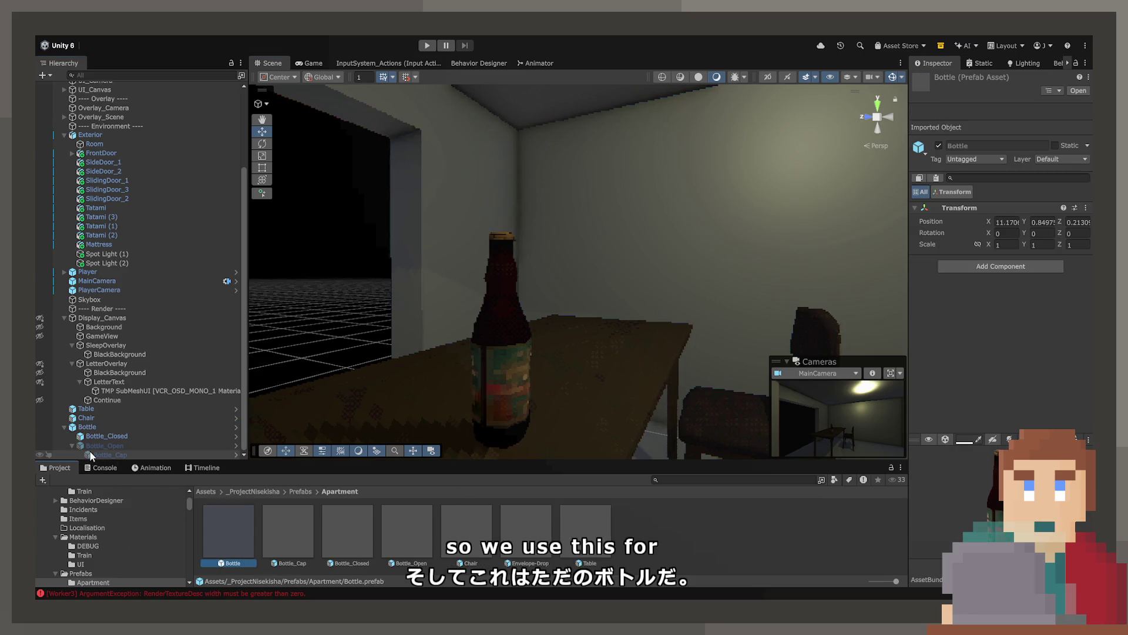
Collapse Bottle's children and pull the view back to the table and chair.
click(88, 427)
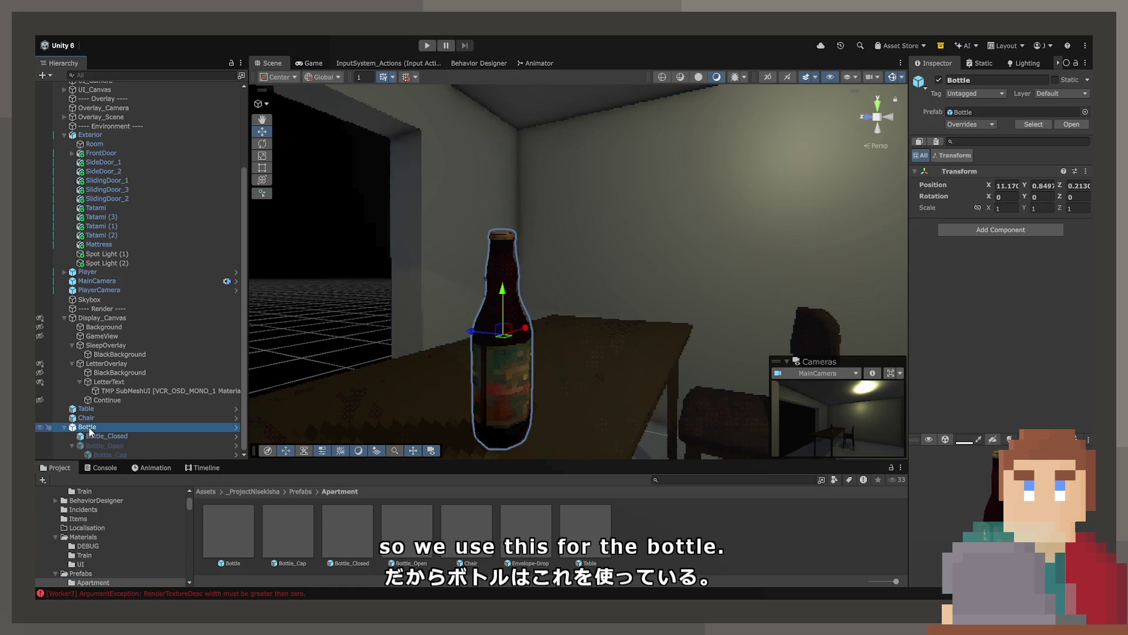
click(100, 437)
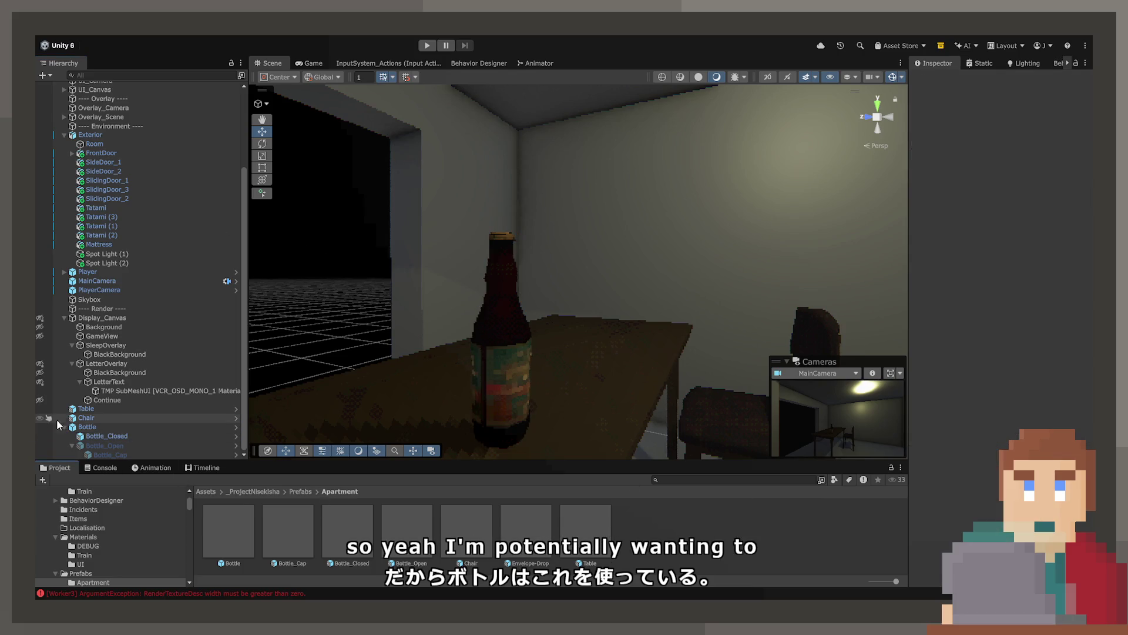
click(82, 427)
click(64, 427)
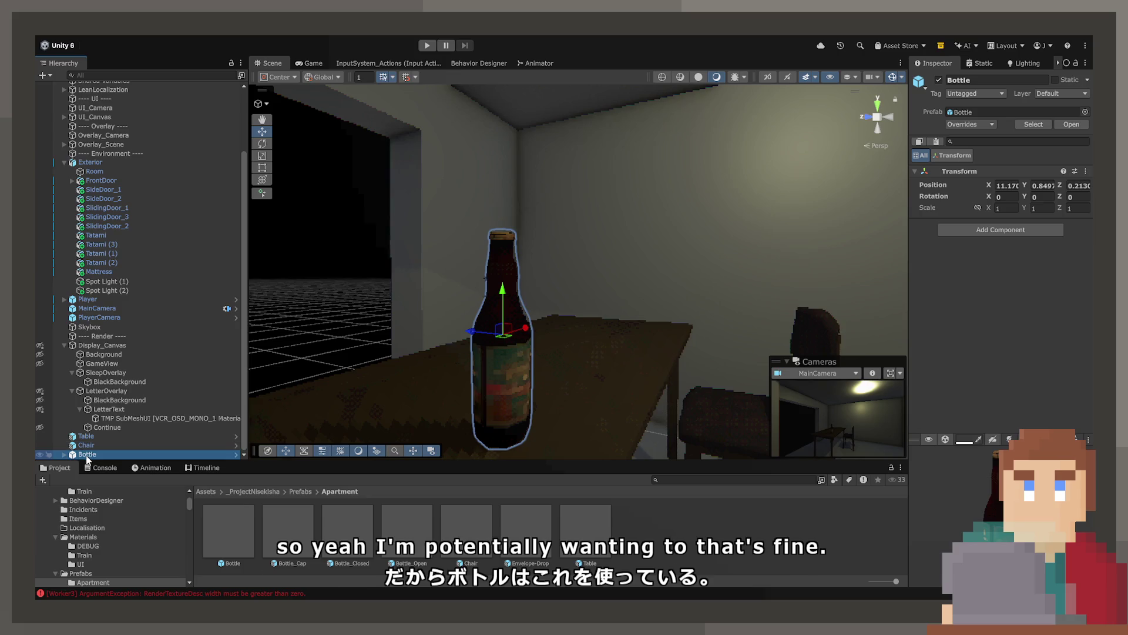
scroll(617, 330, down, 3)
mouse_move(617, 330)
mouse_down()
mouse_move(638, 353)
mouse_move(559, 361)
mouse_move(511, 329)
mouse_up()
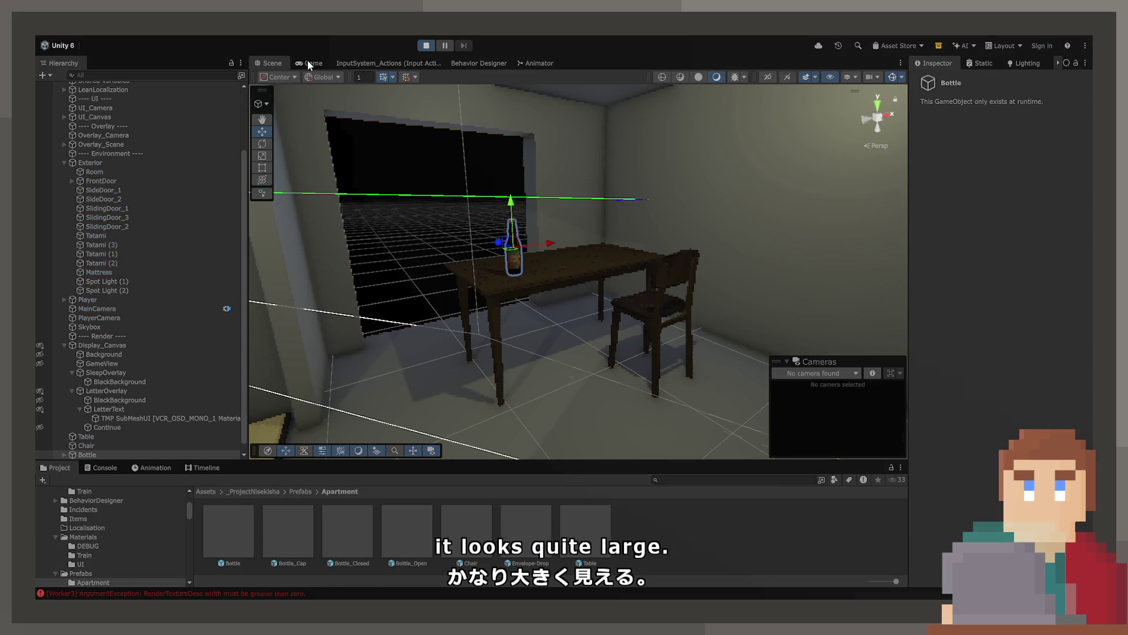
Play-test in the Game view, walking up to the table, then stop.
click(308, 62)
key(w)
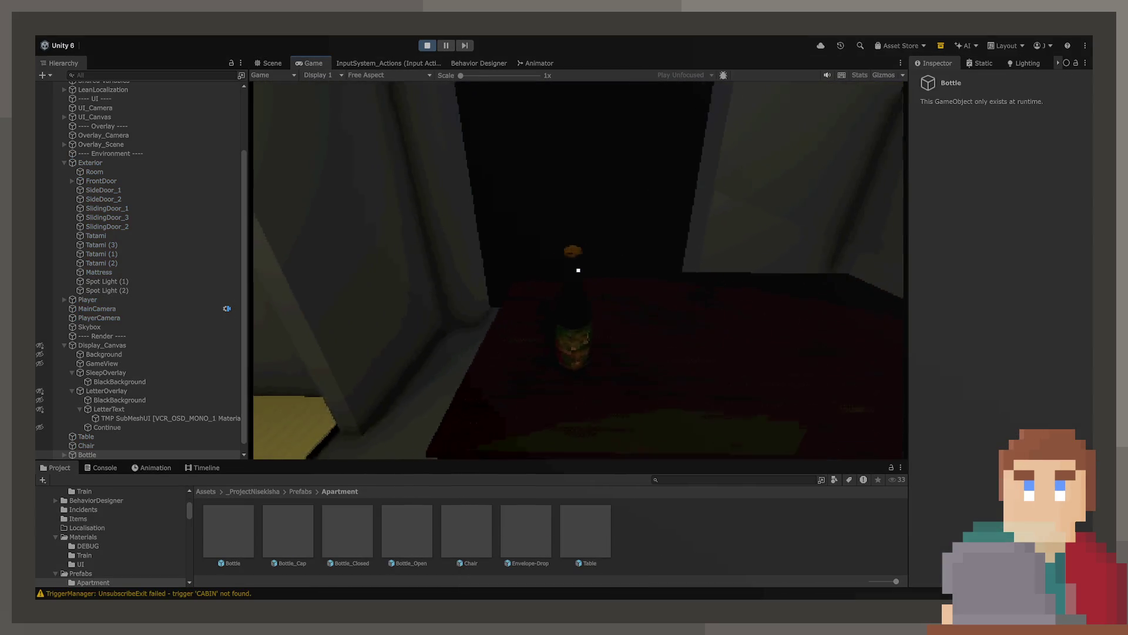
key(s)
key(w)
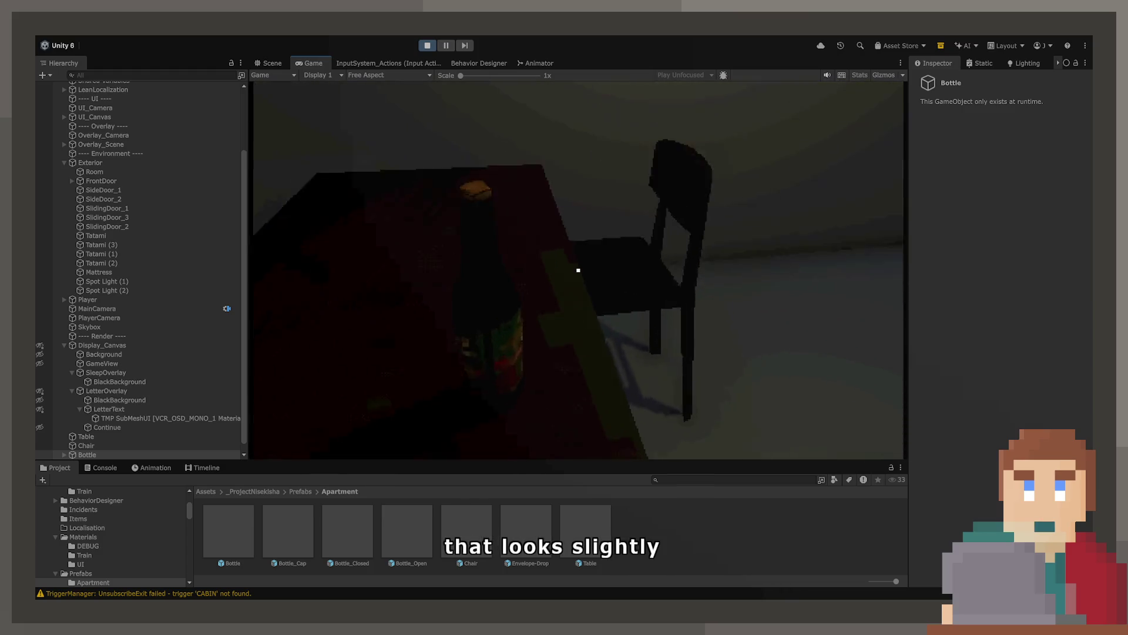
key(ctrl+p)
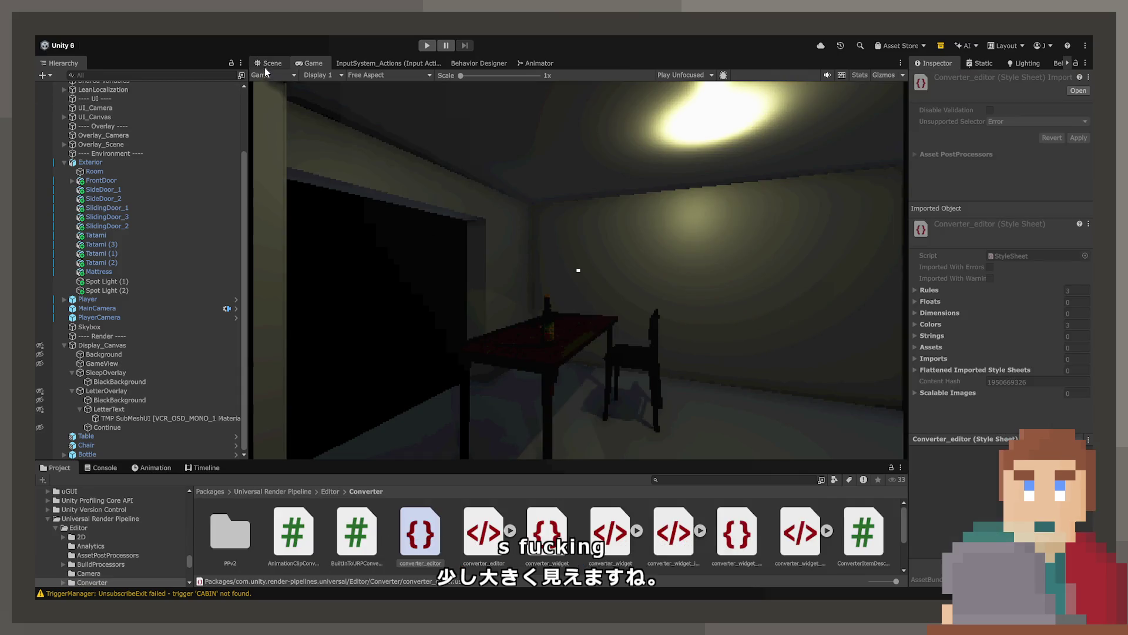
click(267, 64)
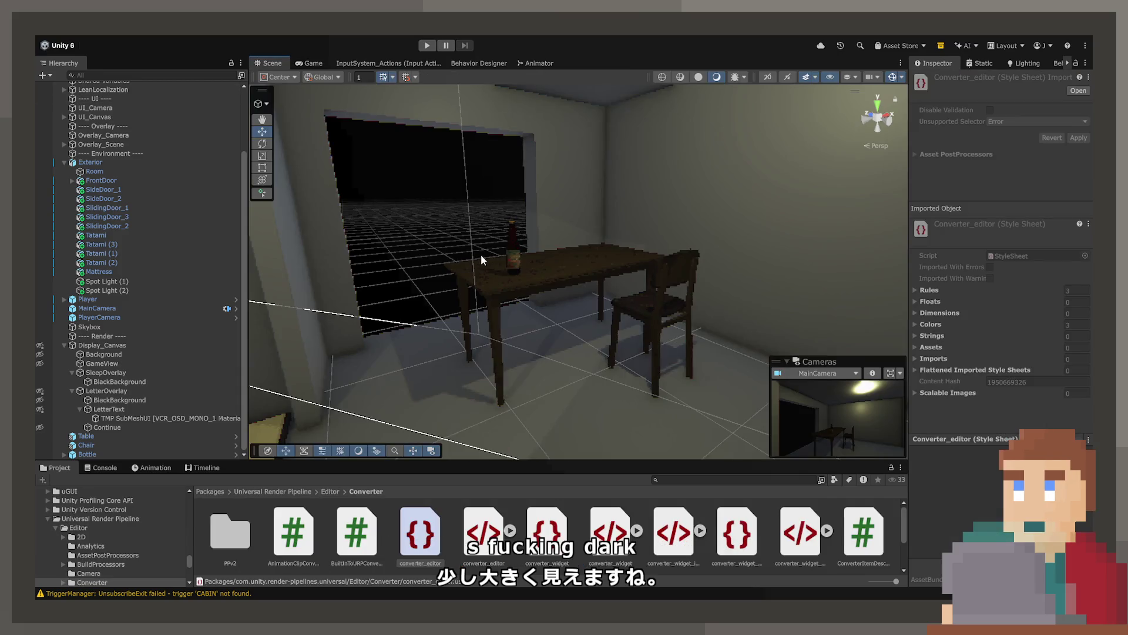
Scale Bottle uniformly to 0.8 with linked axes and run the game to view it.
click(519, 249)
scroll(513, 246, up, 5)
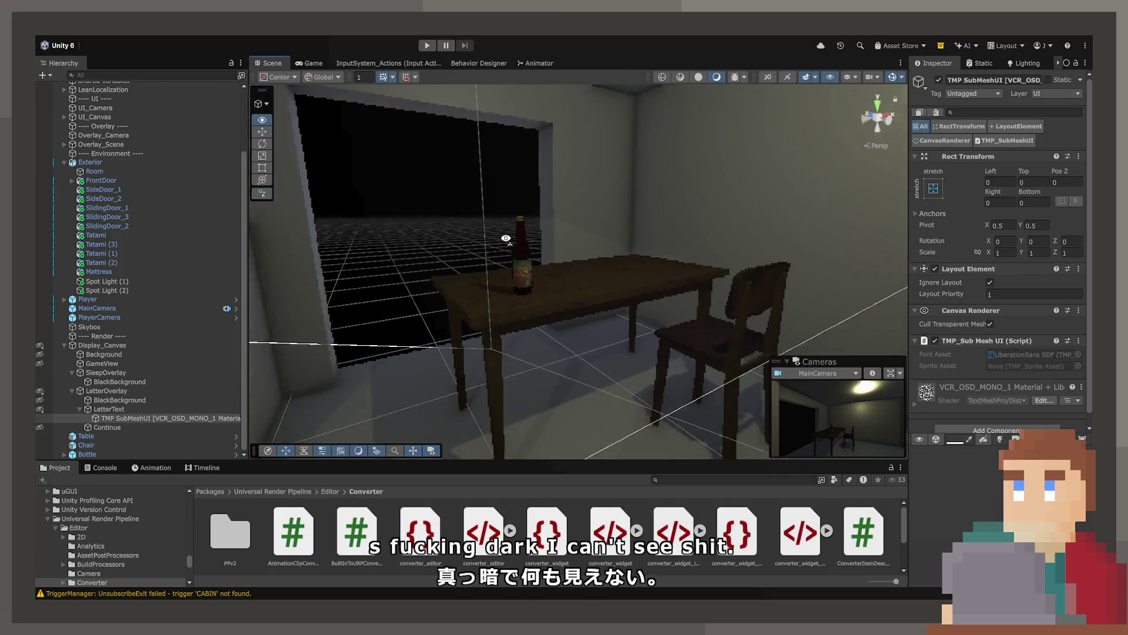
click(498, 258)
click(499, 259)
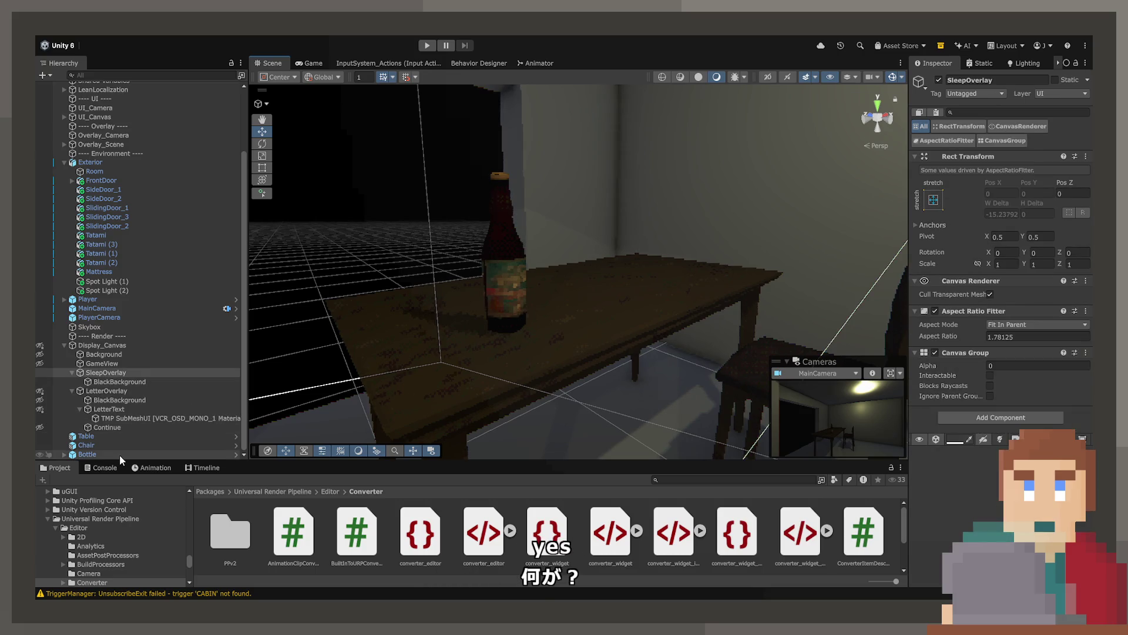
click(978, 208)
click(1006, 208)
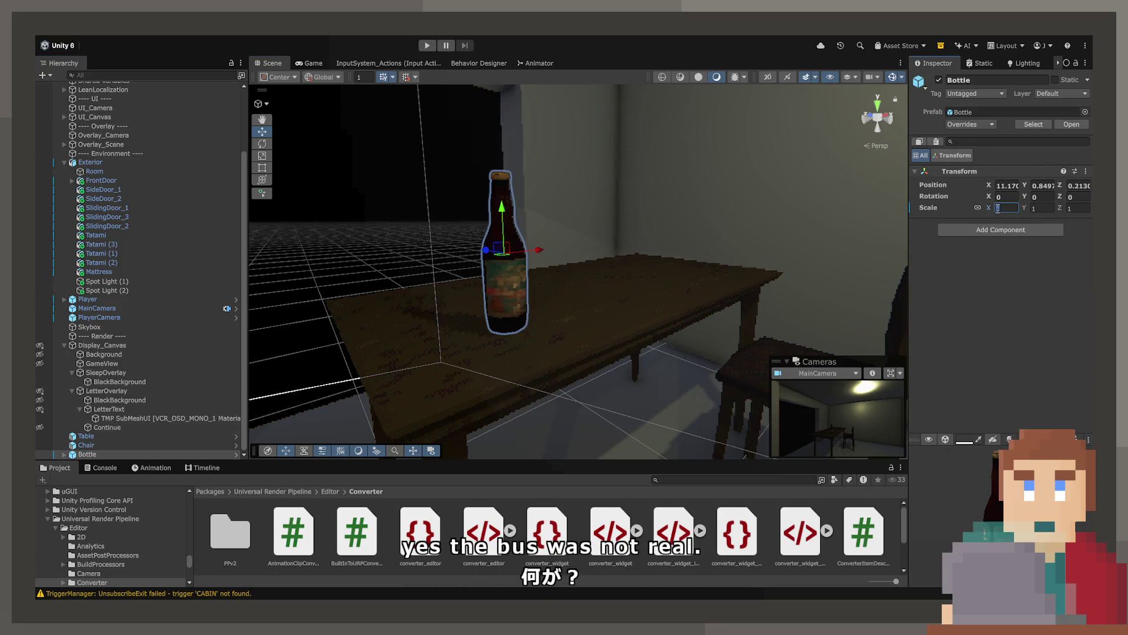
text(00)
key(BackSpace)
text(.8)
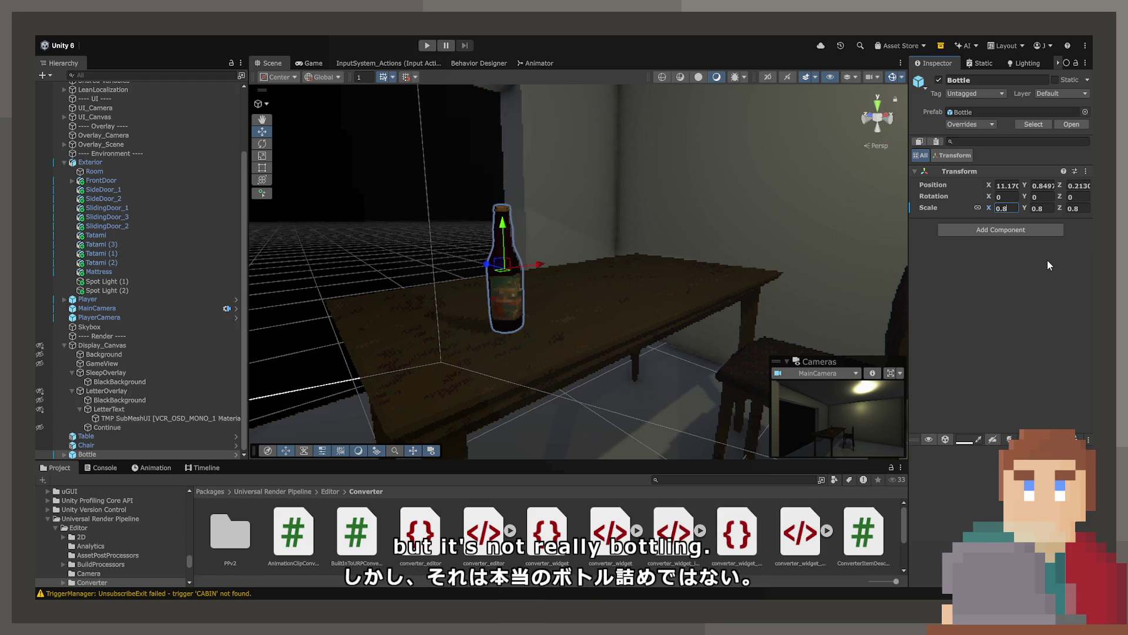
mouse_move(529, 188)
mouse_down()
mouse_move(526, 178)
mouse_move(535, 199)
mouse_up()
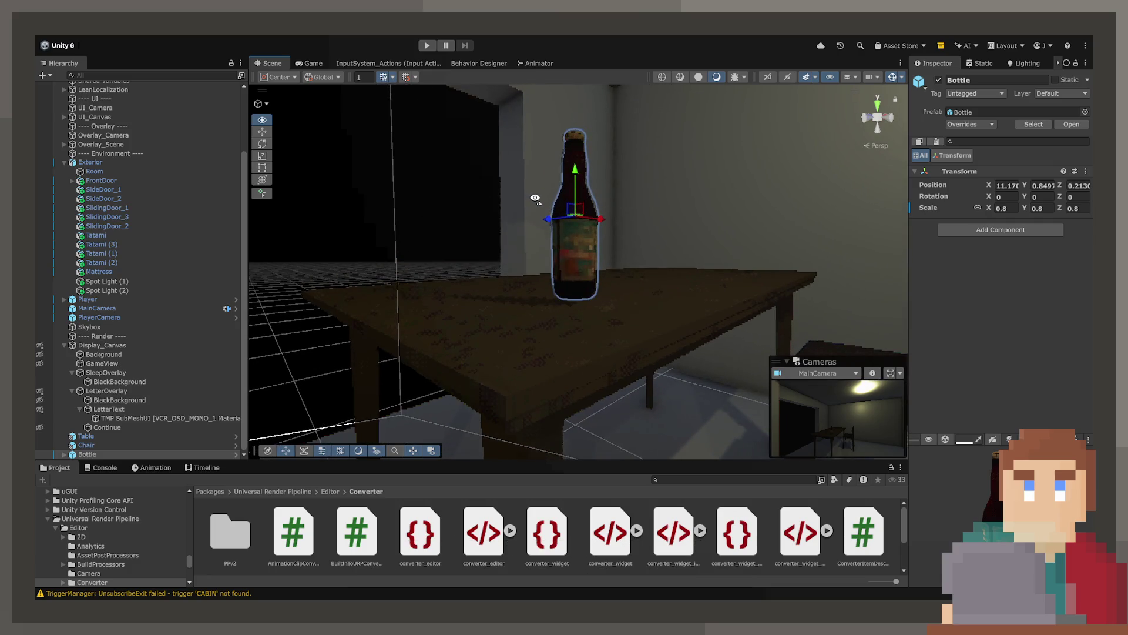
click(432, 49)
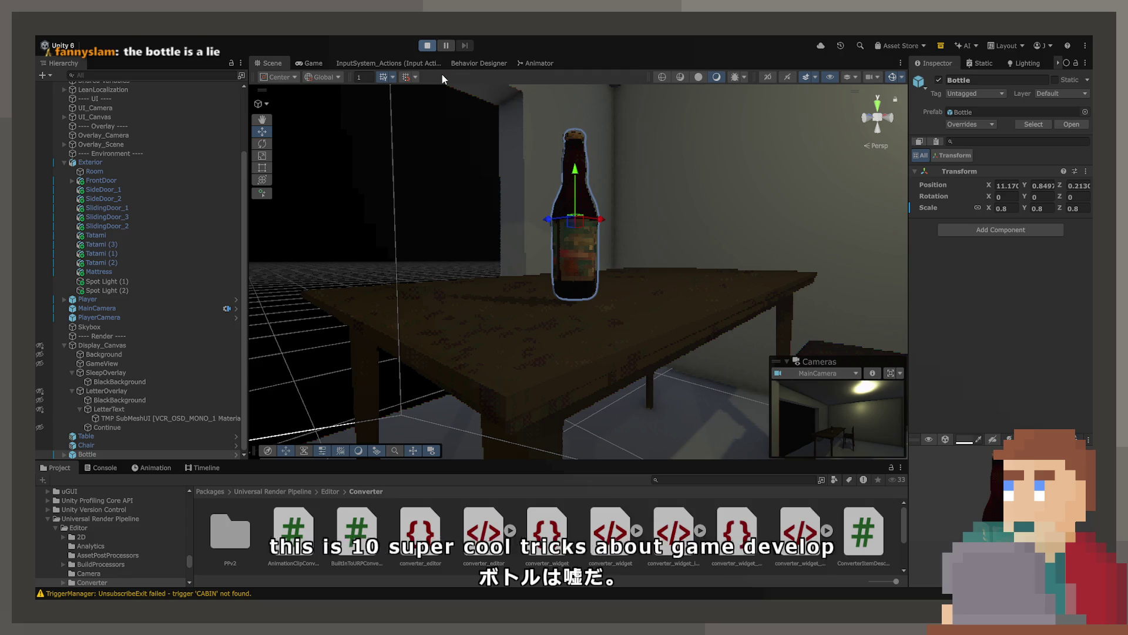
click(303, 59)
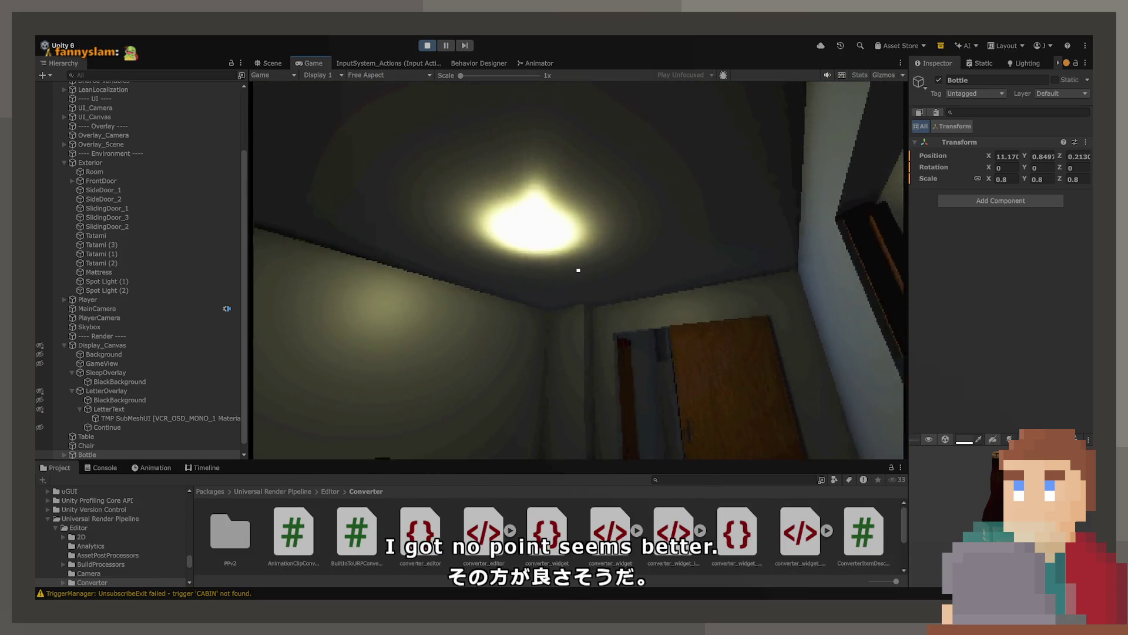
Stop the game and select Spot Light (2) above the table.
click(427, 46)
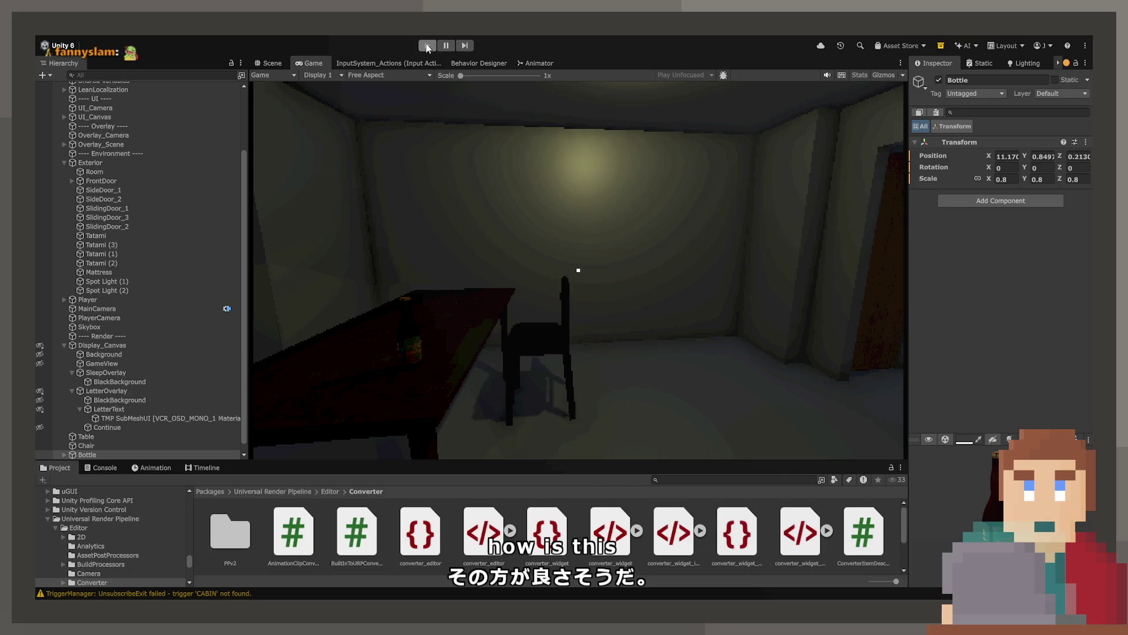
click(271, 61)
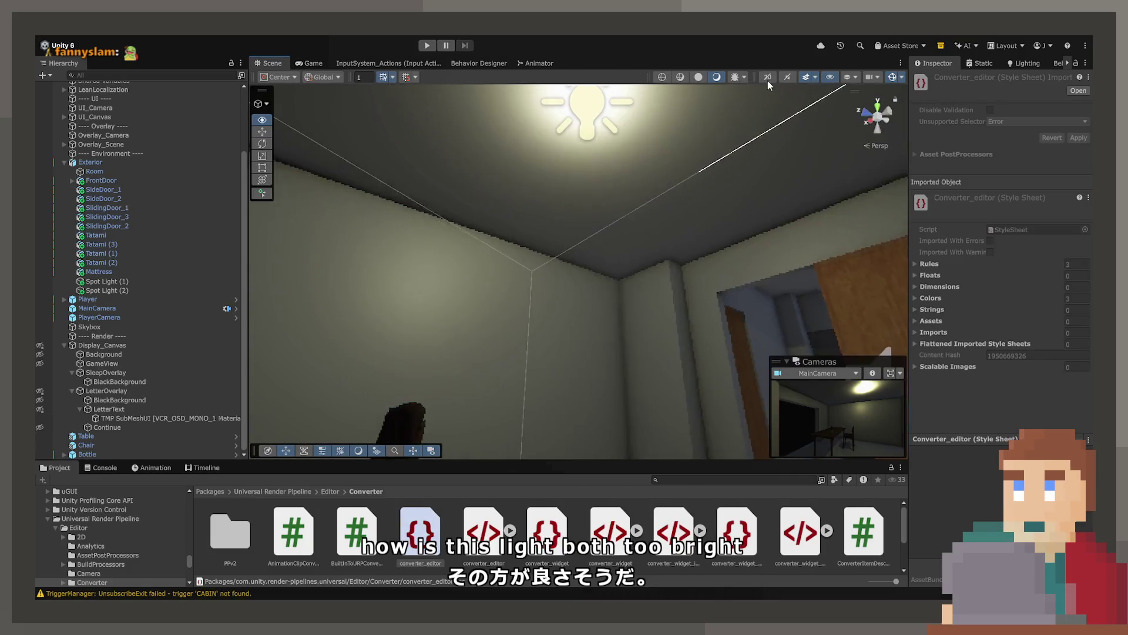
click(590, 138)
mouse_move(590, 138)
mouse_down()
mouse_move(537, 265)
mouse_move(391, 303)
mouse_move(312, 281)
mouse_move(329, 276)
mouse_up()
Give Spot Light (2) range 10 and intensity 6, and lower it slightly.
drag(938, 341, 1038, 323)
text(10)
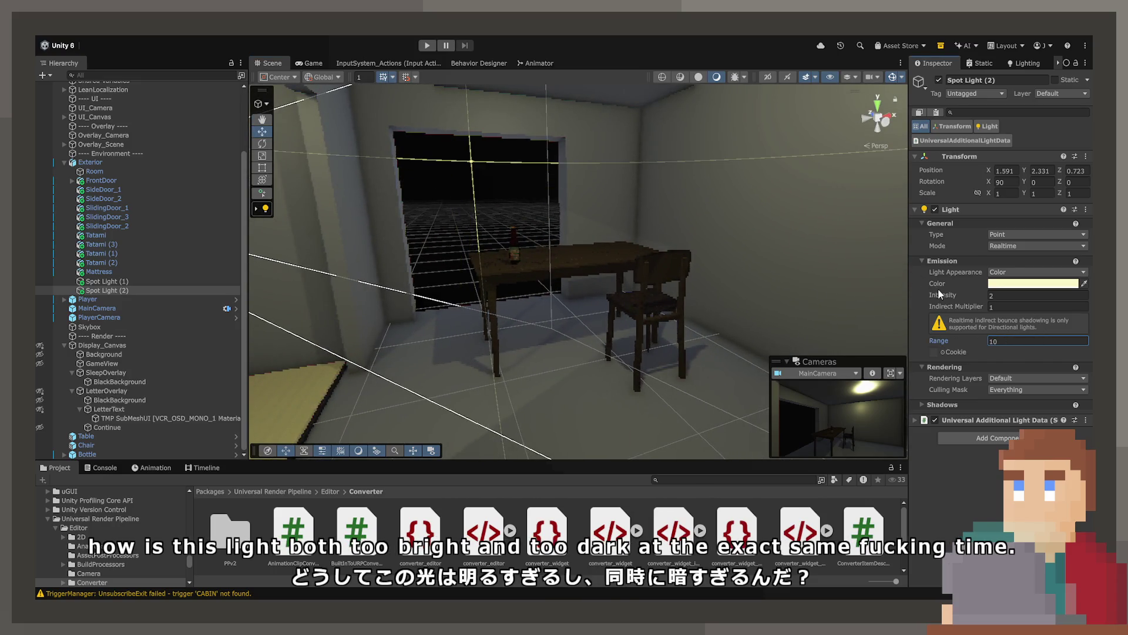
mouse_move(941, 294)
mouse_down()
mouse_move(1034, 294)
mouse_move(1009, 295)
mouse_up()
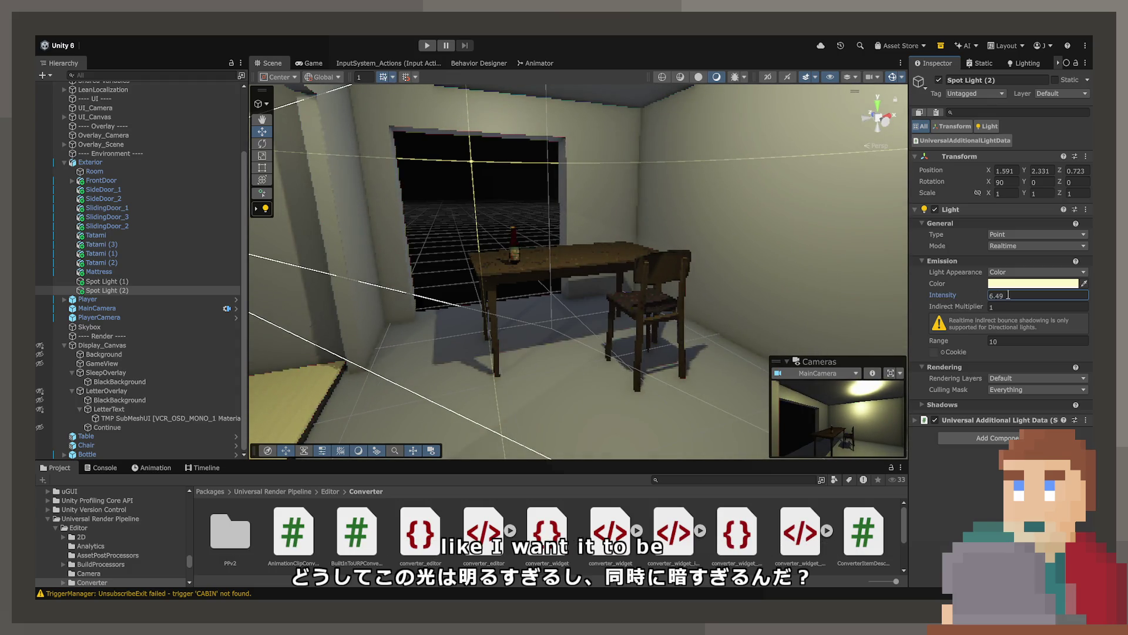
key(BackSpace)
key(BackSpace)
key(BackSpace)
key(Return)
key(f)
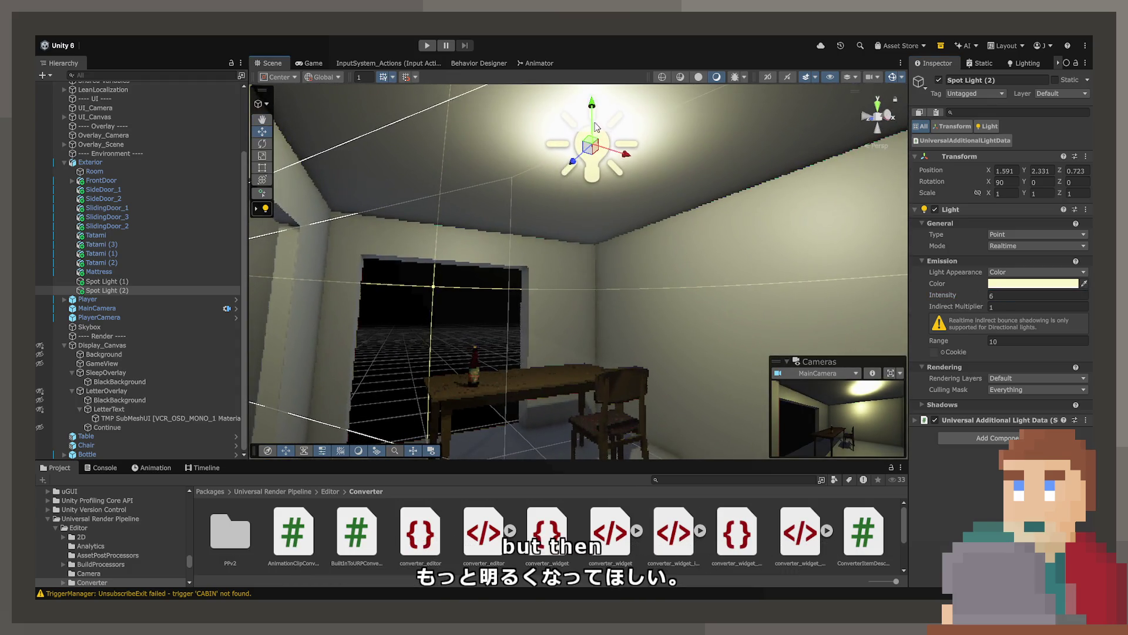
mouse_move(596, 127)
mouse_down()
mouse_move(588, 235)
mouse_move(580, 78)
mouse_move(570, 294)
mouse_move(621, 87)
mouse_up()
Play-test the lit bottle on the table in the Game view, then stop.
click(428, 46)
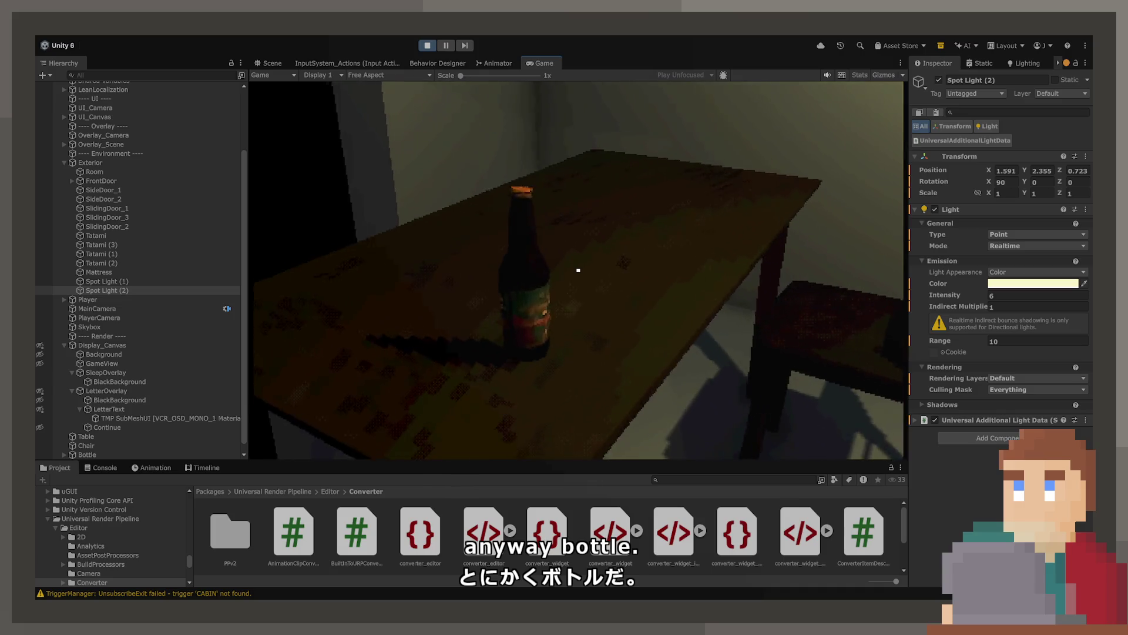
key(ctrl+p)
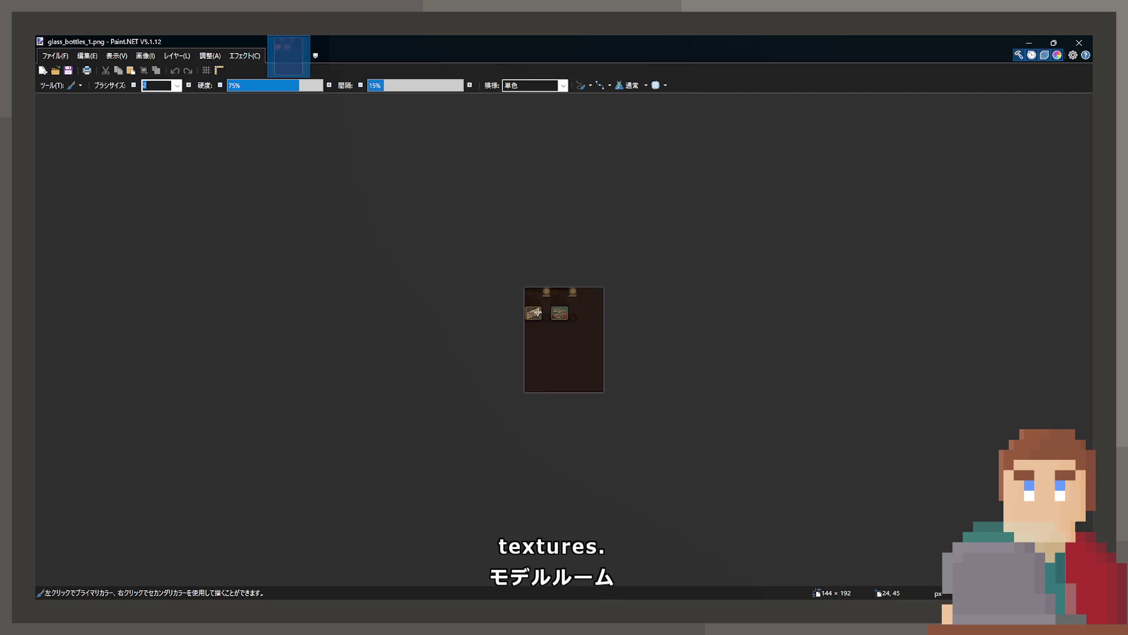
Zoom in on the bottle labels in glass_bottles_1.png with Rectangle Select active.
scroll(537, 312, up, 6)
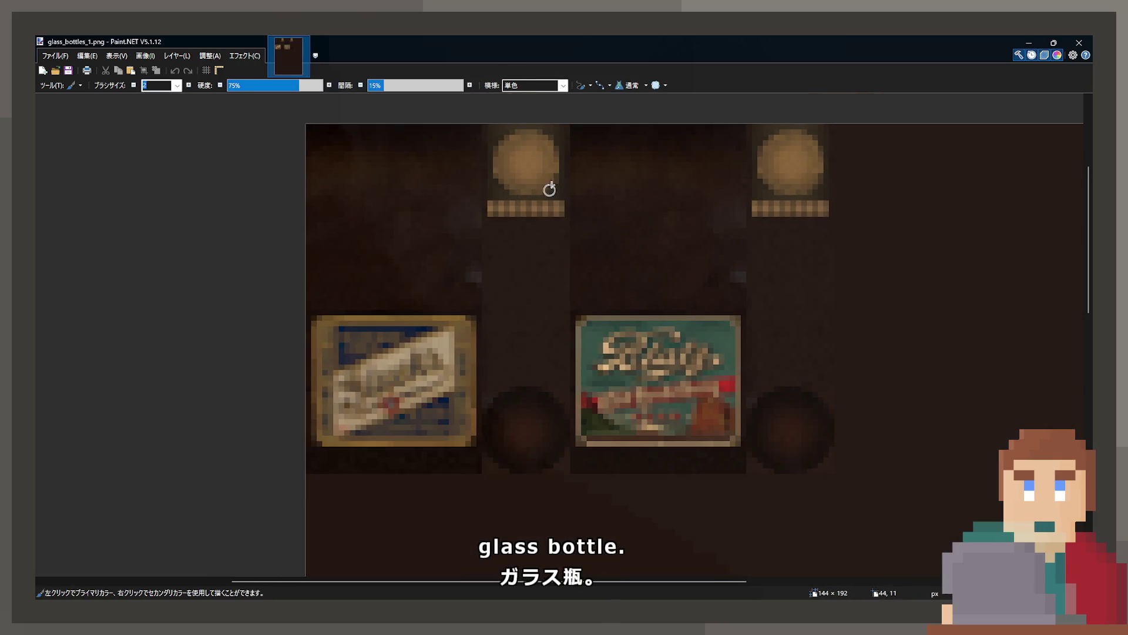
scroll(481, 330, down, 1)
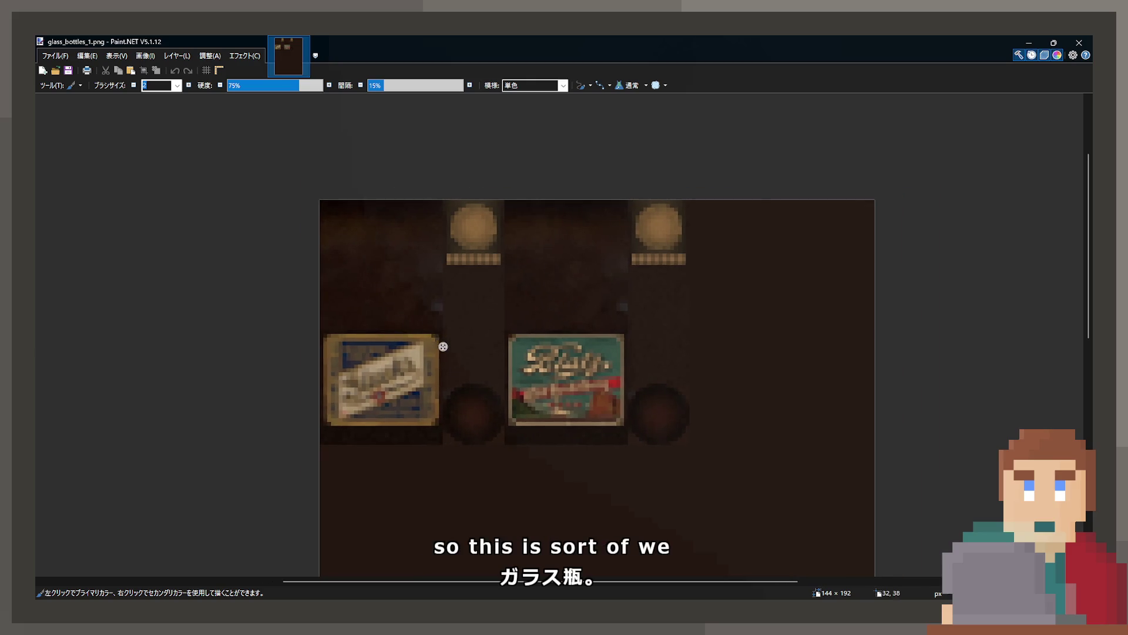
mouse_move(443, 346)
mouse_down()
mouse_move(443, 262)
mouse_move(441, 312)
mouse_move(464, 295)
mouse_up()
scroll(443, 318, up, 1)
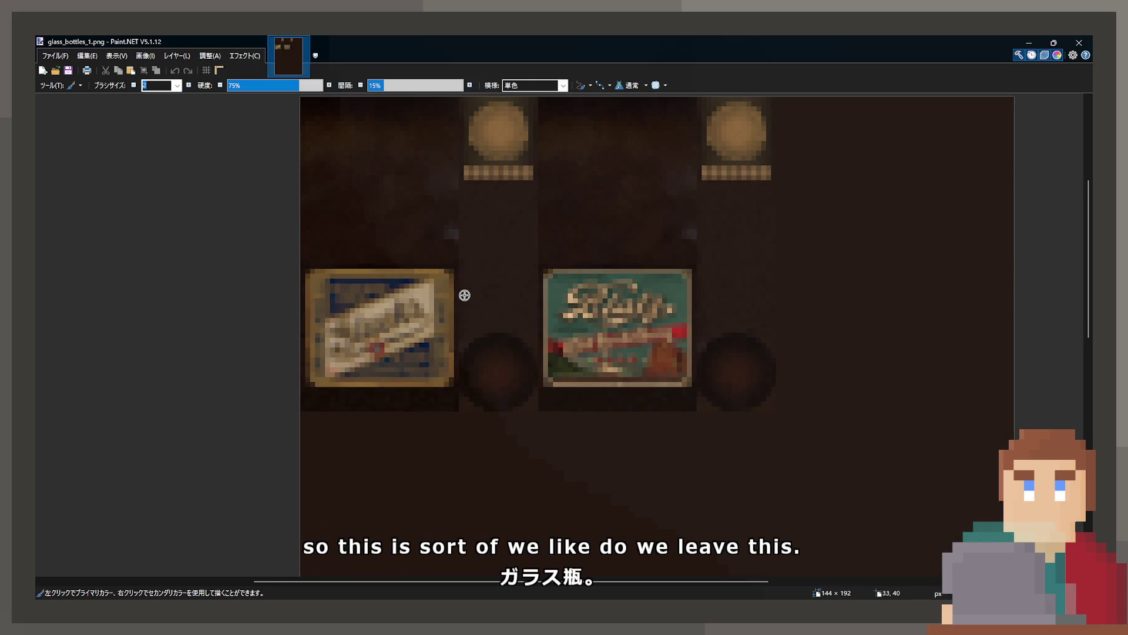
scroll(468, 300, up, 2)
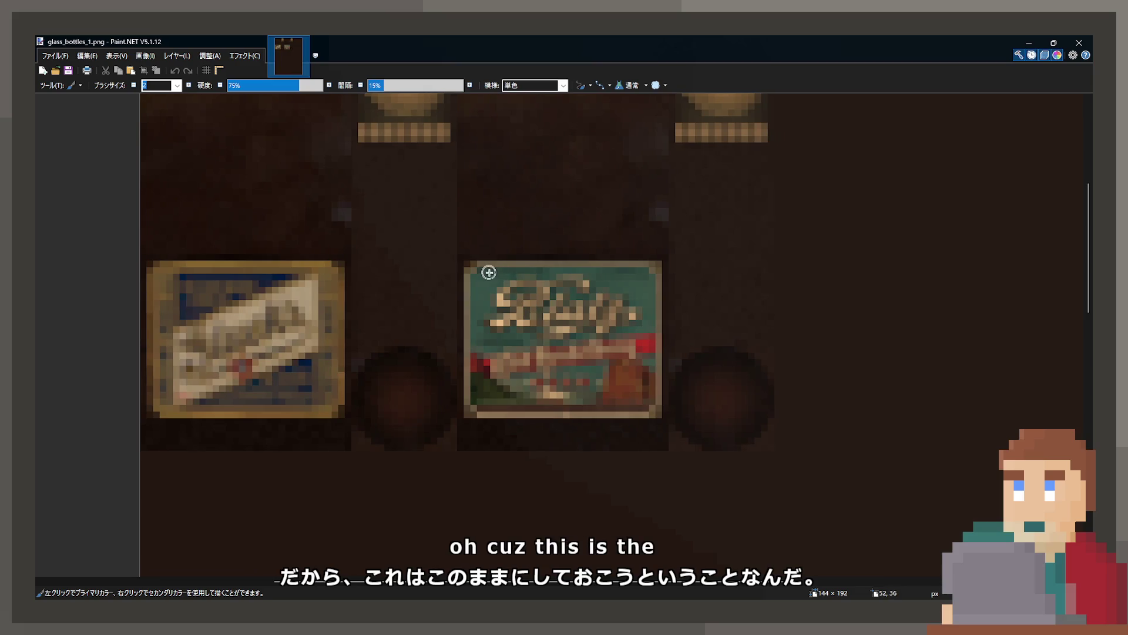
click(47, 122)
scroll(528, 420, up, 3)
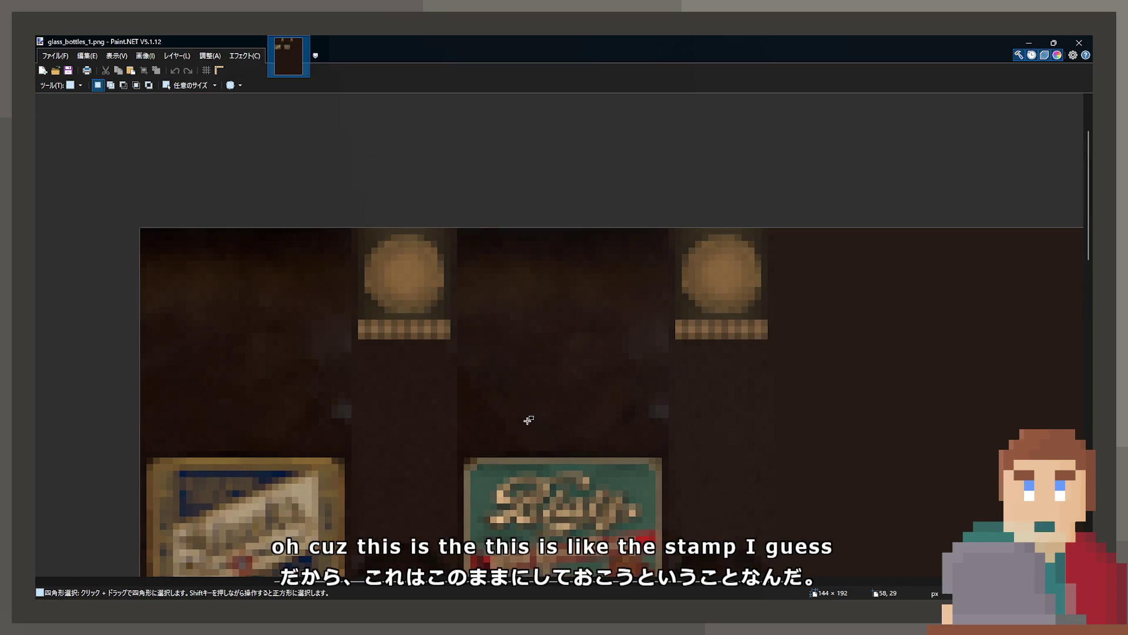
scroll(528, 420, down, 5)
scroll(735, 459, up, 2)
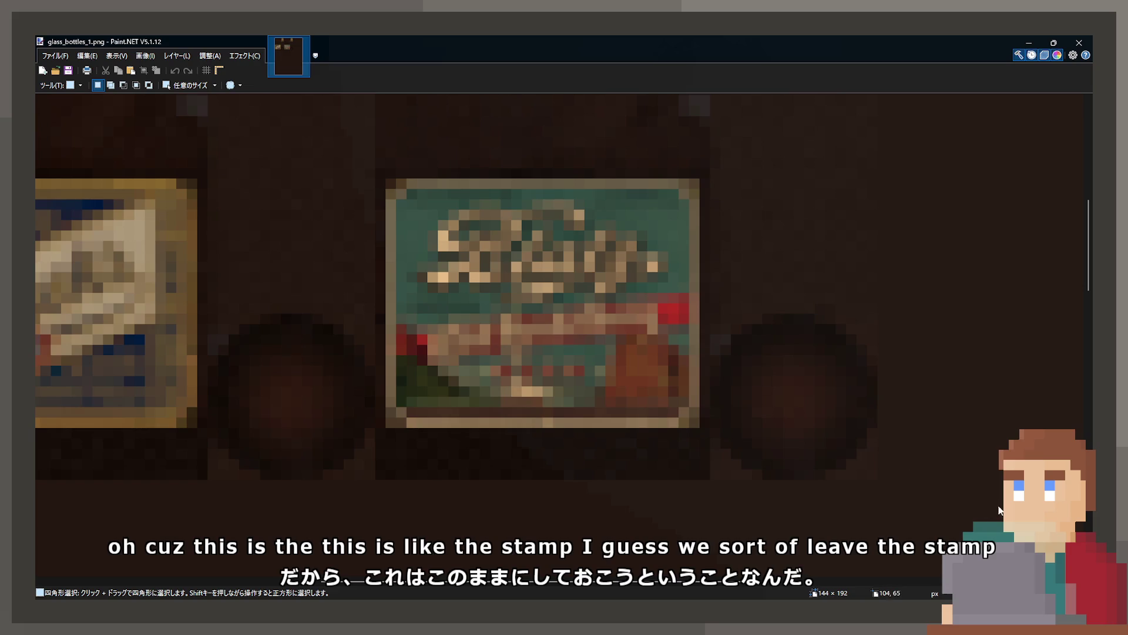
Select the right bottle's teal label as a 29 × 24 pixel area, extending it along its bottom and left edges.
click(48, 142)
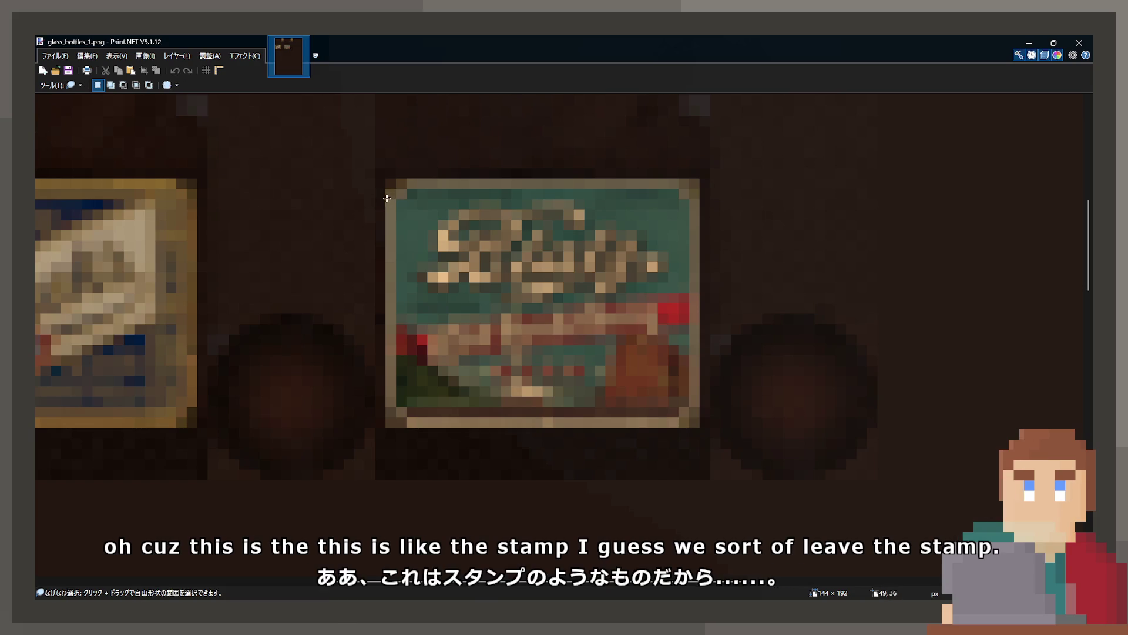
click(378, 213)
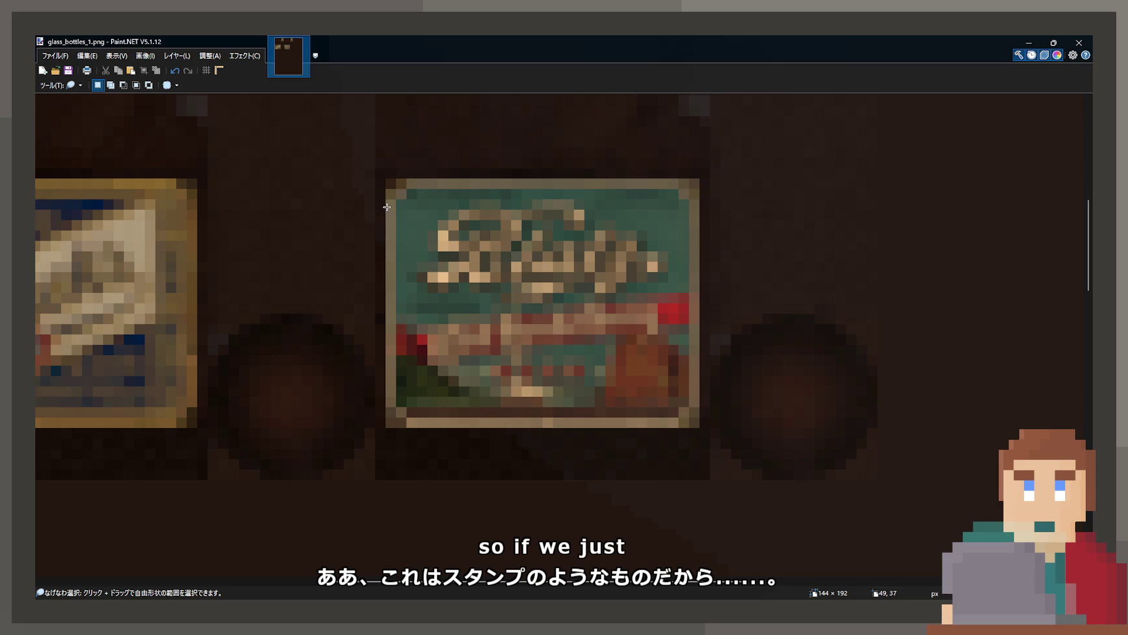
key(s)
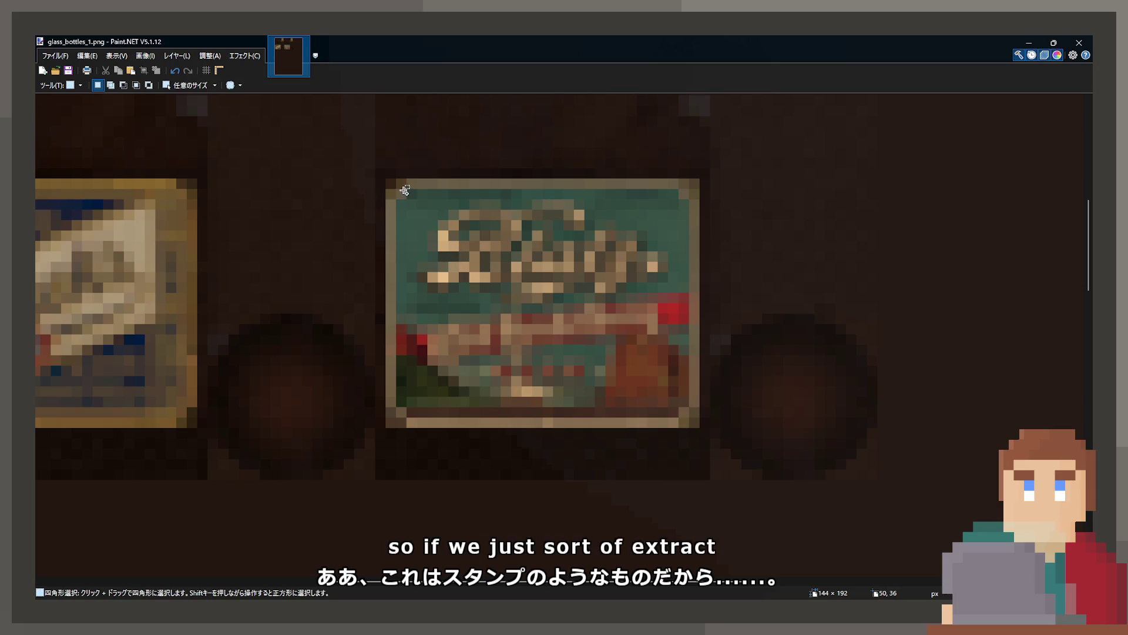
mouse_move(405, 189)
mouse_down()
mouse_move(694, 399)
mouse_move(689, 418)
mouse_up()
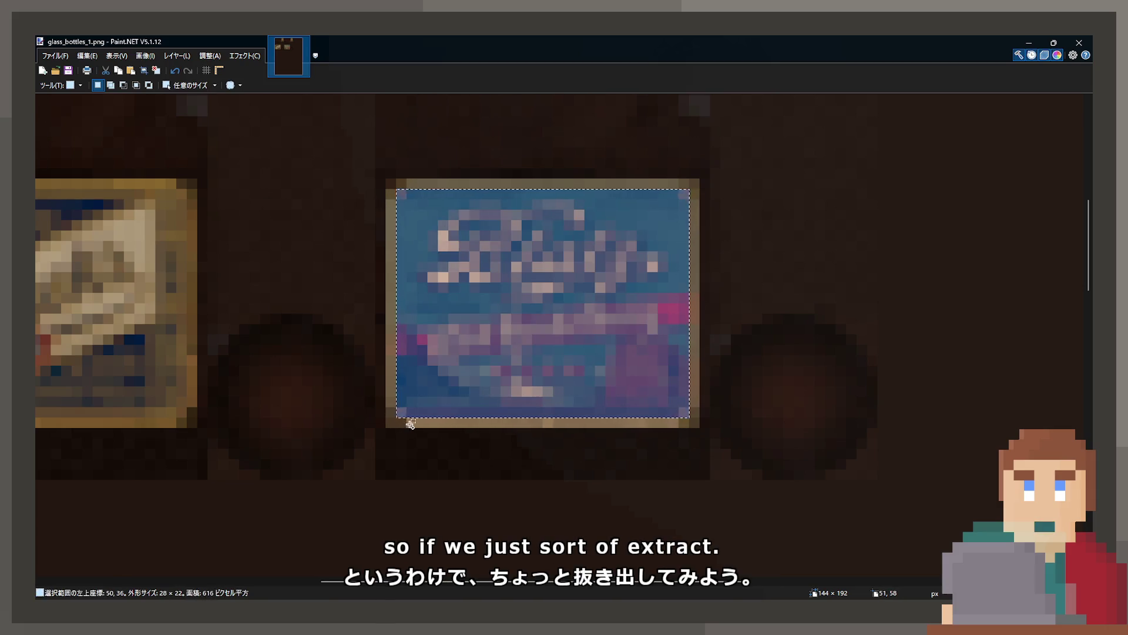
mouse_move(441, 430)
mouse_down()
mouse_move(678, 419)
mouse_move(699, 352)
mouse_move(677, 191)
mouse_up()
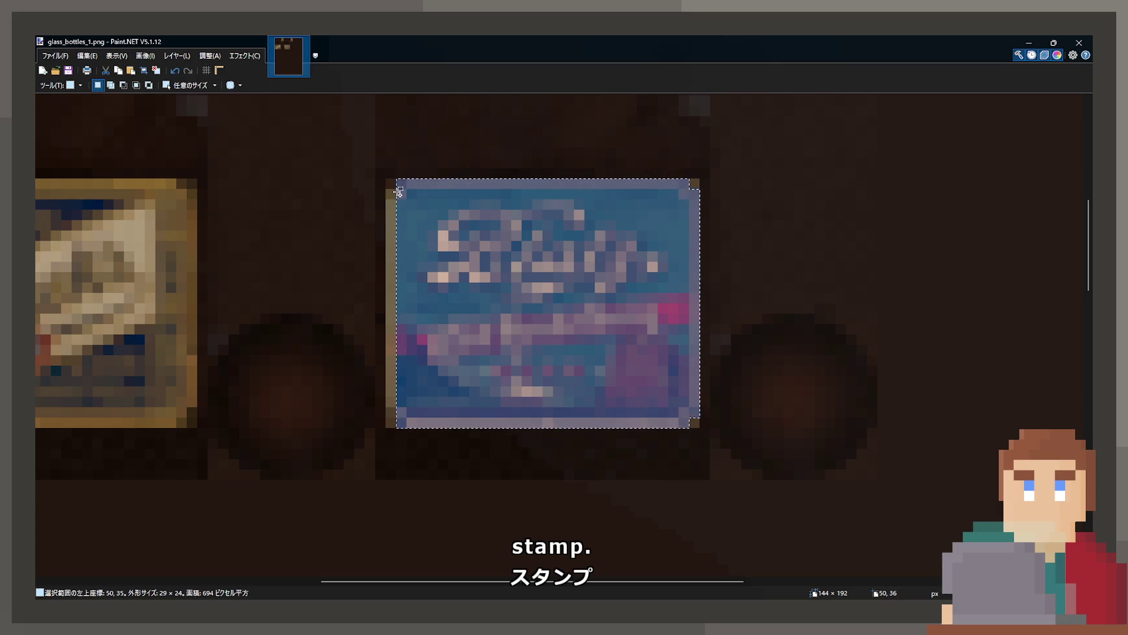
drag(398, 192, 392, 393)
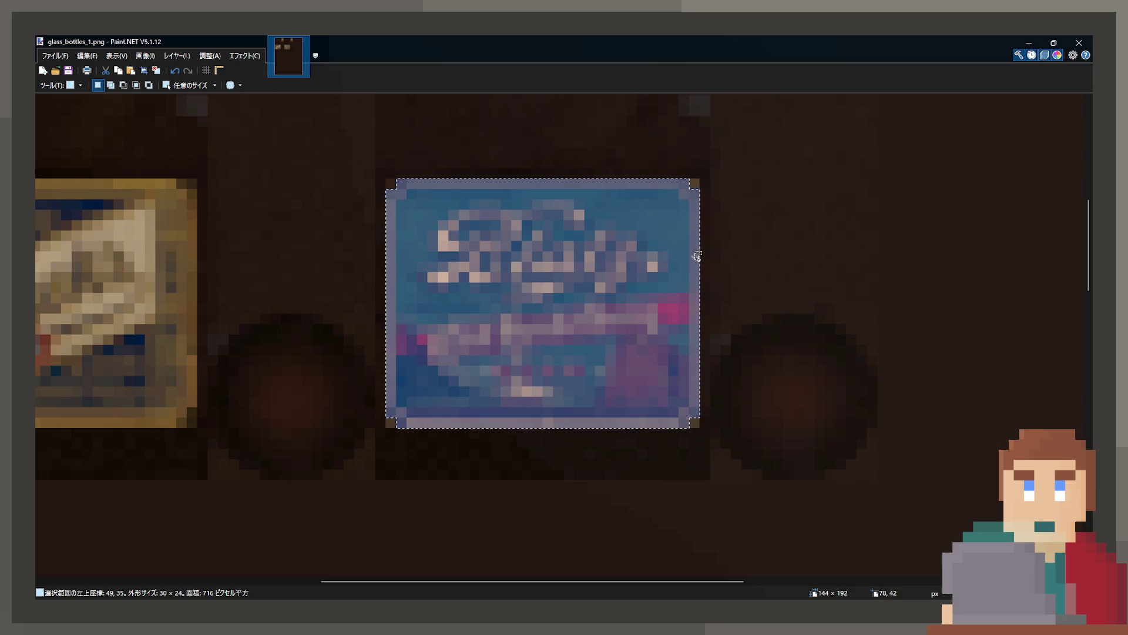
Copy the teal label and paste it back in place.
key(ctrl+c)
key(ctrl+shift+v)
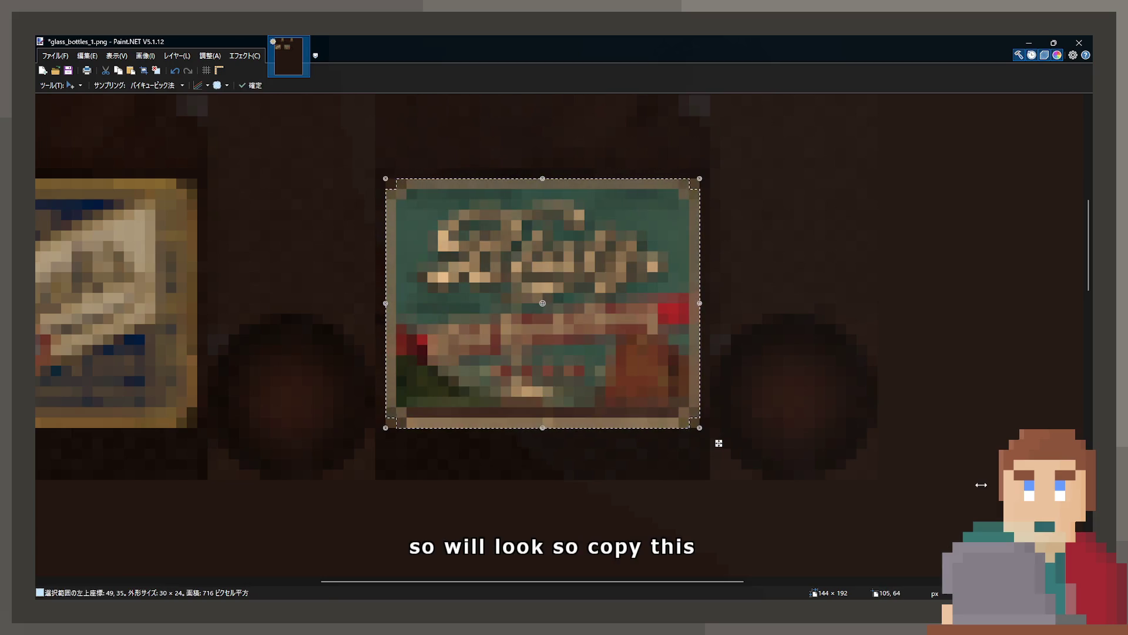
scroll(39, 121, down, 3)
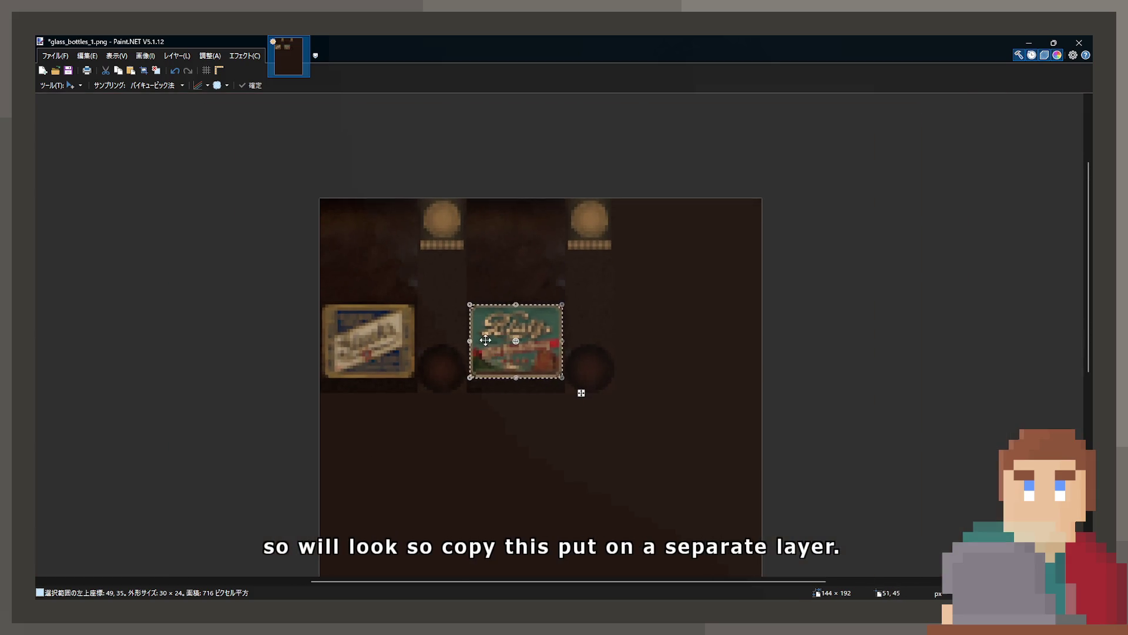
key(s)
Select the right bottle cap's pixels with Move Selected Pixels, then deselect.
click(450, 218)
scroll(597, 220, up, 4)
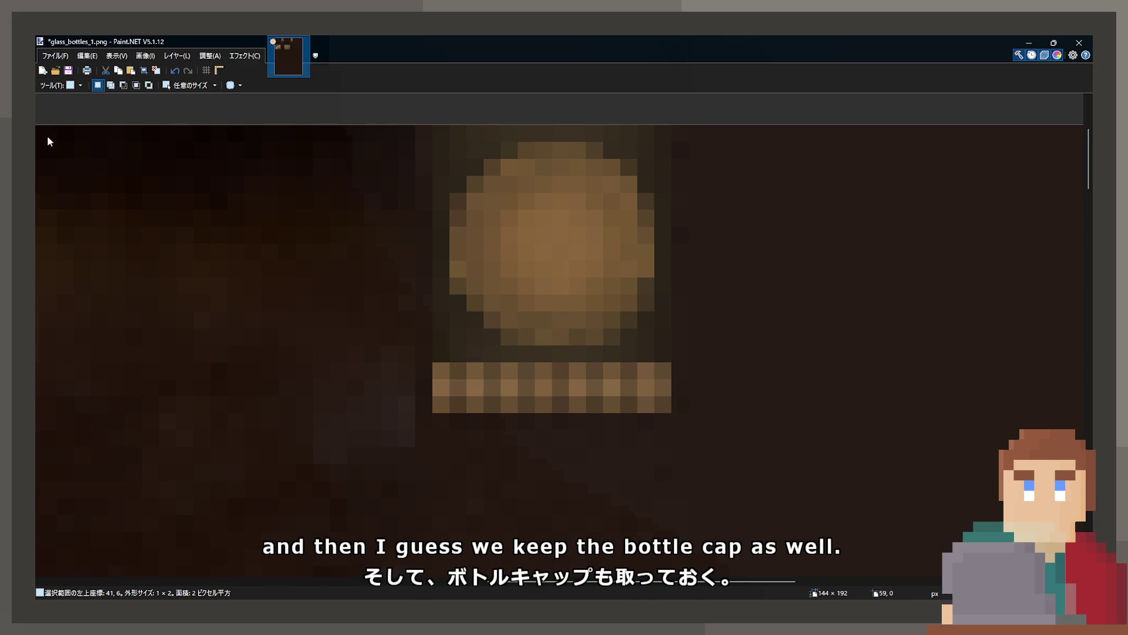
drag(436, 130, 672, 413)
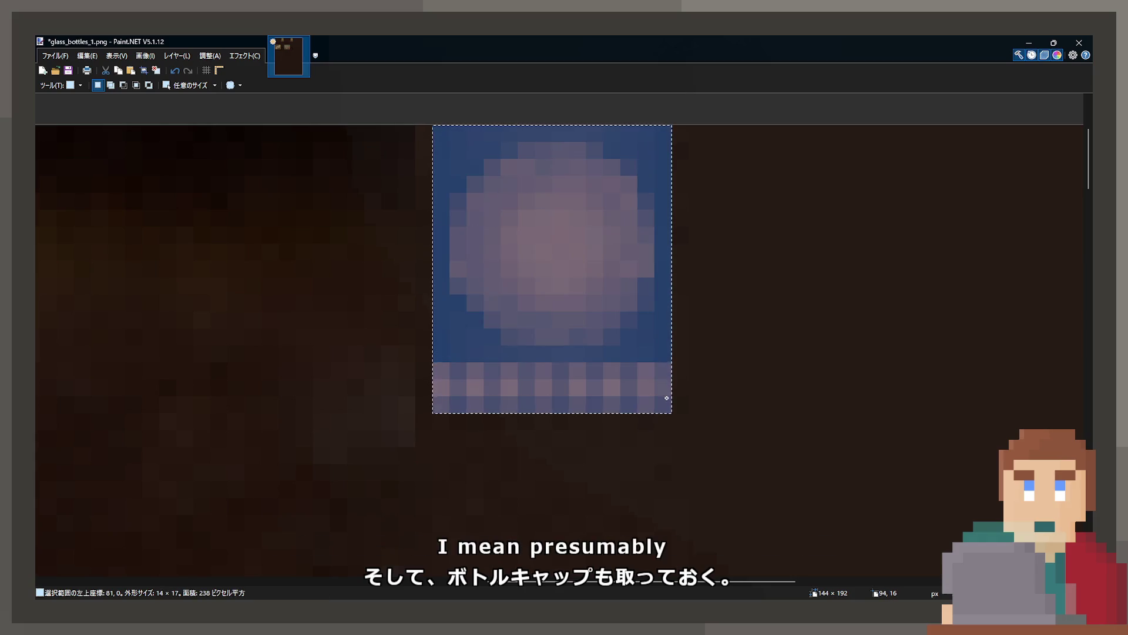
key(m)
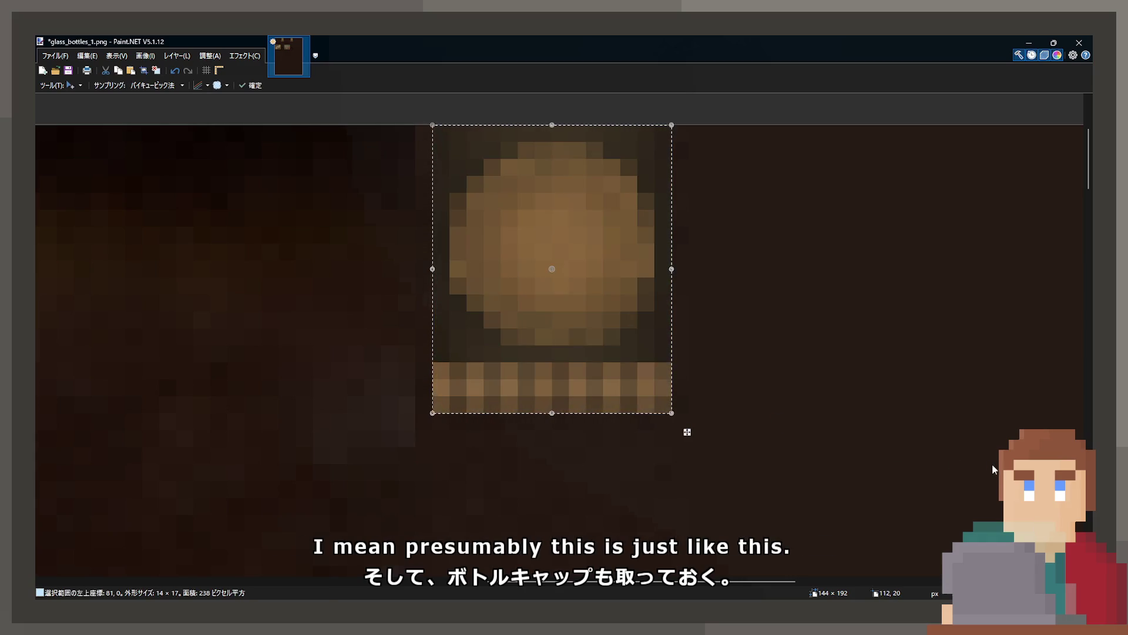
scroll(552, 268, down, 5)
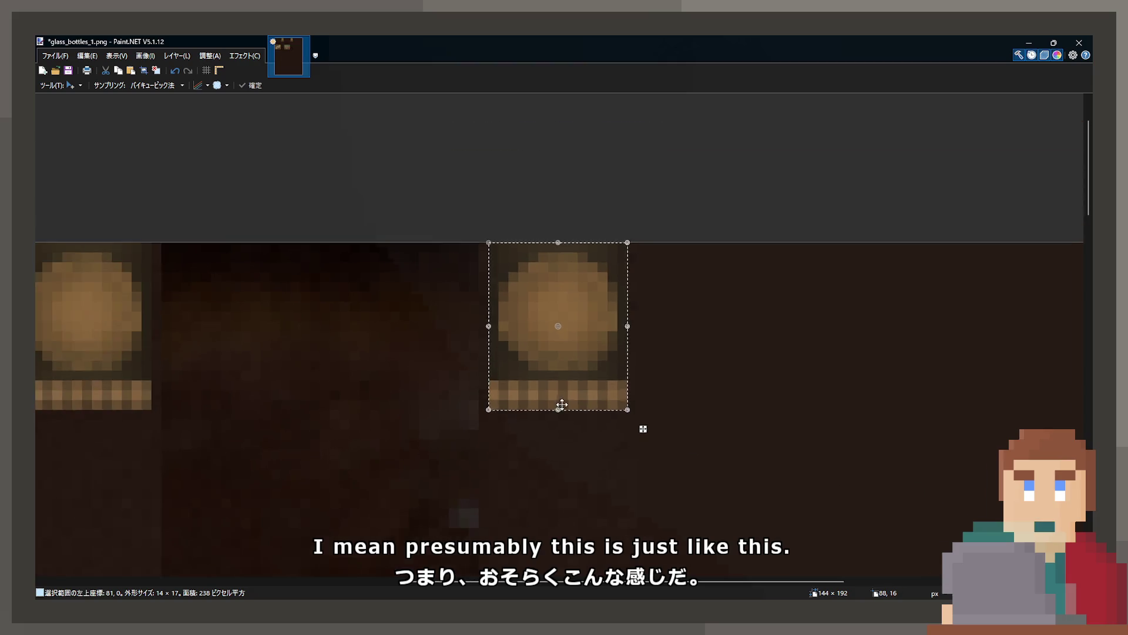
key(s)
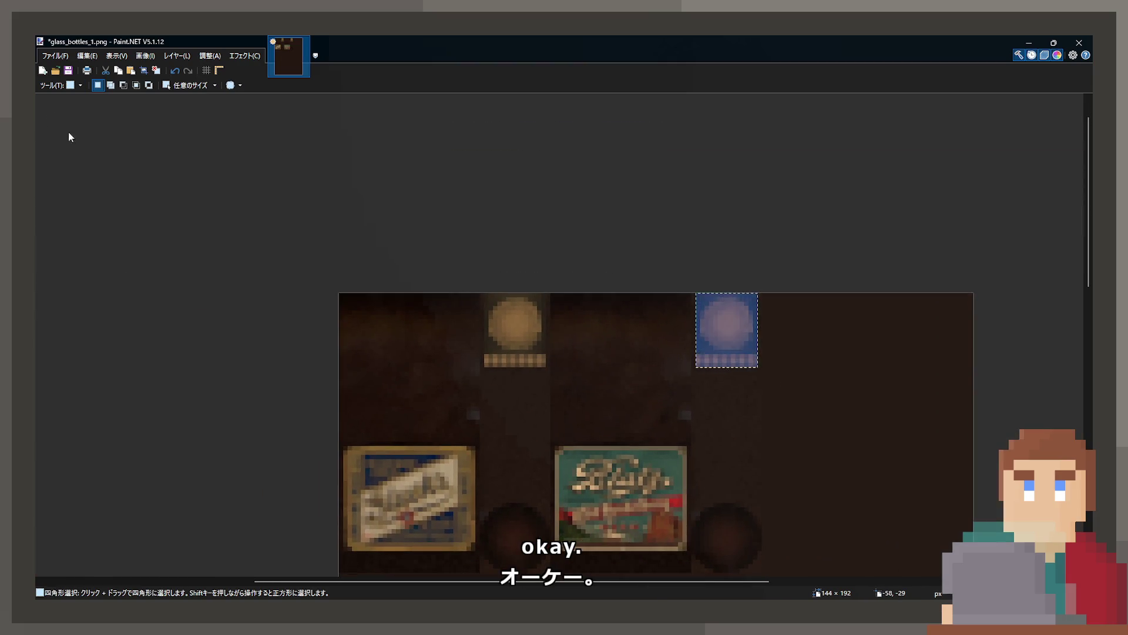
key(ctrl+d)
scroll(646, 423, down, 3)
scroll(646, 423, right, 3)
scroll(365, 319, down, 3)
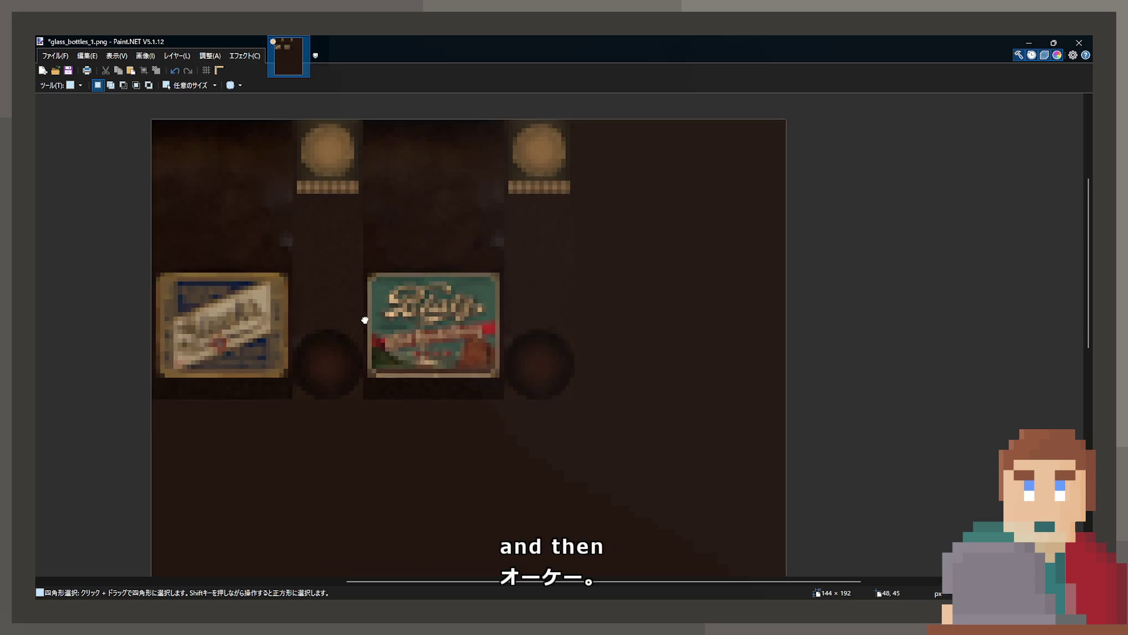
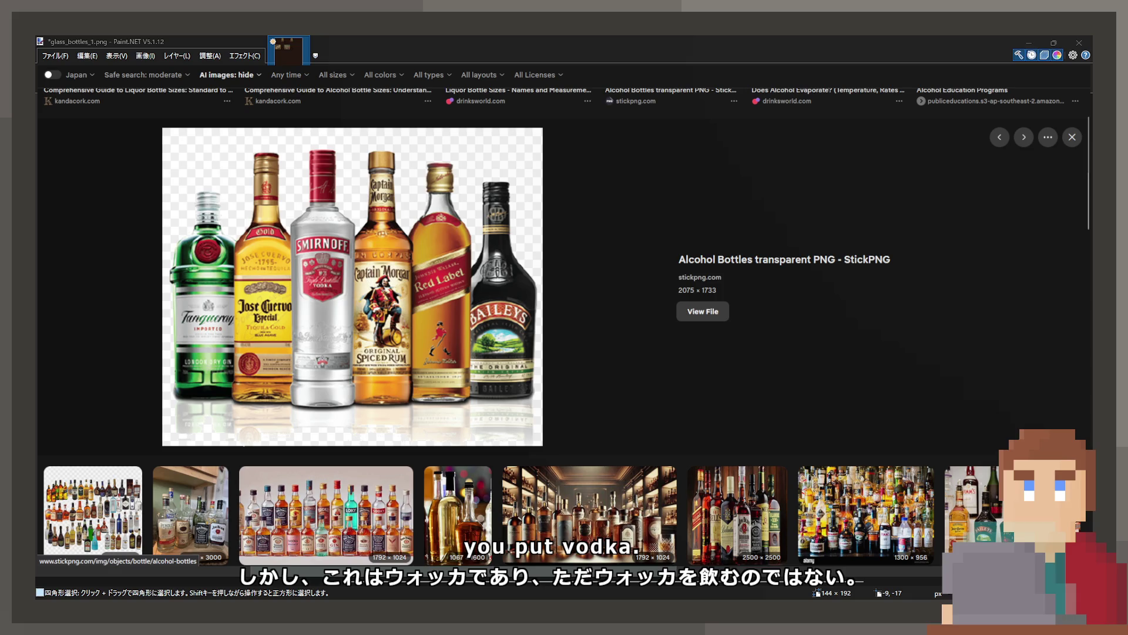
Scroll the Alcohol Bottle image results and preview the 25 Stunning Alcohol Bottles and another bottle image.
scroll(563, 327, down, 5)
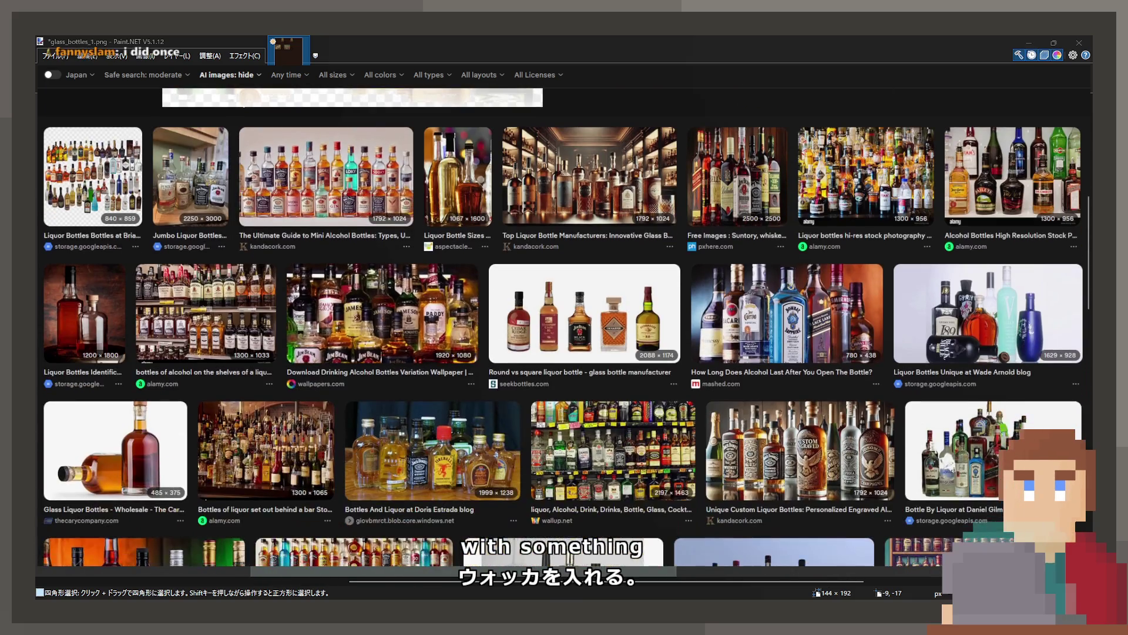
scroll(264, 141, down, 5)
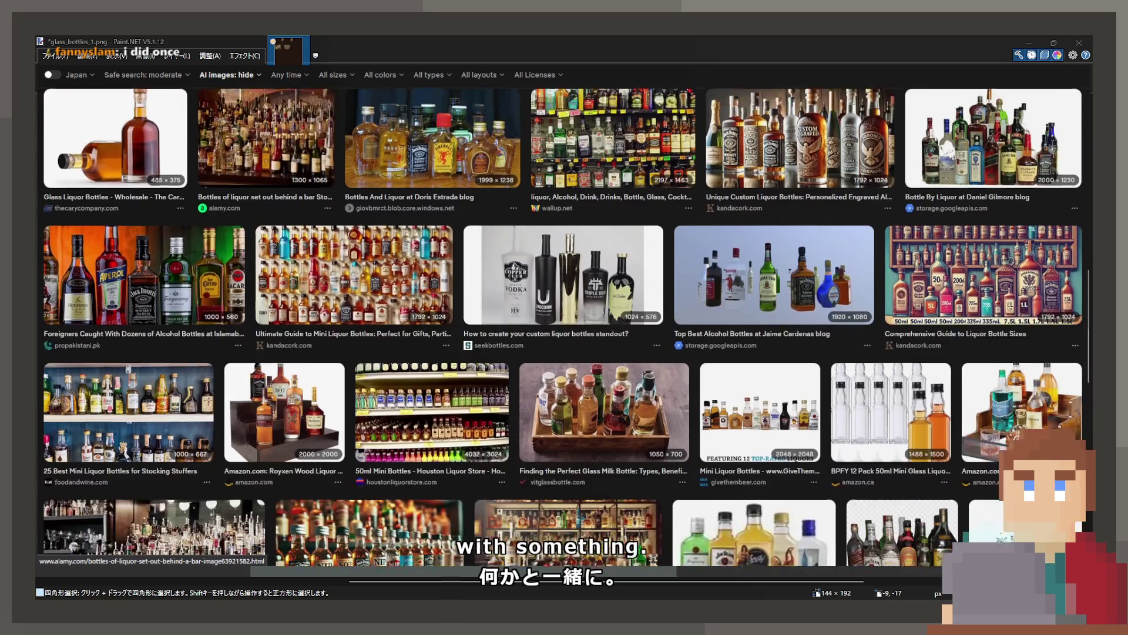
scroll(563, 327, down, 4)
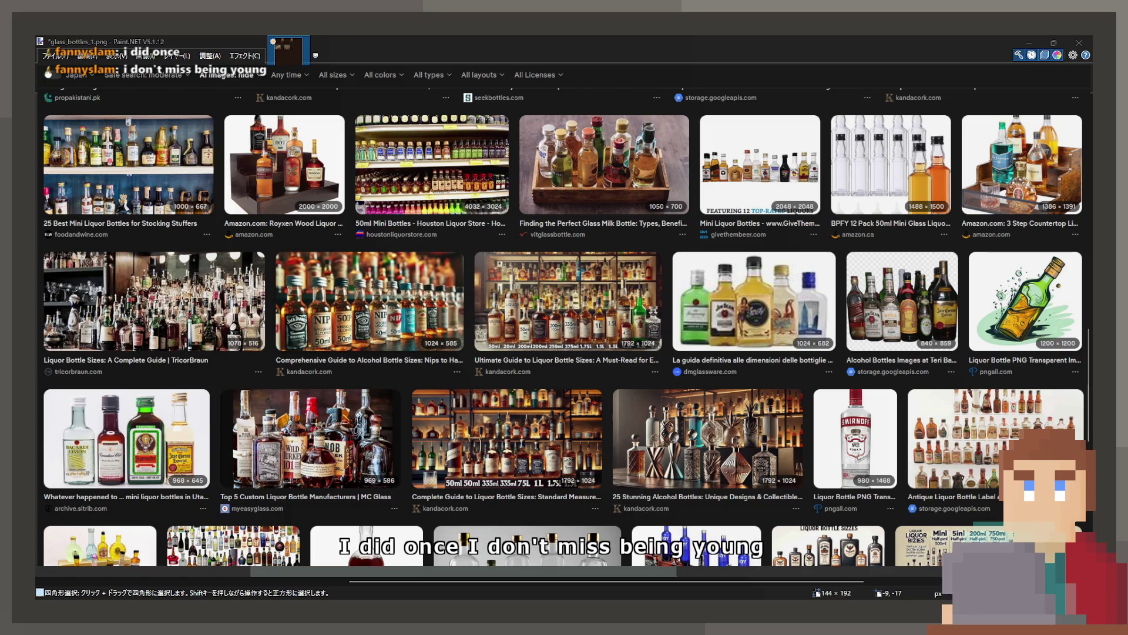
click(743, 475)
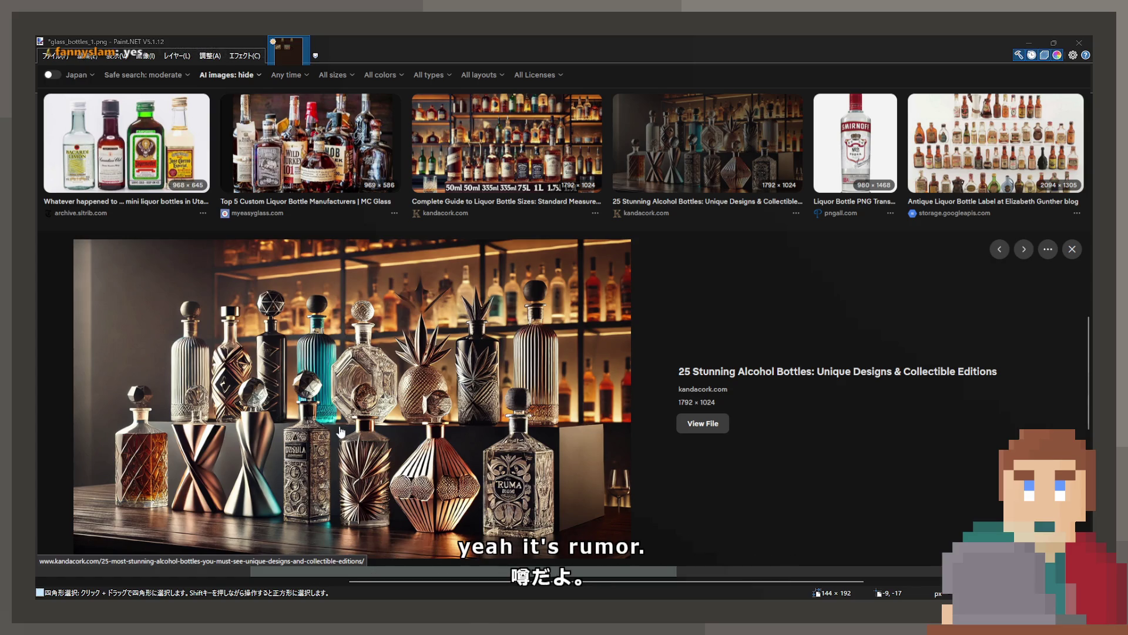
scroll(341, 432, up, 15)
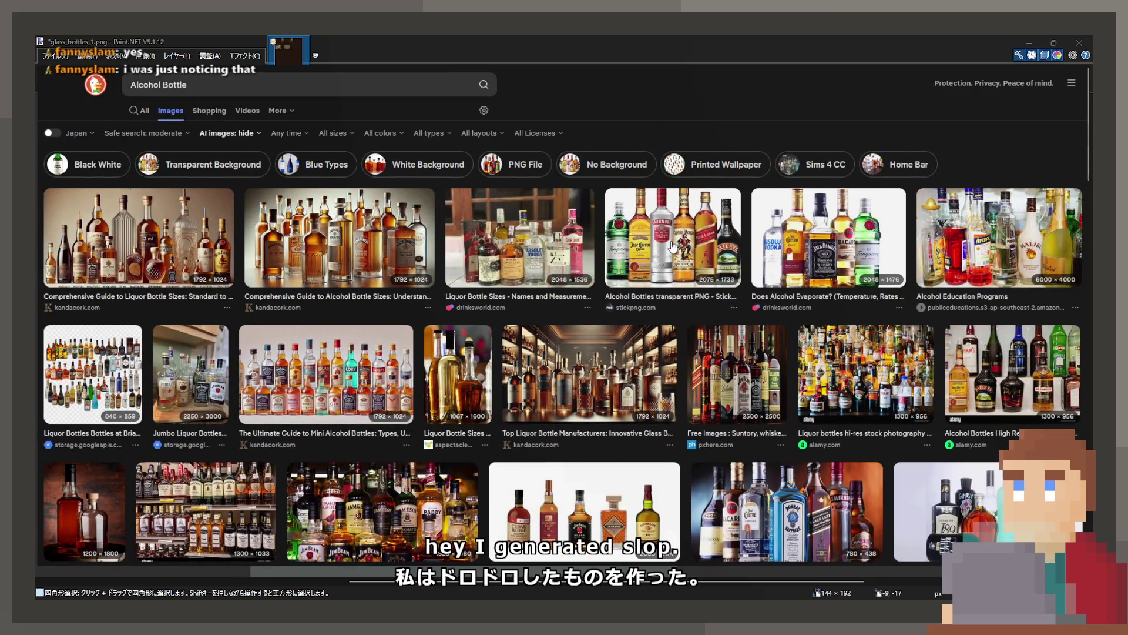
click(291, 273)
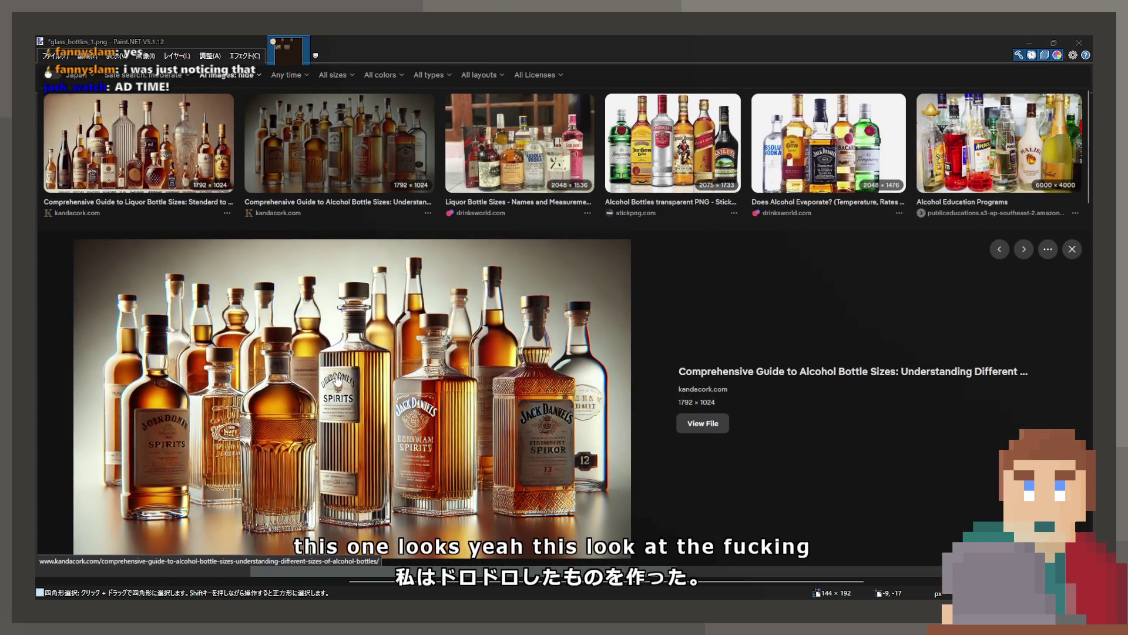
Check the AI images filter, then open the PSX Alcohol Bottles asset pack result.
scroll(347, 389, up, 2)
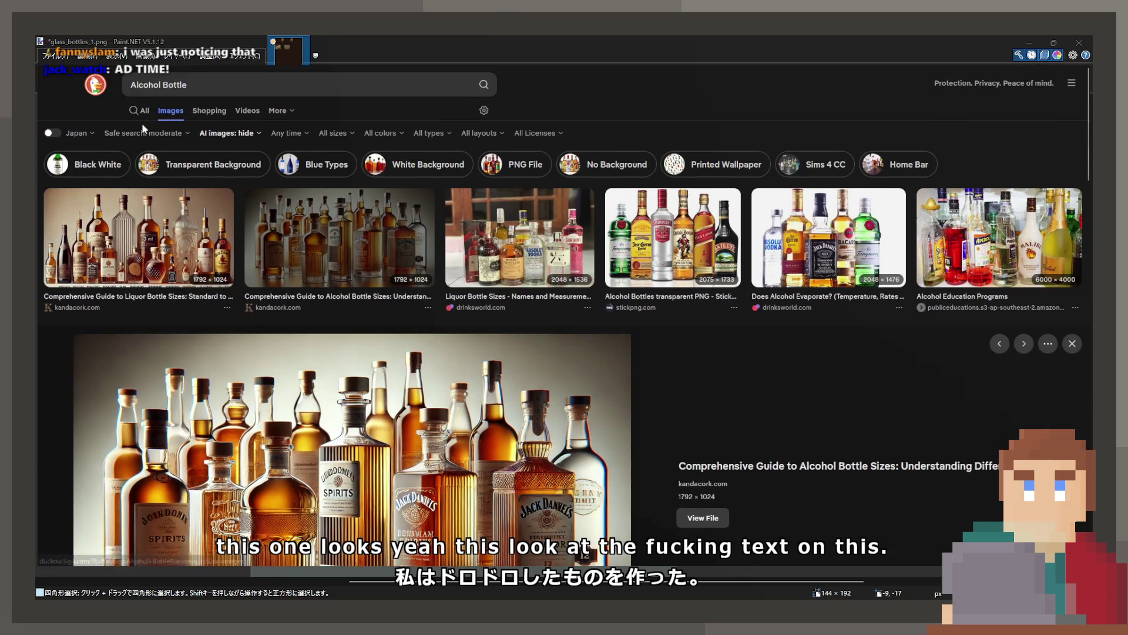
click(230, 134)
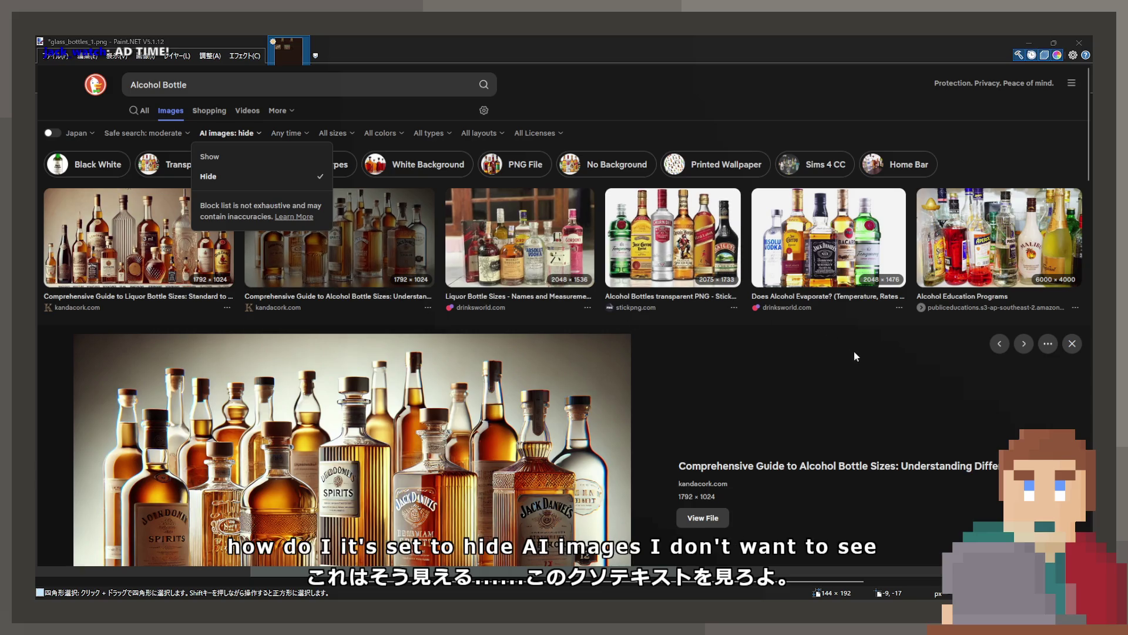
scroll(287, 382, down, 2)
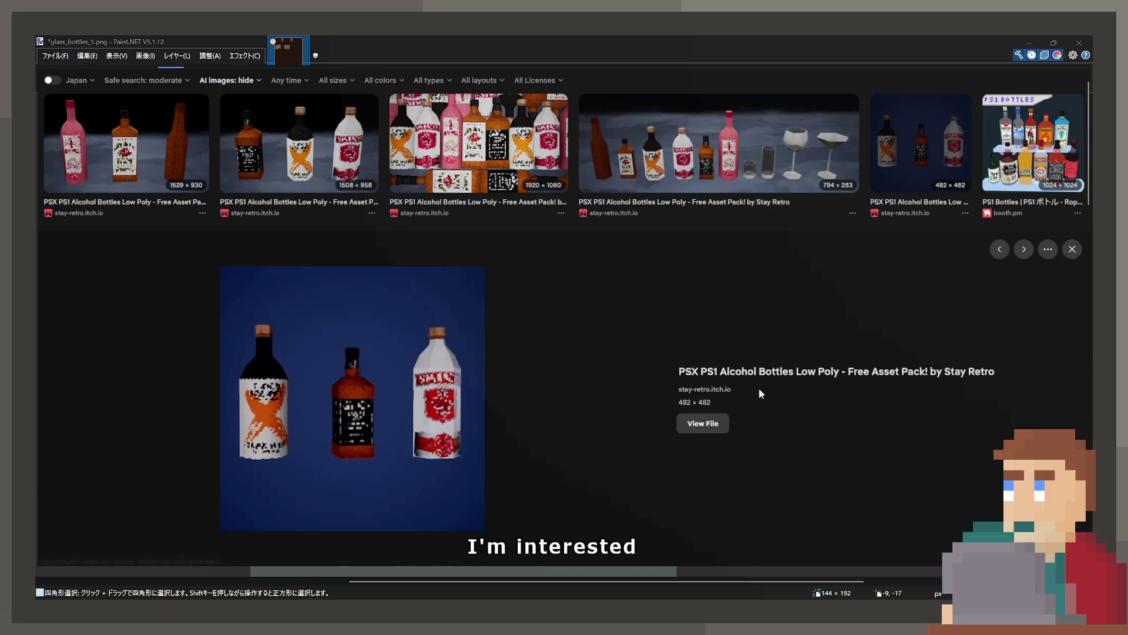
click(750, 376)
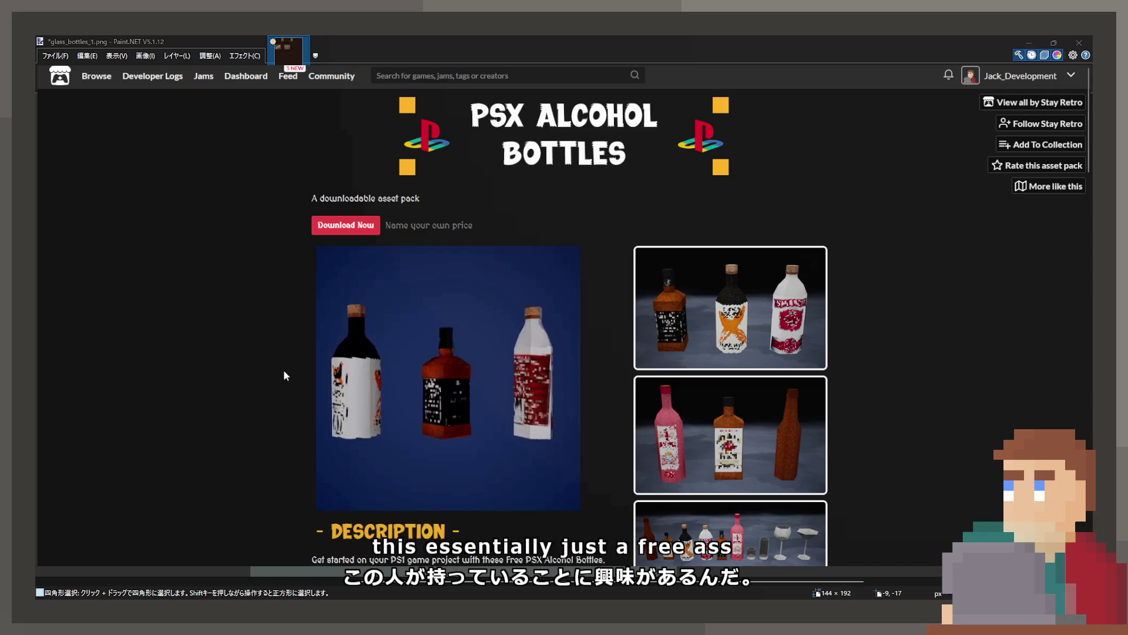
Read down the PSX Alcohol Bottles itch.io page to the Closing Notes naming the attribution 4.0 licence.
scroll(282, 369, down, 3)
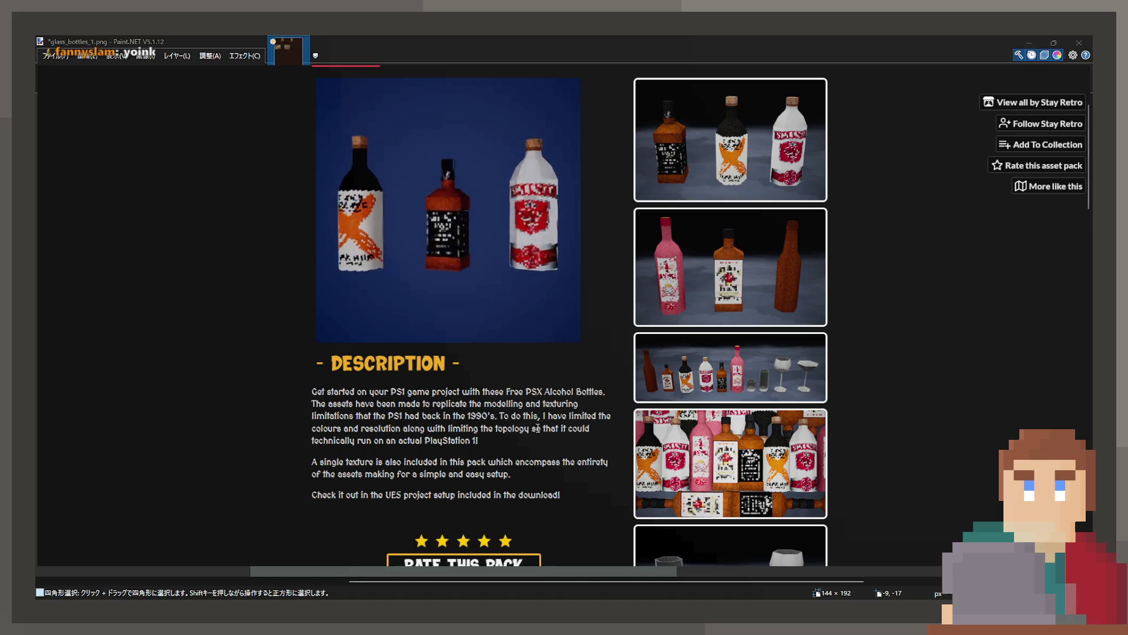
scroll(507, 463, down, 10)
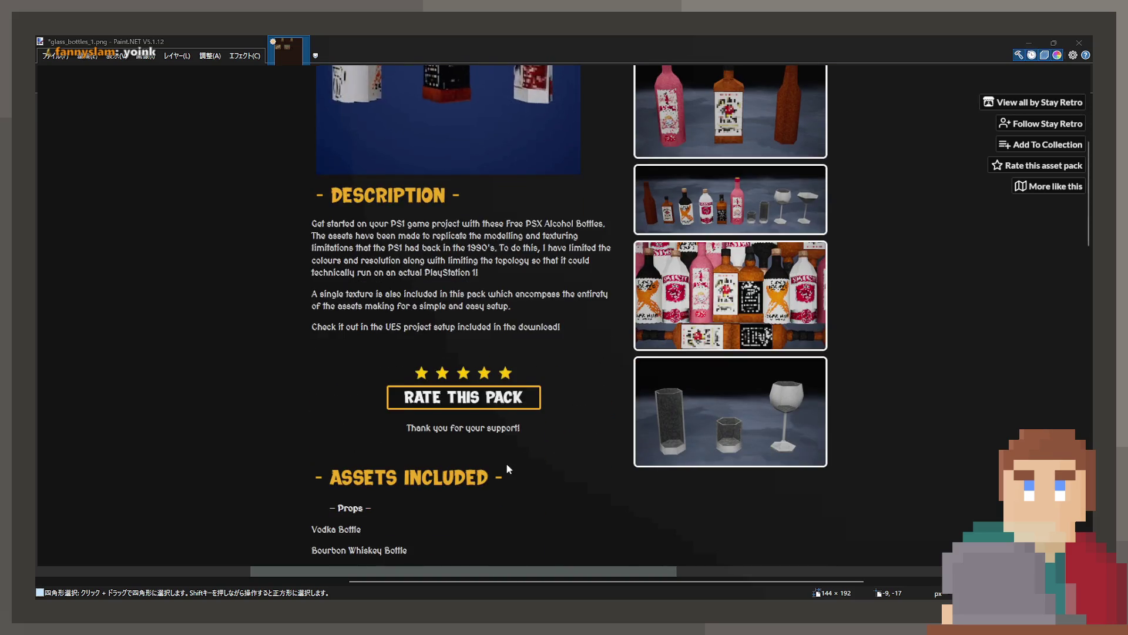
scroll(501, 460, down, 3)
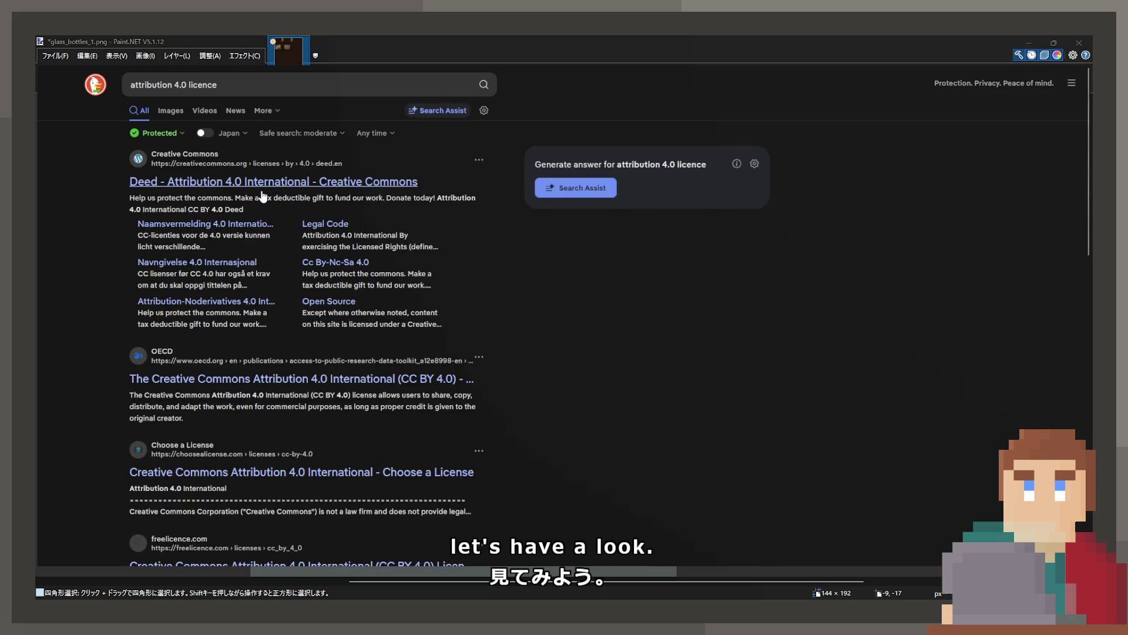
Read the Creative Commons Attribution 4.0 deed's sharing, adapting and attribution terms, then close it.
click(262, 182)
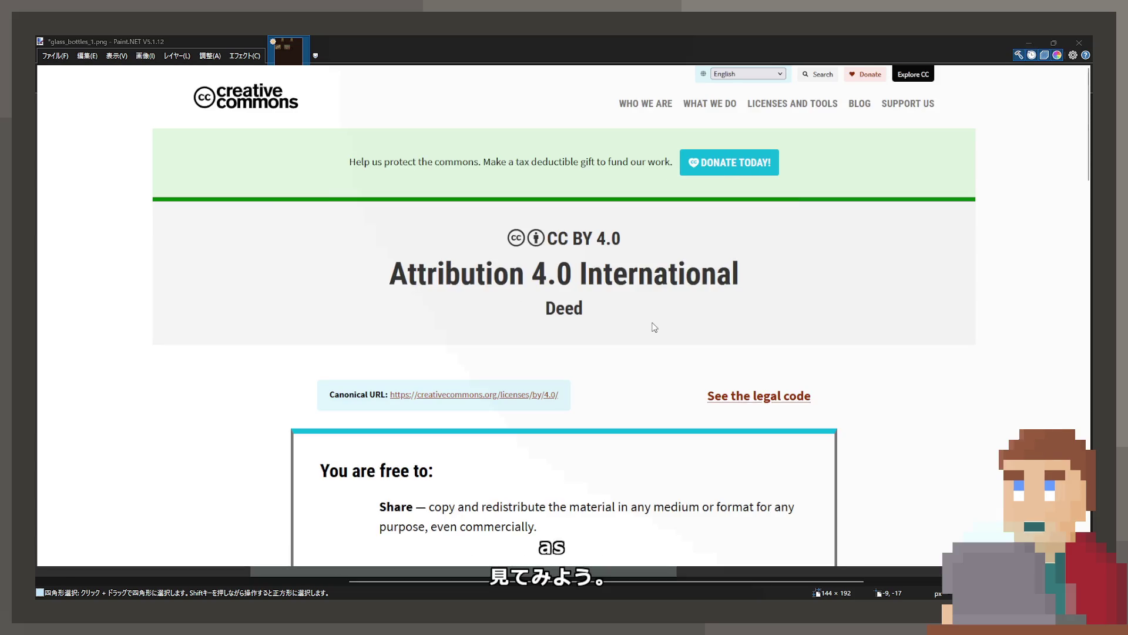
scroll(653, 325, down, 3)
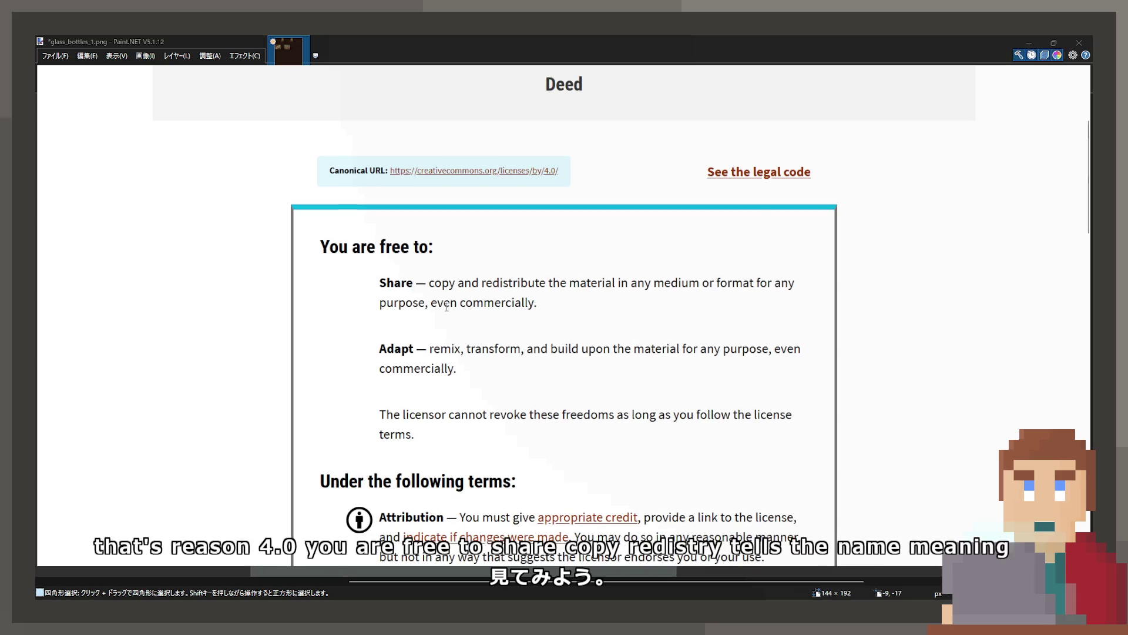
scroll(435, 388, down, 1)
scroll(435, 388, down, 2)
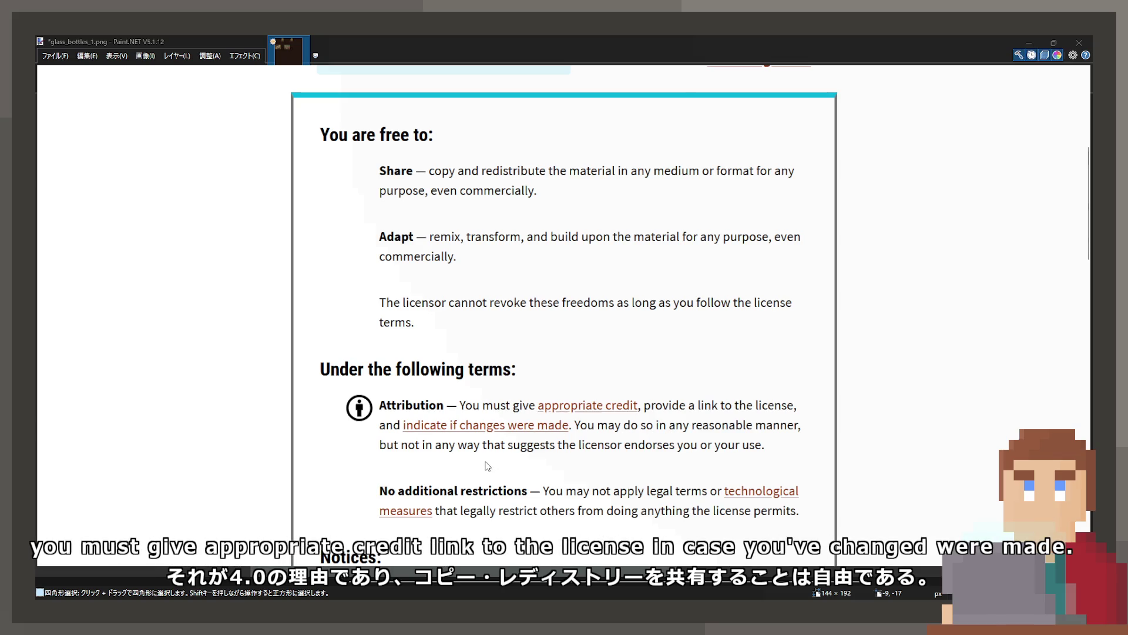
scroll(597, 487, down, 2)
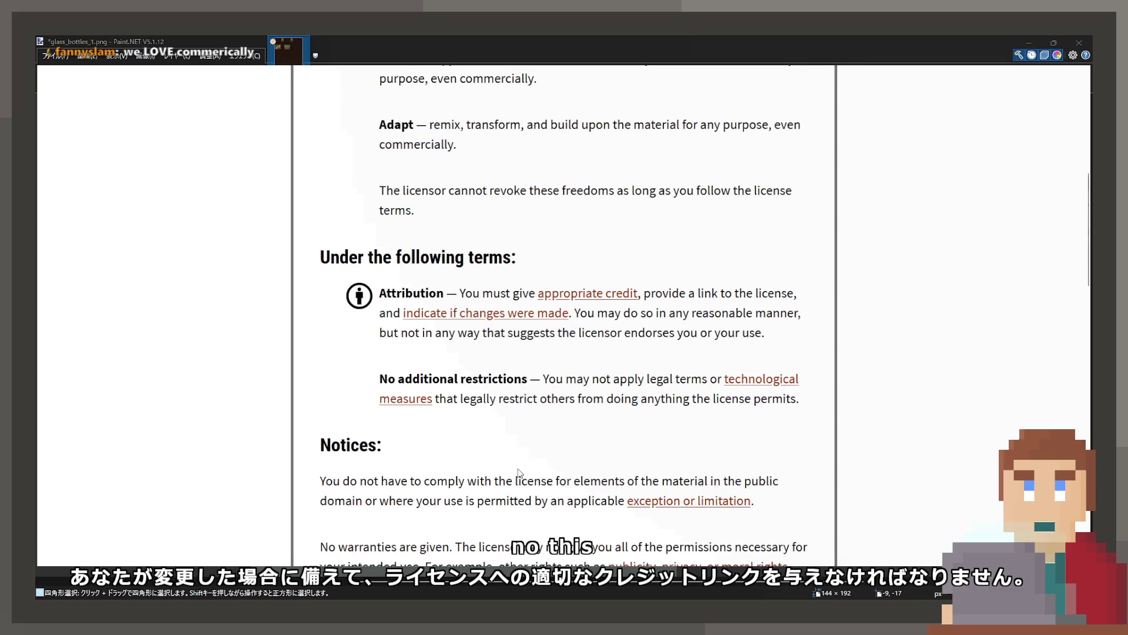
key(ctrl+w)
scroll(472, 445, down, 4)
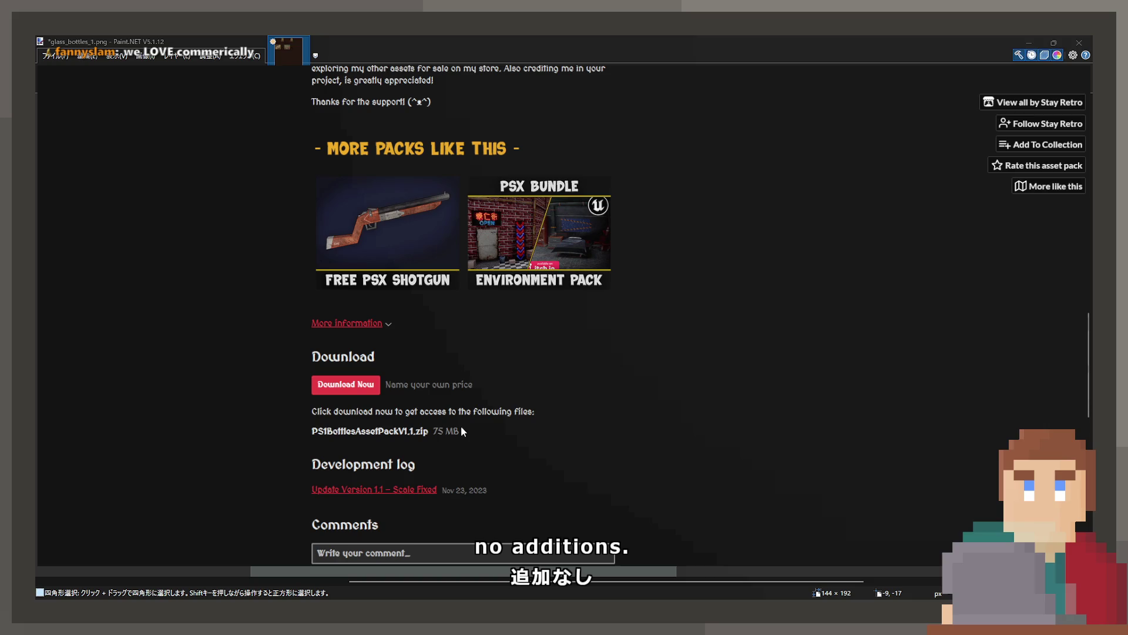
Scroll through the bottle pack's Download, Comments and screenshot sections on itch.io.
scroll(452, 432, down, 3)
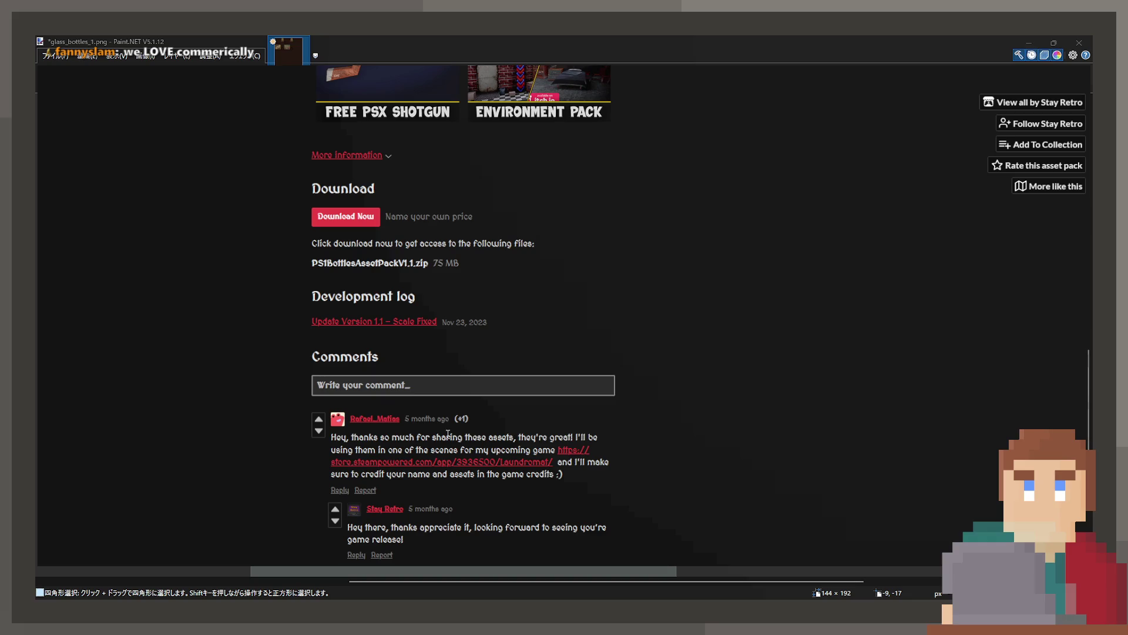
scroll(461, 418, up, 15)
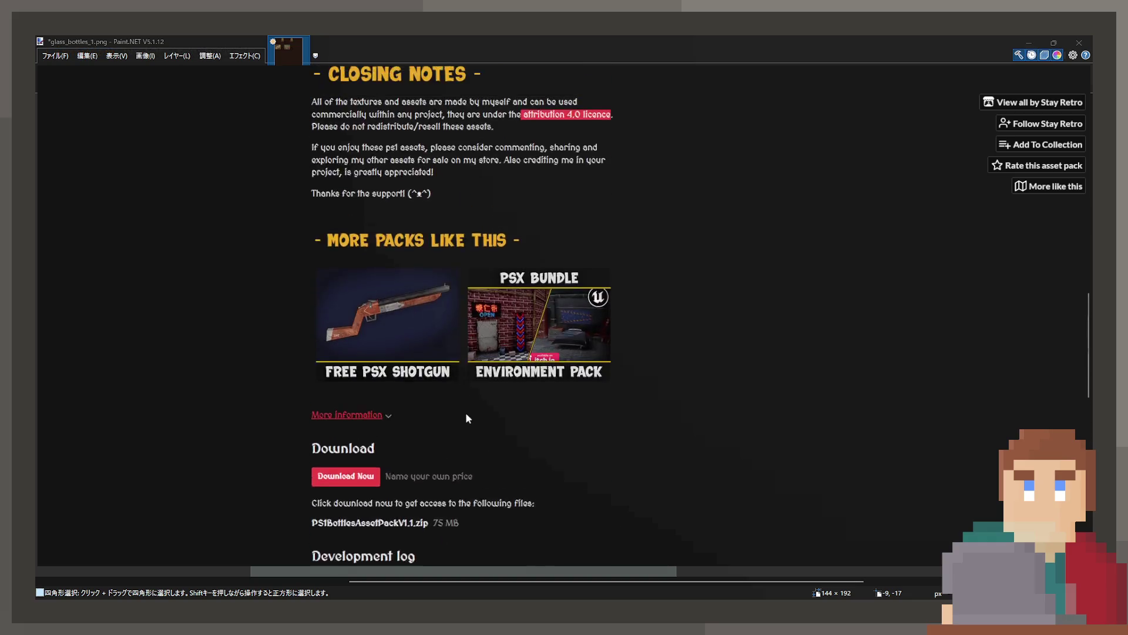
scroll(825, 353, up, 4)
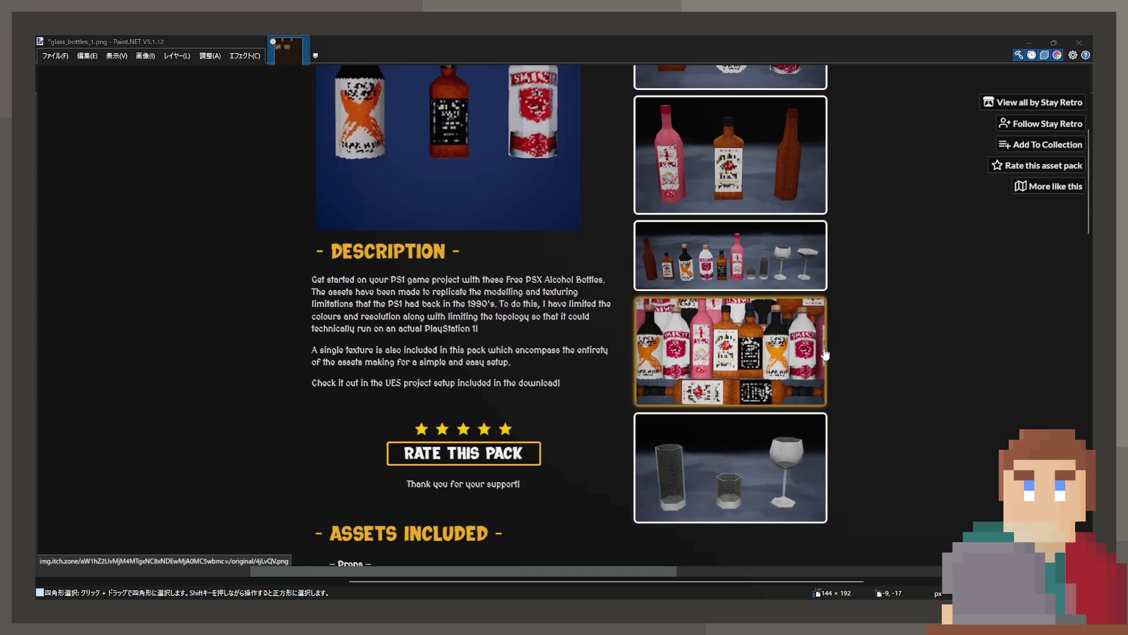
scroll(659, 371, up, 2)
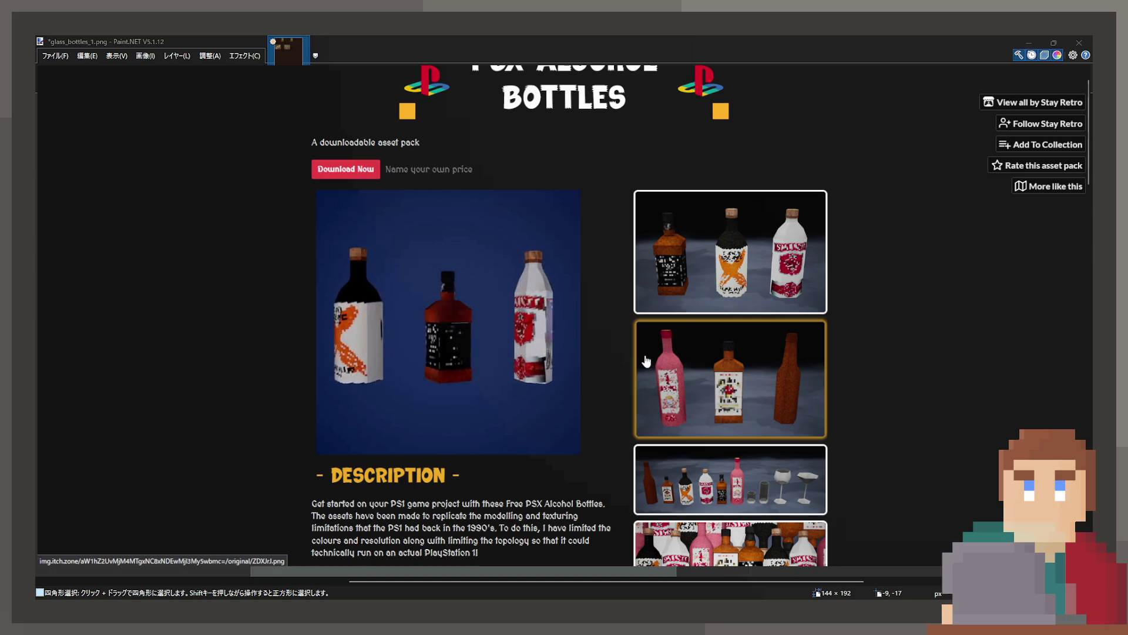
scroll(651, 362, down, 3)
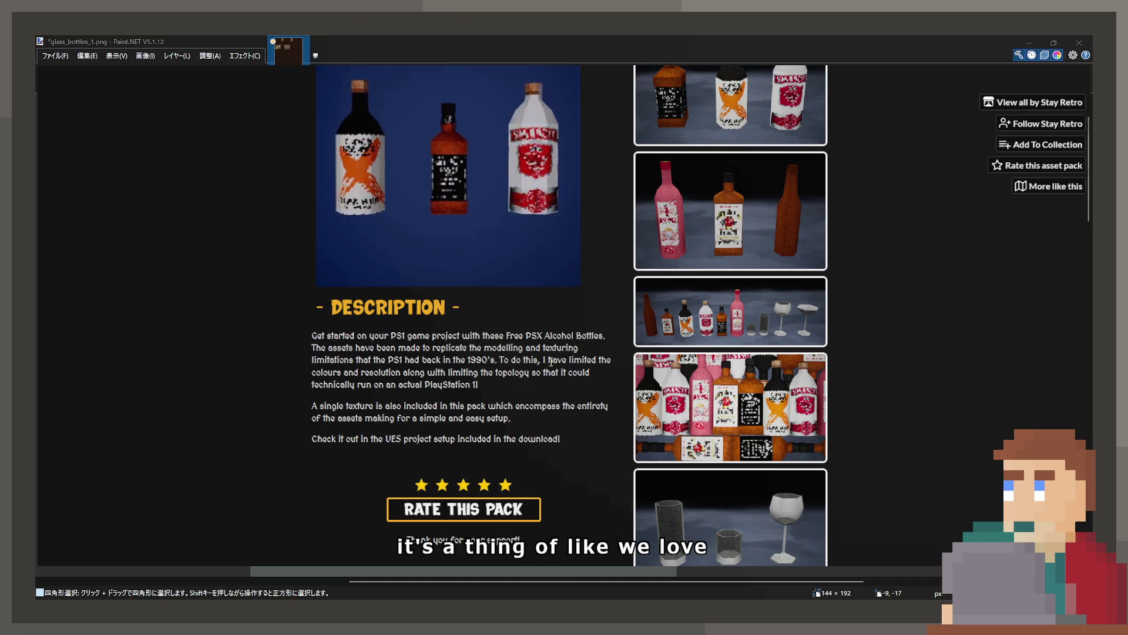
scroll(438, 281, up, 2)
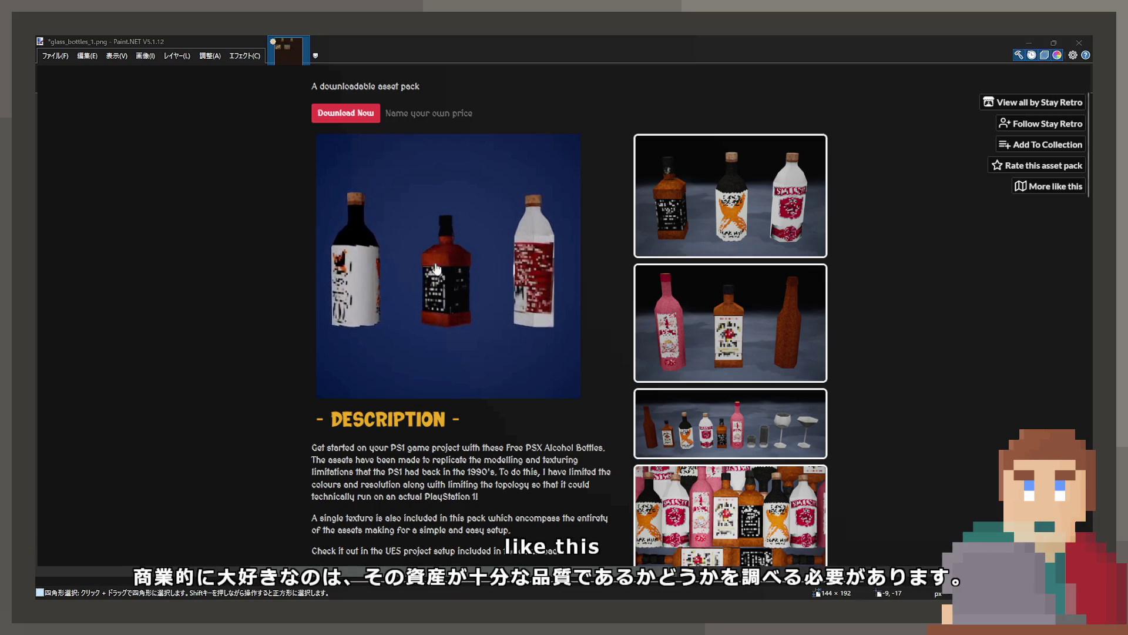
scroll(754, 346, down, 5)
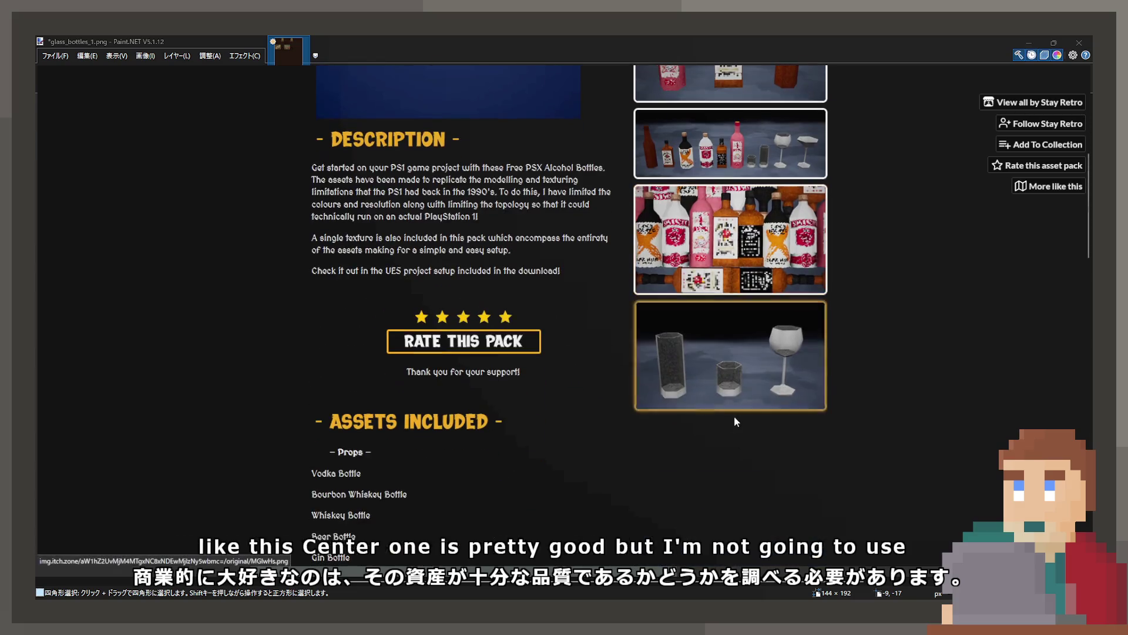
scroll(729, 350, up, 2)
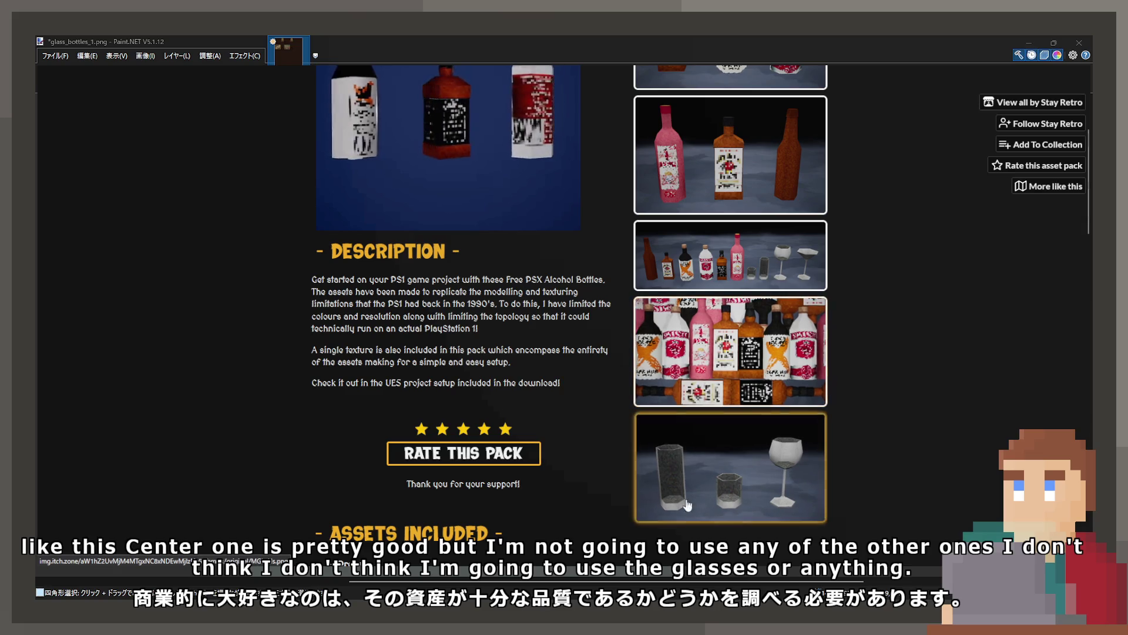
Enlarge and close the glasses screenshot, then return to the bottle image results.
click(685, 474)
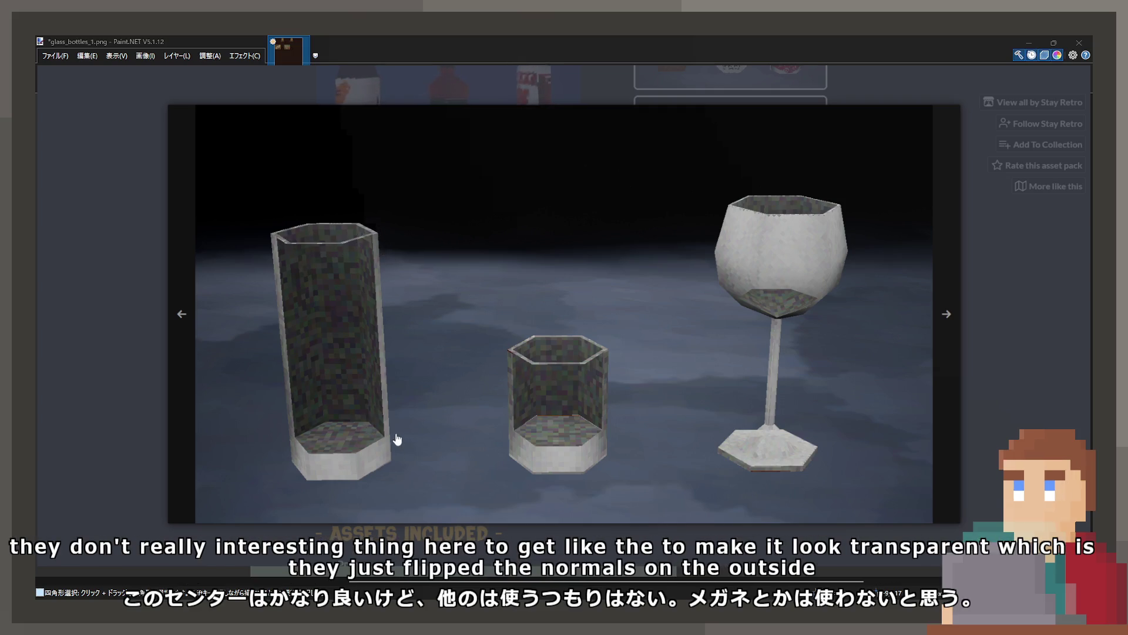
click(121, 164)
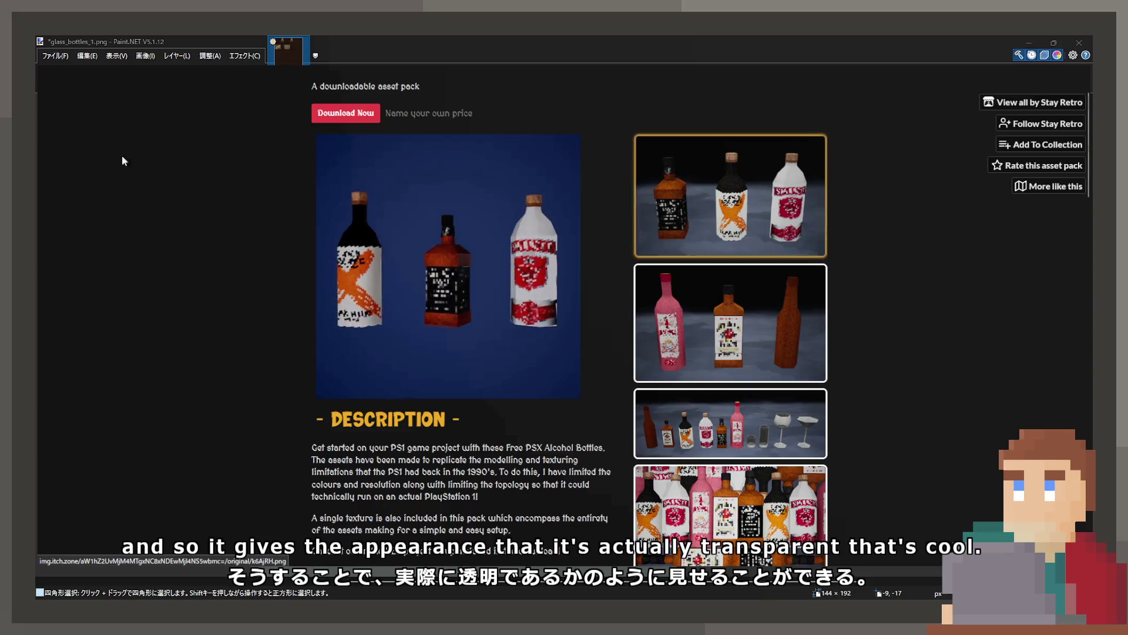
key(alt+Left)
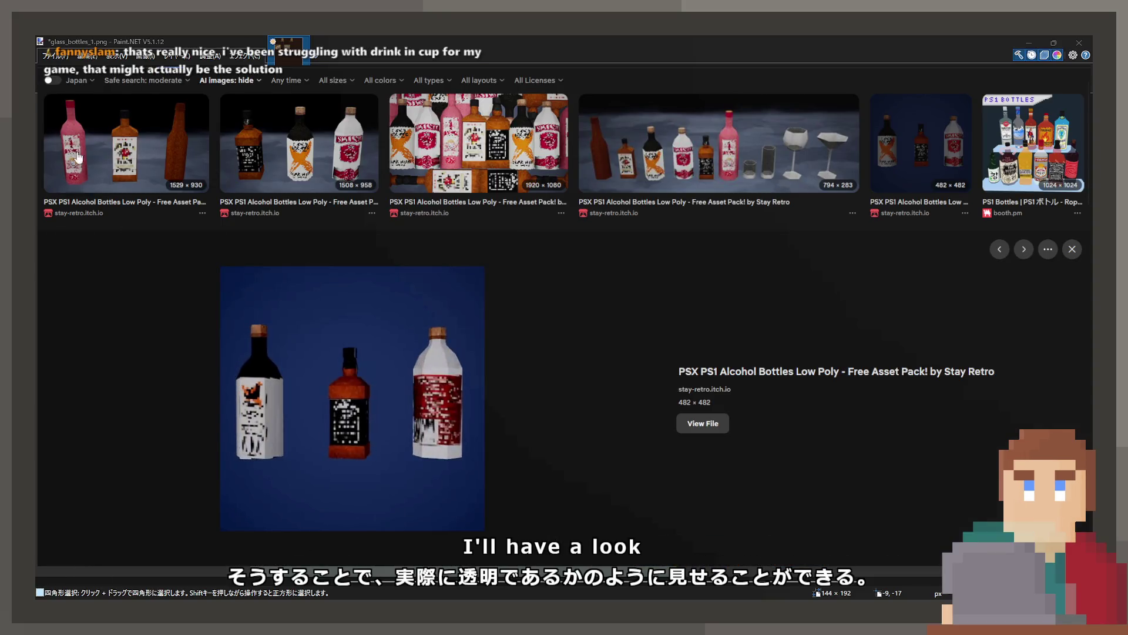
Preview the PlayStation wine bottle photos and the PS1 Bottles image.
scroll(644, 360, down, 5)
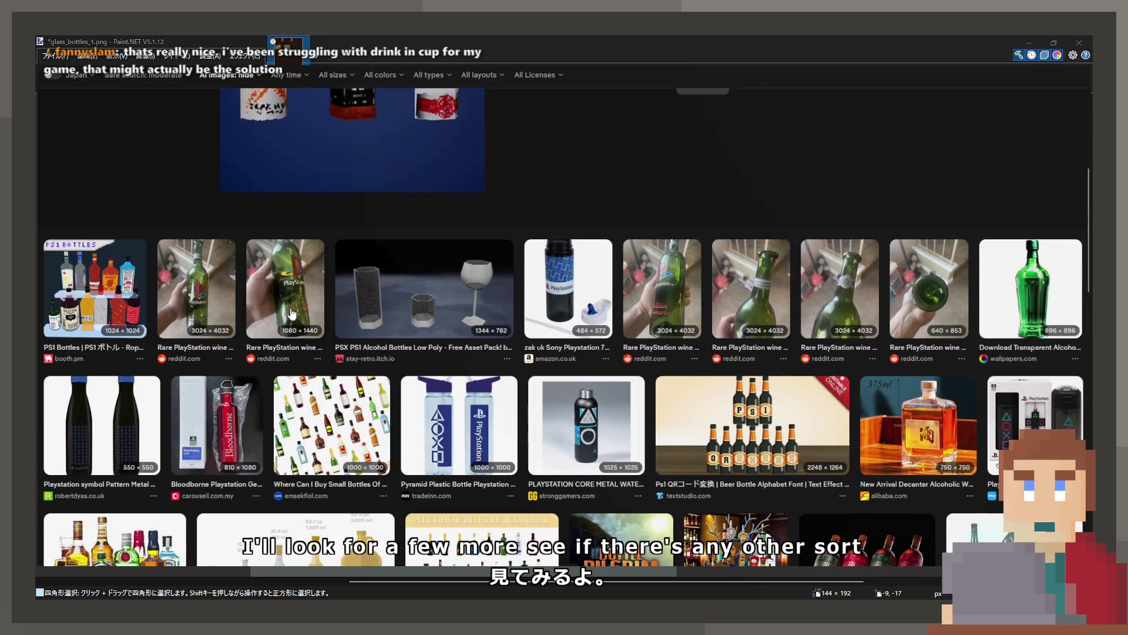
click(285, 291)
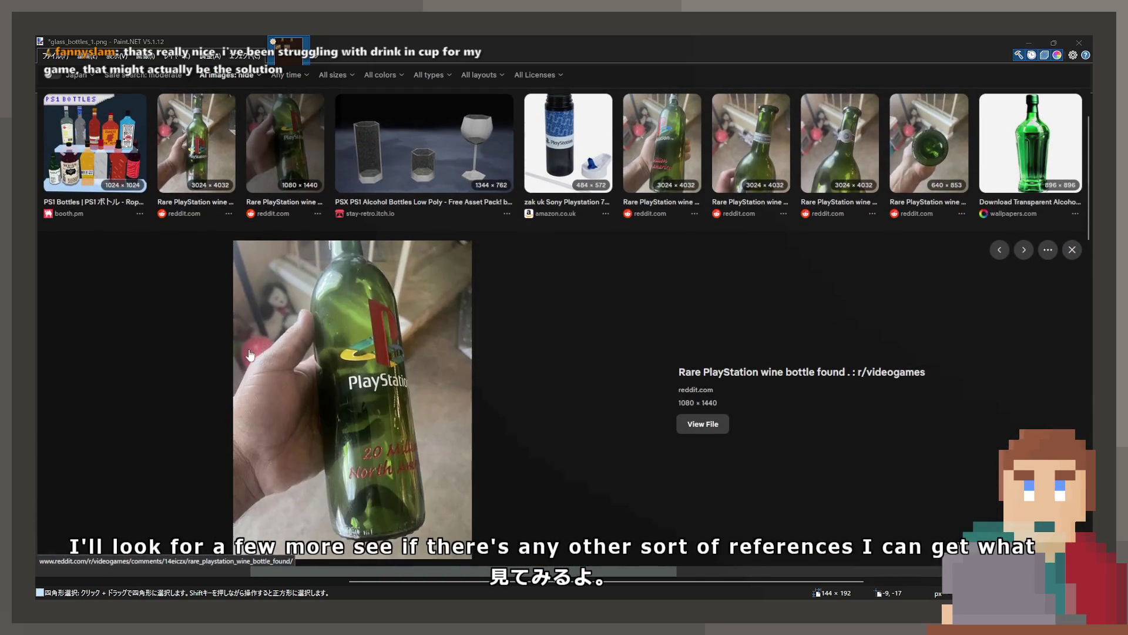
click(211, 122)
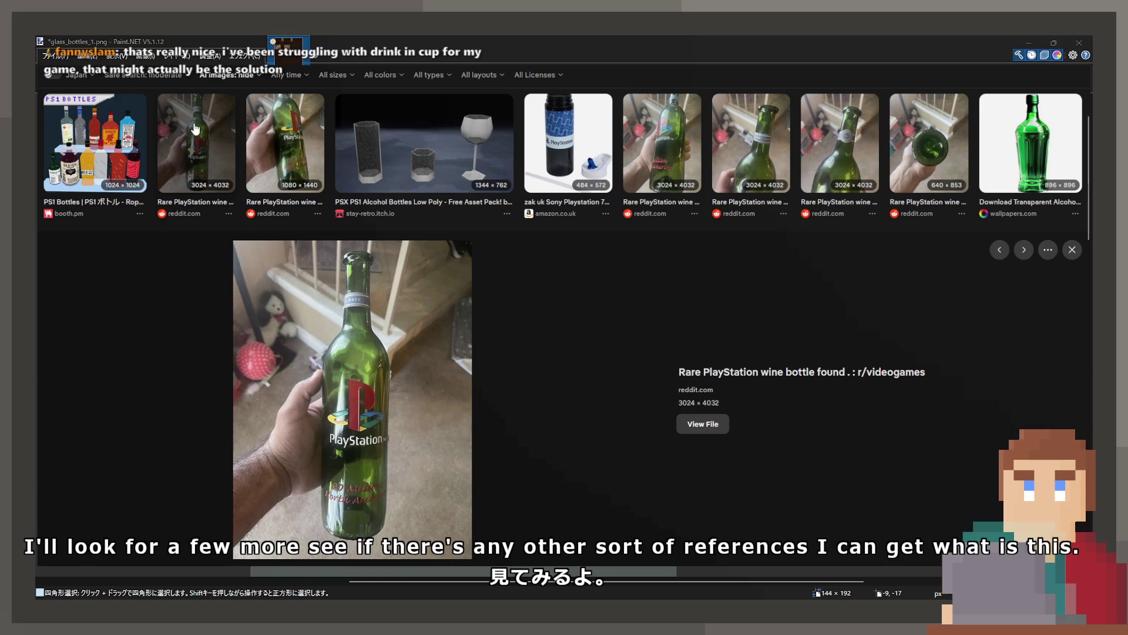
click(122, 147)
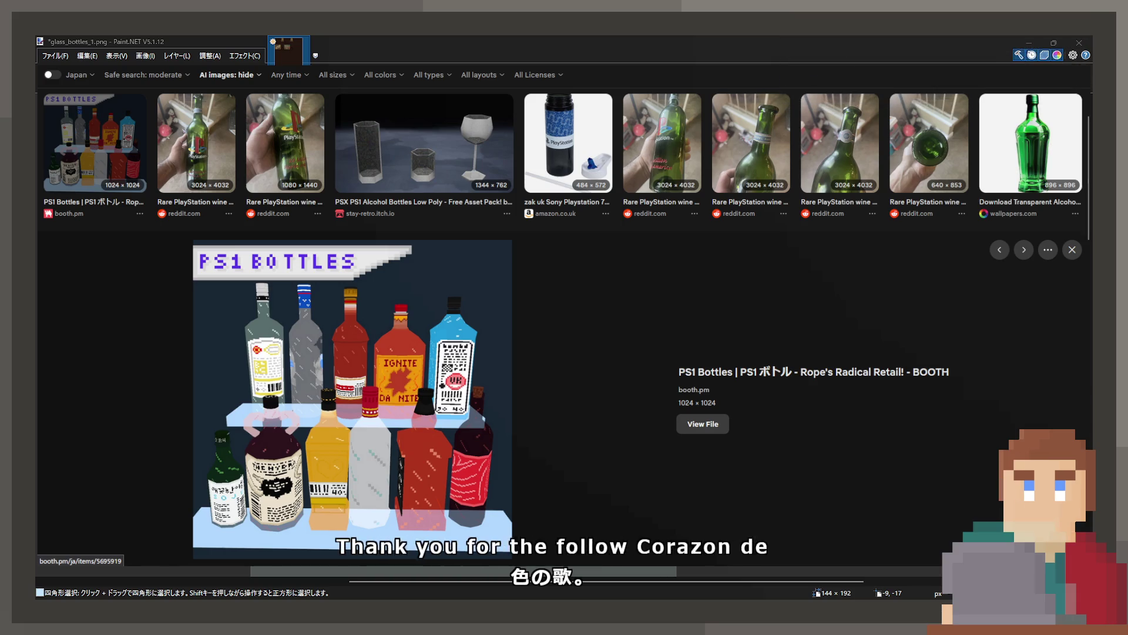
Browse further results, previewing the low-poly drinking glasses and PSX alcohol bottles renders.
scroll(508, 455, down, 5)
scroll(506, 453, down, 2)
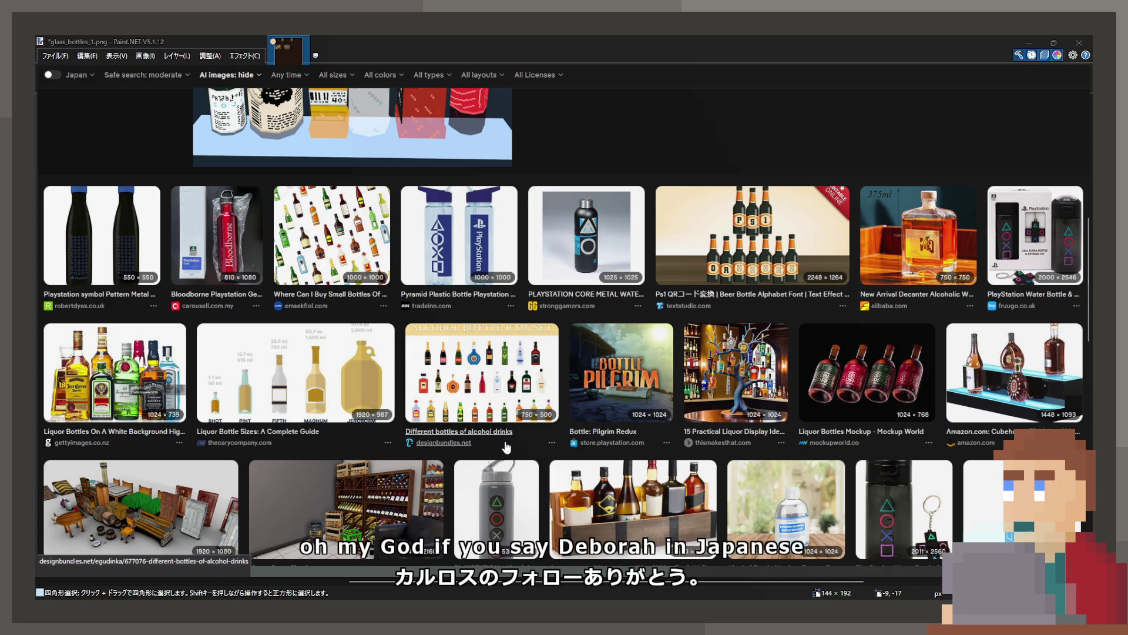
scroll(507, 448, down, 3)
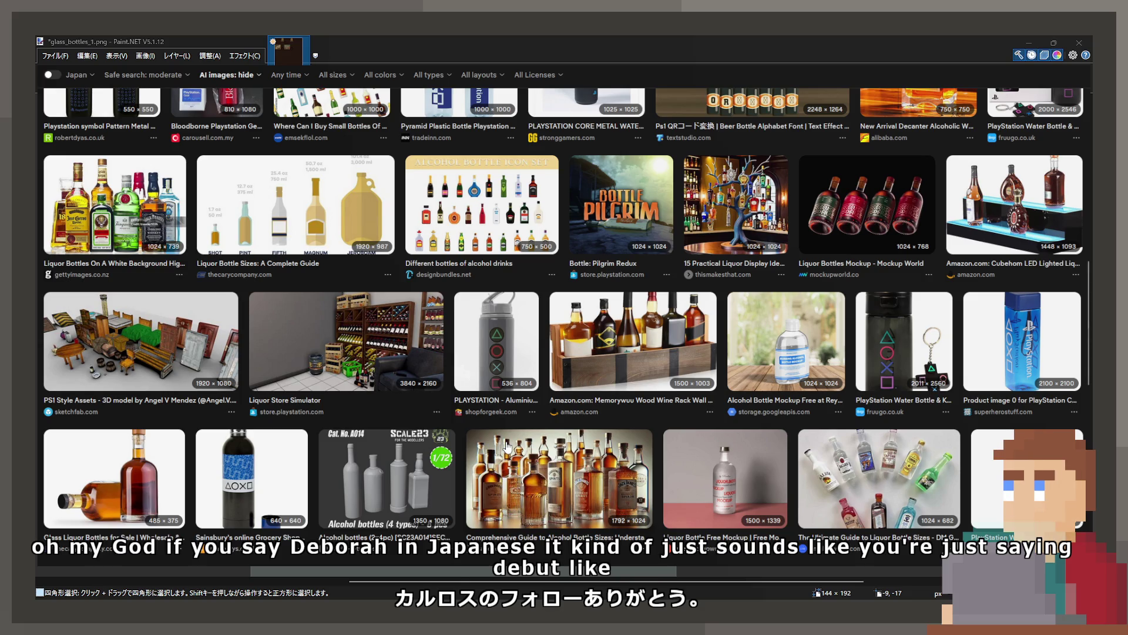
scroll(506, 445, down, 4)
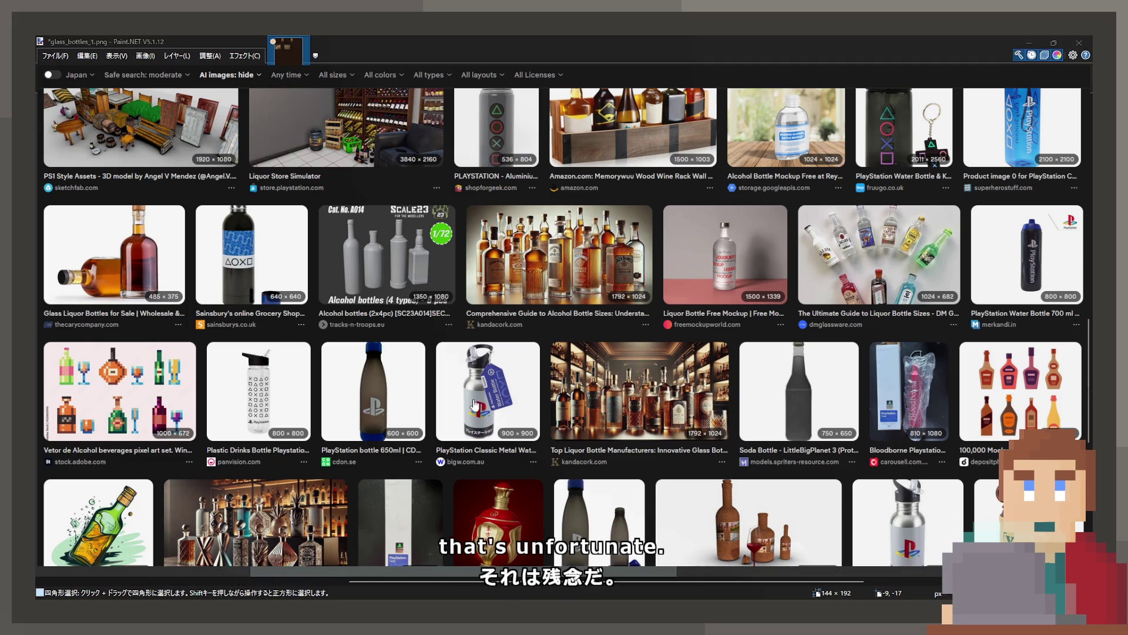
scroll(471, 418, down, 2)
scroll(470, 419, down, 5)
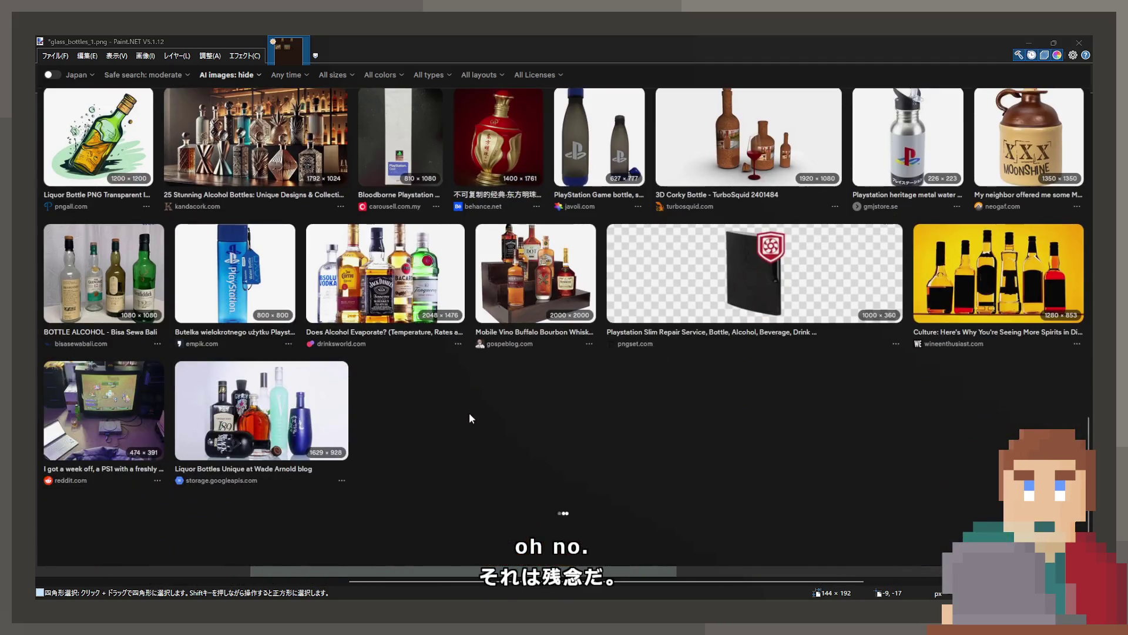
scroll(469, 412, up, 9)
scroll(469, 418, up, 3)
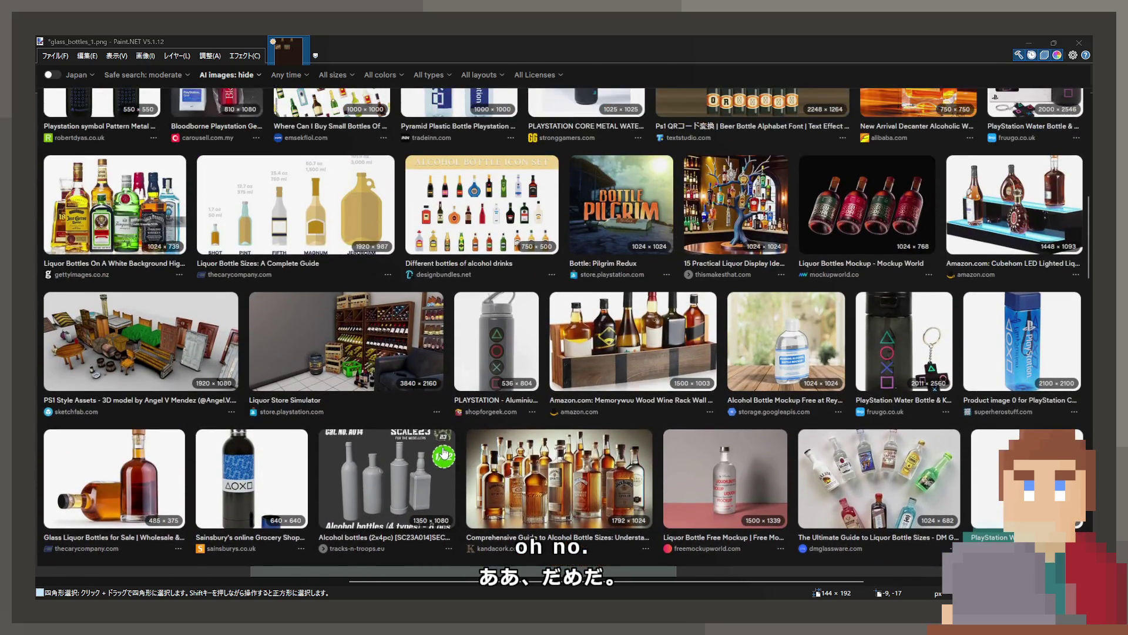
scroll(442, 452, up, 3)
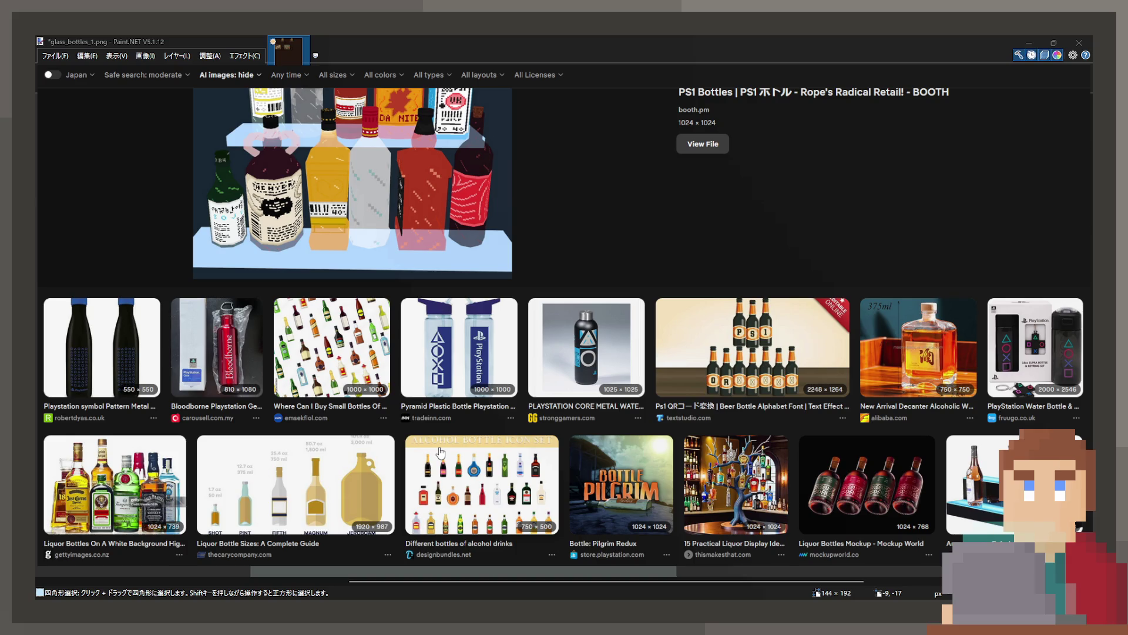
scroll(441, 453, up, 5)
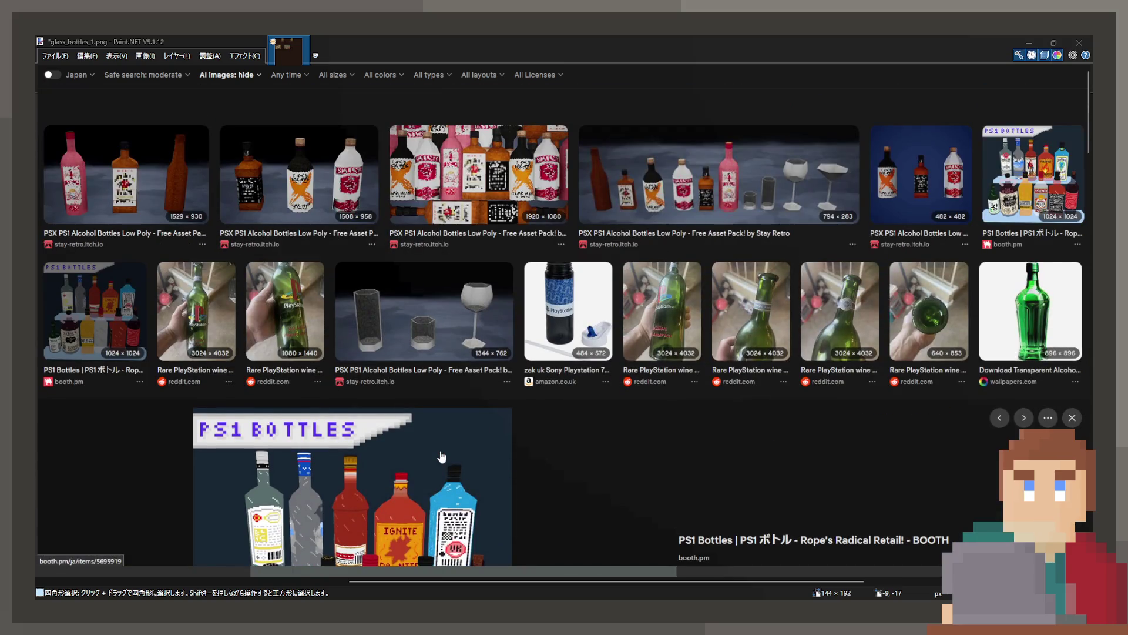
click(411, 320)
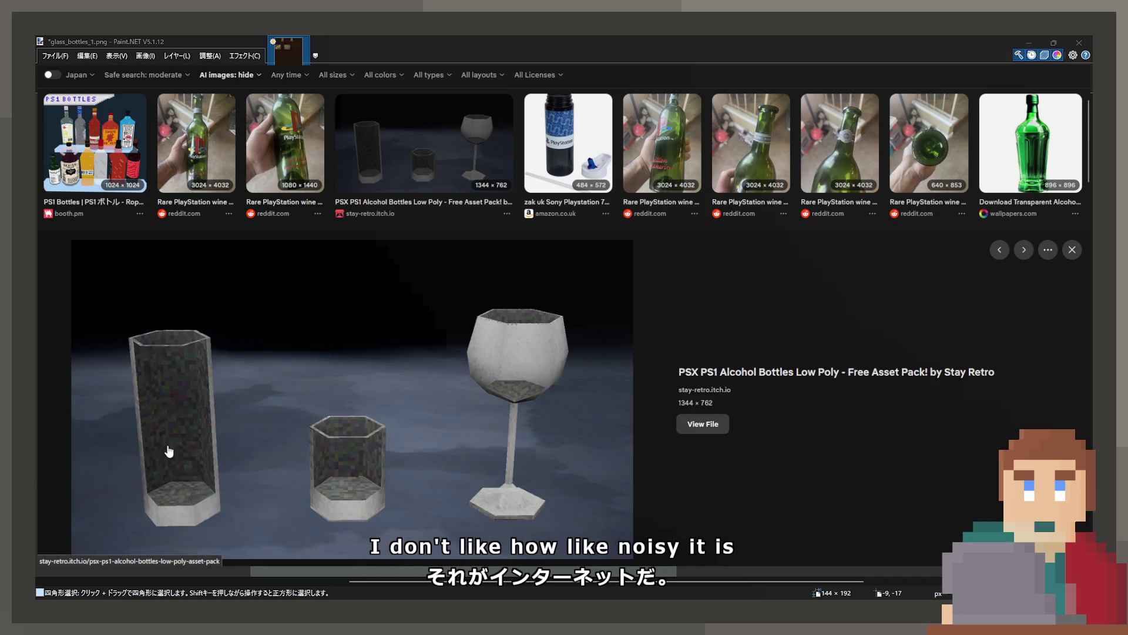
scroll(169, 451, up, 2)
click(299, 135)
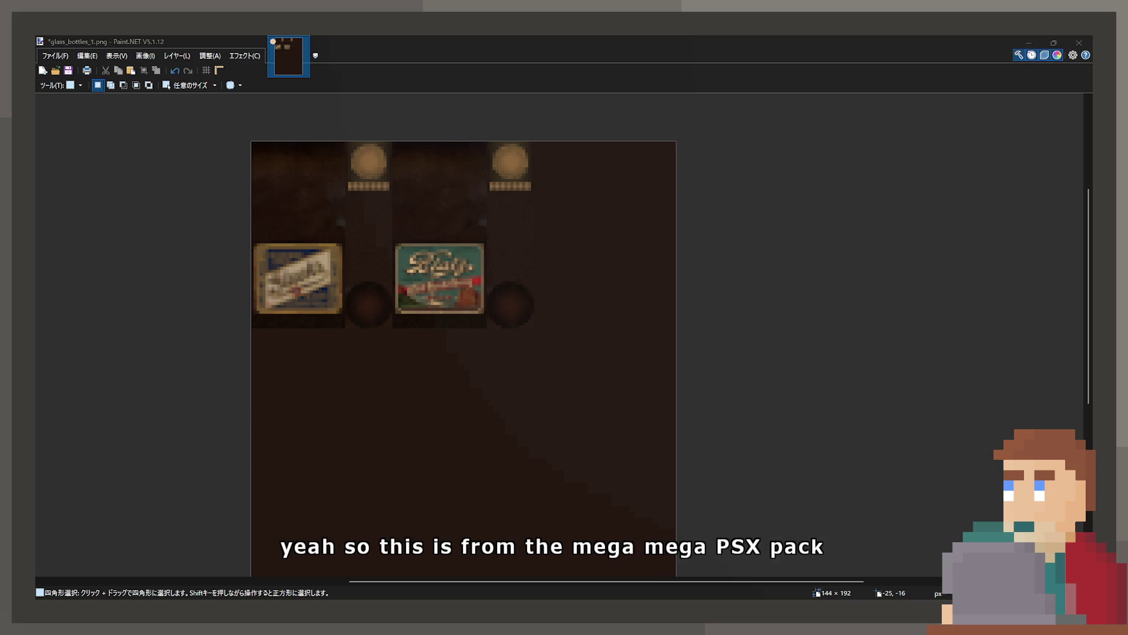
Bring the glass_bottles_1.png texture back to the front in Paint.NET.
click(241, 131)
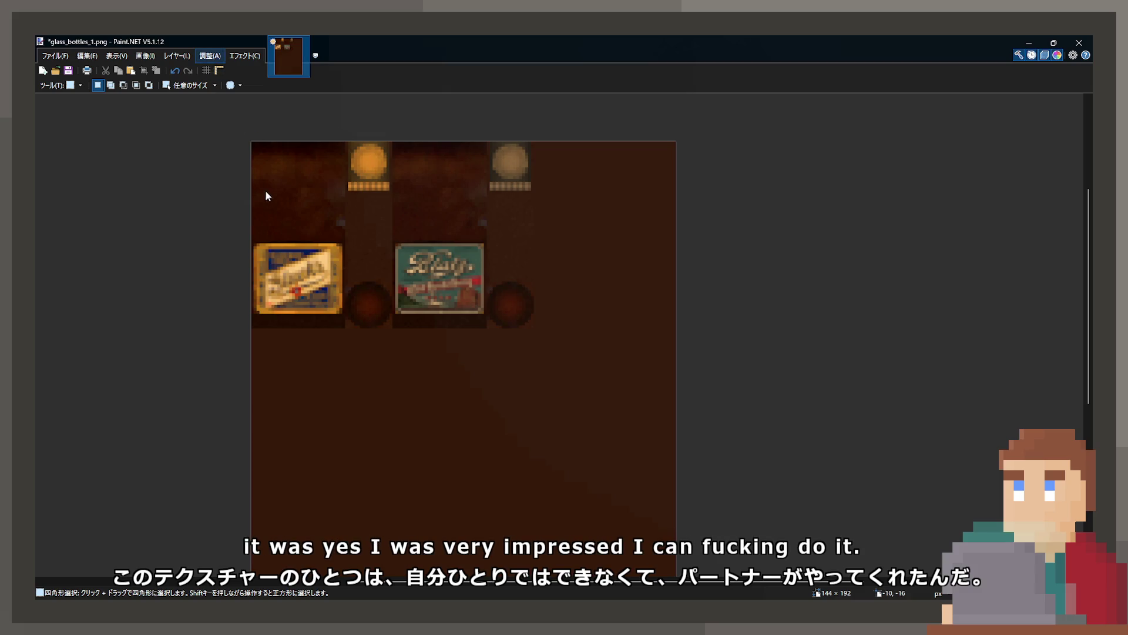
Reapply the brighter, more saturated colour adjustment and compare it with the original.
key(ctrl+shift+l)
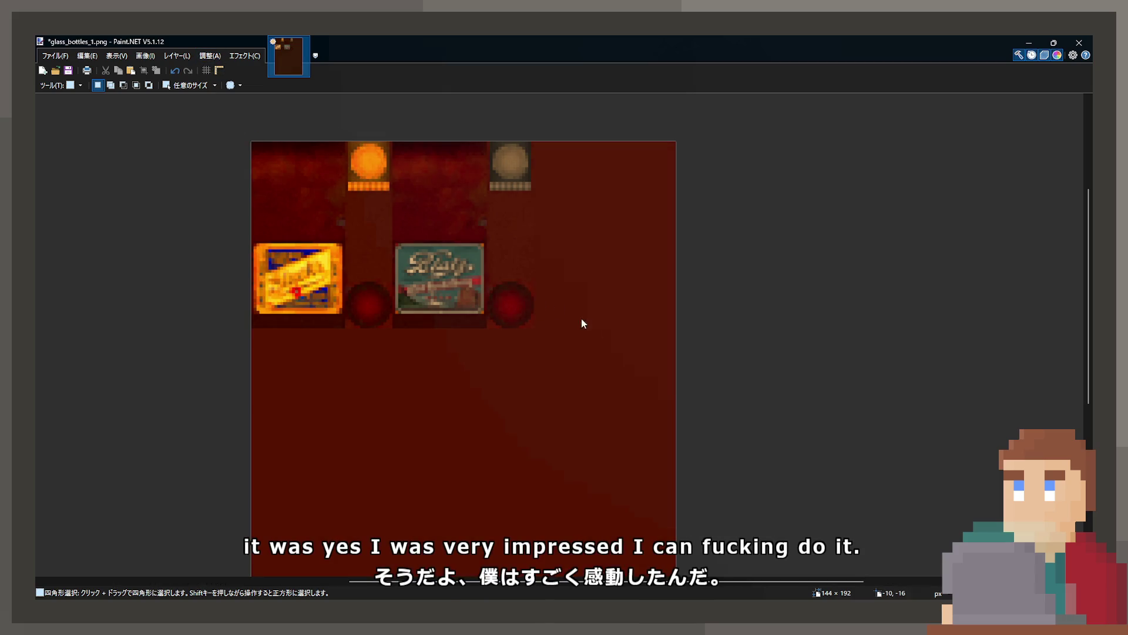
key(ctrl+z)
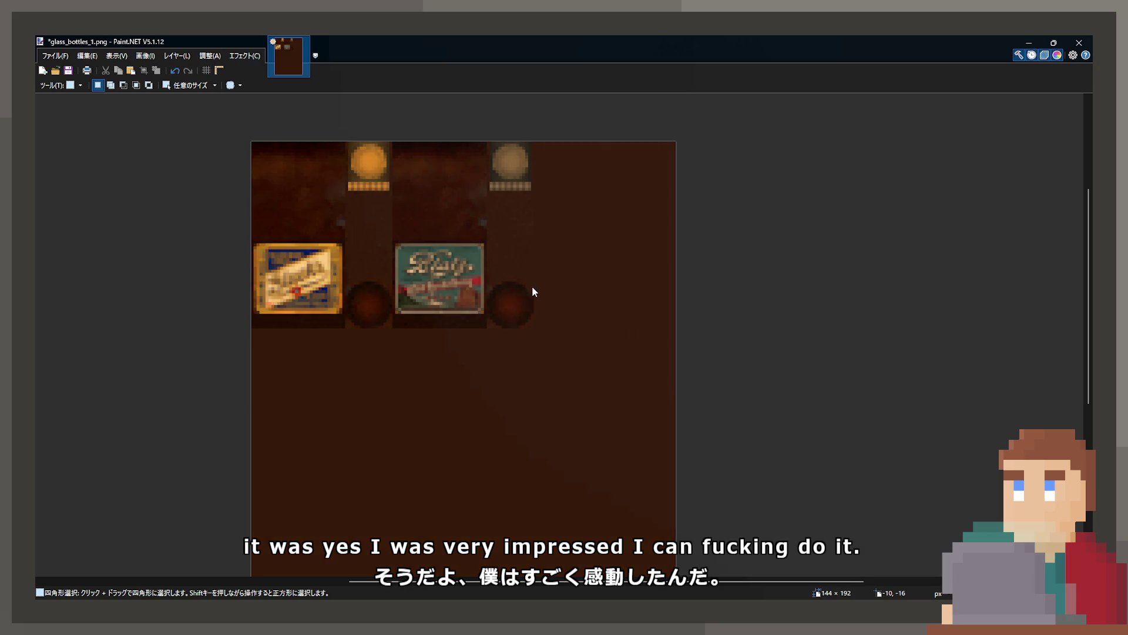
key(ctrl+y)
key(ctrl+z)
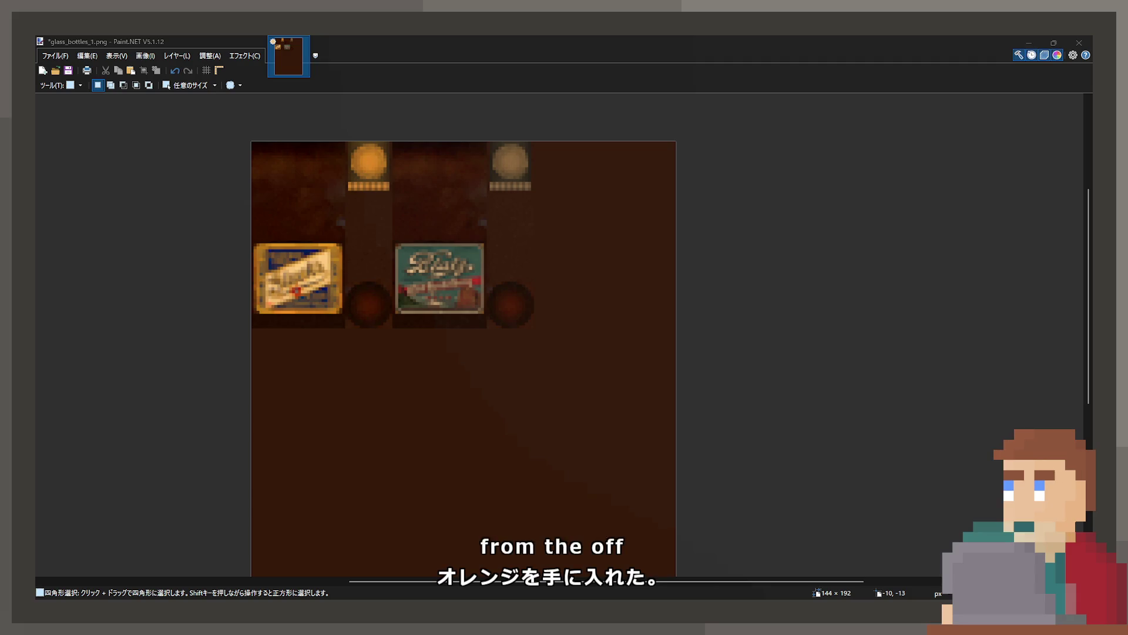
click(625, 299)
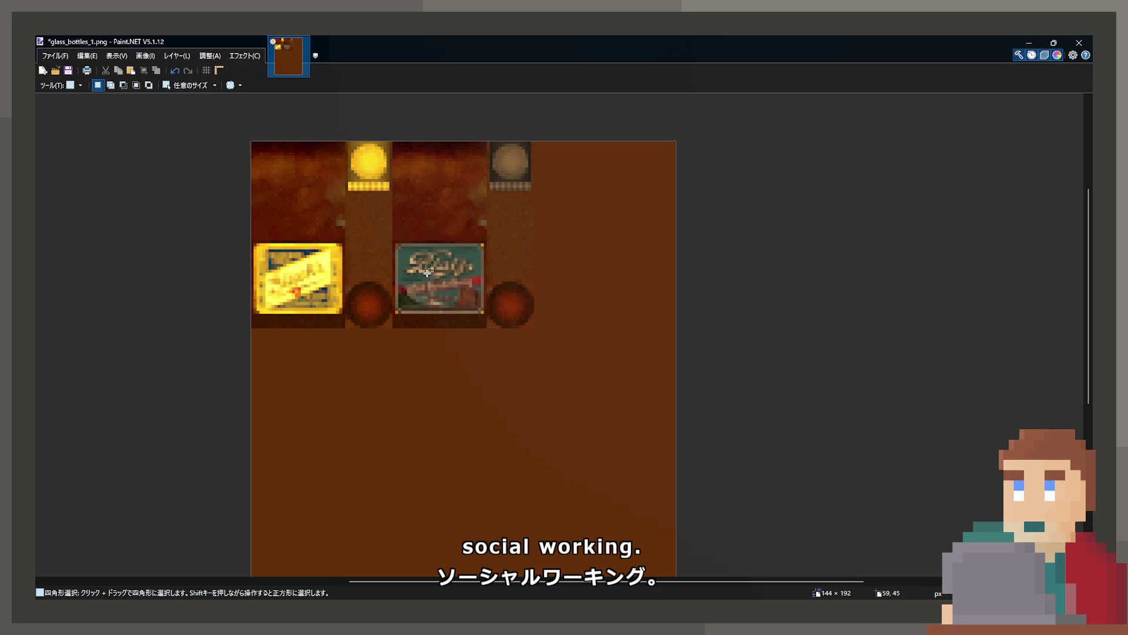
Sample the dark surrounding colour and pencil over the teal label's three gold corner pixels.
scroll(418, 293, up, 5)
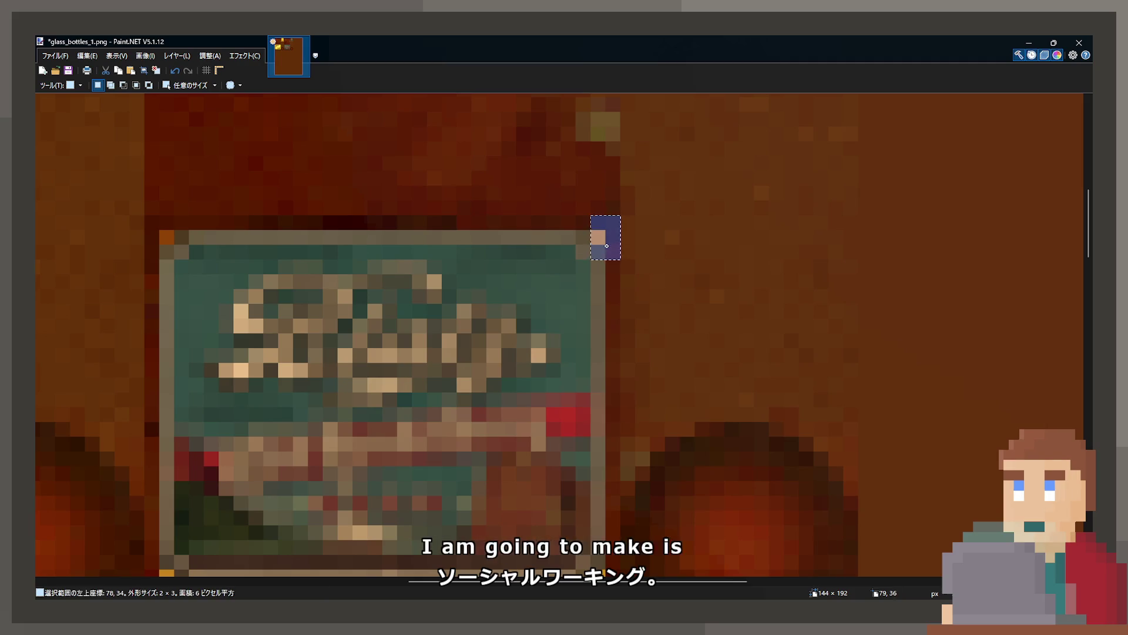
key(k)
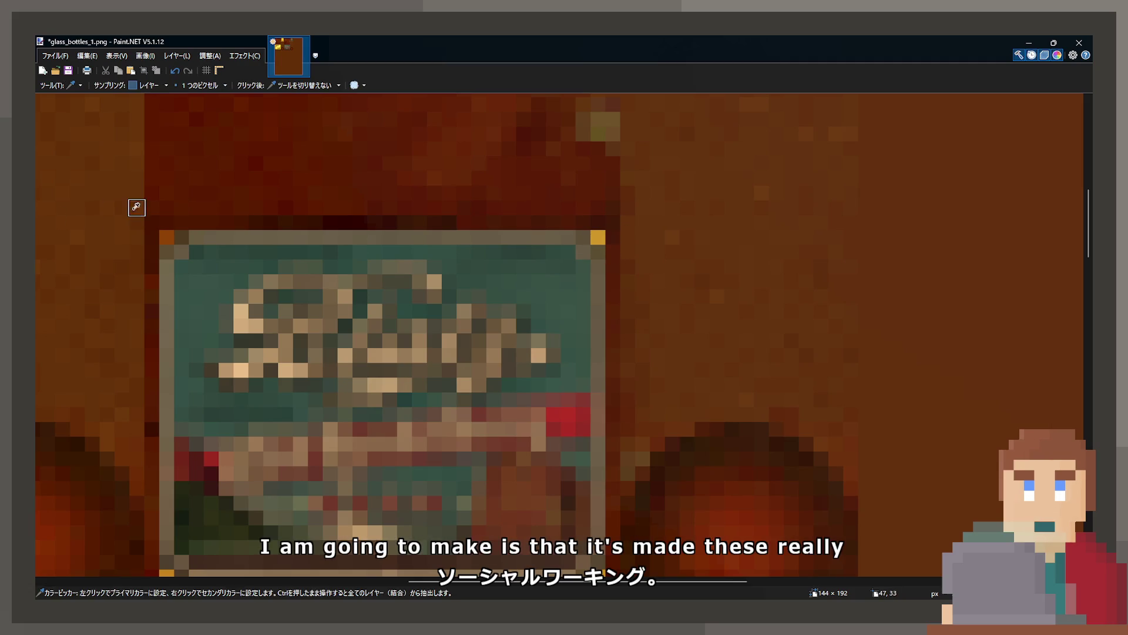
click(221, 212)
key(p)
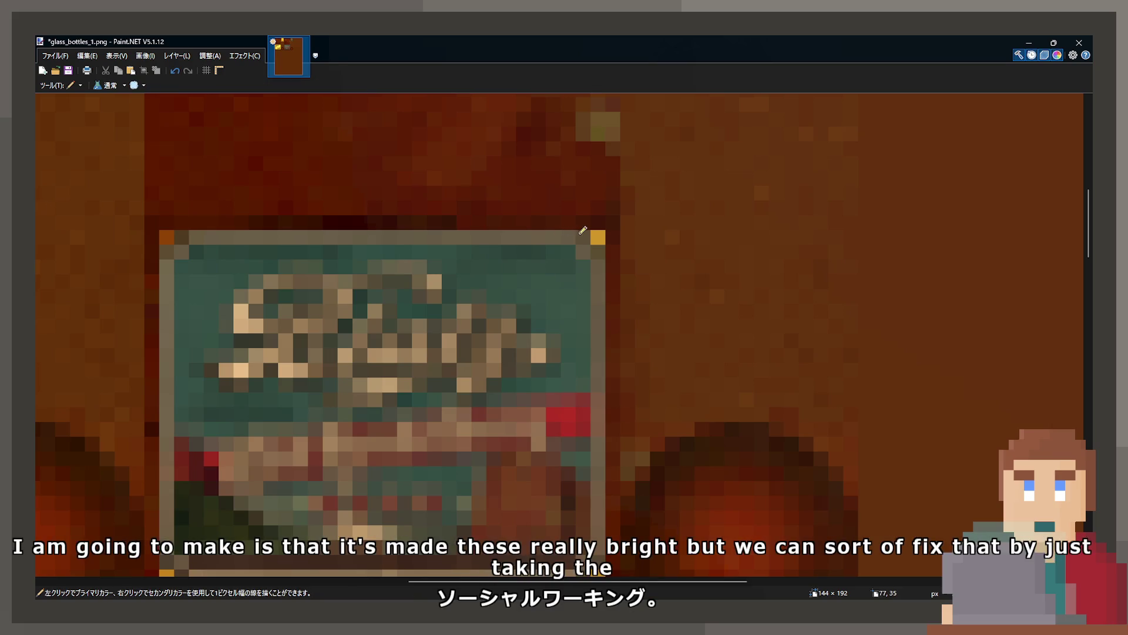
click(598, 237)
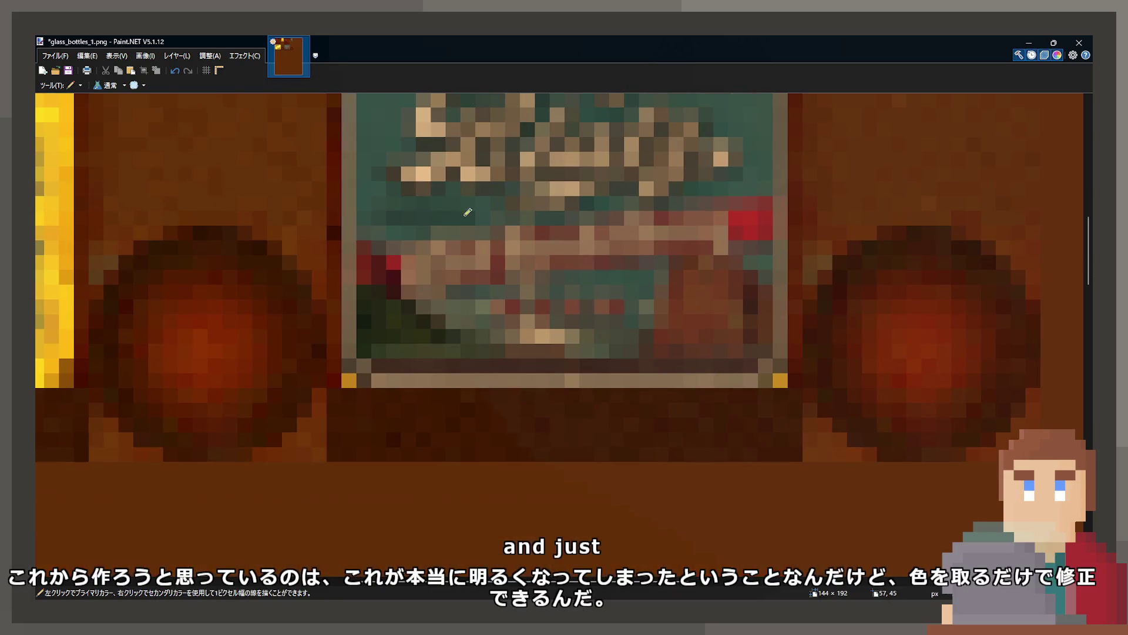
scroll(329, 226, down, 3)
scroll(329, 227, left, 3)
click(351, 382)
click(780, 380)
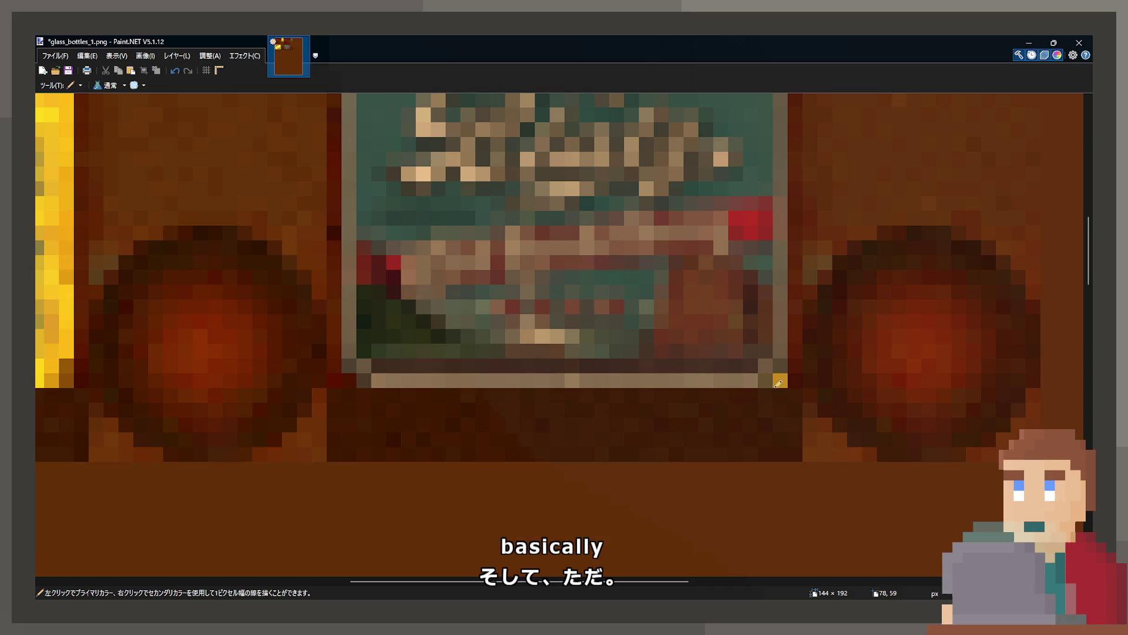
ctrl+scroll(704, 270, down, 5)
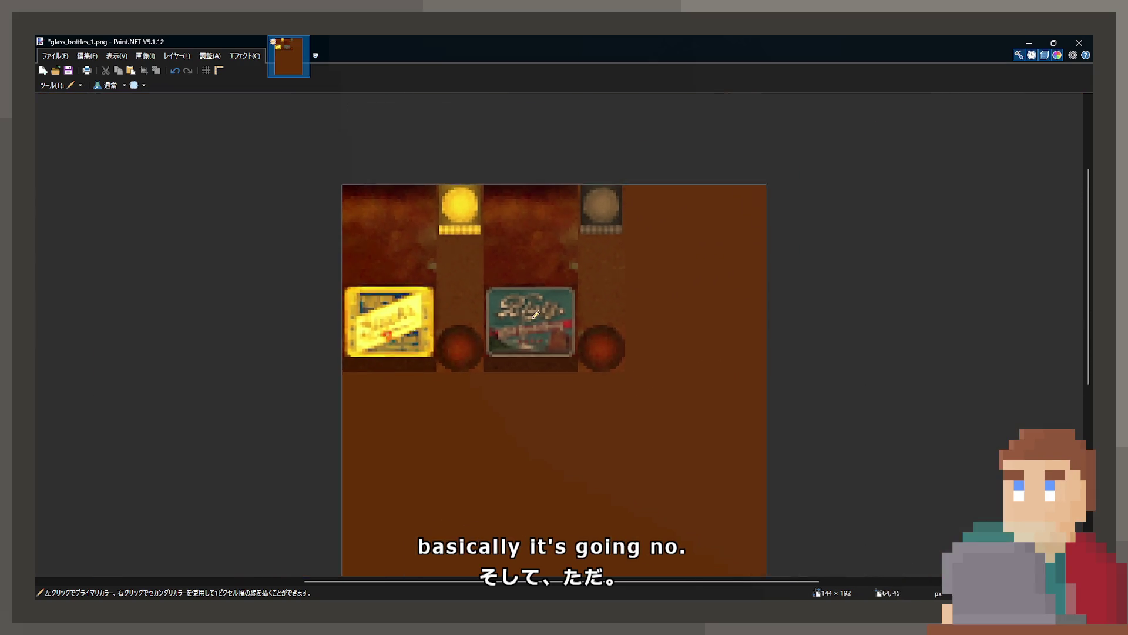
ctrl+scroll(507, 202, down, 2)
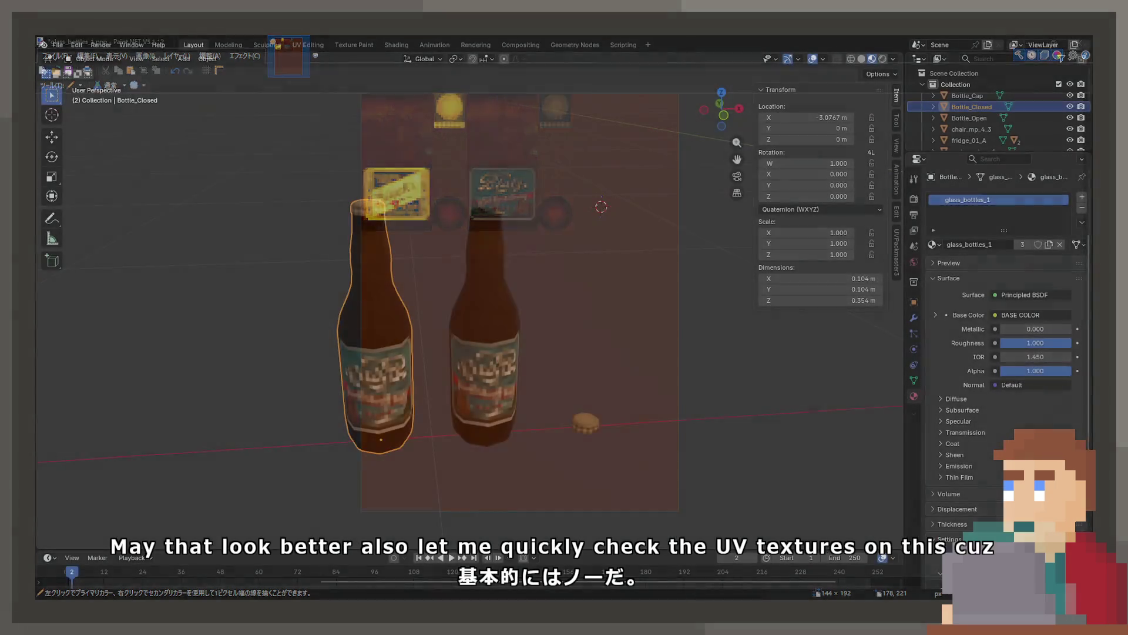
Select Bottle_Open and Bottle_Cap, select all their geometry, and frame their UVs in UV Editing.
shift+click(487, 319)
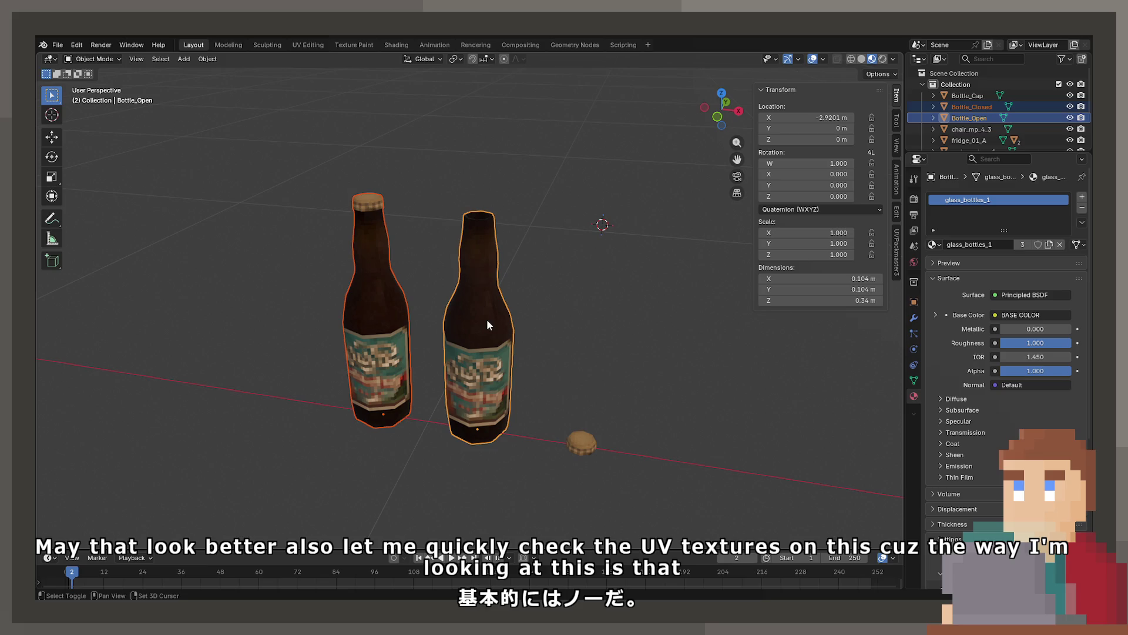
shift+click(596, 445)
key(Tab)
key(a)
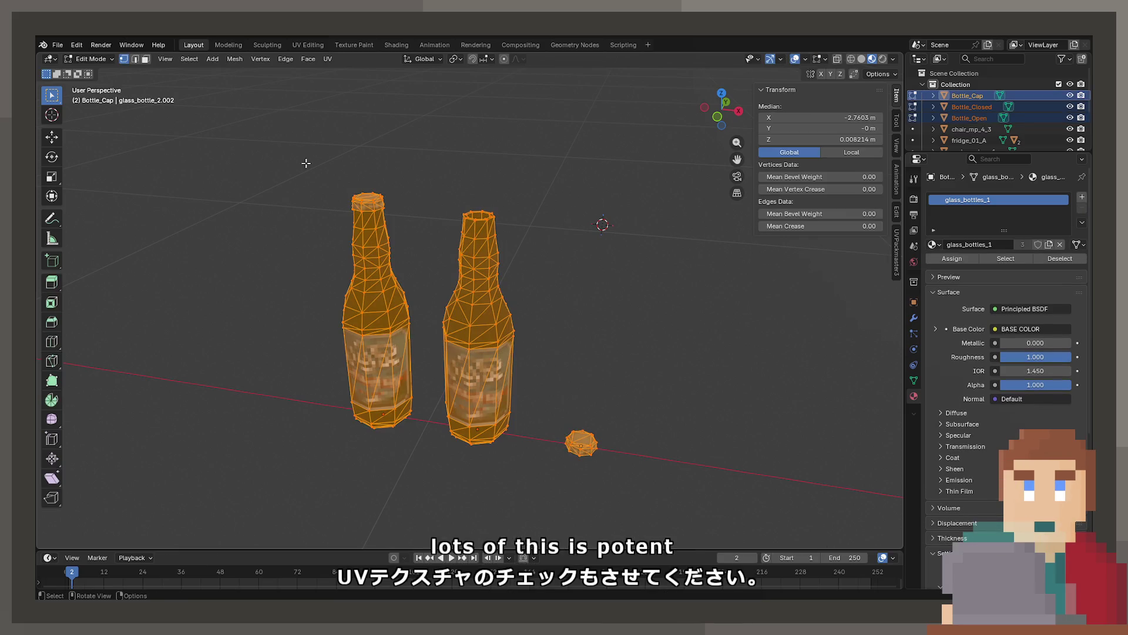
click(307, 45)
scroll(267, 319, up, 6)
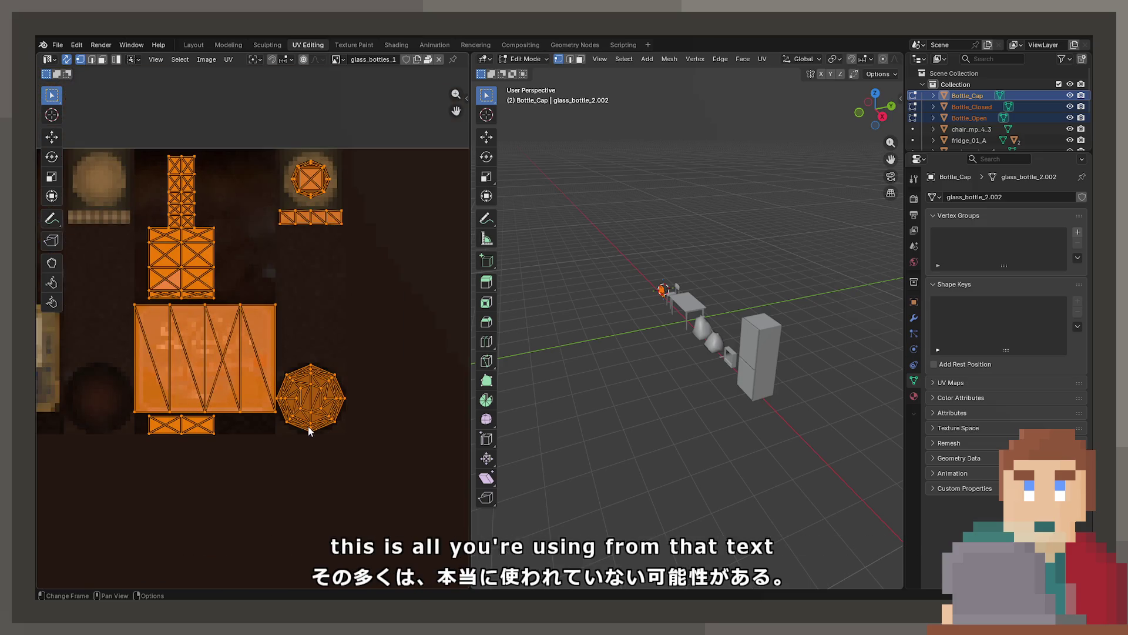
drag(734, 352, 807, 364)
scroll(703, 264, up, 6)
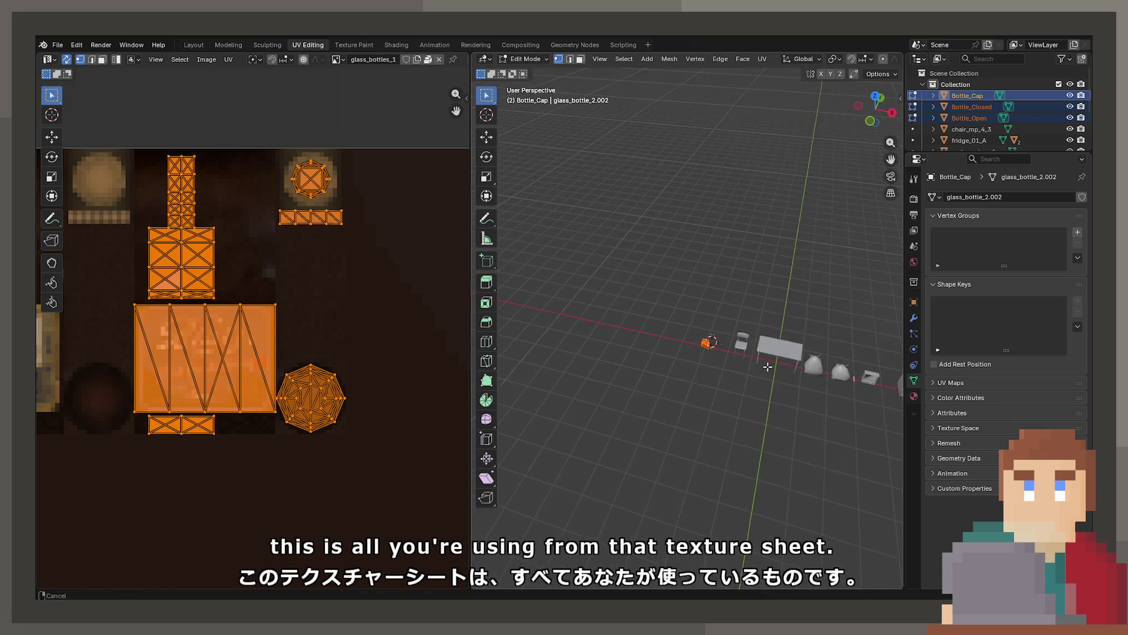
key(KP_Decimal)
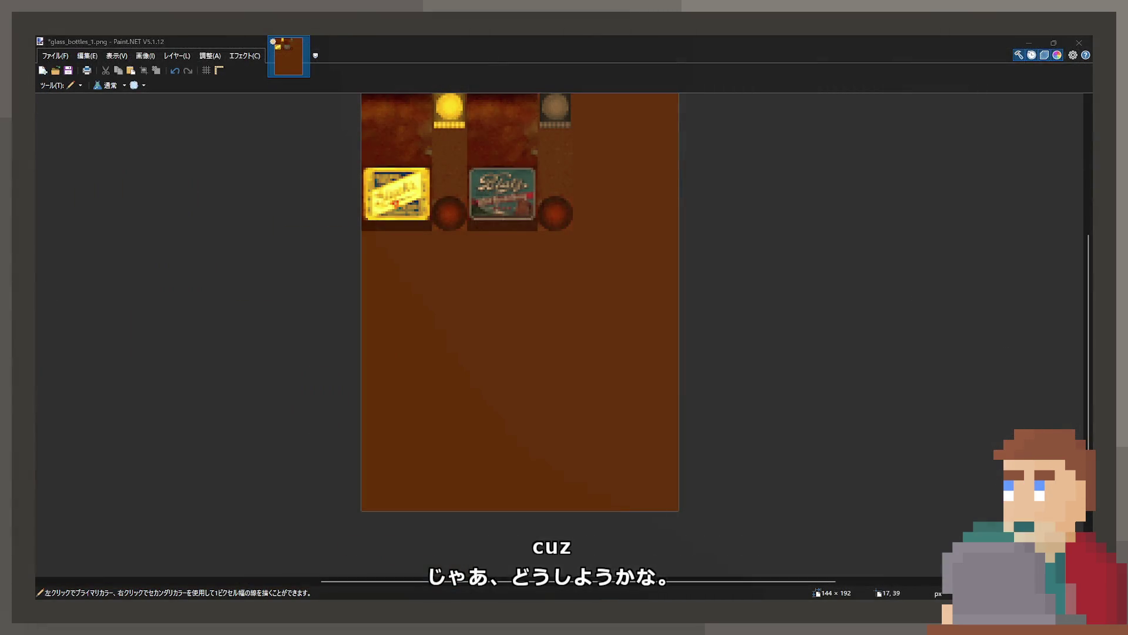
Crop glass_bottles_1.png to the 48×64 area with the teal label and cap, and save it.
mouse_move(393, 172)
mouse_down()
mouse_move(412, 187)
mouse_move(419, 179)
mouse_up()
scroll(467, 215, up, 5)
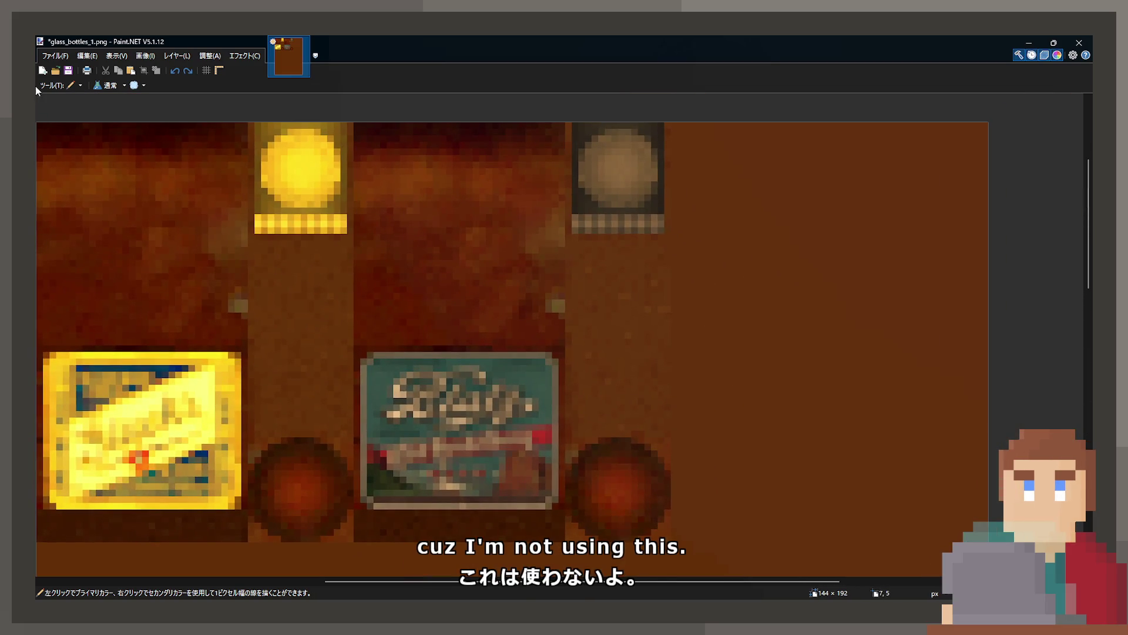
key(s)
mouse_move(390, 180)
mouse_down()
mouse_move(604, 471)
mouse_move(668, 532)
mouse_up()
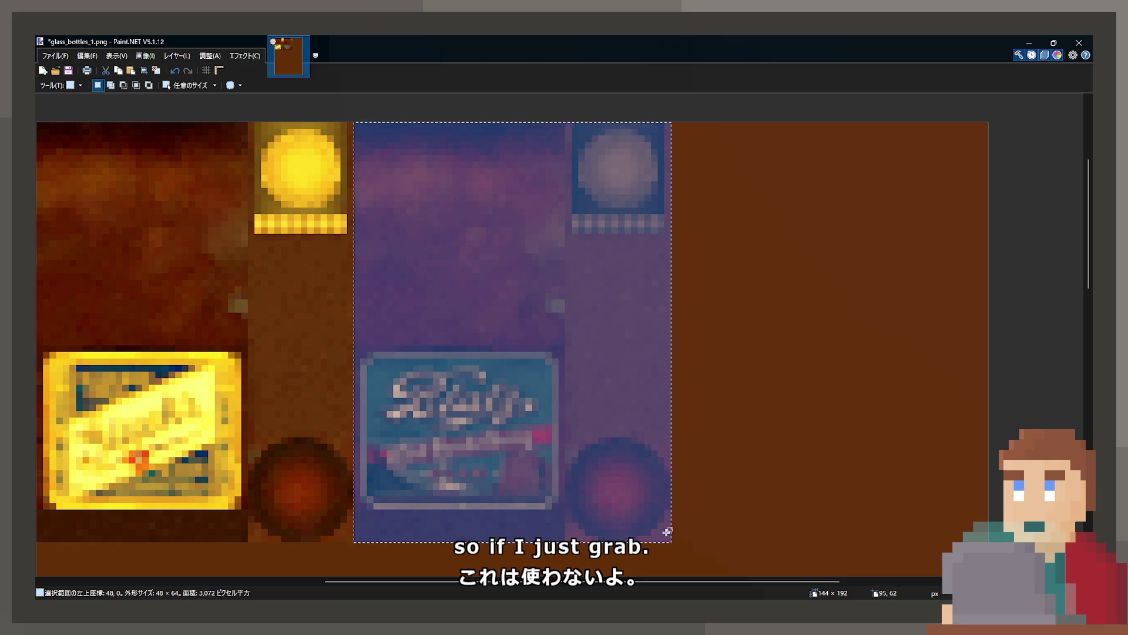
click(144, 70)
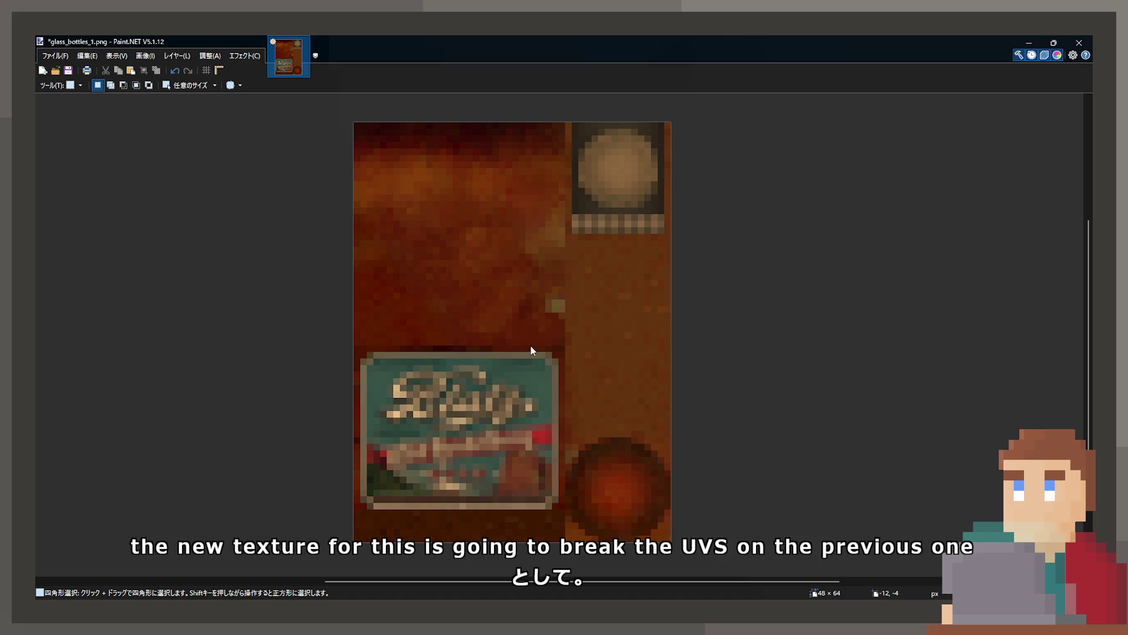
key(ctrl+s)
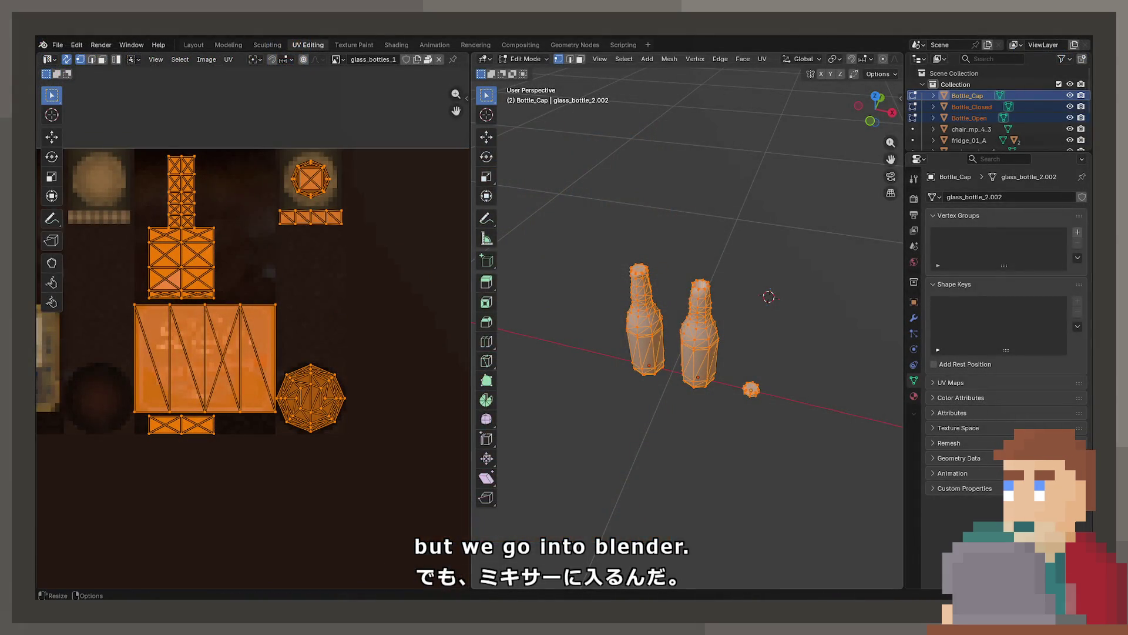
Unpack the bottle material's Base Color image so it uses the cropped file on disk.
click(914, 395)
click(935, 328)
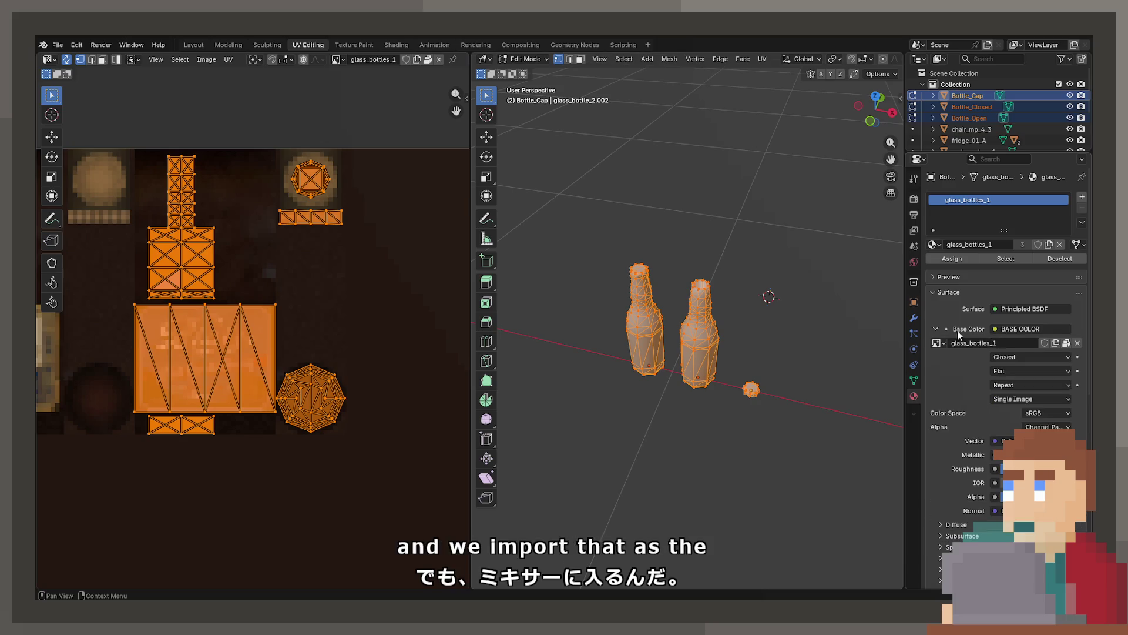
click(1068, 346)
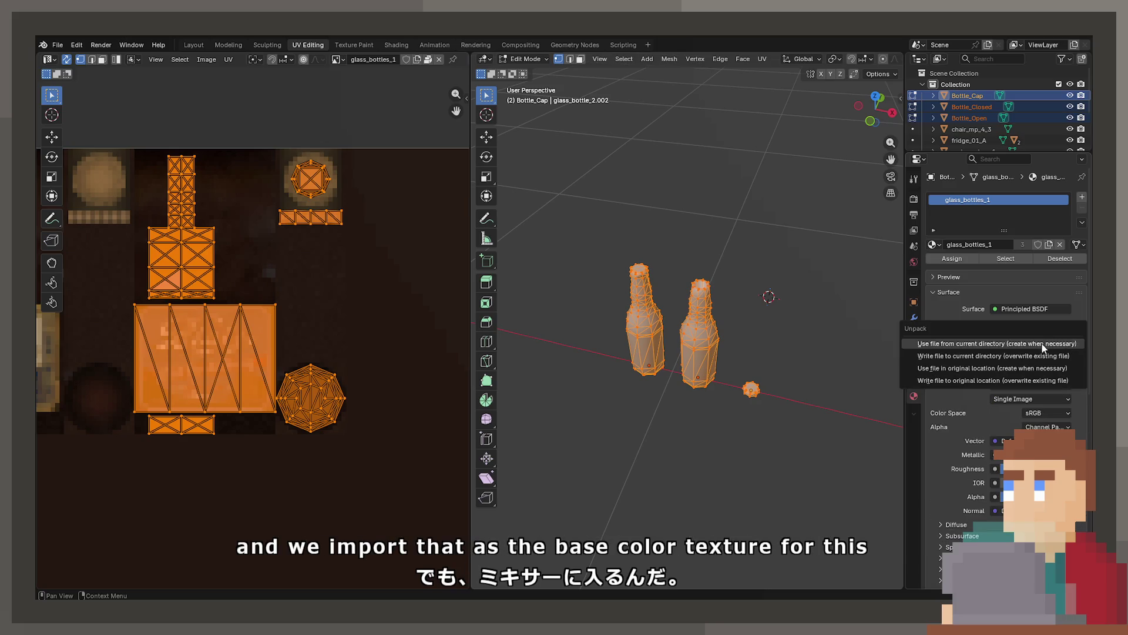
click(1068, 345)
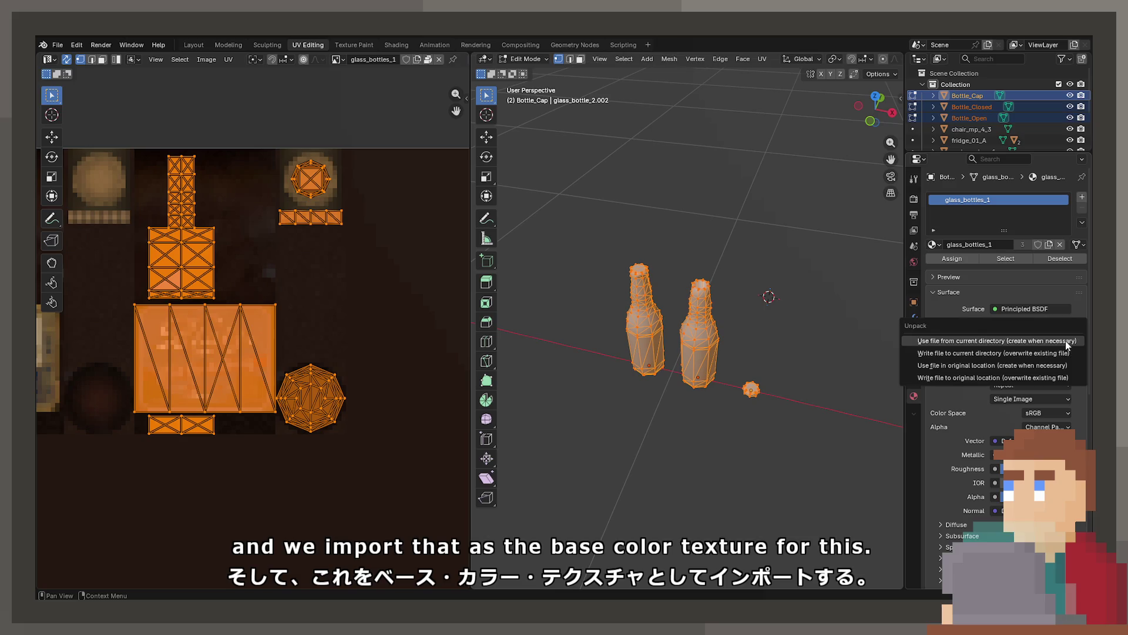
click(1012, 366)
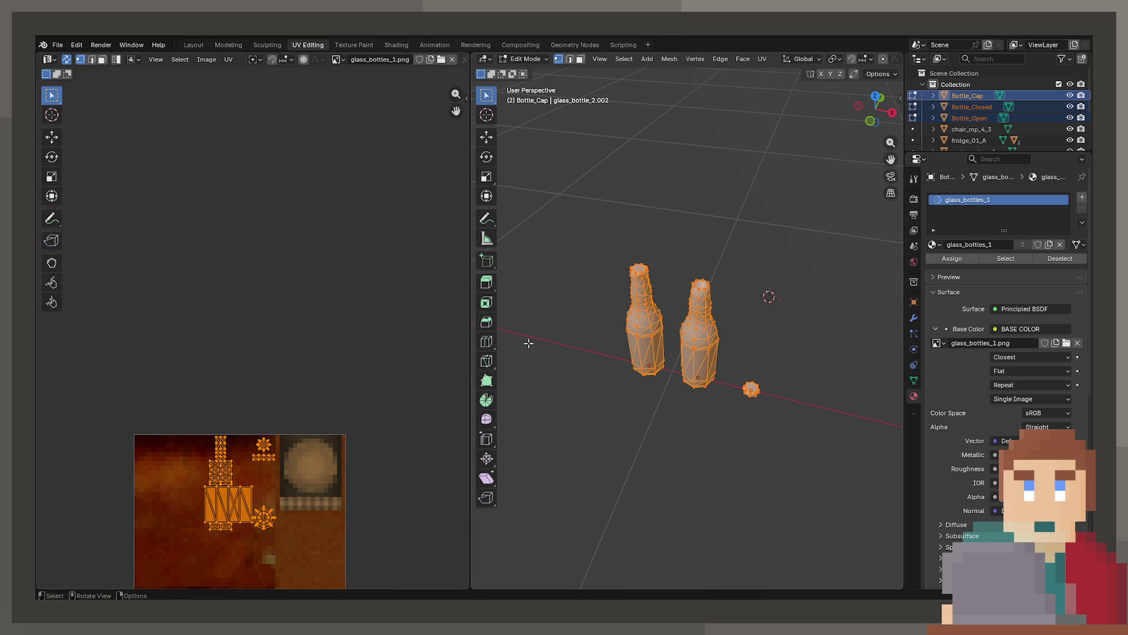
Scale and move the bottle UV islands to fit the cropped texture.
drag(270, 562, 226, 348)
key(s)
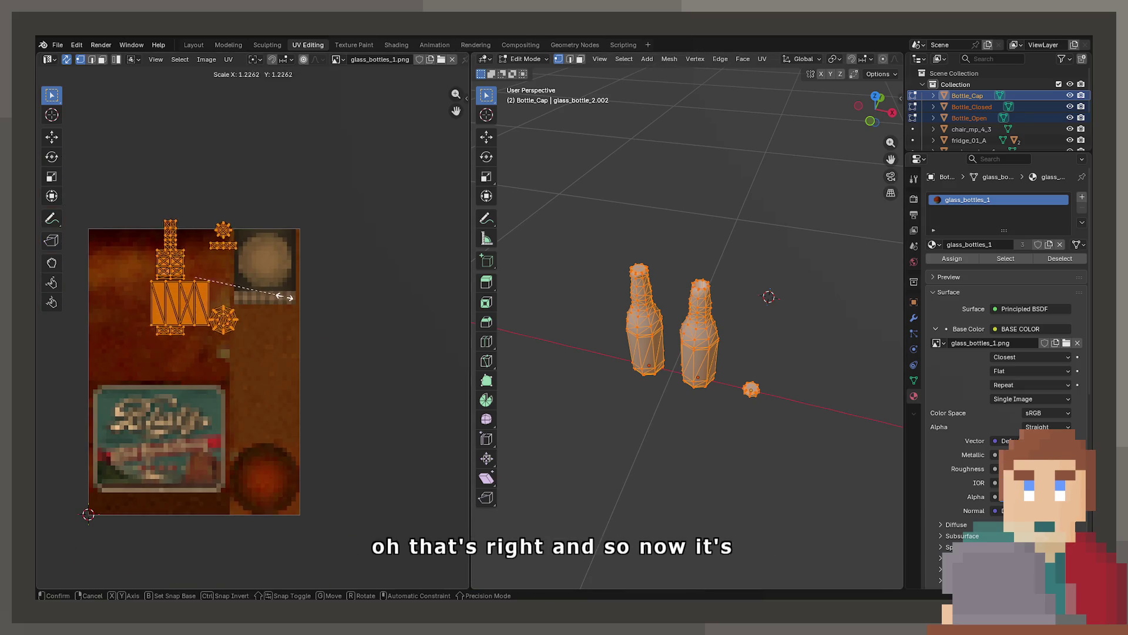
click(371, 299)
key(g)
click(376, 370)
key(s)
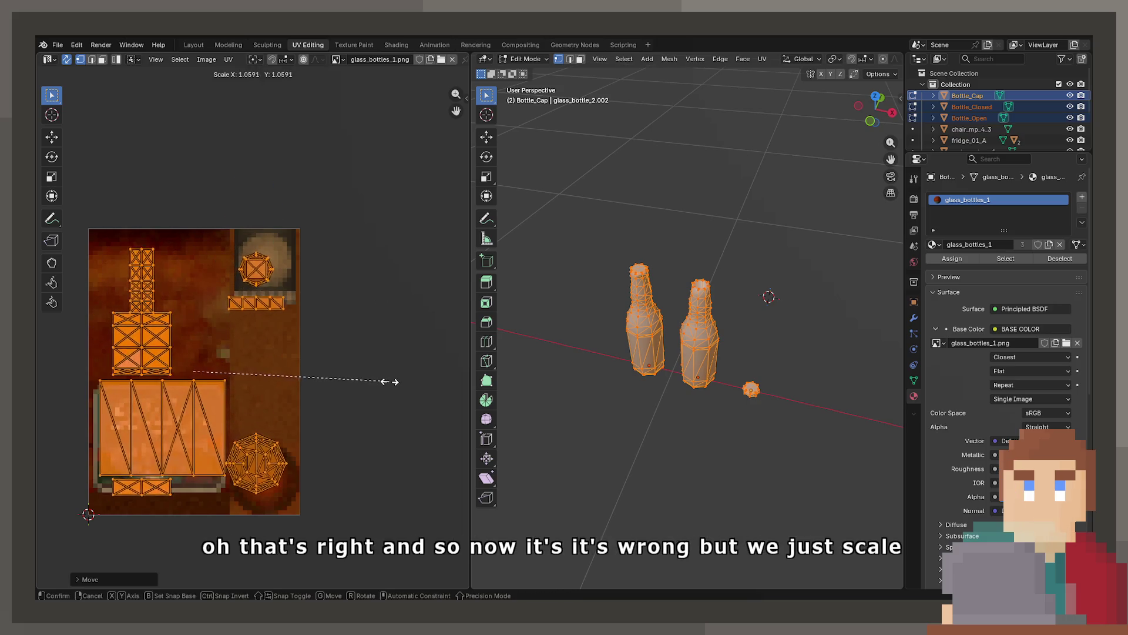
click(414, 391)
key(g)
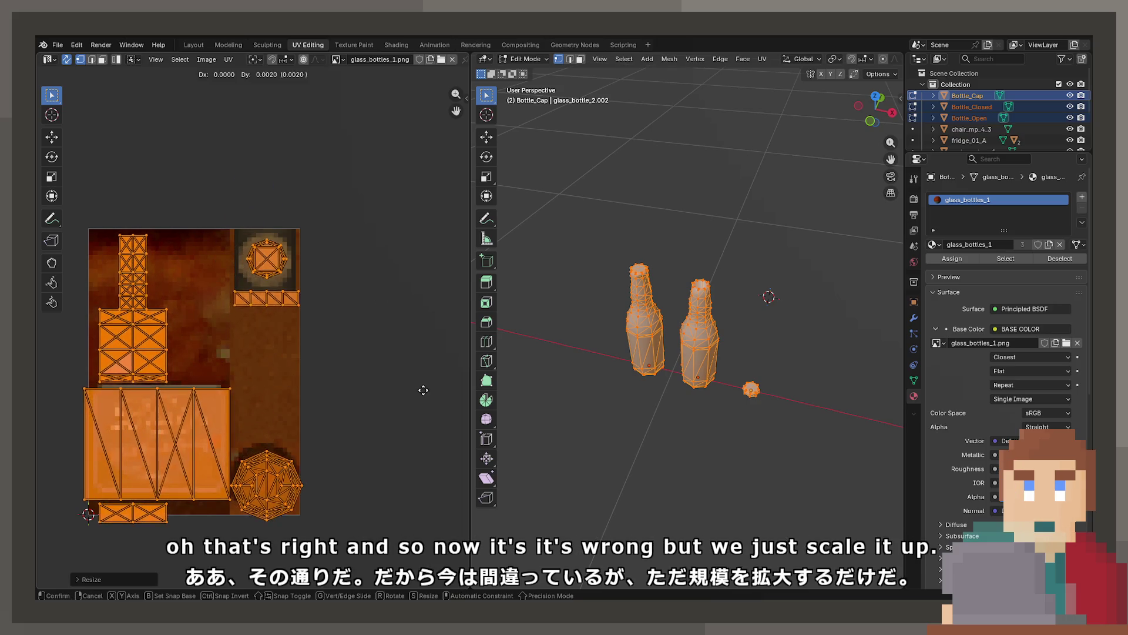
click(423, 383)
key(s)
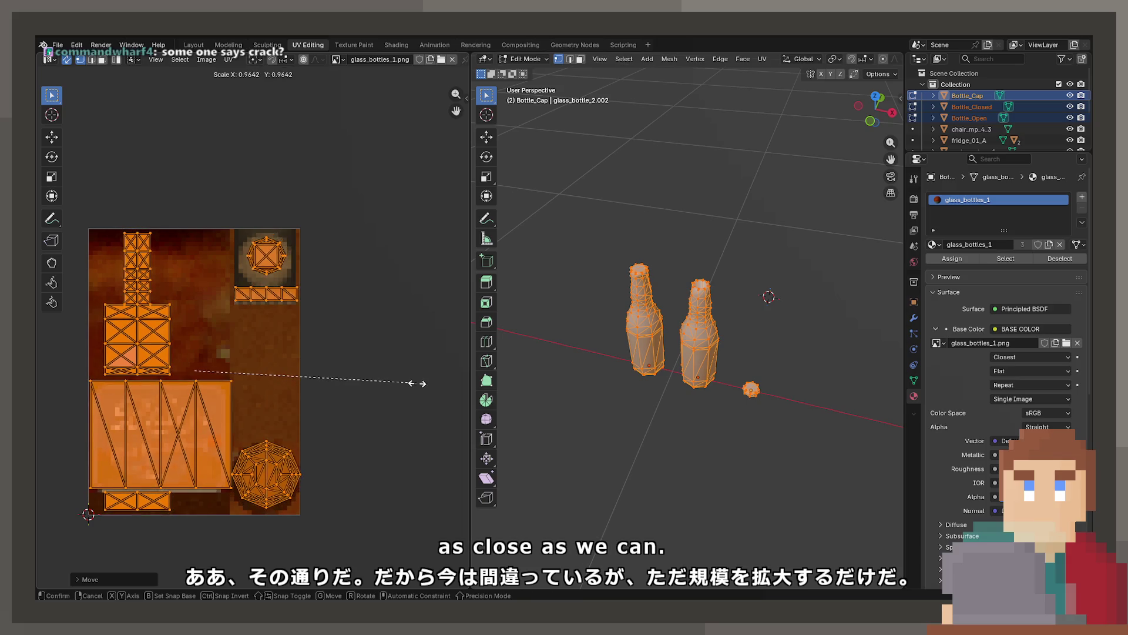
click(417, 388)
key(g)
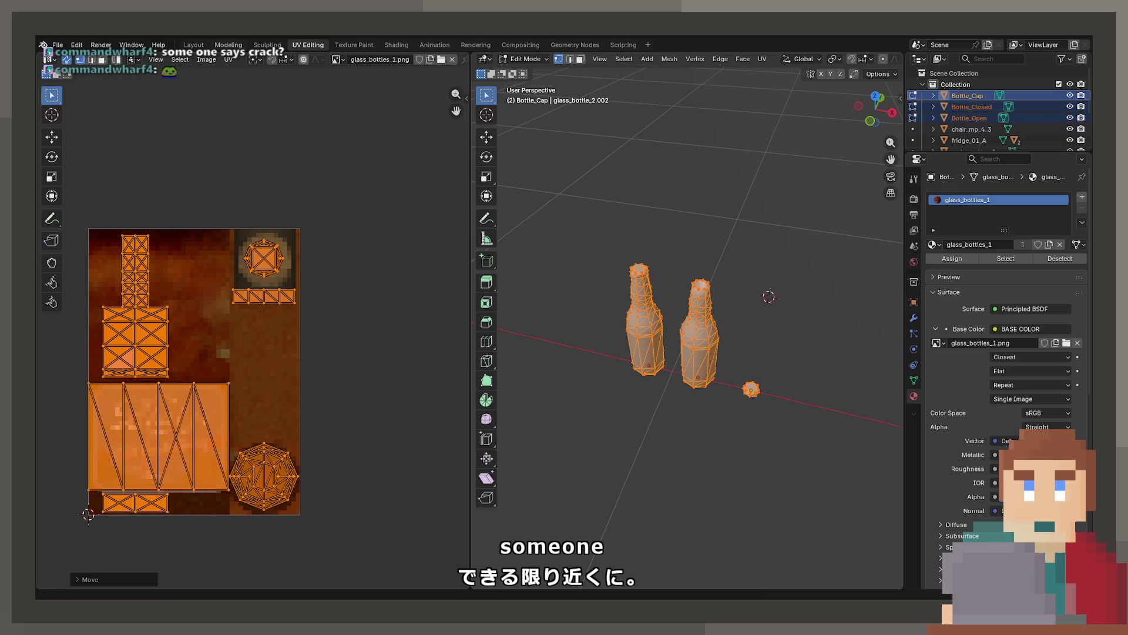
scroll(311, 229, up, 3)
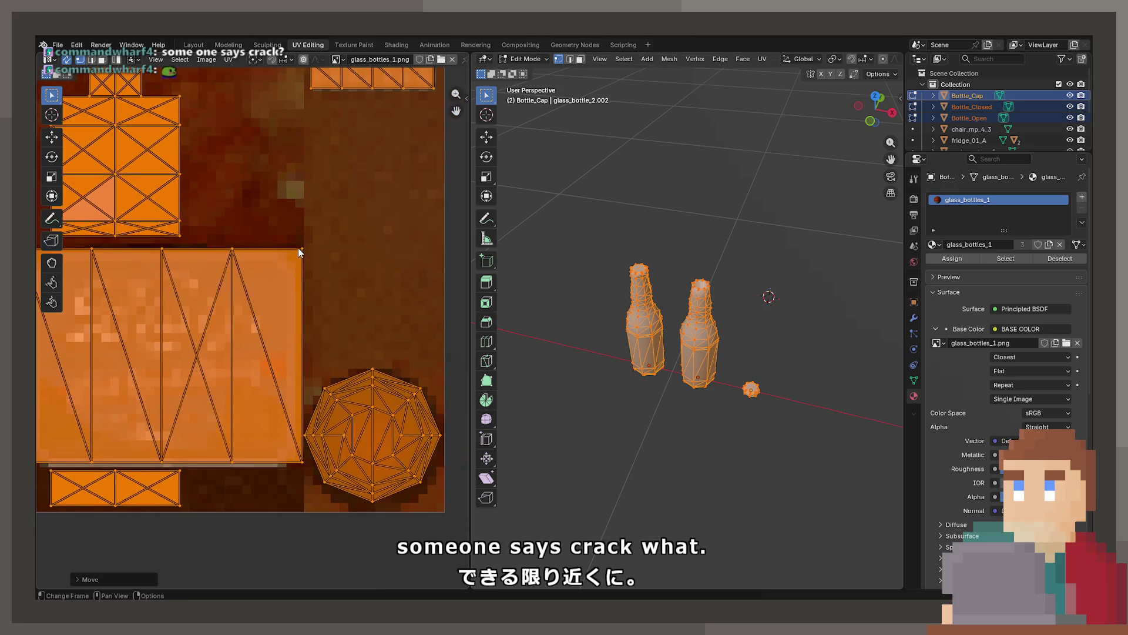
scroll(295, 244, down, 3)
scroll(352, 259, up, 1)
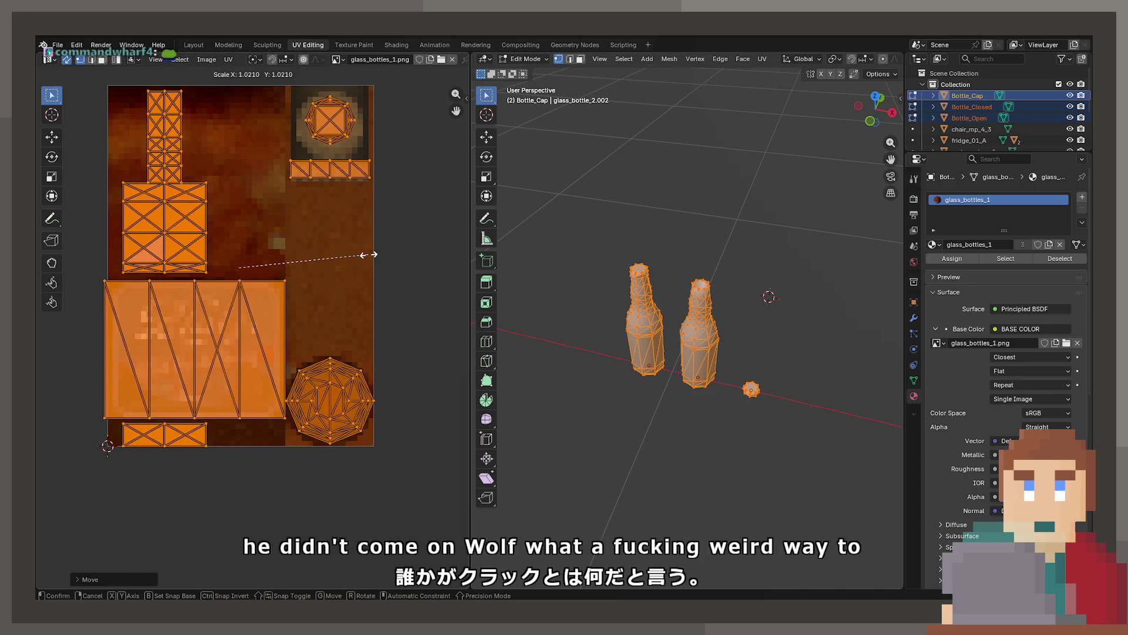
right_click(369, 255)
key(ctrl+z)
key(ctrl+z)
key(ctrl+z)
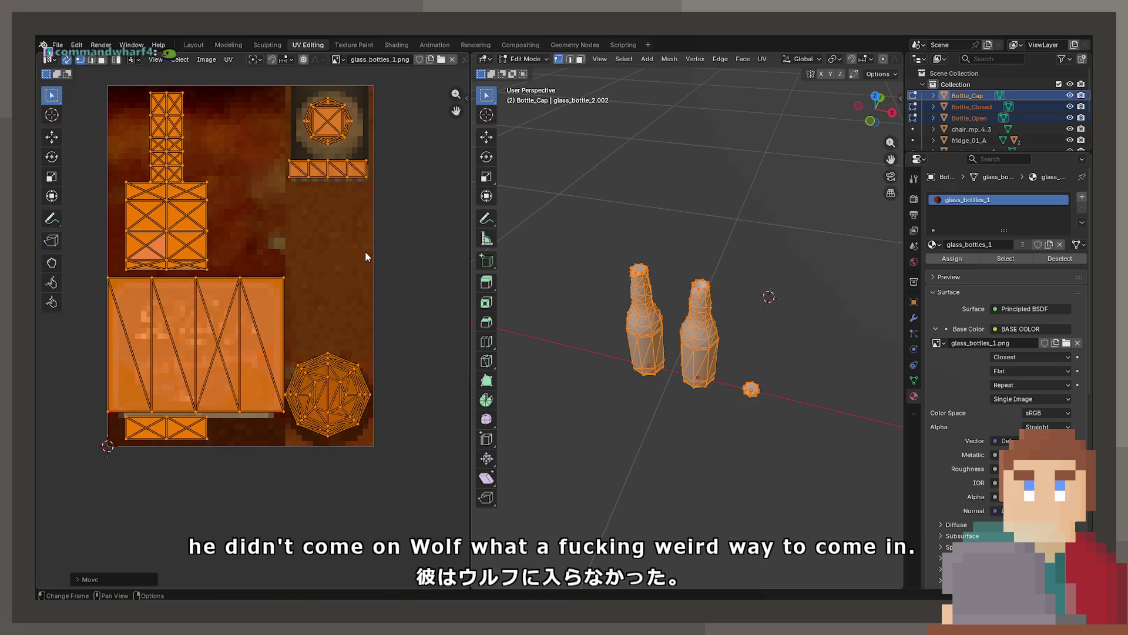
key(g)
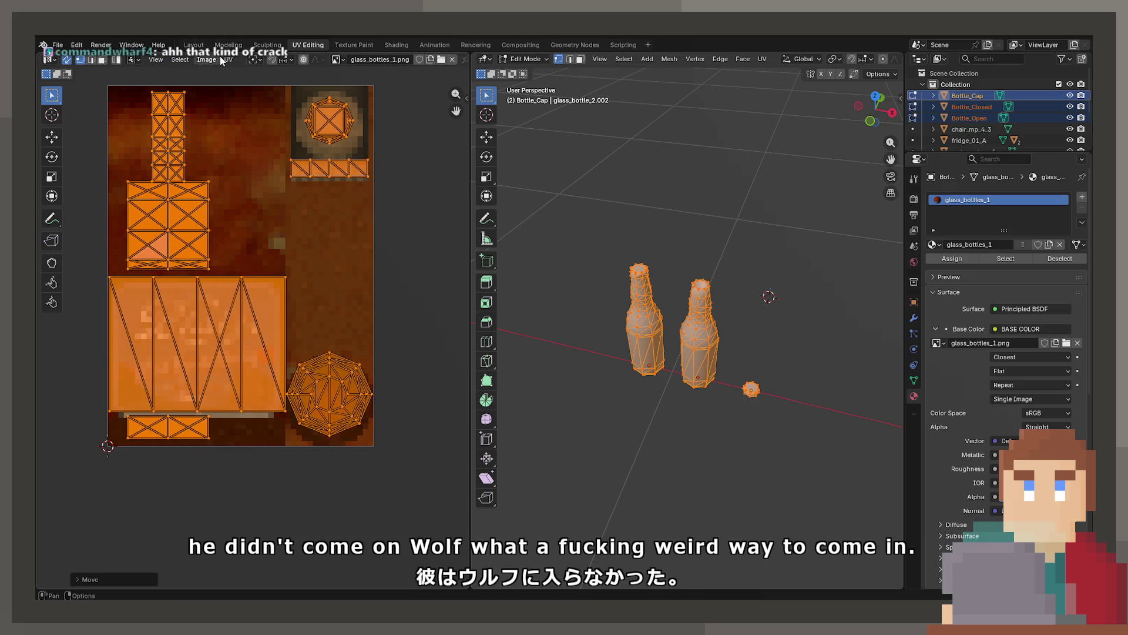
Set UV Round to Pixels to Corner, then rescale and reposition the islands with snapping.
click(222, 61)
mouse_move(229, 60)
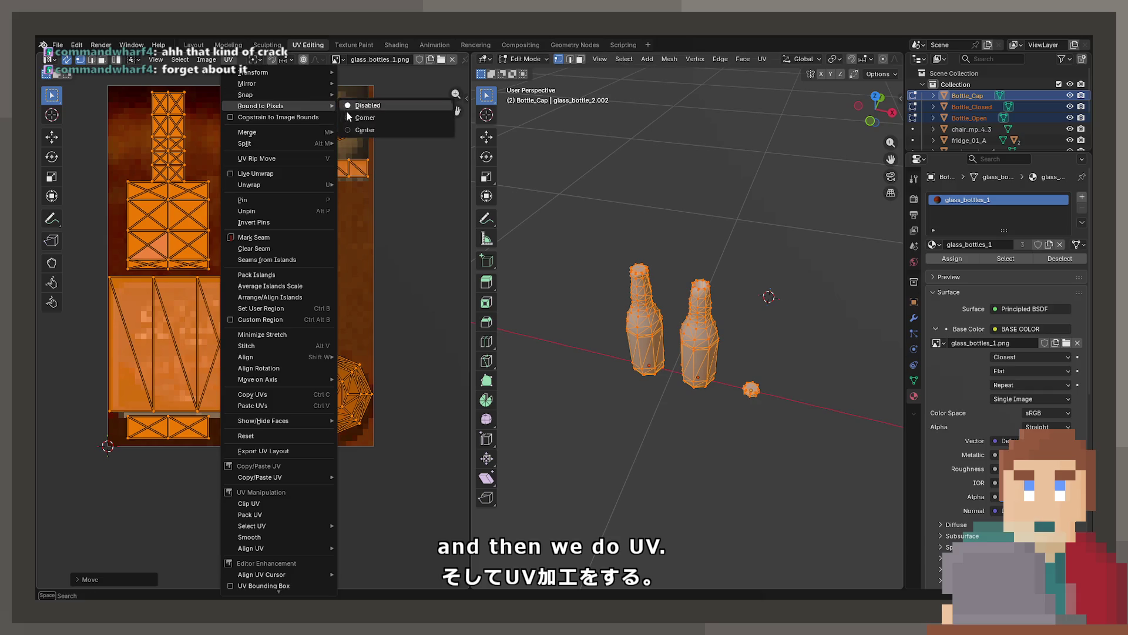
click(400, 118)
key(s)
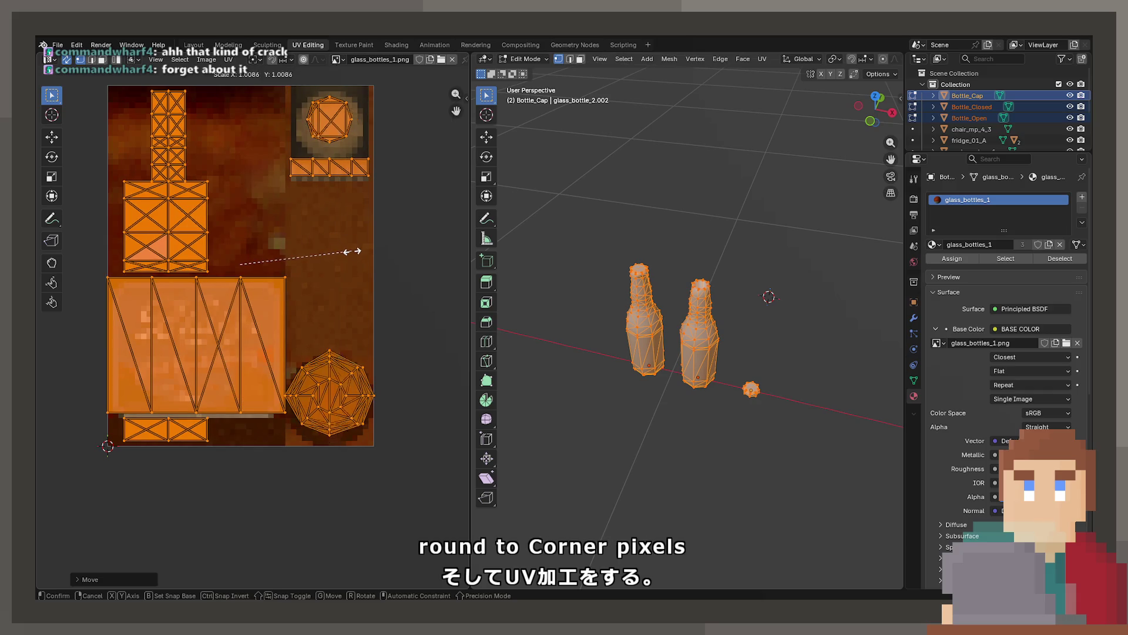
key(Escape)
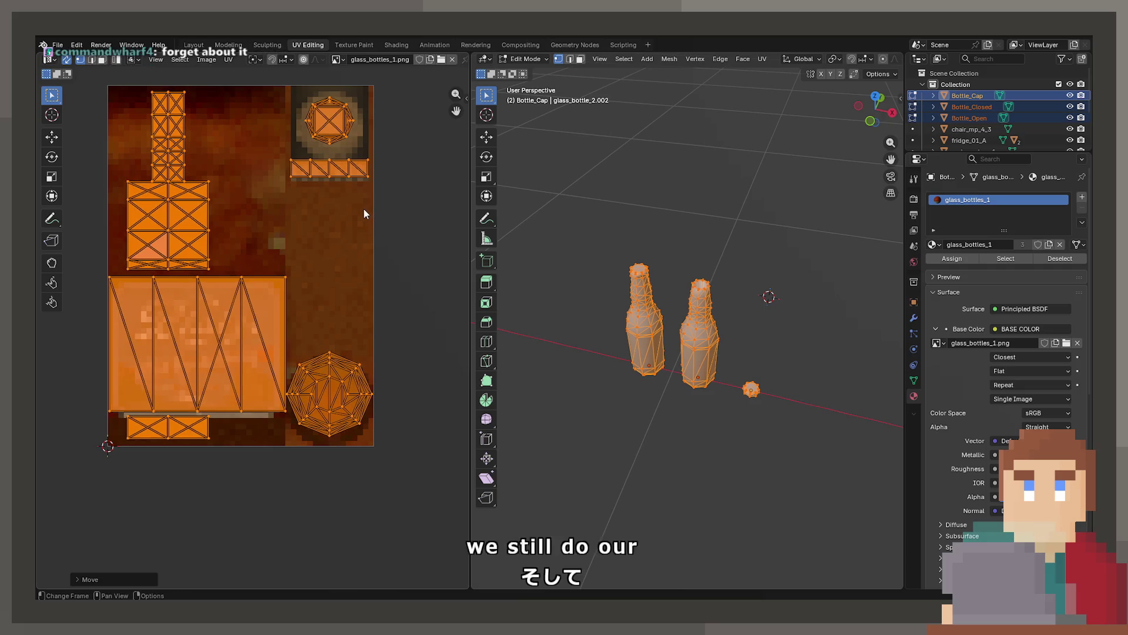
key(s)
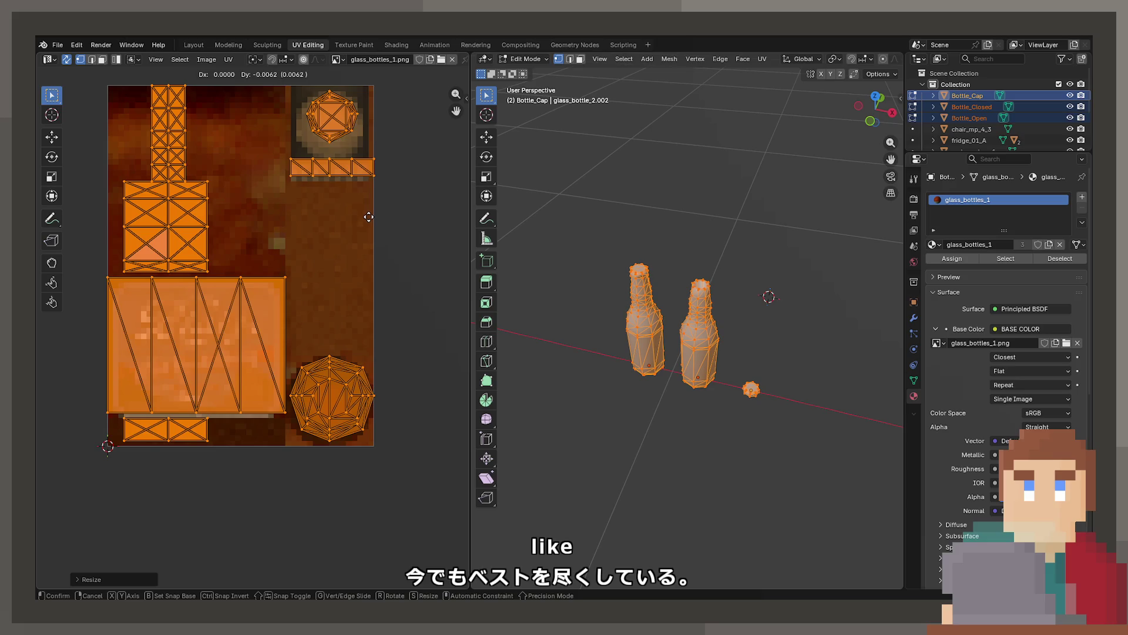
key(g)
click(369, 226)
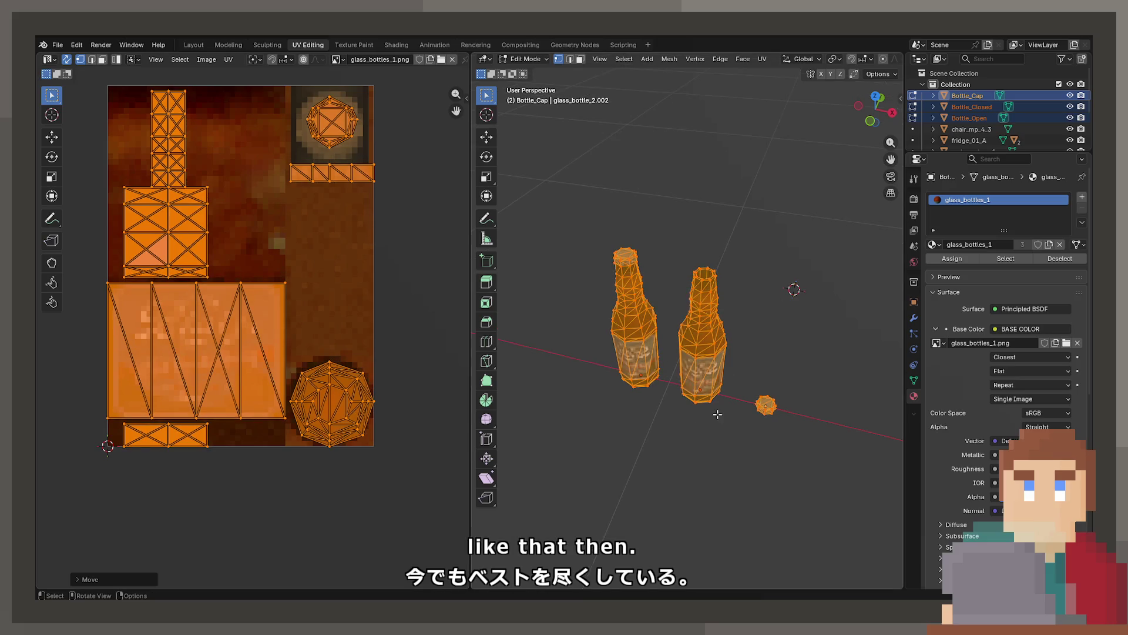
Leave Edit Mode and orbit to view both bottles wearing the teal label.
key(Tab)
scroll(725, 379, up, 3)
scroll(692, 376, up, 5)
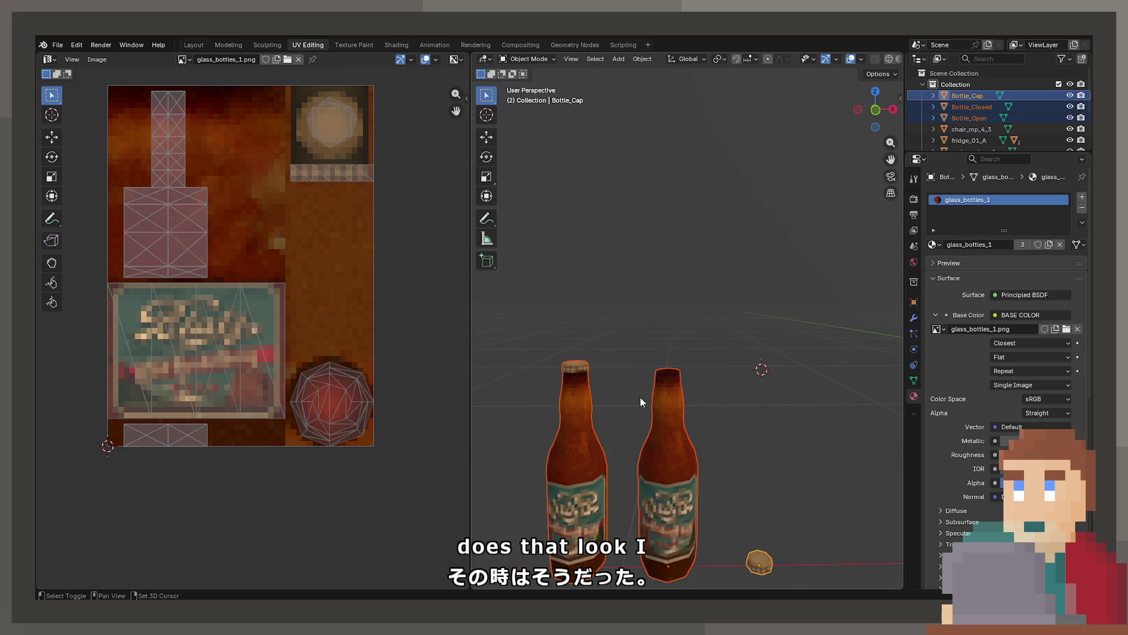
mouse_move(732, 298)
mouse_down()
mouse_move(638, 341)
mouse_move(610, 403)
mouse_move(544, 410)
mouse_move(739, 356)
mouse_move(677, 358)
mouse_move(679, 417)
mouse_up()
Return to Edit Mode on the closed bottle and select its neck-band faces.
key(Tab)
click(639, 353)
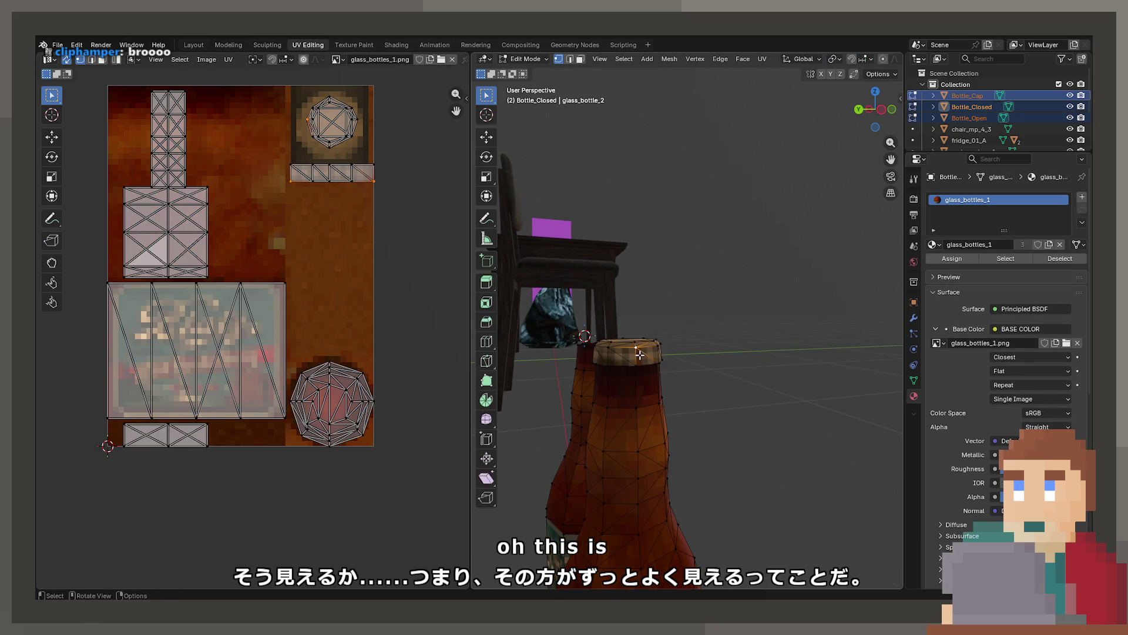
scroll(646, 364, up, 1)
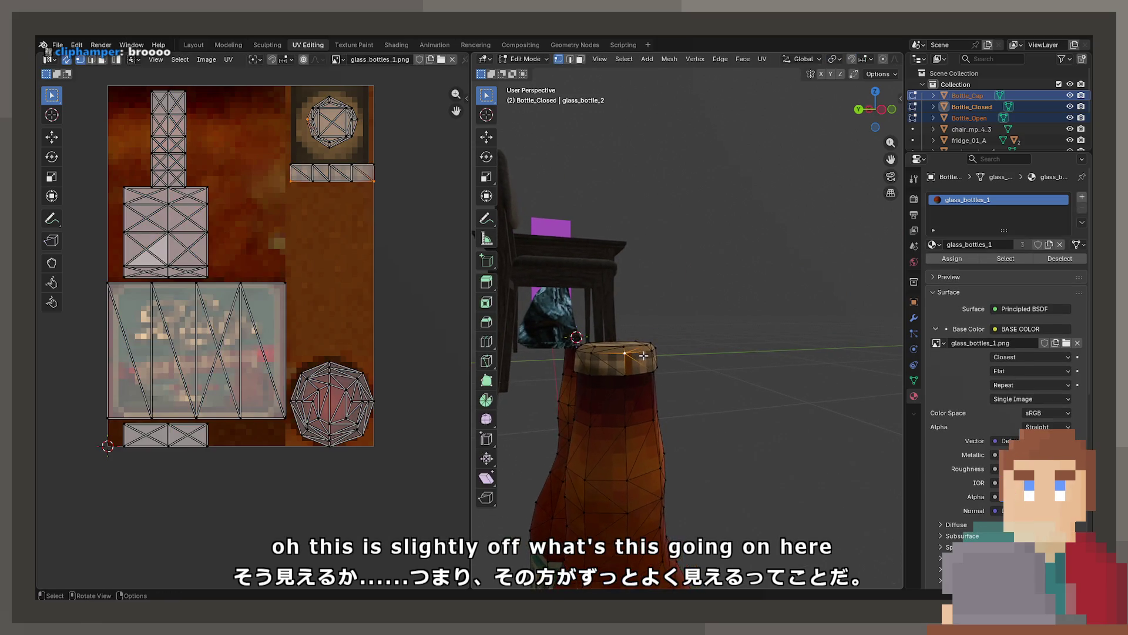
key(Tab)
key(Tab)
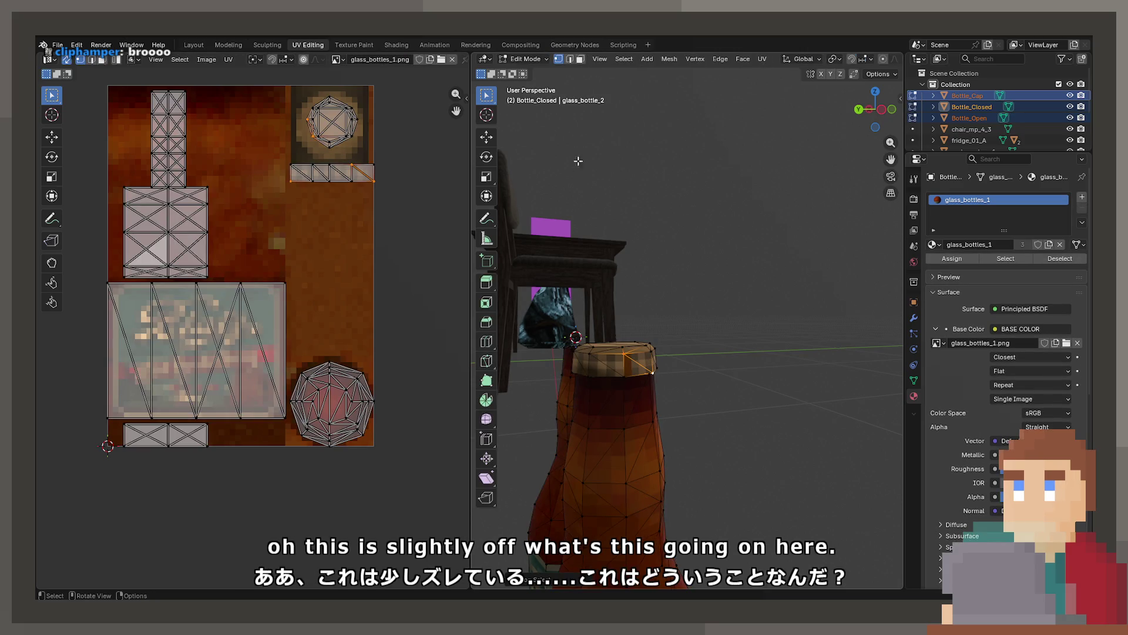
click(581, 59)
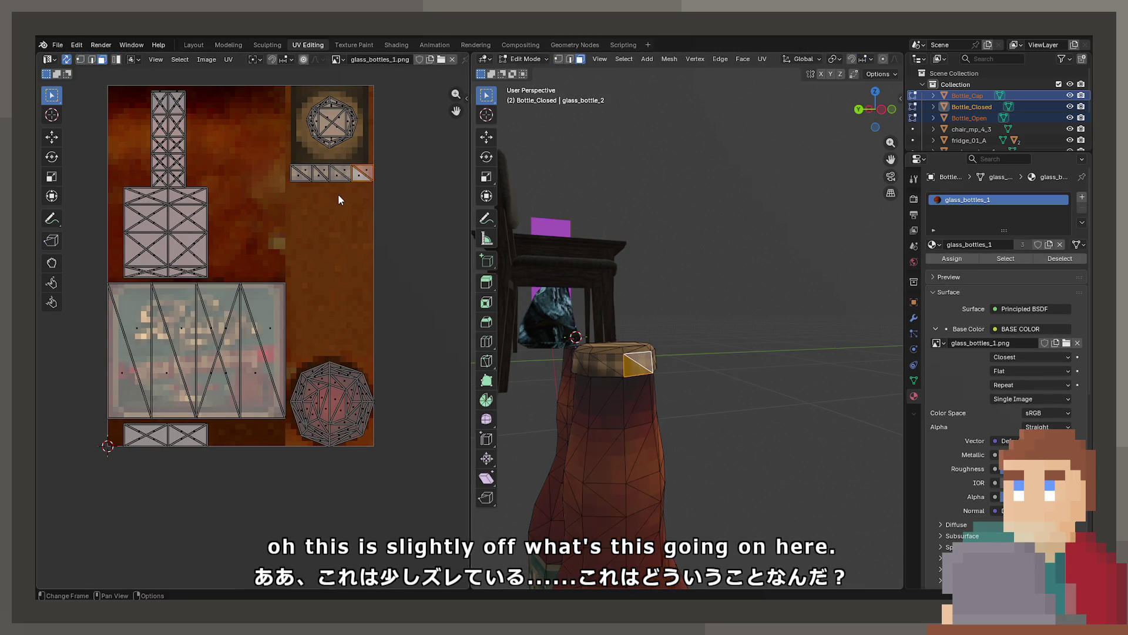
scroll(338, 200, up, 4)
scroll(235, 315, up, 2)
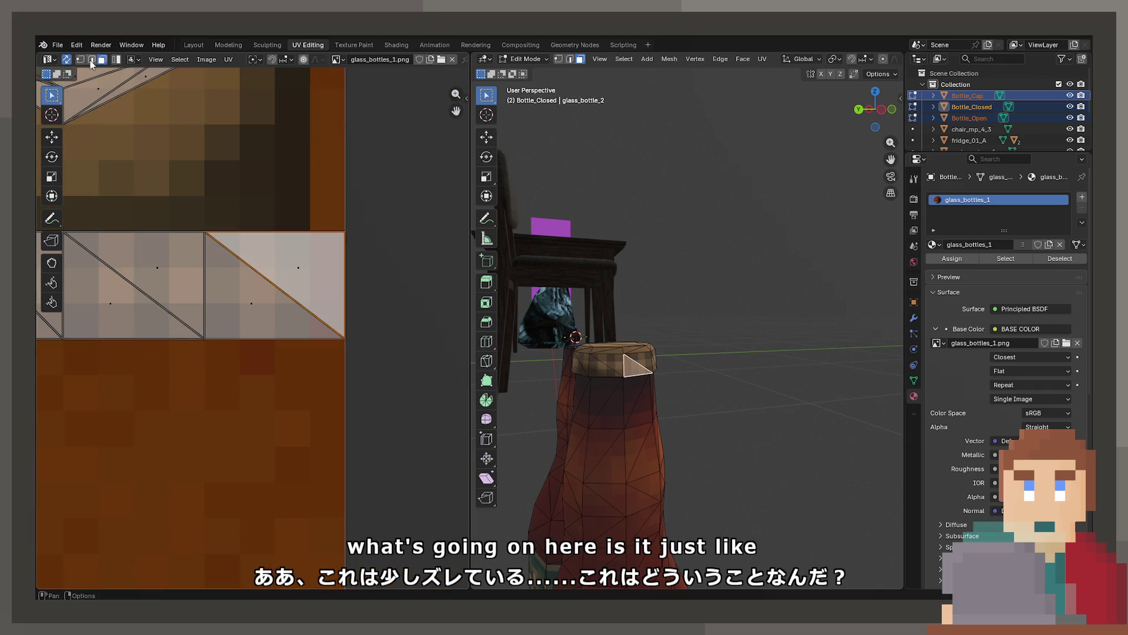
drag(91, 64, 86, 58)
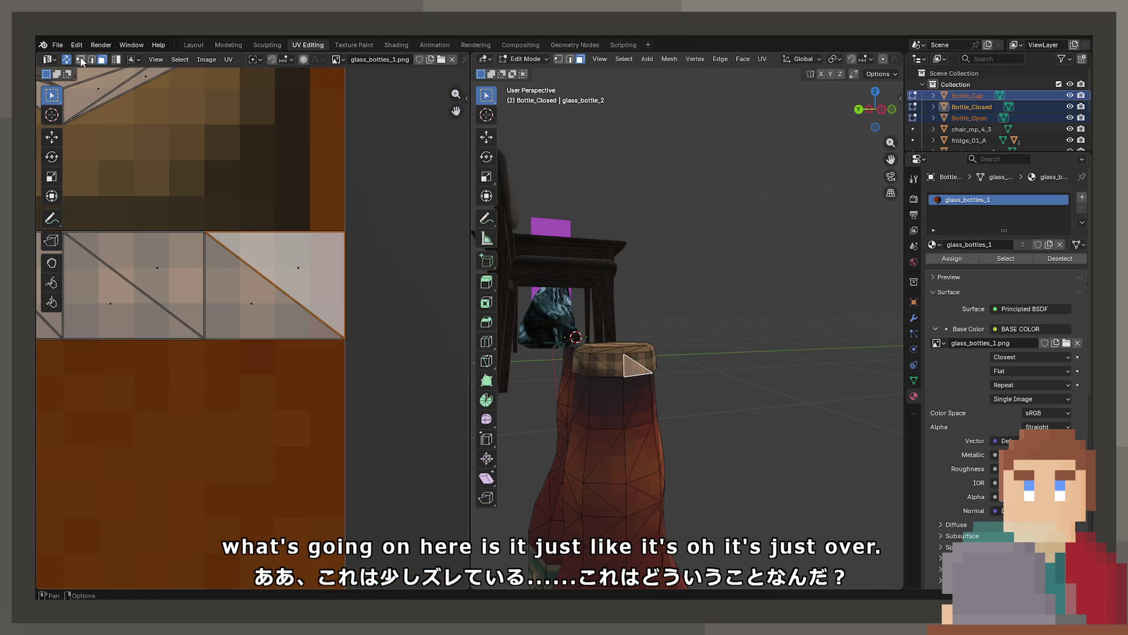
Slide the neck-band UV vertex columns horizontally into evenly spaced 4-3-3-4 pixel columns.
key(1)
mouse_move(309, 200)
mouse_down()
mouse_move(373, 428)
mouse_move(344, 353)
mouse_up()
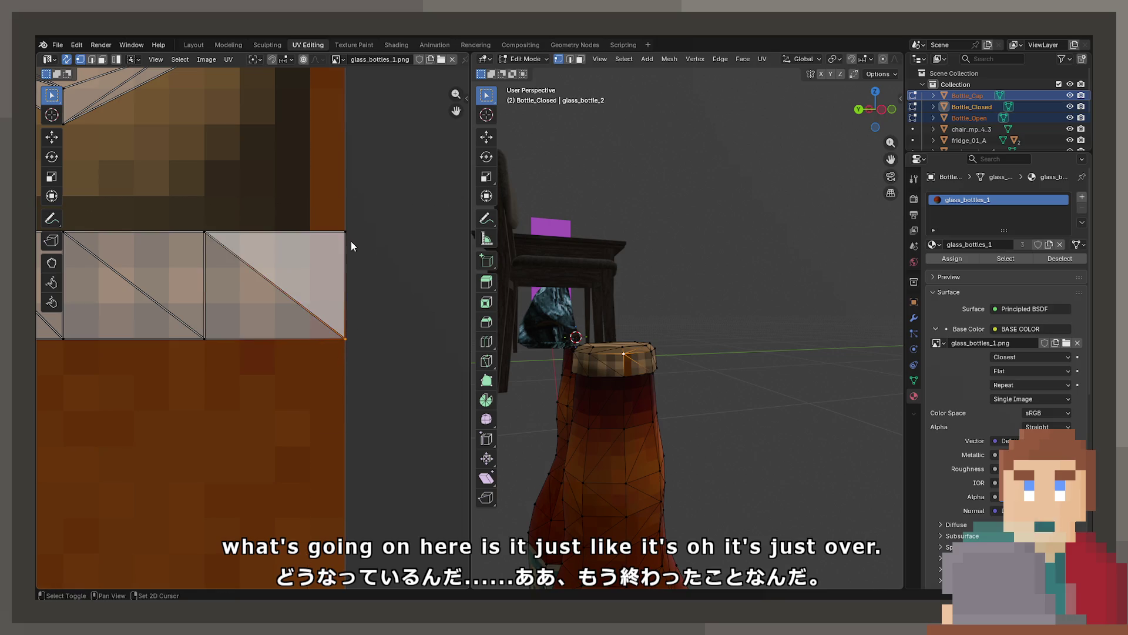
drag(338, 200, 386, 432)
key(g)
click(360, 428)
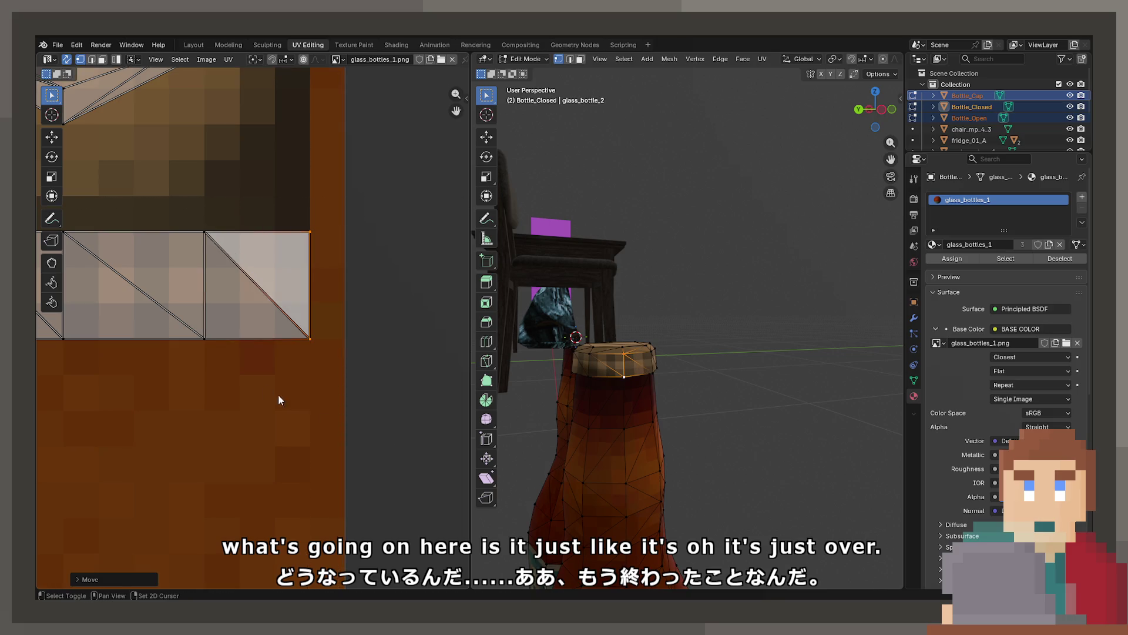
scroll(280, 400, down, 3)
key(b)
drag(360, 277, 401, 436)
key(g)
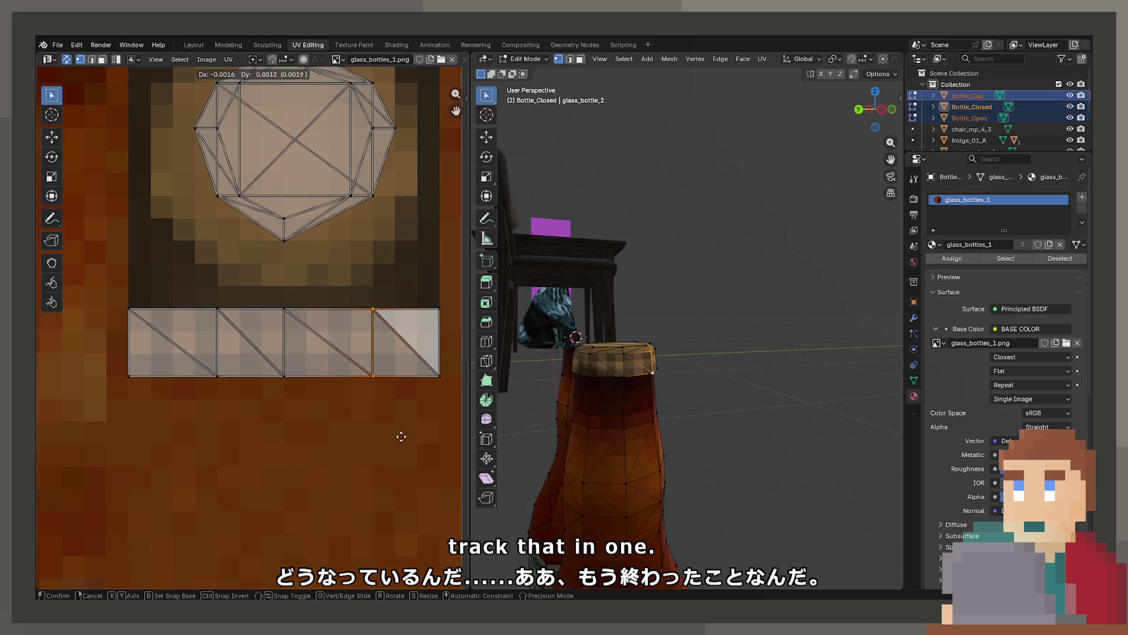
click(388, 437)
drag(198, 297, 229, 410)
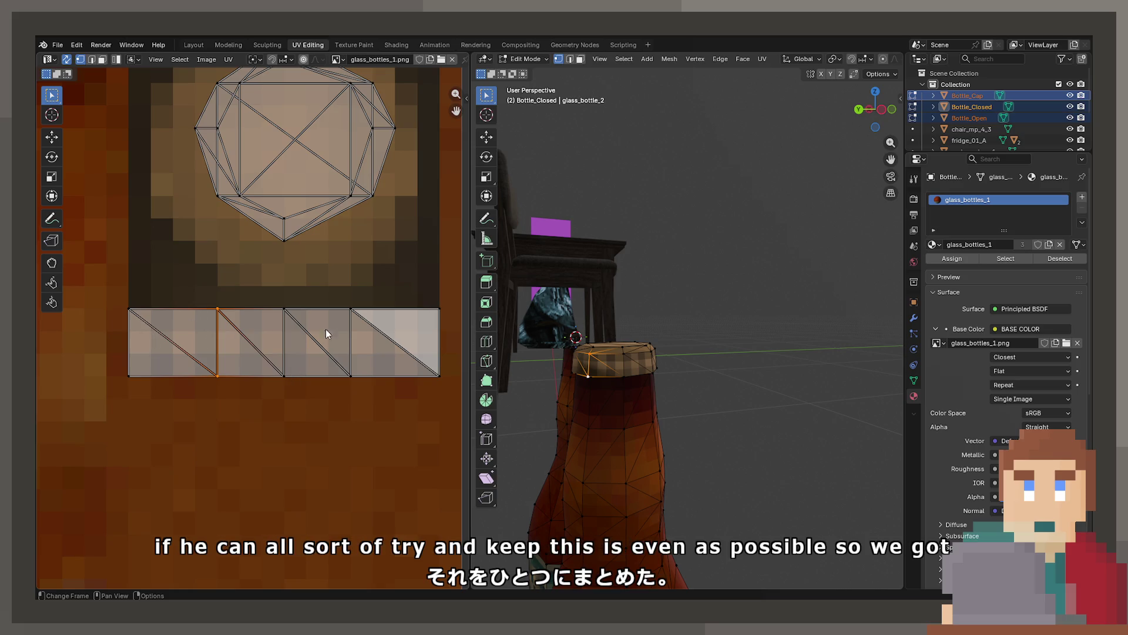
Select the bottle cap on its own and inspect its UVs in Edit Mode.
key(Tab)
mouse_move(639, 410)
mouse_down()
mouse_move(682, 421)
mouse_move(958, 393)
mouse_up()
mouse_move(854, 433)
mouse_down()
mouse_move(753, 459)
mouse_move(854, 445)
mouse_up()
click(831, 438)
key(Tab)
key(KP_Decimal)
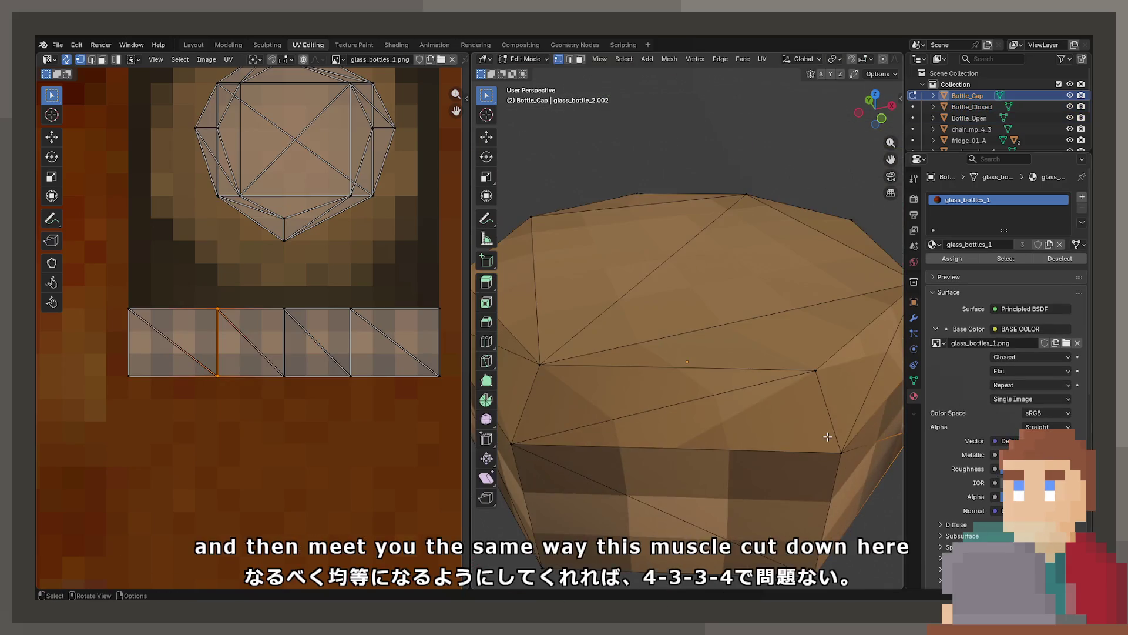
key(a)
click(365, 355)
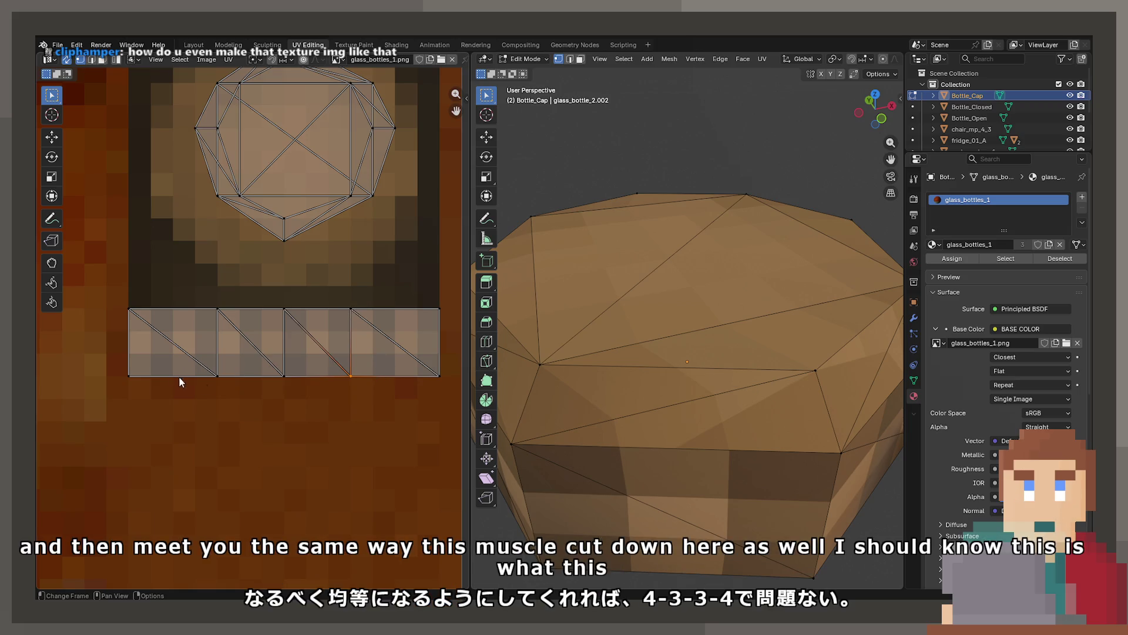
scroll(700, 343, down, 5)
key(Tab)
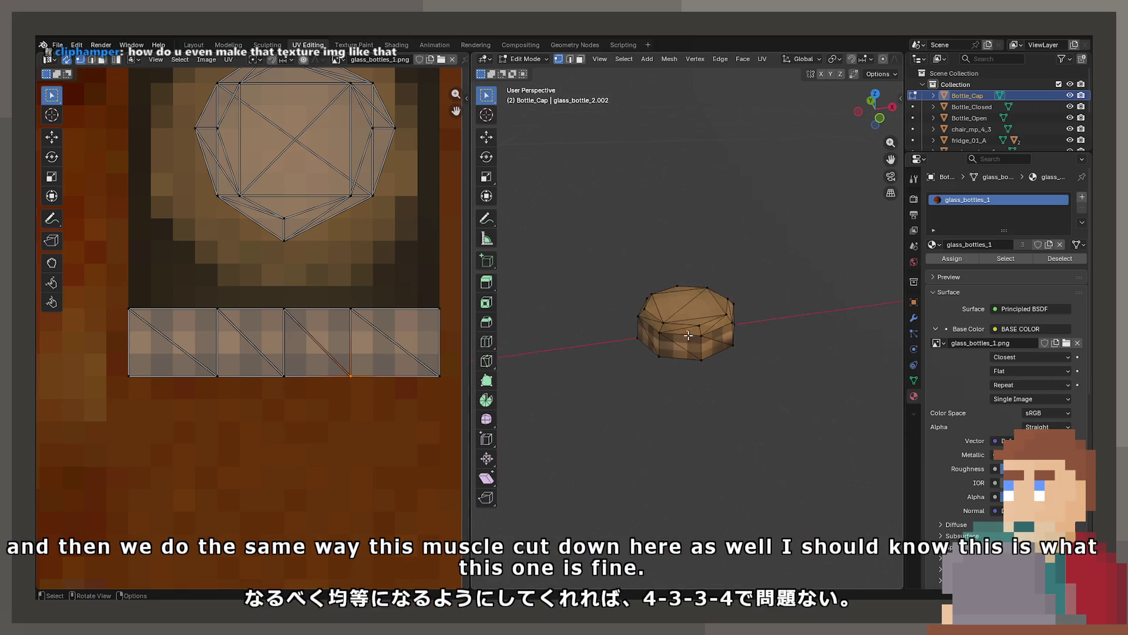
scroll(634, 317, down, 6)
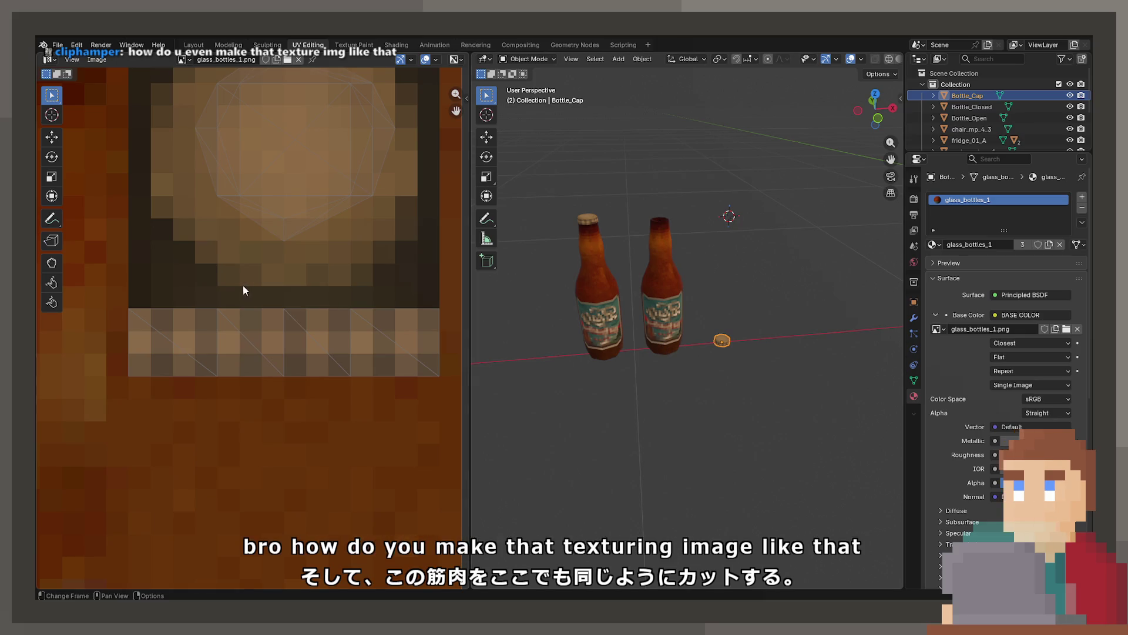
Save the project as ProjectNisekisha.blend and bring up the File menu.
scroll(244, 288, down, 5)
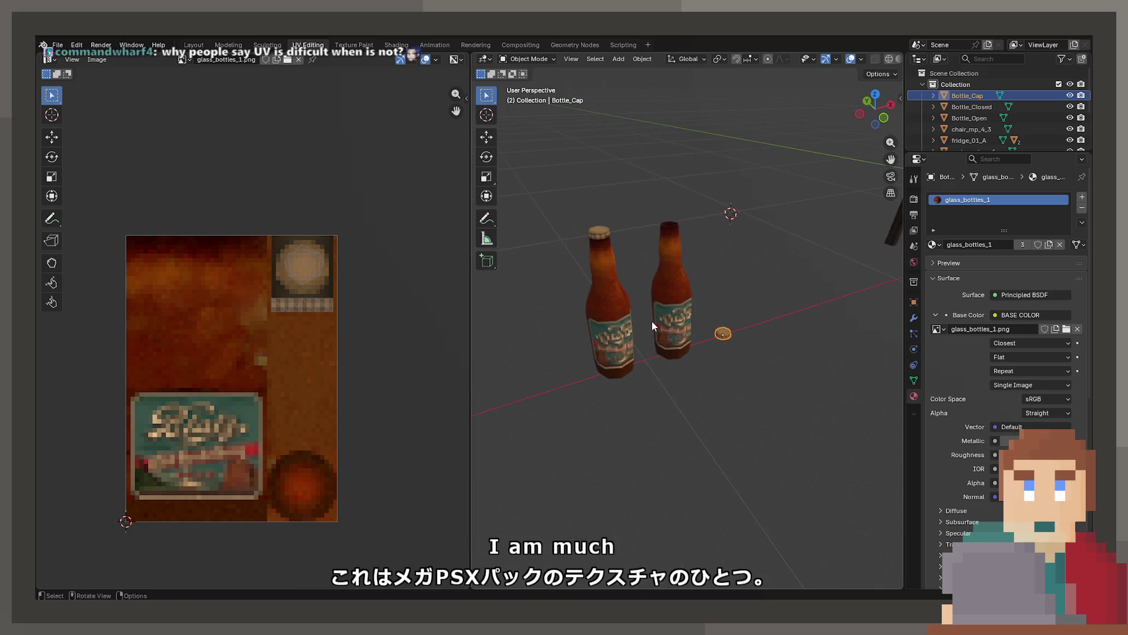
key(ctrl+a)
key(Escape)
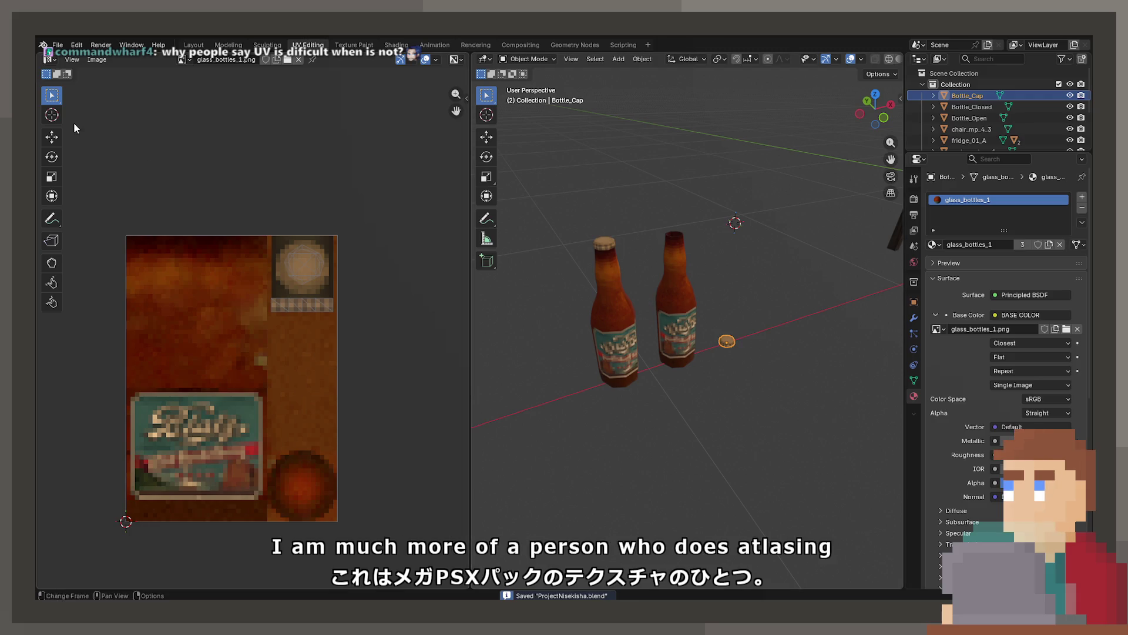
key(ctrl+s)
click(58, 45)
mouse_move(106, 80)
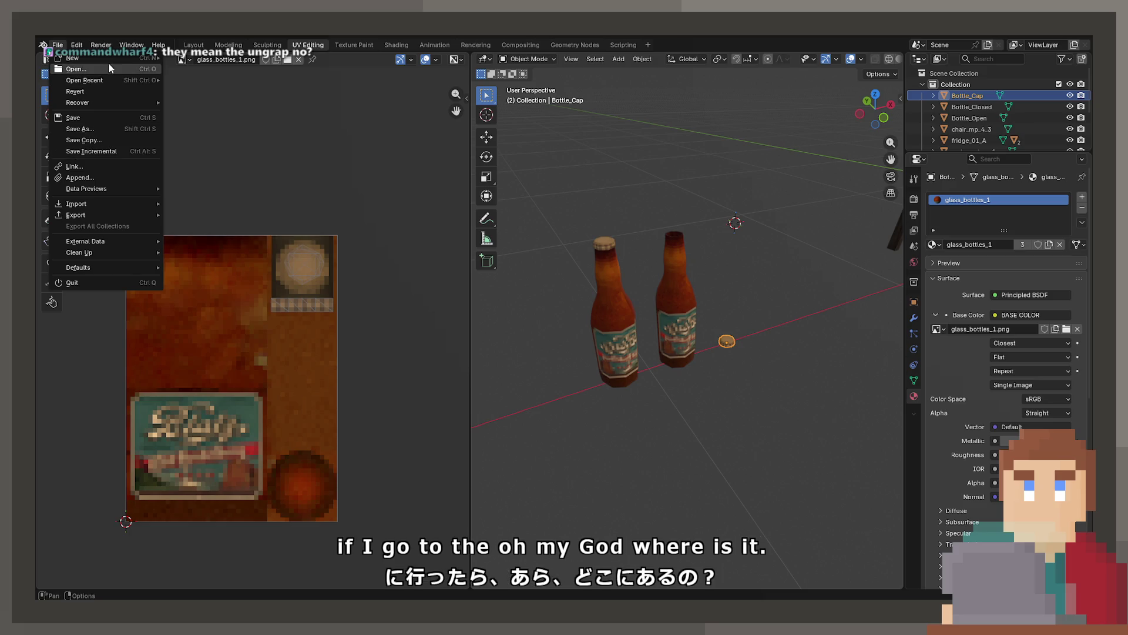
Open the recent .blend holding the grey Plane.003 building blockout.
click(210, 225)
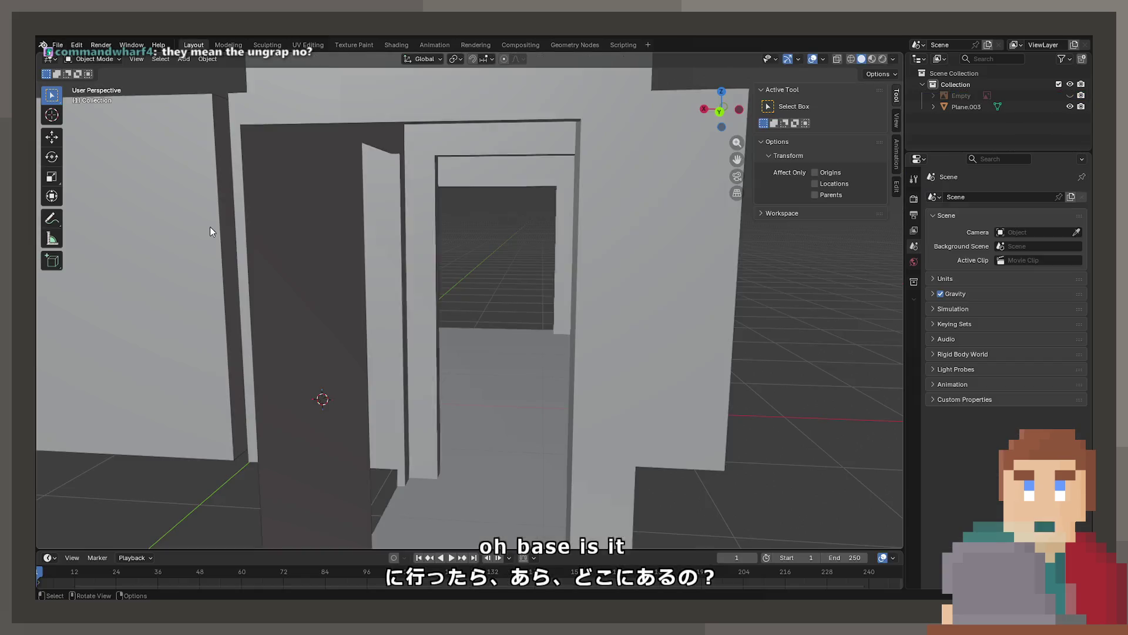
scroll(537, 343, down, 8)
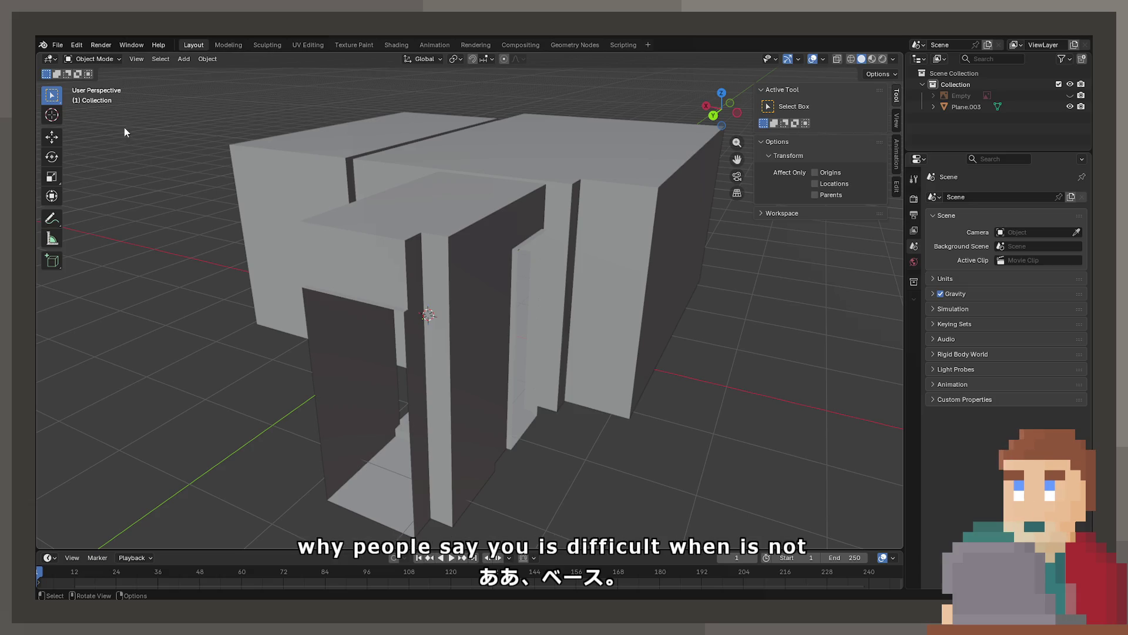
click(58, 46)
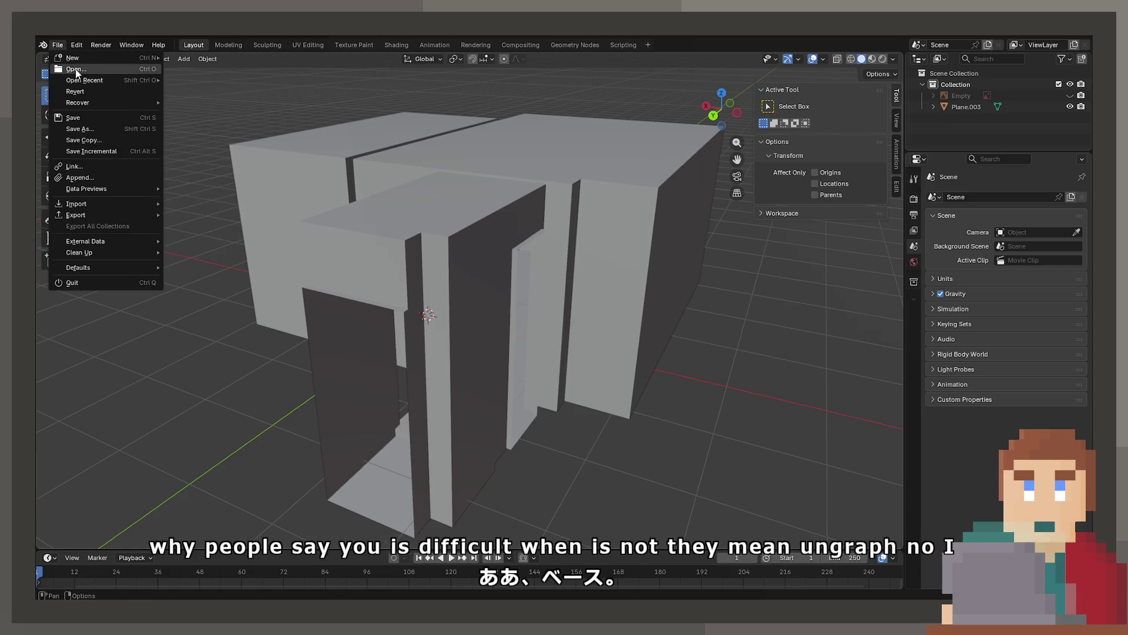
Dismiss the File menu, leaving the grey blockout project open.
key(Escape)
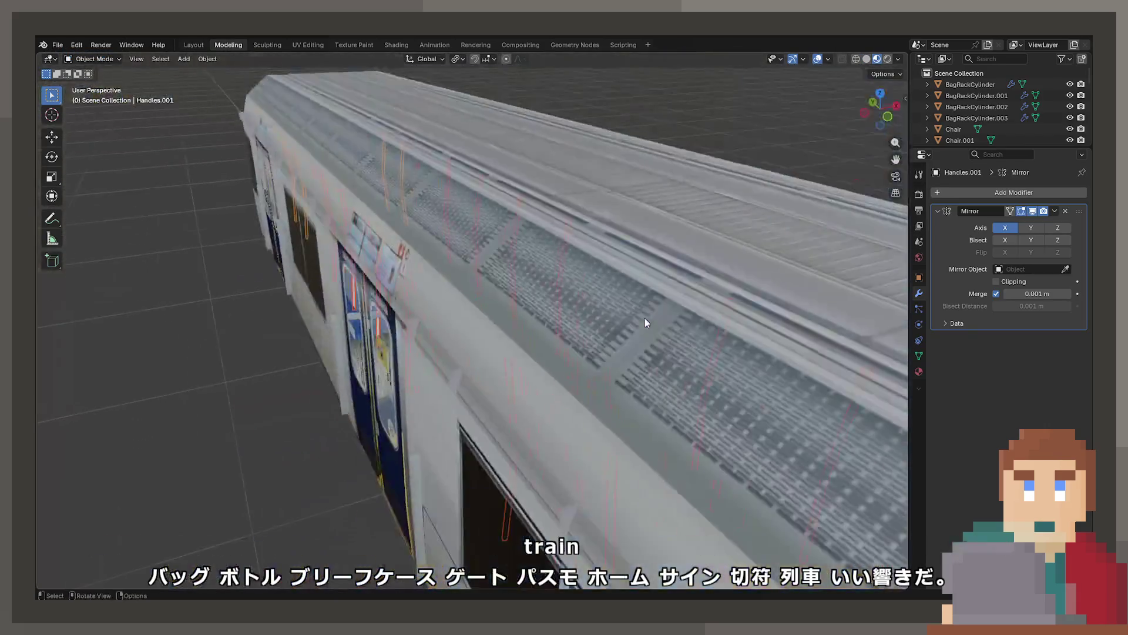
Zoom along the train's interior aisle and bring up a context menu in the view.
scroll(646, 307, up, 10)
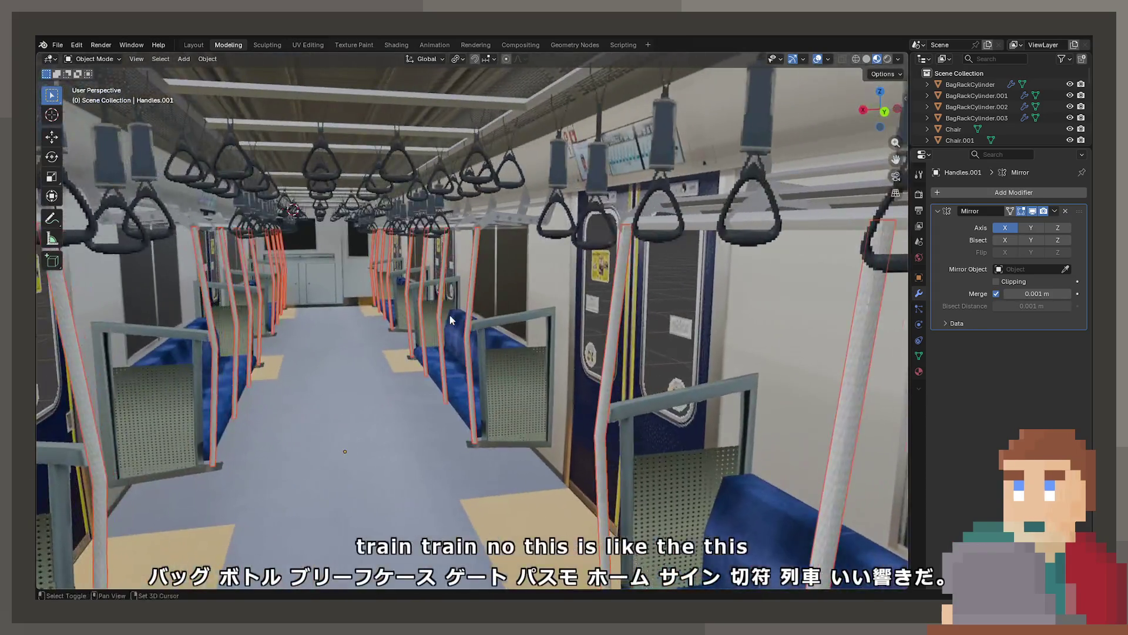
scroll(469, 315, down, 5)
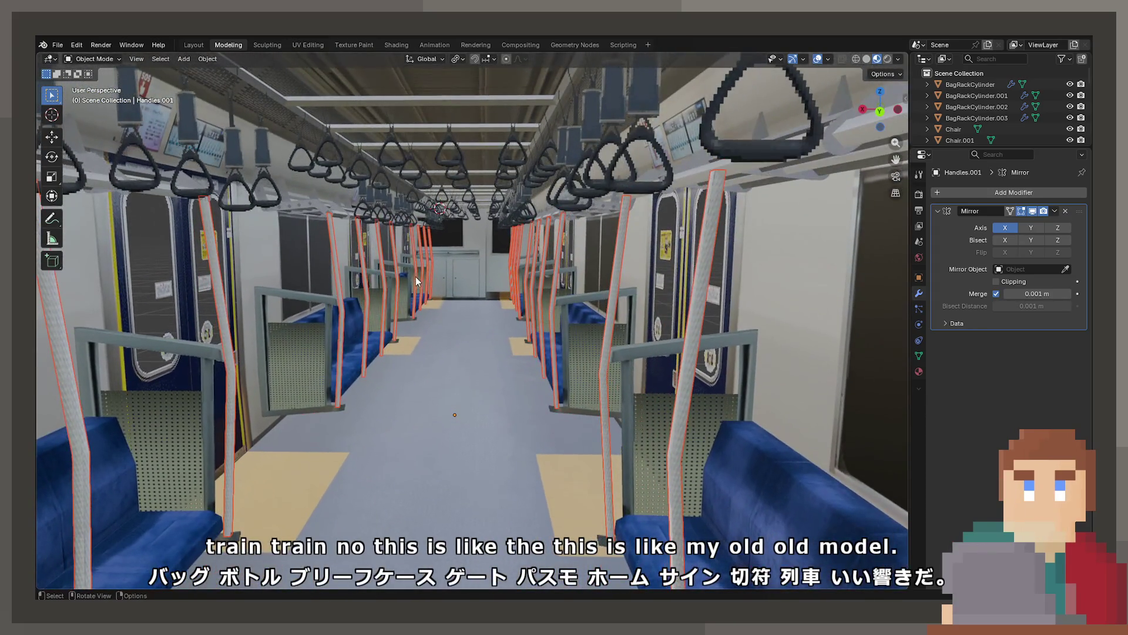
right_click(112, 65)
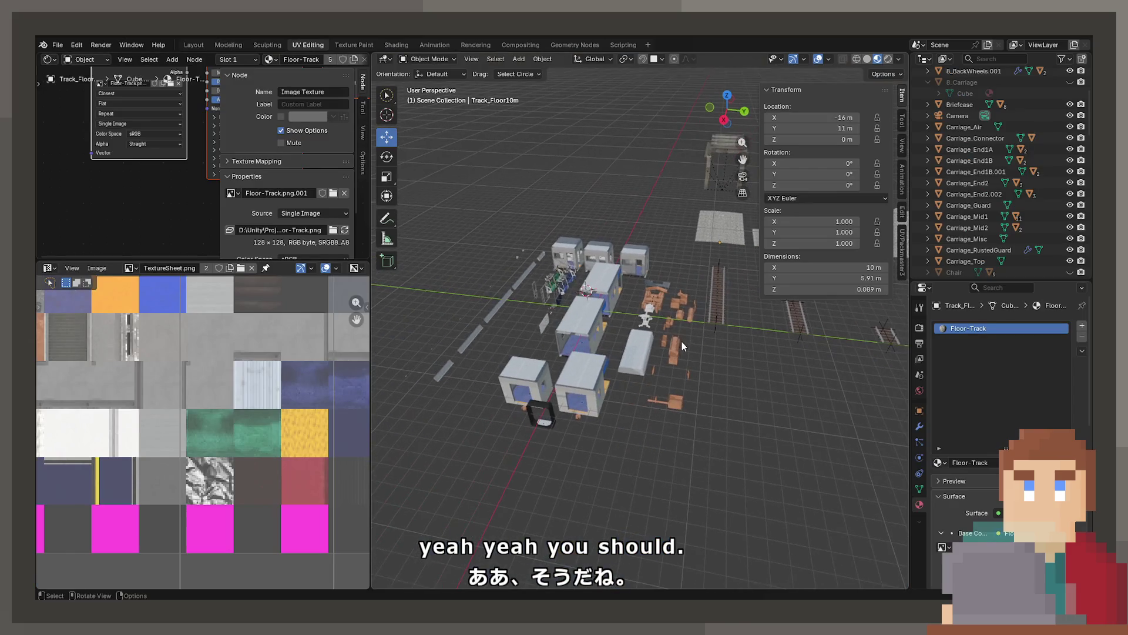
click(194, 45)
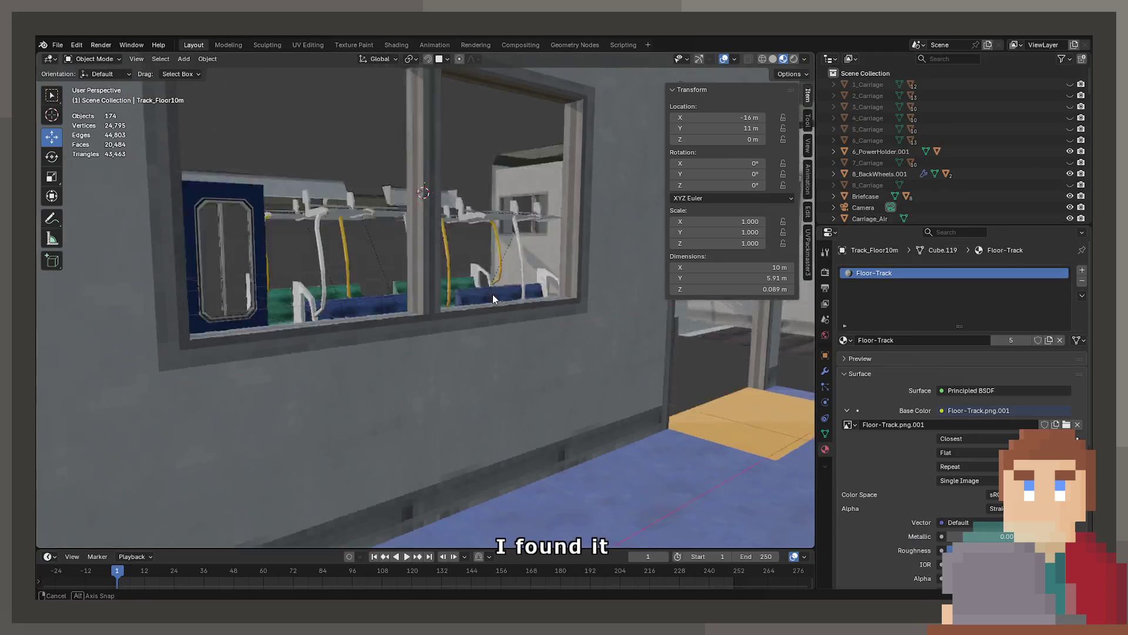
scroll(516, 298, down, 6)
scroll(548, 308, down, 5)
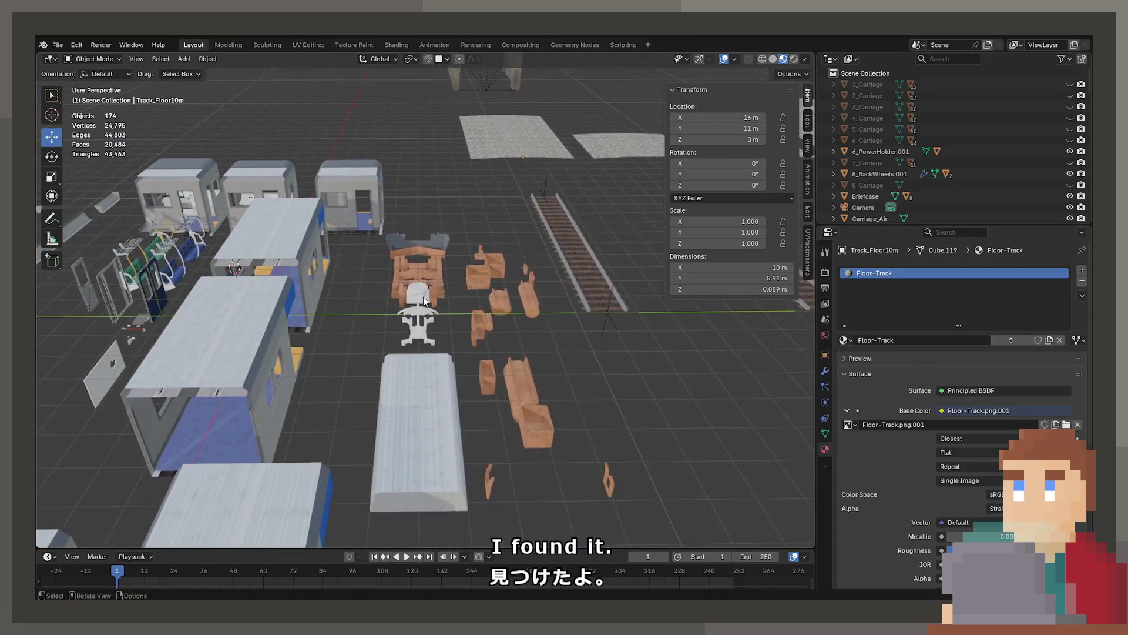
mouse_move(547, 308)
mouse_down()
mouse_move(376, 311)
mouse_move(342, 379)
mouse_up()
scroll(438, 335, up, 2)
click(438, 336)
scroll(414, 308, up, 8)
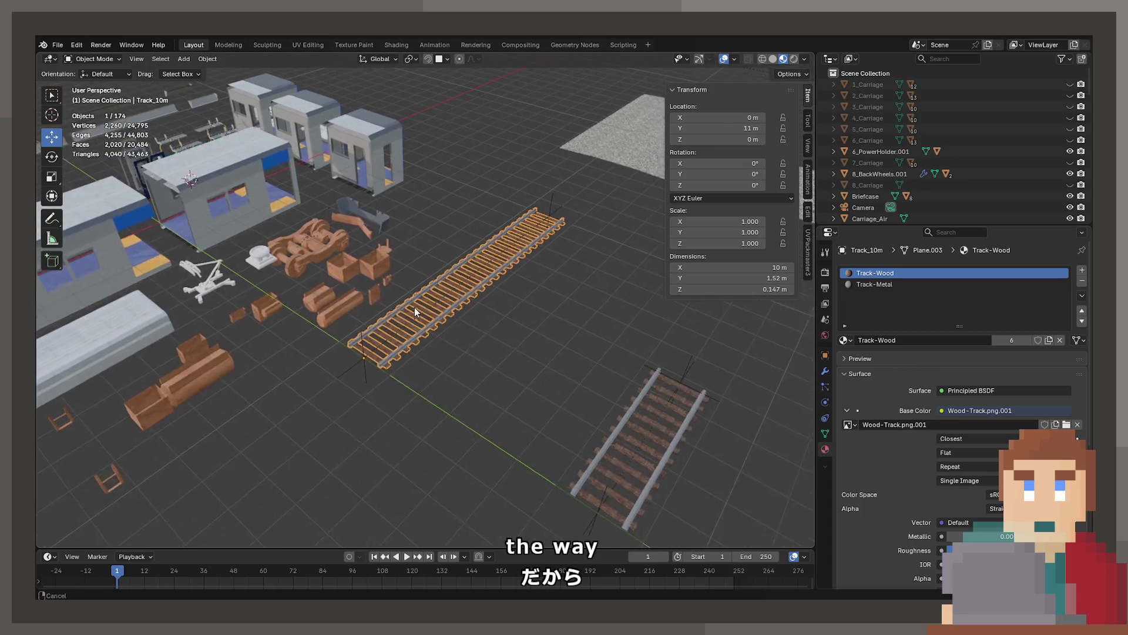
key(Tab)
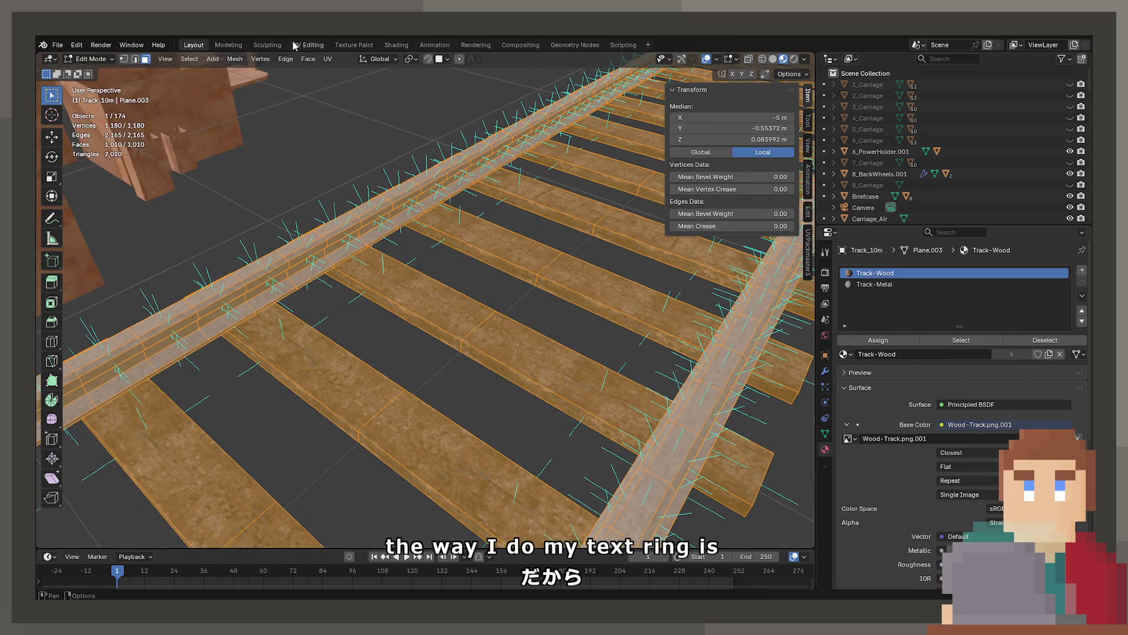
click(294, 46)
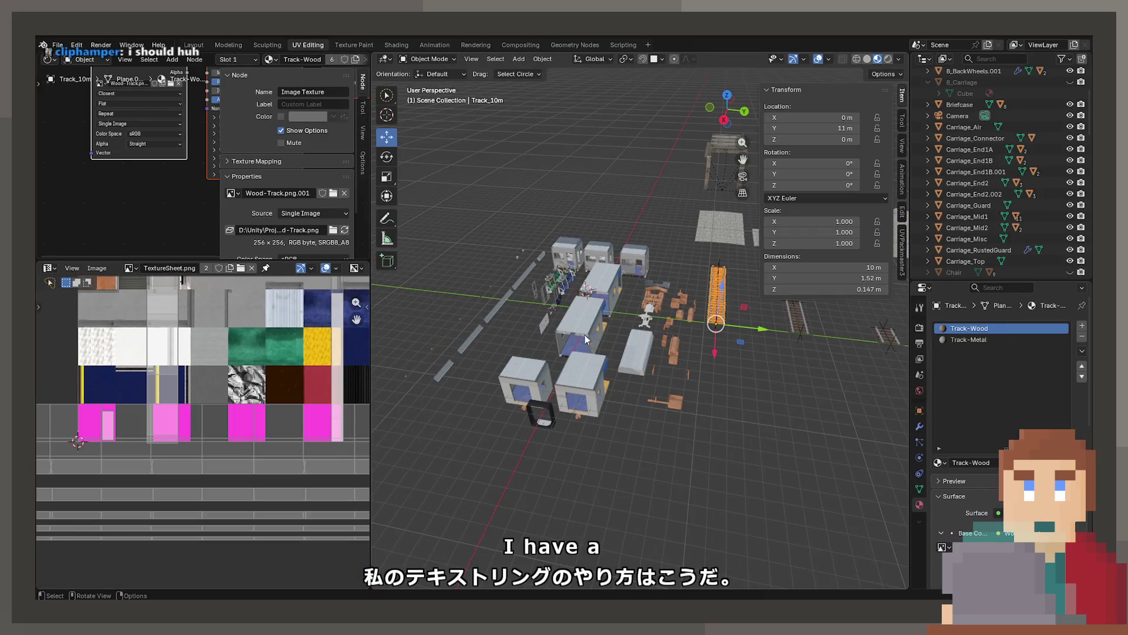
click(584, 335)
key(Tab)
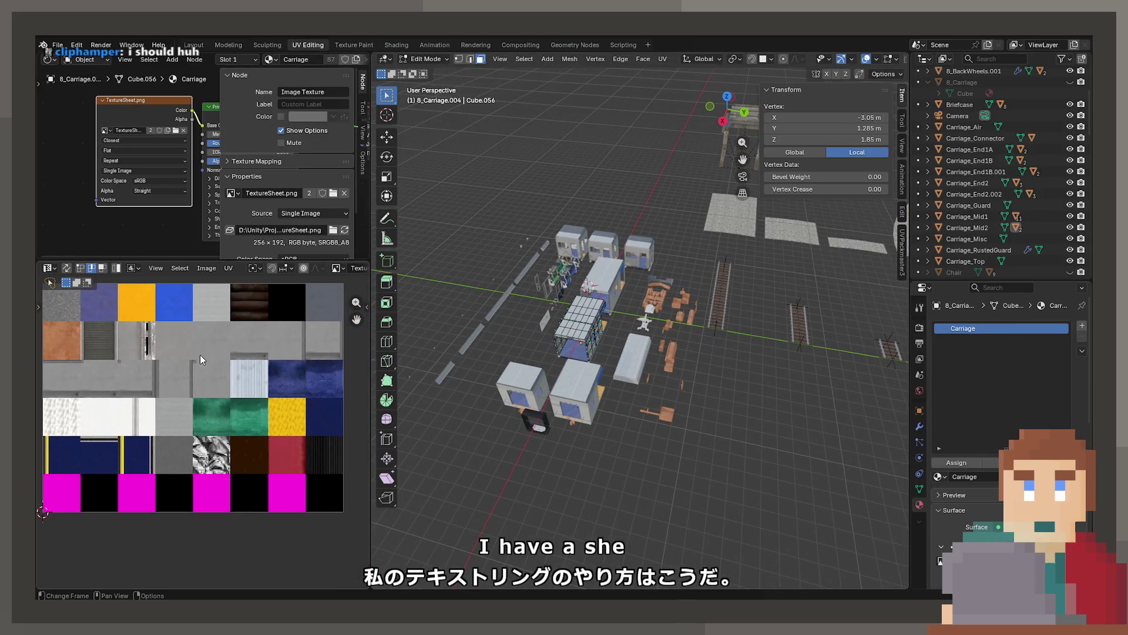
key(a)
scroll(154, 416, up, 2)
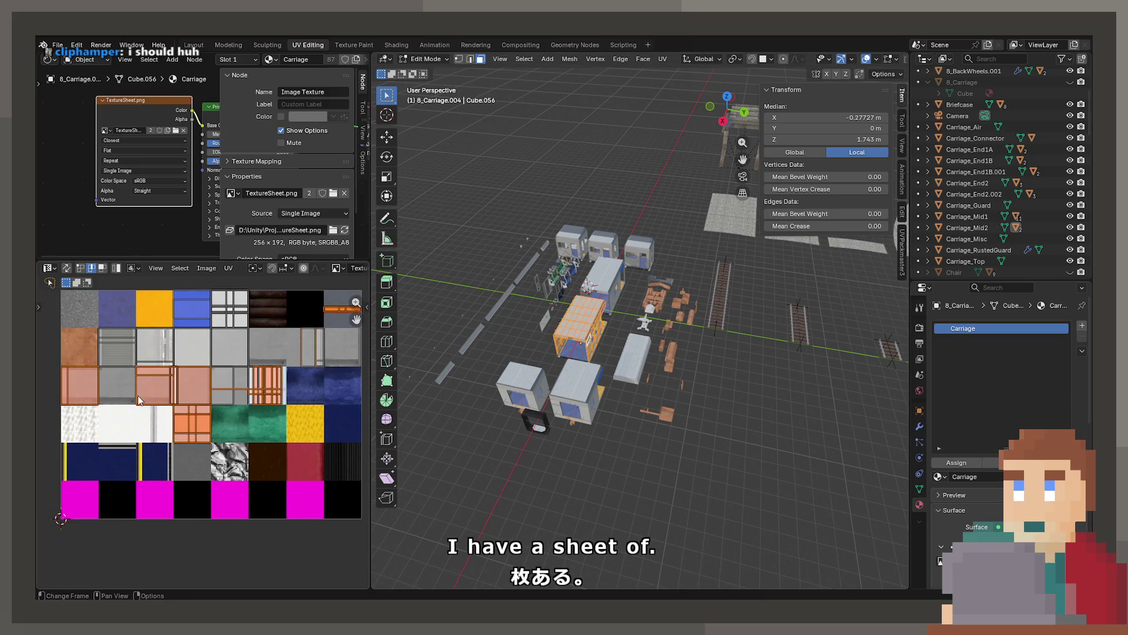
key(Tab)
scroll(179, 389, up, 6)
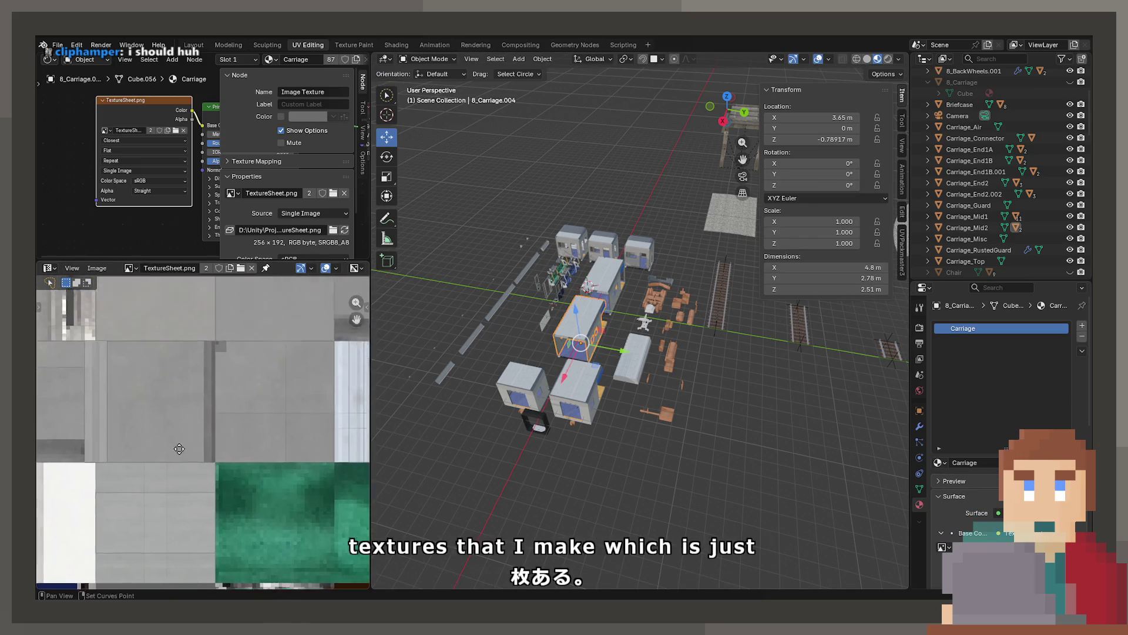
scroll(182, 456, down, 5)
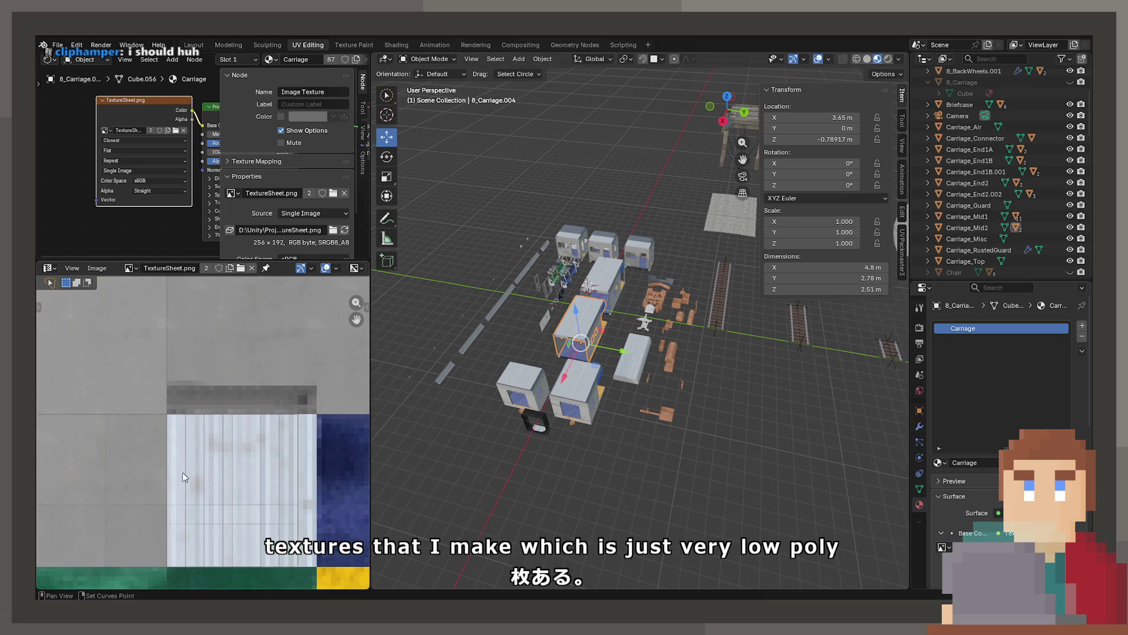
scroll(156, 453, right, 2)
scroll(203, 417, up, 2)
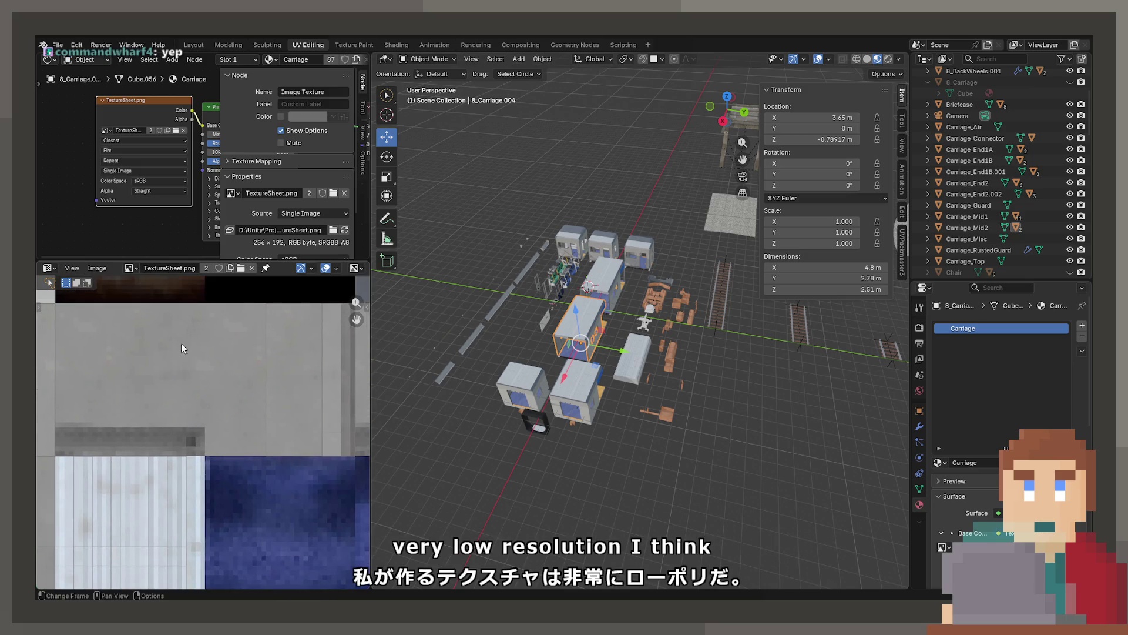
scroll(209, 369, down, 5)
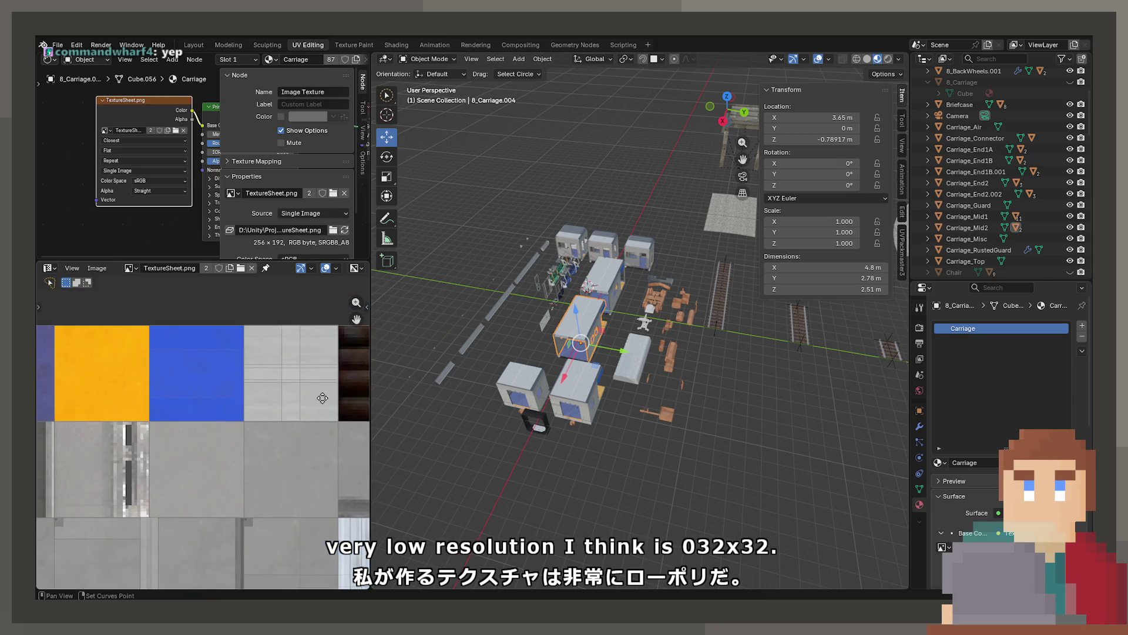
scroll(317, 401, left, 4)
key(Tab)
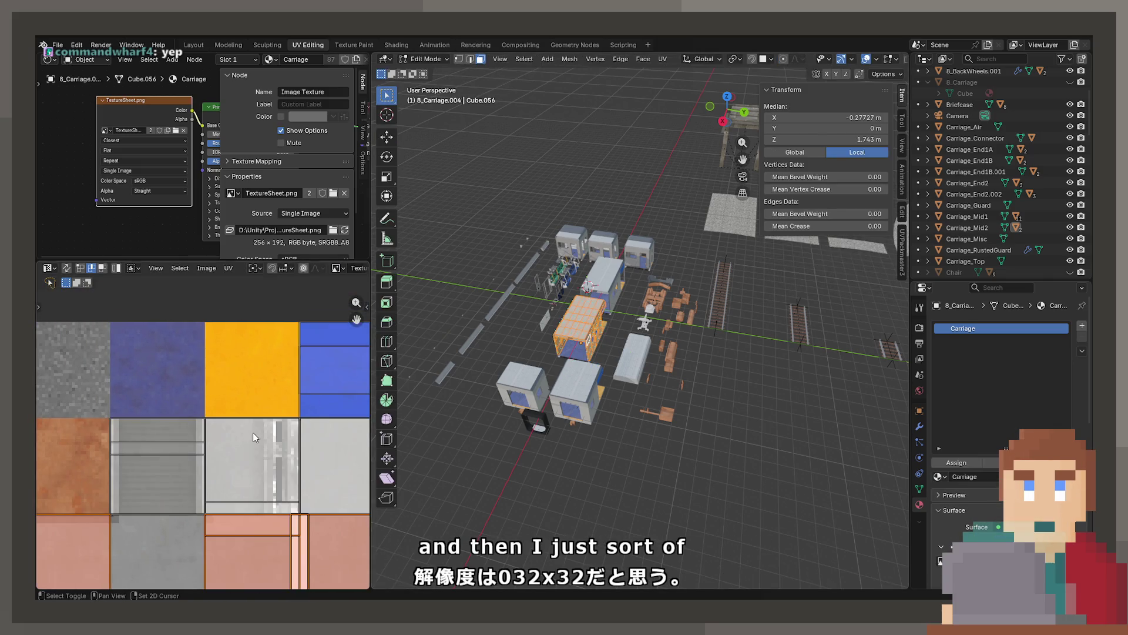
scroll(224, 404, down, 3)
key(Tab)
scroll(485, 318, up, 6)
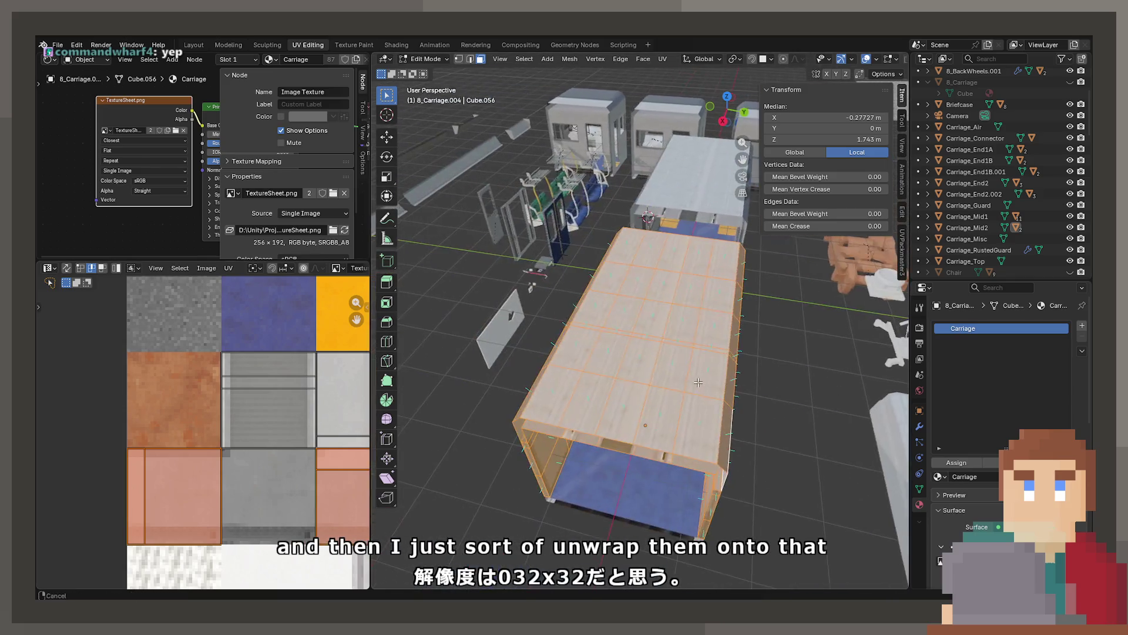
drag(486, 313, 612, 354)
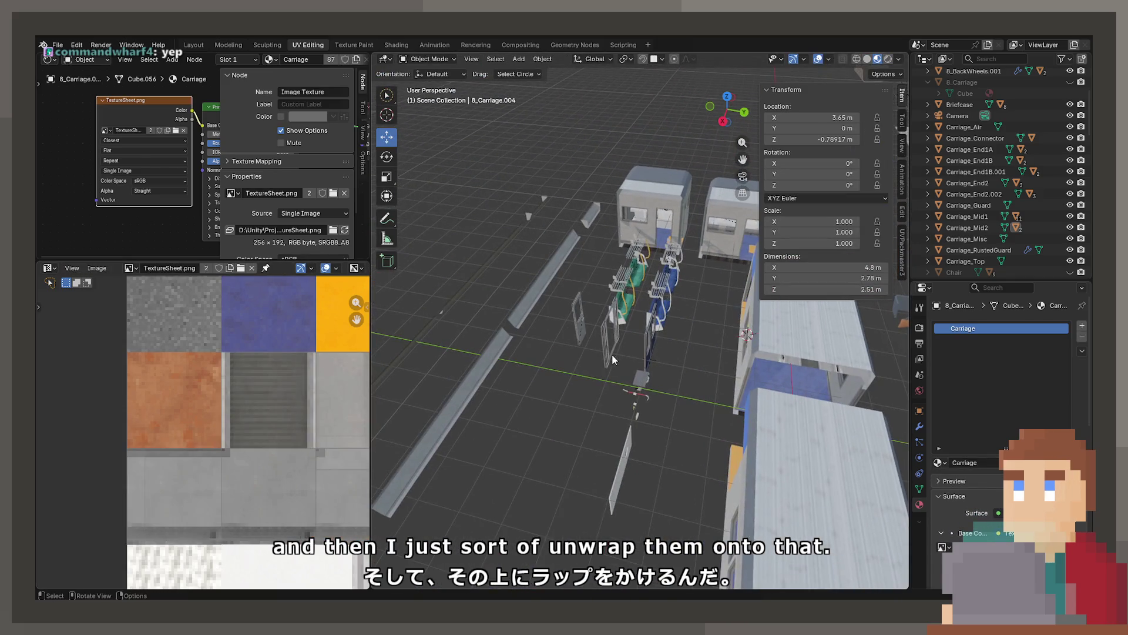
click(636, 382)
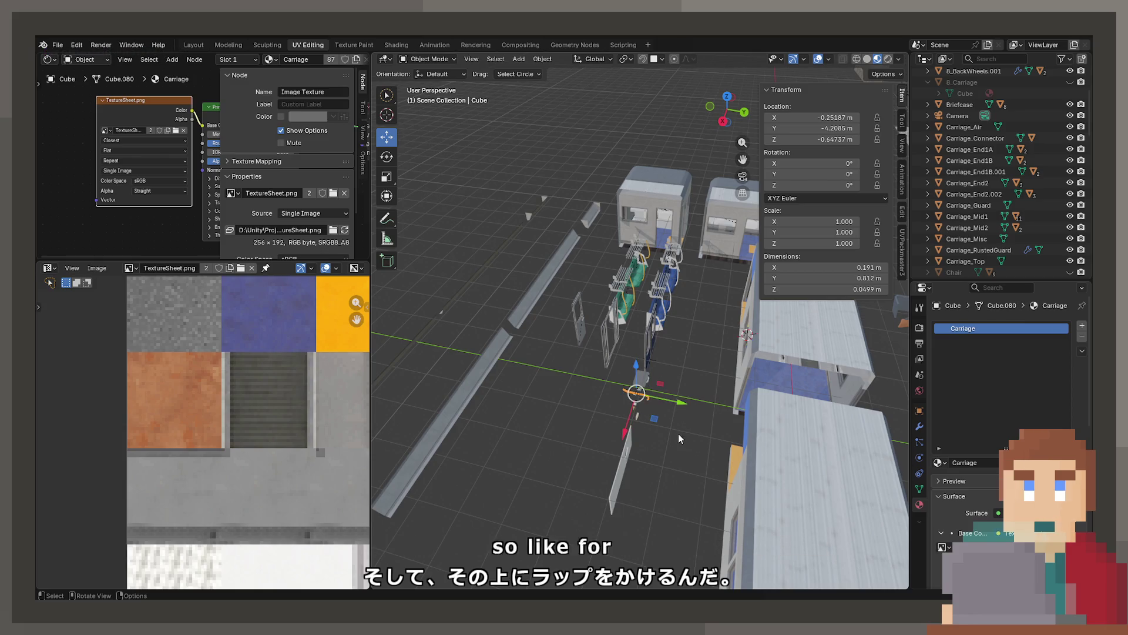
key(KP_Decimal)
key(Tab)
scroll(246, 496, down, 4)
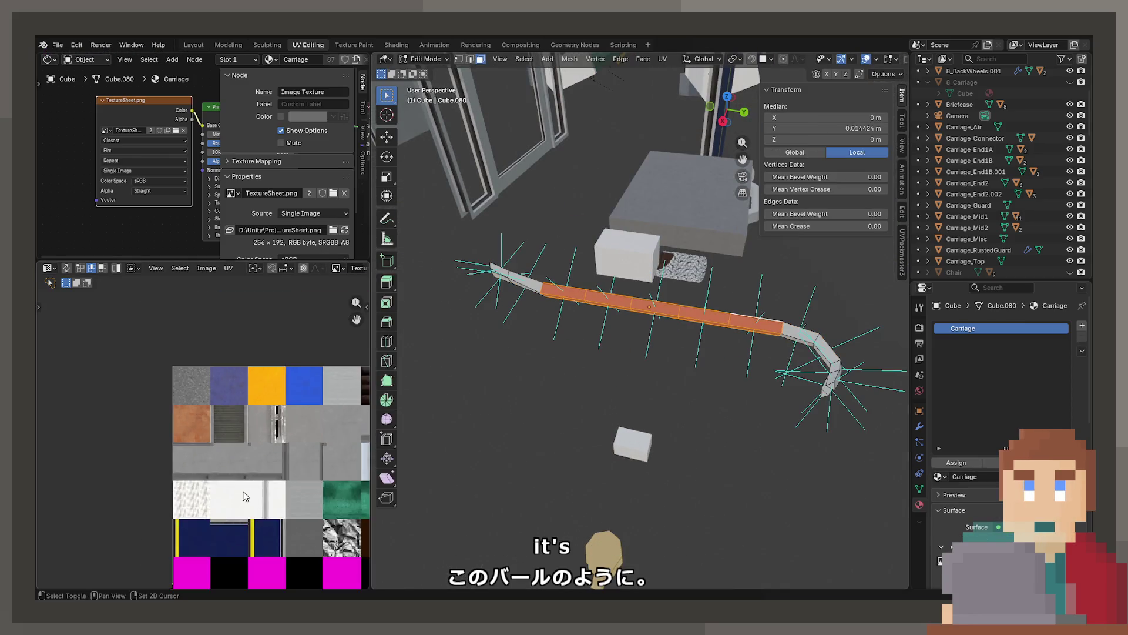
scroll(245, 497, up, 4)
key(Tab)
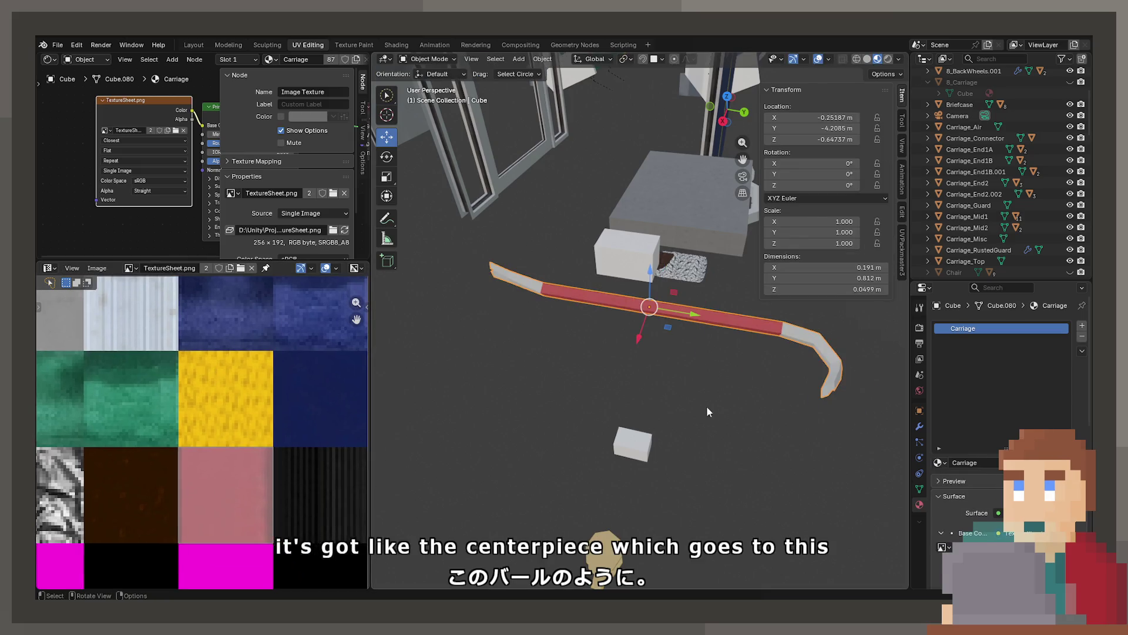
key(Tab)
key(alt+a)
scroll(252, 466, down, 4)
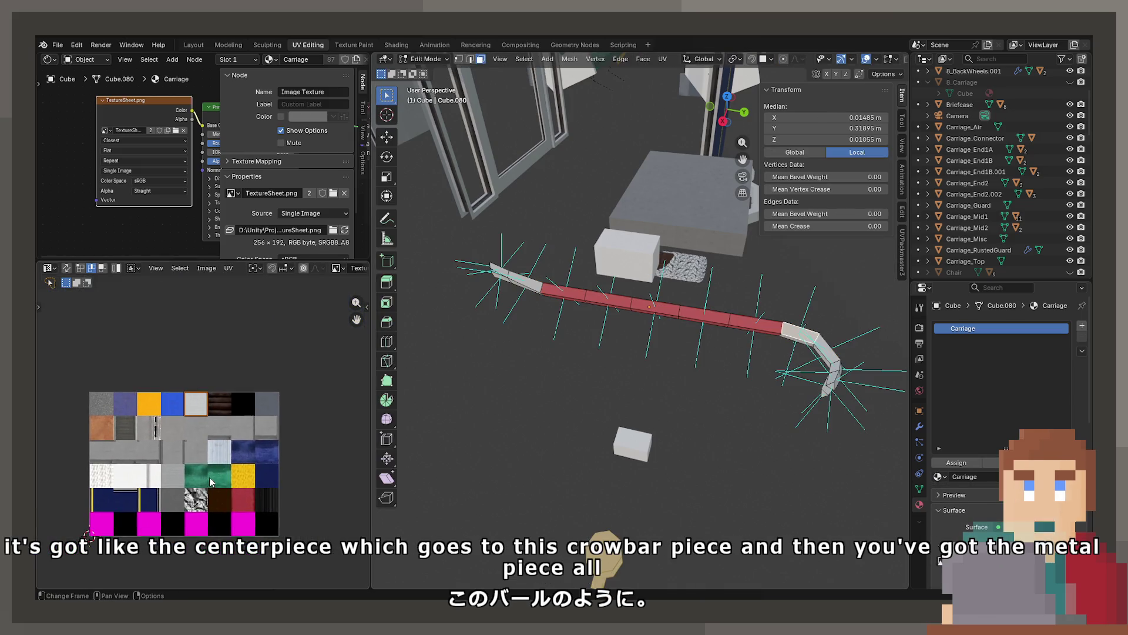
scroll(210, 482, up, 4)
key(Tab)
scroll(612, 308, down, 5)
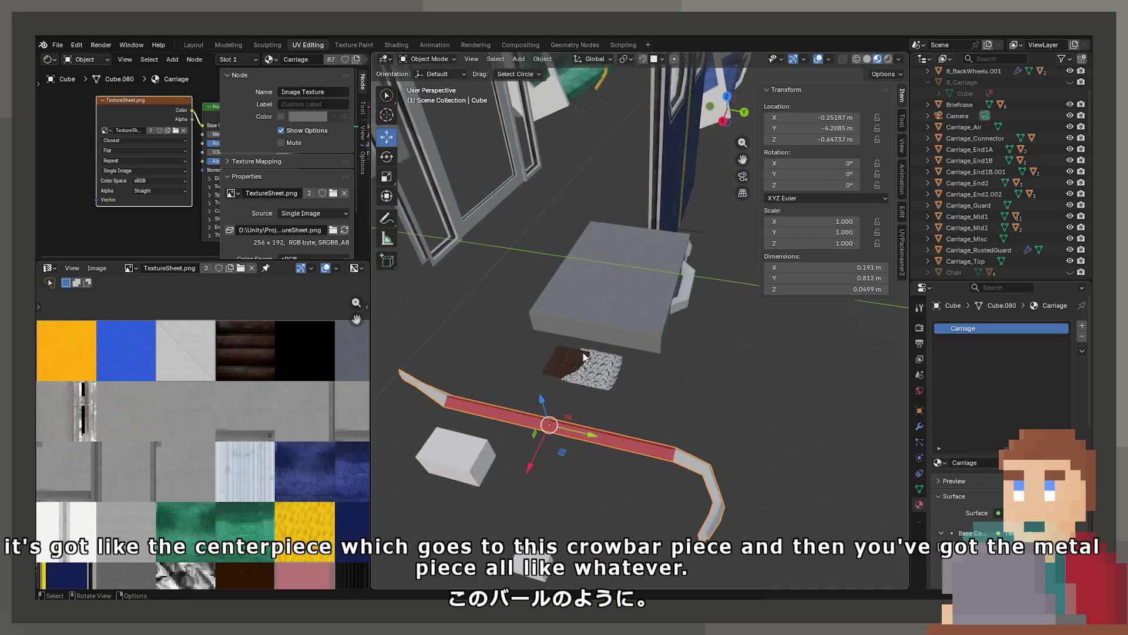
click(634, 298)
key(KP_Decimal)
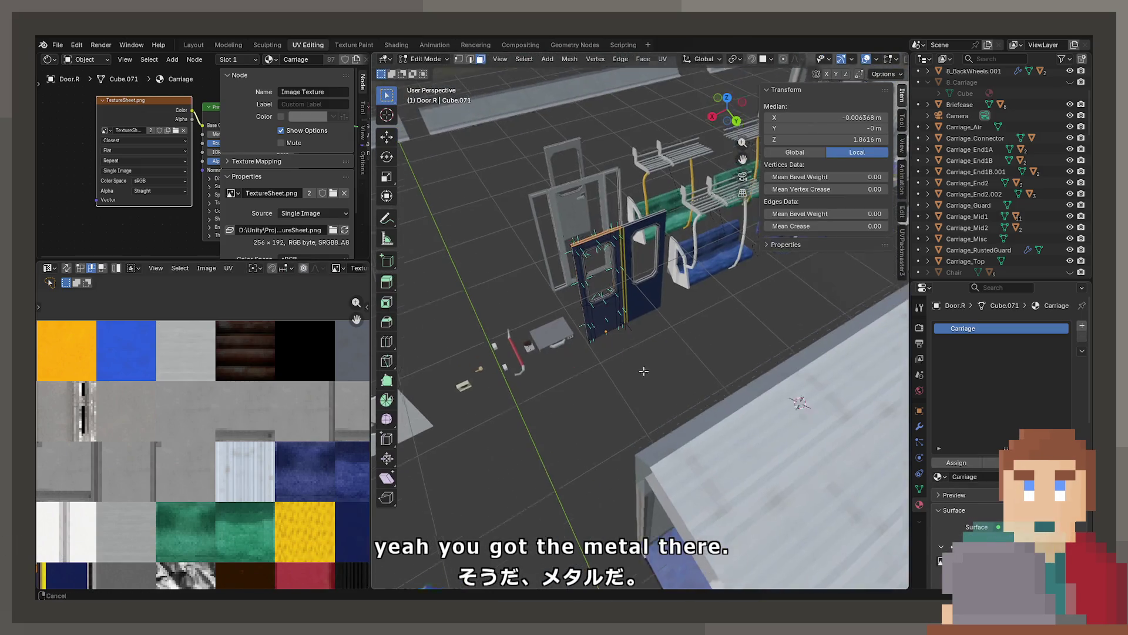
key(Tab)
scroll(695, 464, up, 2)
scroll(695, 464, up, 3)
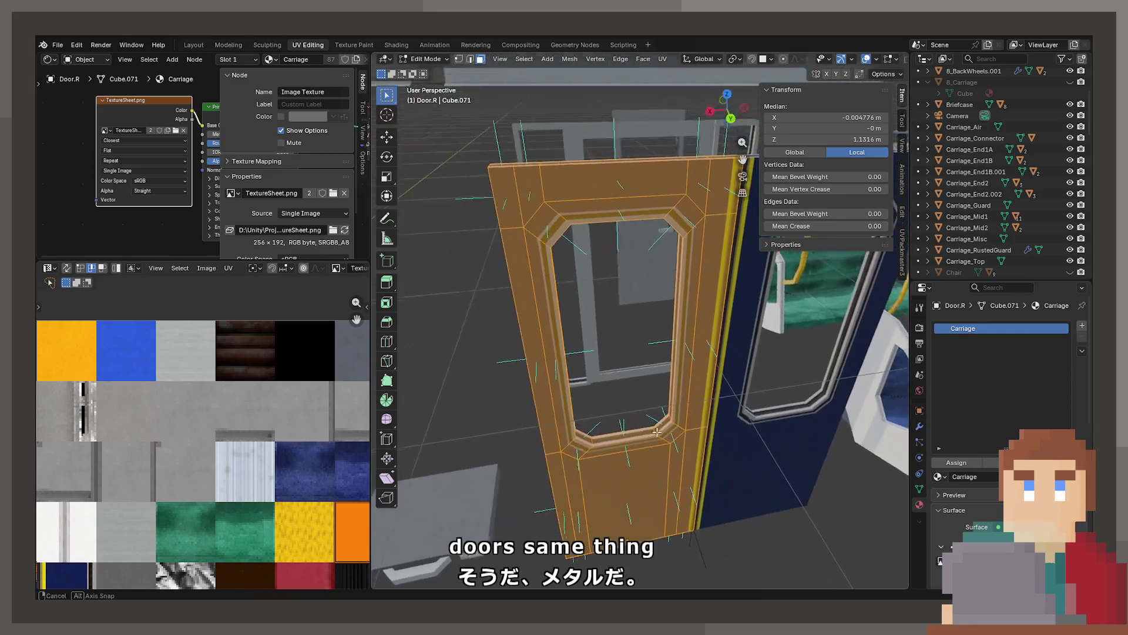
scroll(220, 365, down, 4)
scroll(193, 429, up, 2)
scroll(151, 493, up, 2)
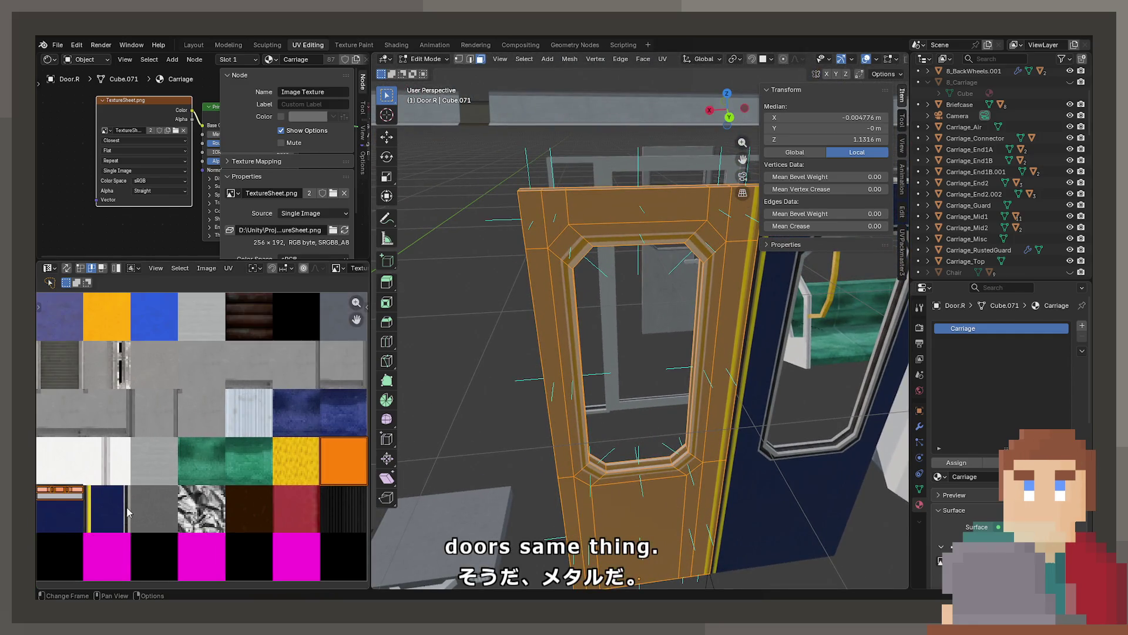
key(Tab)
scroll(560, 432, down, 5)
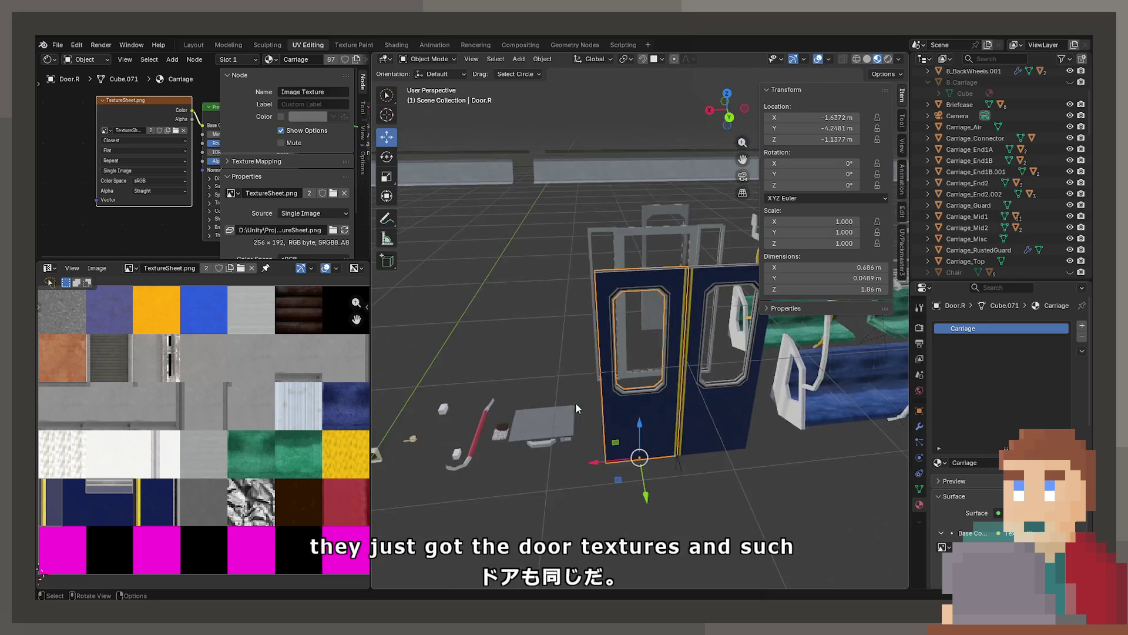
scroll(545, 330, down, 3)
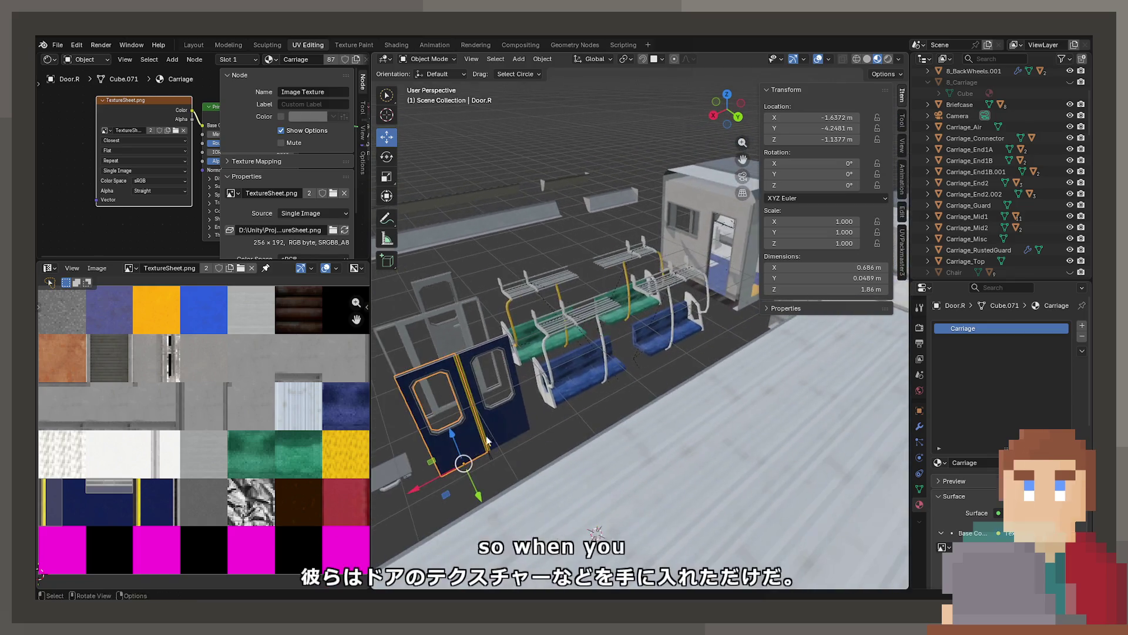
scroll(658, 376, down, 2)
scroll(465, 380, up, 5)
scroll(588, 347, down, 5)
click(746, 313)
key(Tab)
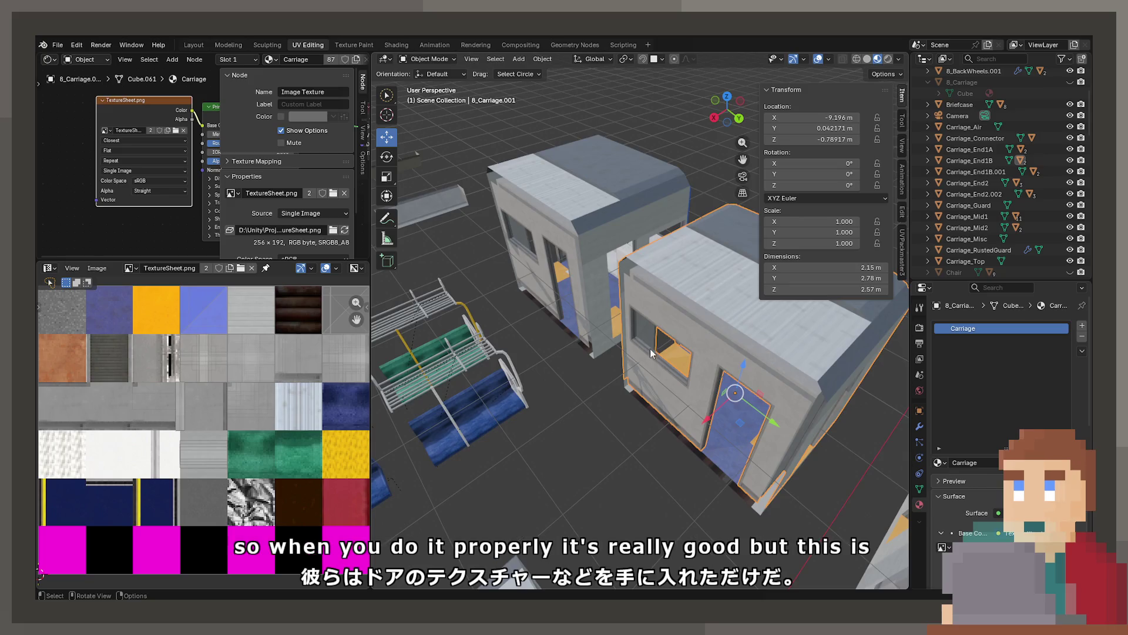
scroll(563, 367, up, 2)
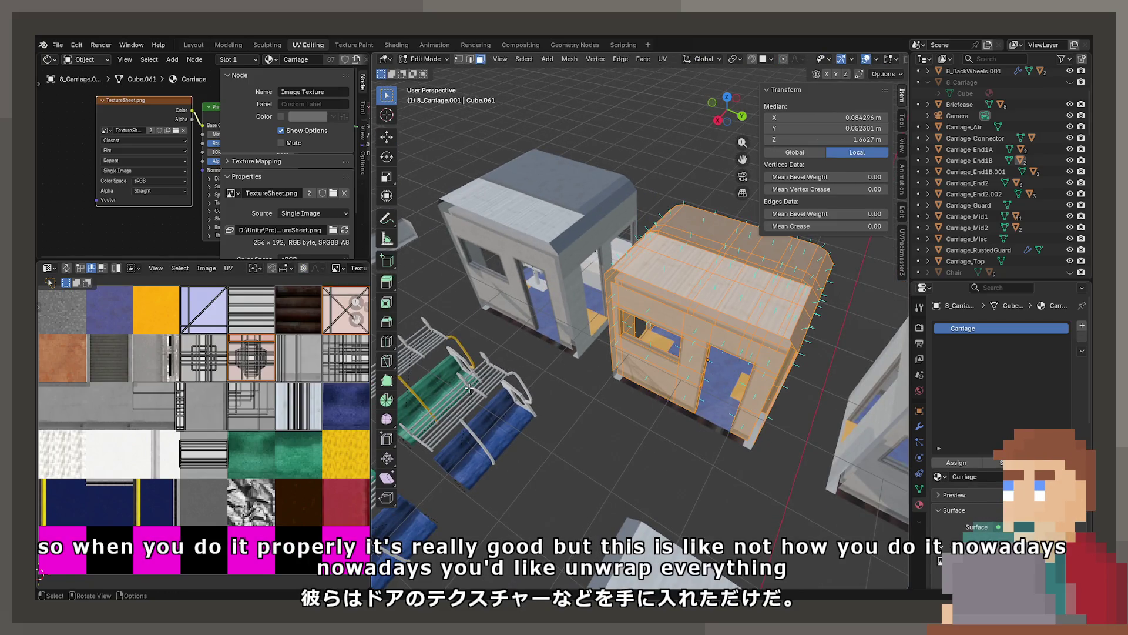
scroll(469, 389, up, 1)
key(Tab)
scroll(469, 389, down, 3)
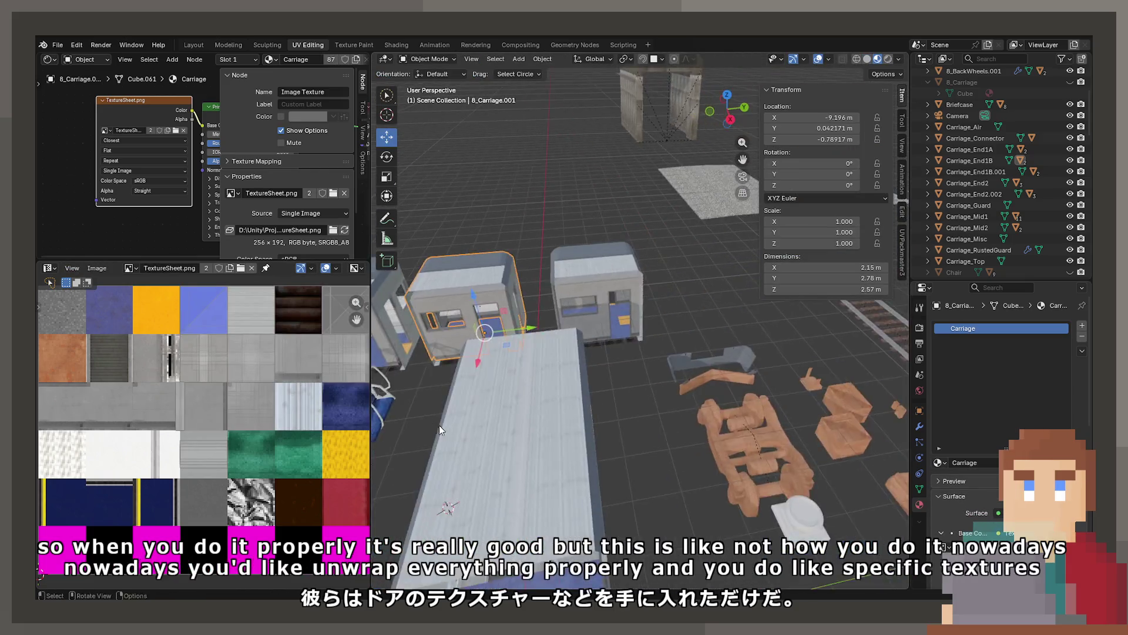
scroll(686, 390, up, 2)
scroll(687, 390, down, 3)
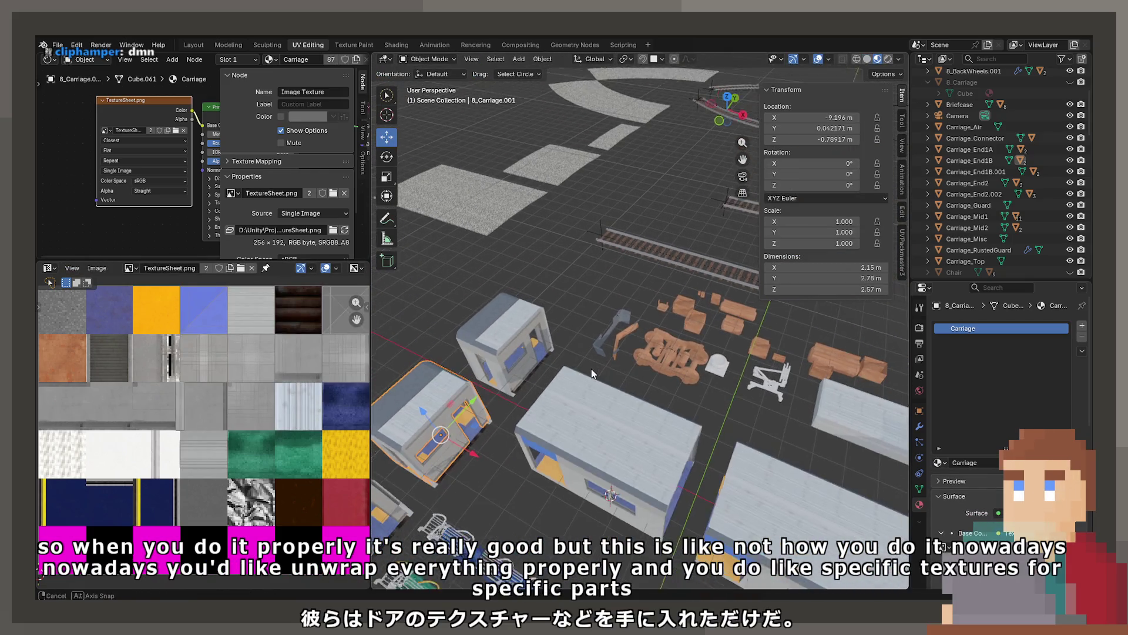
click(498, 189)
key(Tab)
key(Tab)
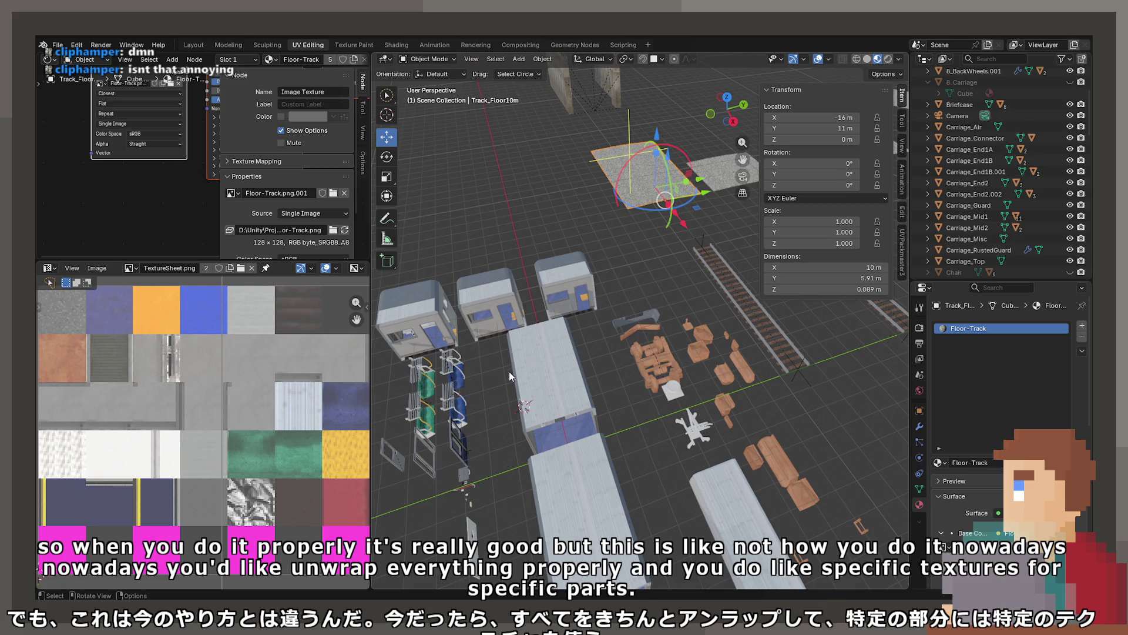
scroll(456, 383, up, 1)
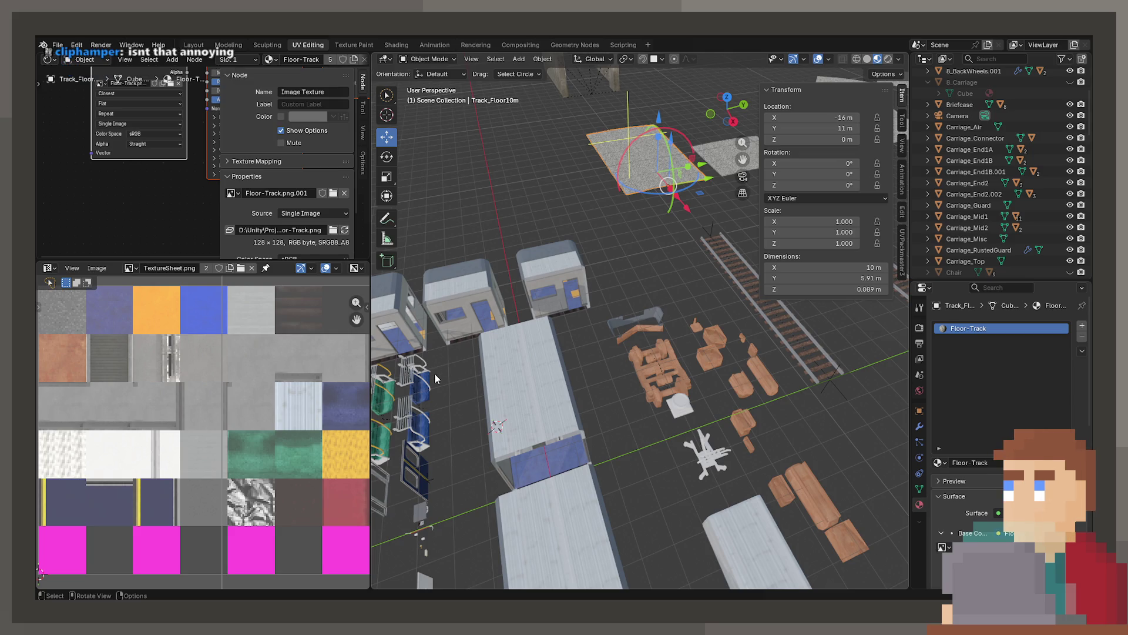
mouse_move(576, 380)
mouse_down()
mouse_move(585, 385)
mouse_move(563, 387)
mouse_move(648, 369)
mouse_move(713, 375)
mouse_up()
click(589, 303)
key(Tab)
mouse_move(589, 303)
mouse_down()
mouse_move(662, 357)
mouse_move(633, 283)
mouse_up()
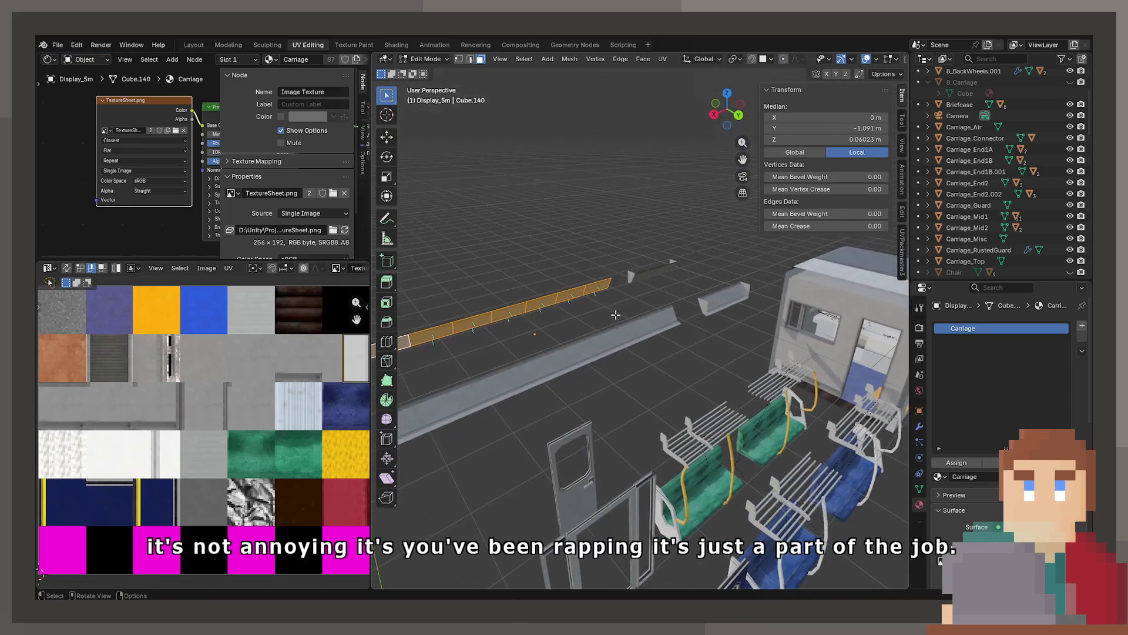
key(Tab)
click(633, 284)
key(Tab)
key(KP_Decimal)
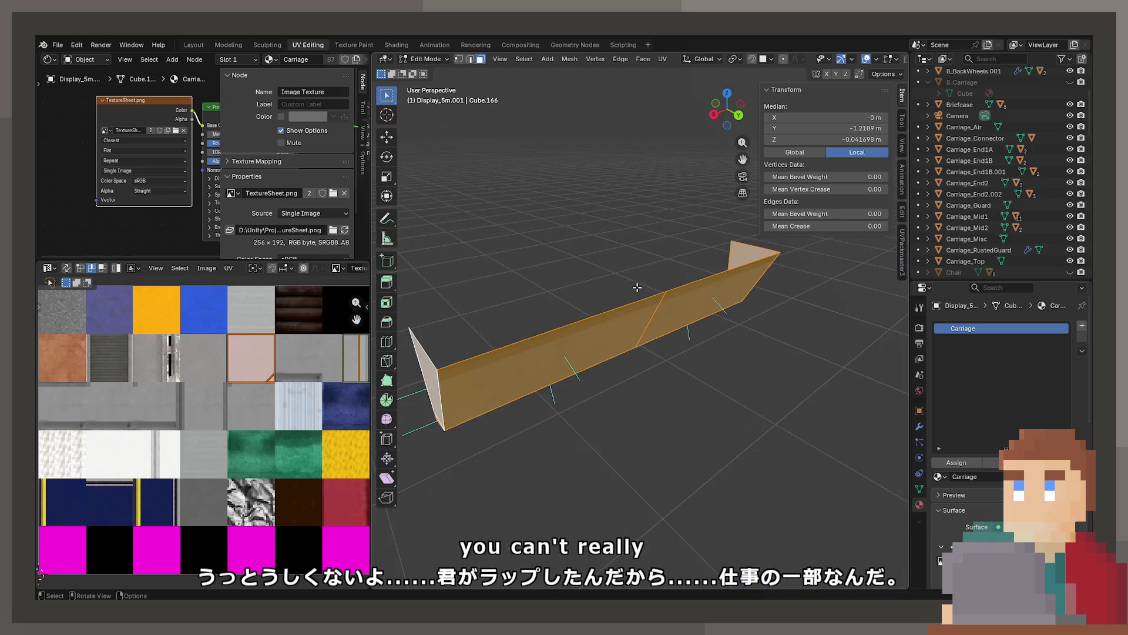
key(Tab)
scroll(633, 285, down, 5)
mouse_move(633, 285)
mouse_down()
mouse_move(736, 397)
mouse_move(577, 367)
mouse_move(724, 370)
mouse_move(776, 391)
mouse_up()
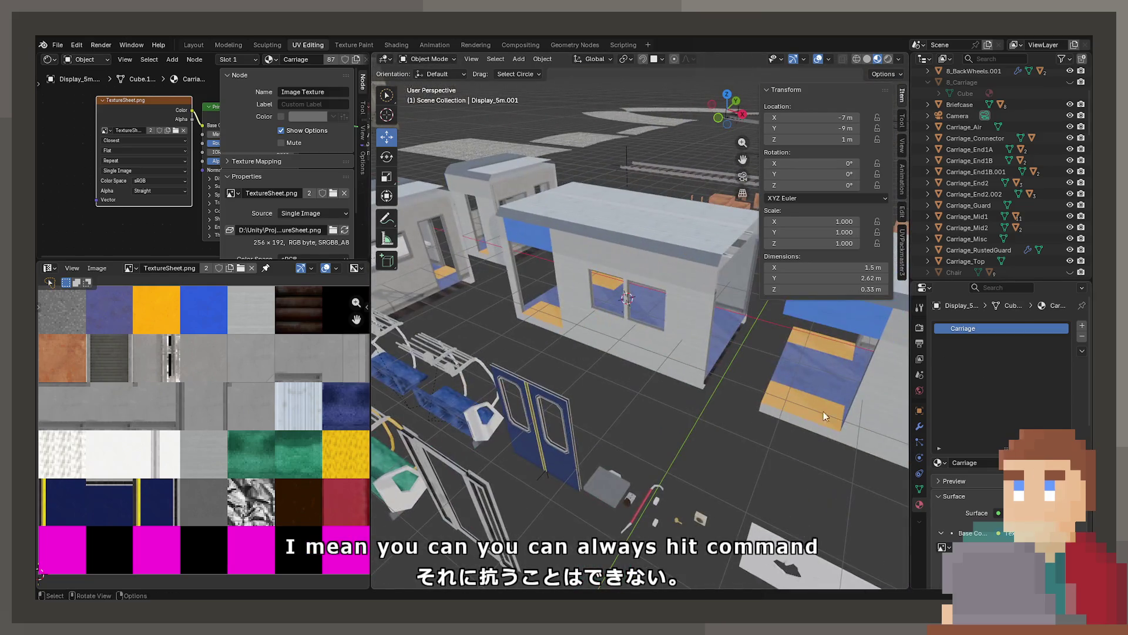
mouse_move(686, 411)
mouse_down()
mouse_move(667, 418)
mouse_move(619, 404)
mouse_up()
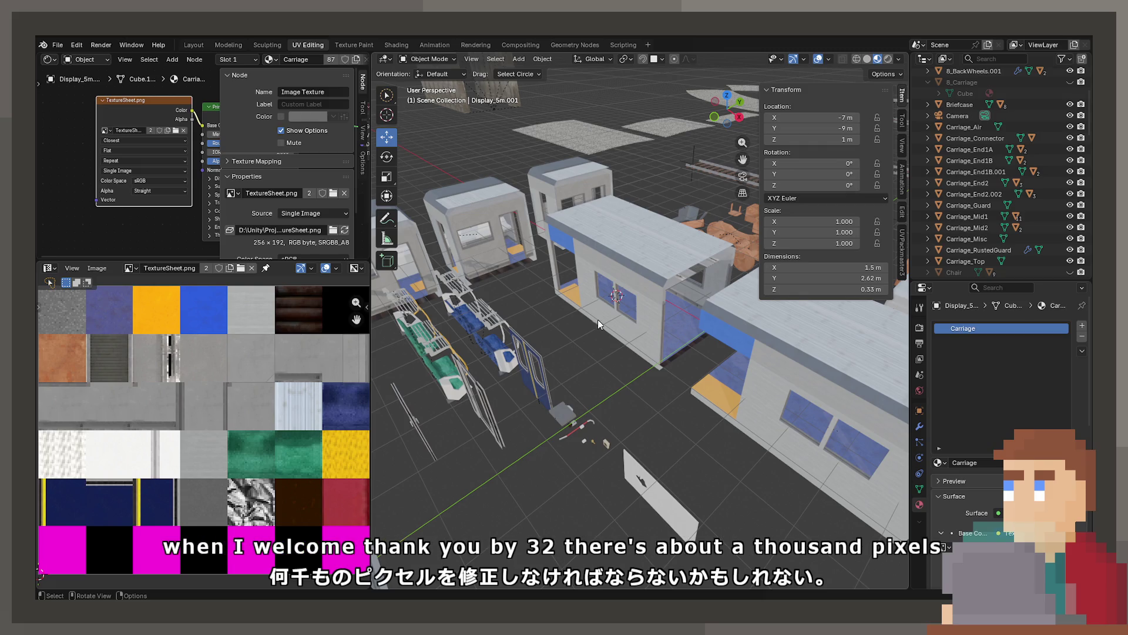
Inspect the texture sheet and carriages, then save the scene as Train_Full.blend.
scroll(159, 350, up, 6)
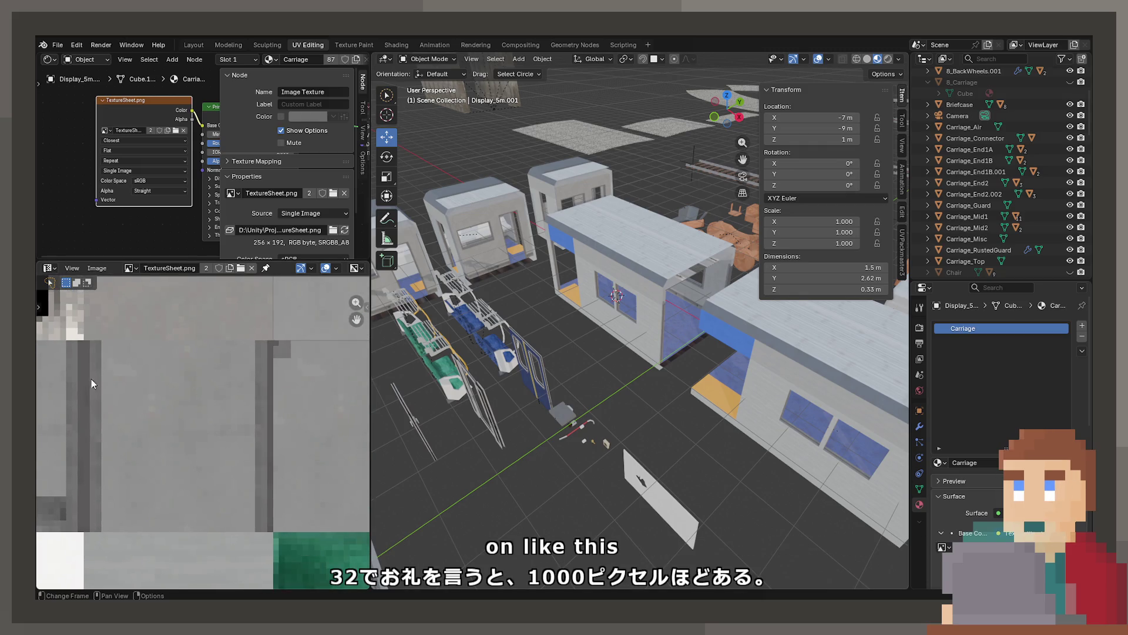
scroll(174, 457, down, 5)
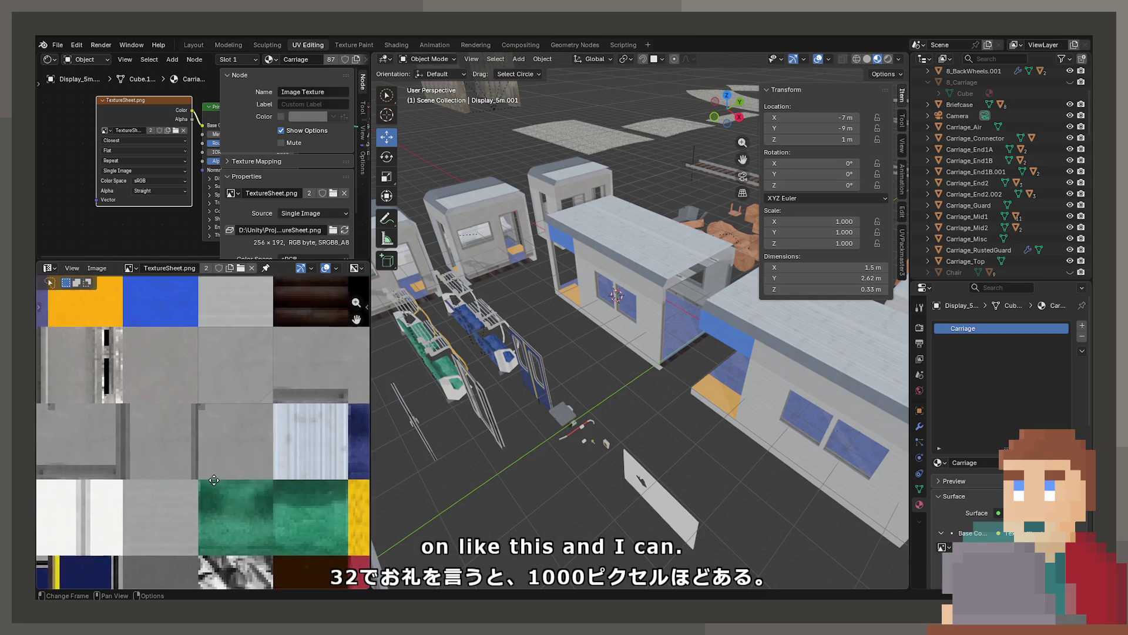
scroll(174, 457, up, 3)
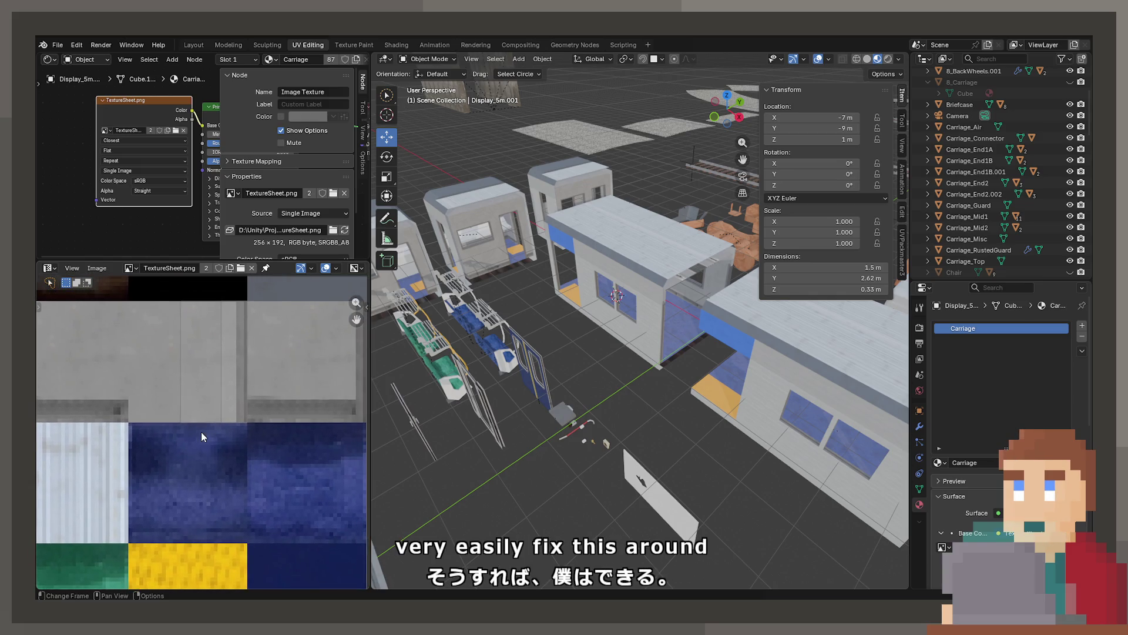
scroll(290, 425, down, 4)
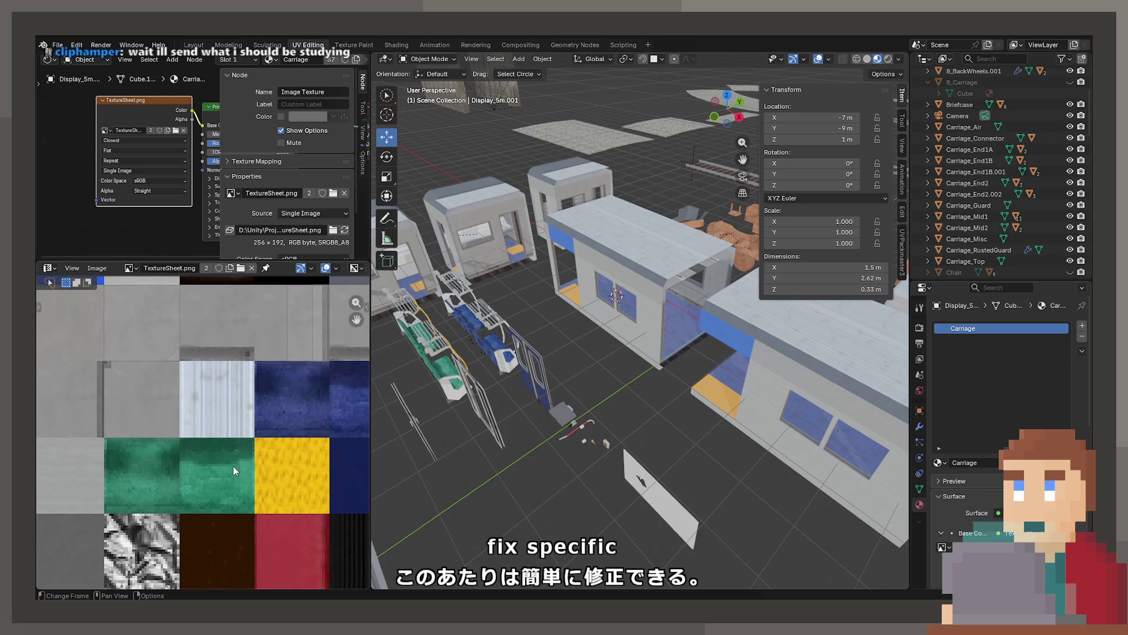
drag(172, 479, 201, 476)
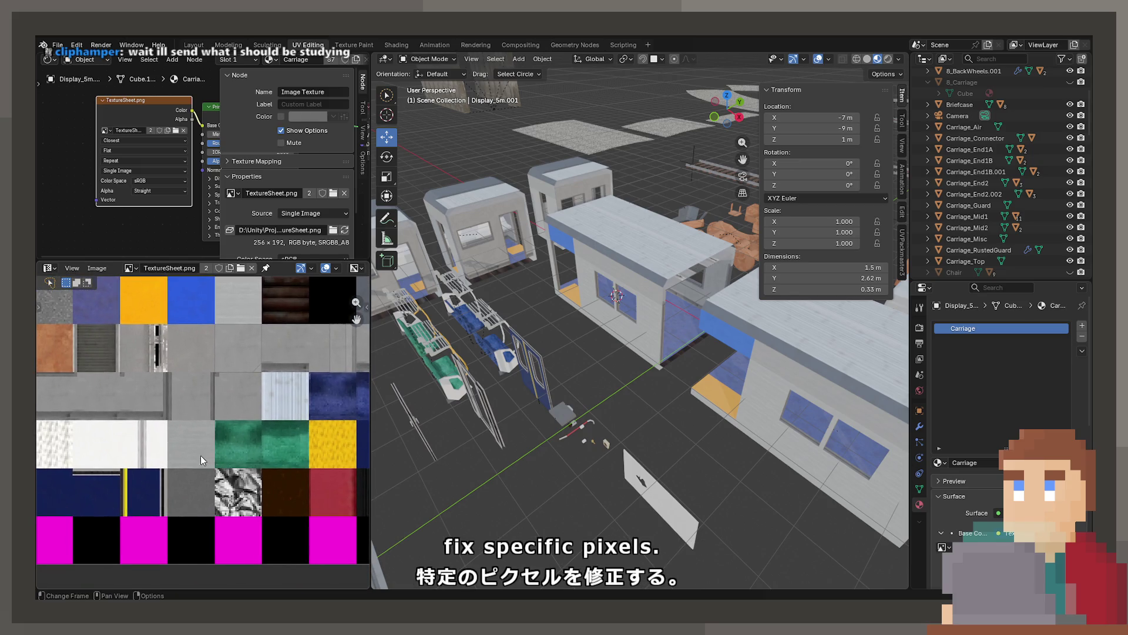
drag(690, 395, 627, 381)
key(ctrl+s)
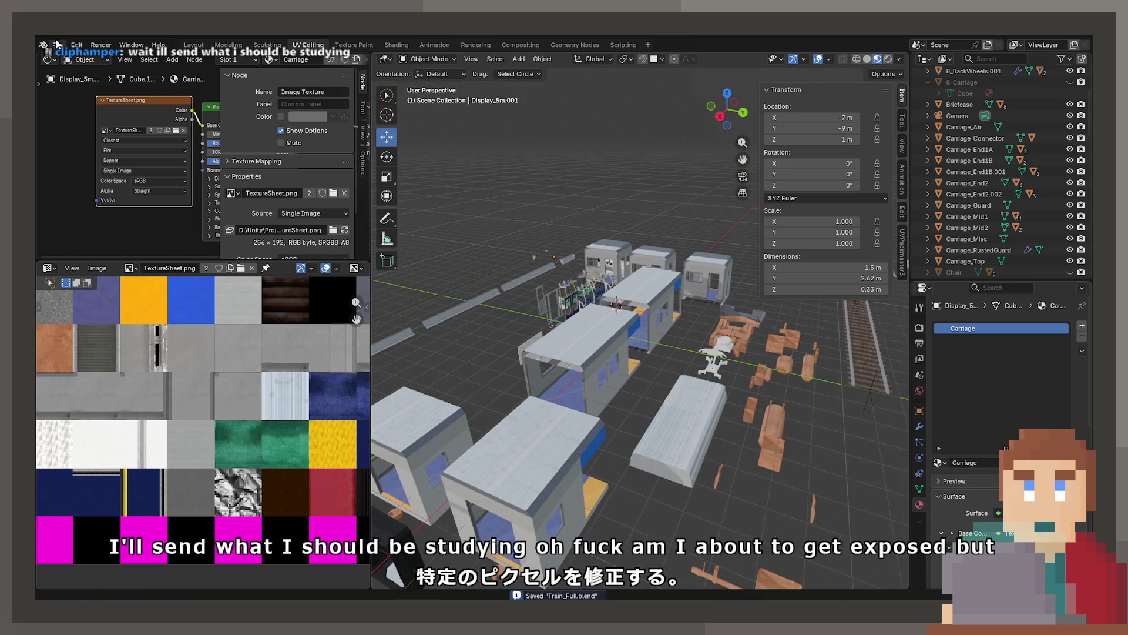
Reopen the glass bottles project from the recent files list.
click(57, 45)
mouse_move(103, 78)
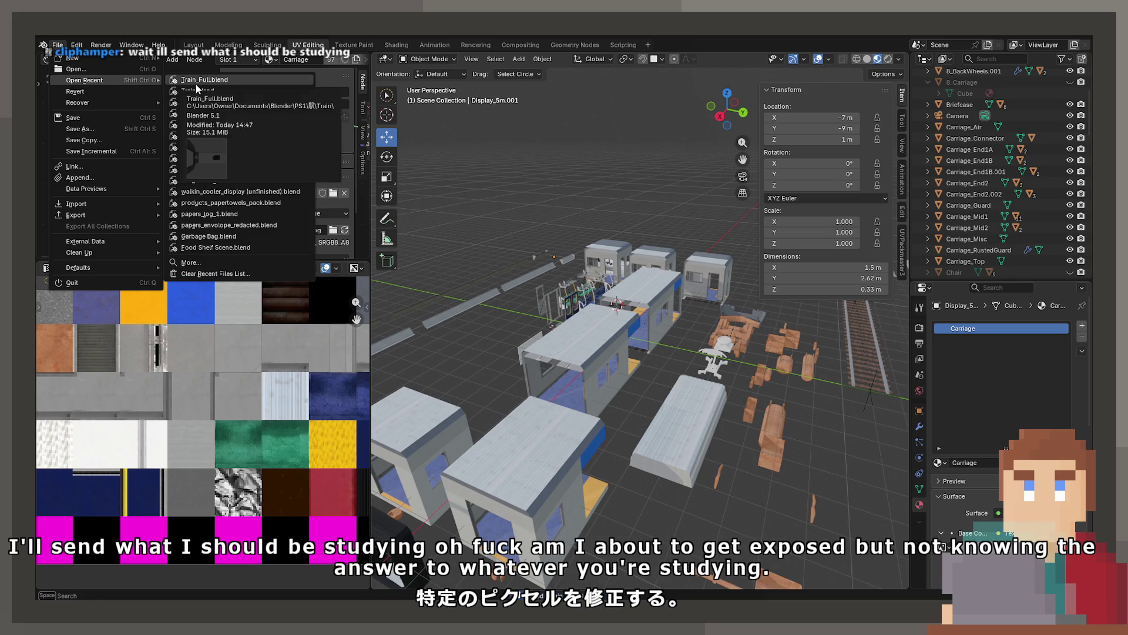
click(203, 111)
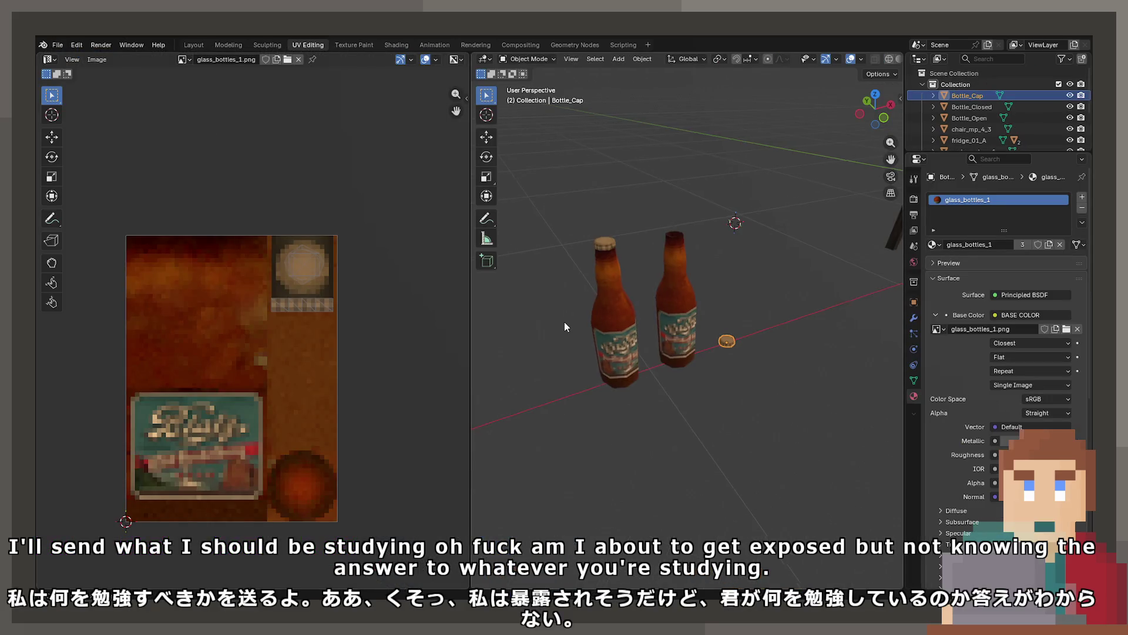
Select Bottle_Closed, Bottle_Open and Bottle_Cap together.
click(602, 328)
drag(602, 328, 661, 364)
scroll(660, 364, up, 3)
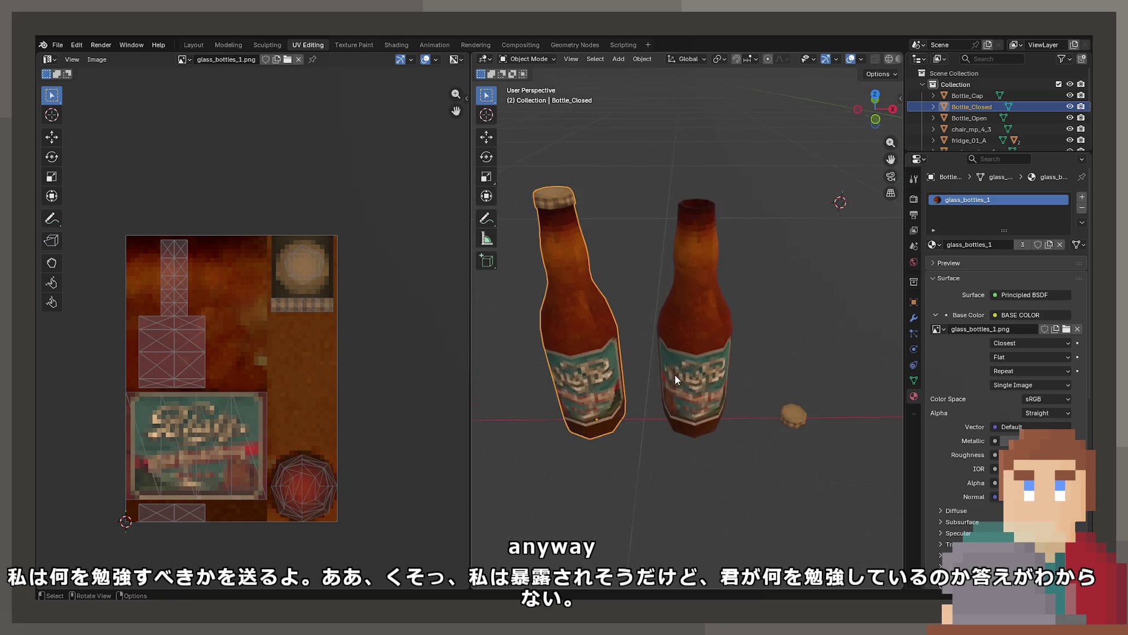
shift+click(675, 339)
shift+click(786, 422)
shift+click(701, 315)
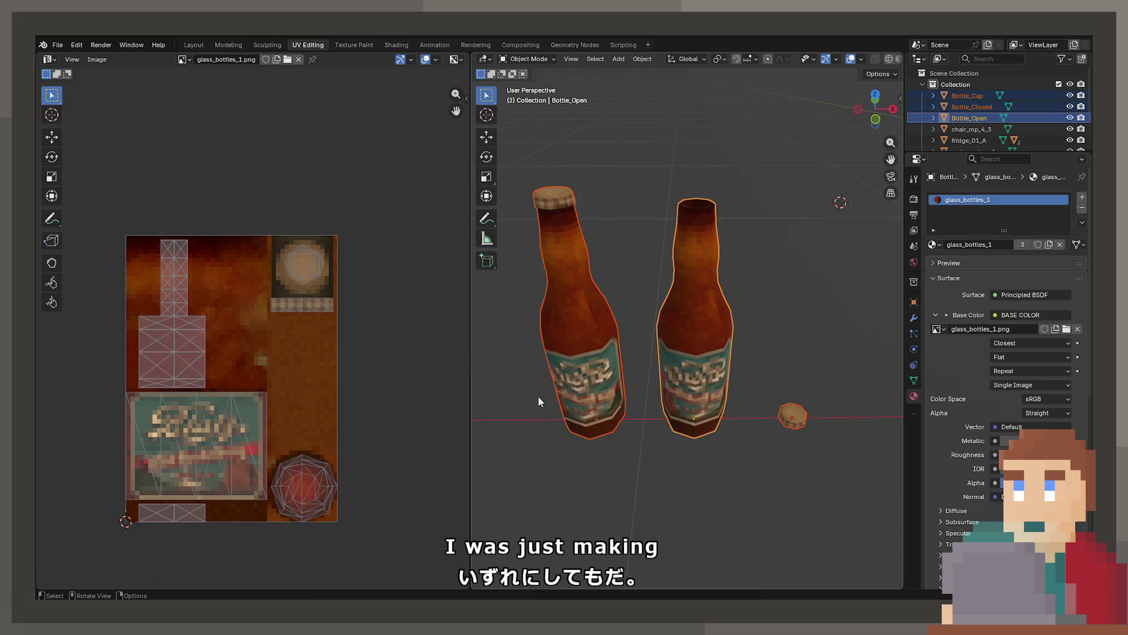
click(568, 323)
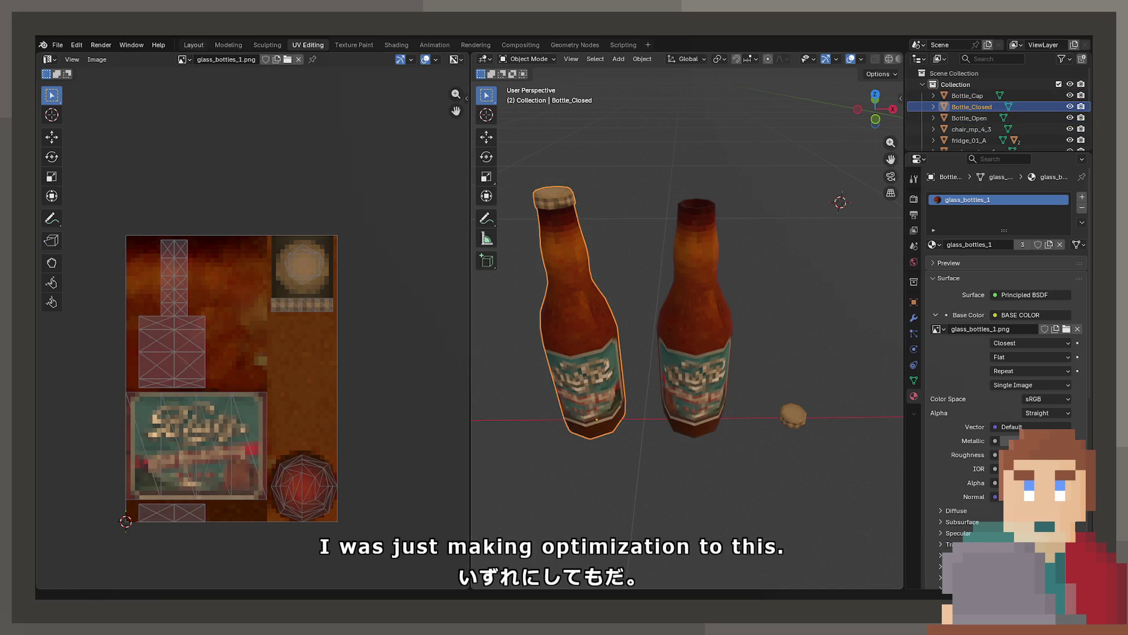
click(59, 45)
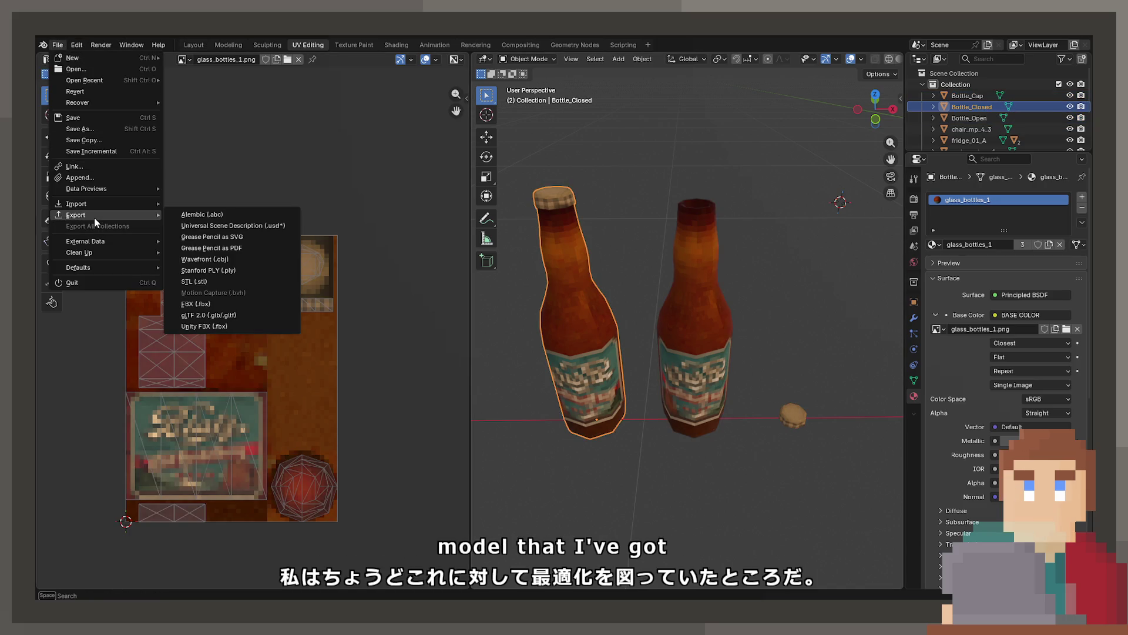
mouse_move(89, 252)
shift+click(682, 381)
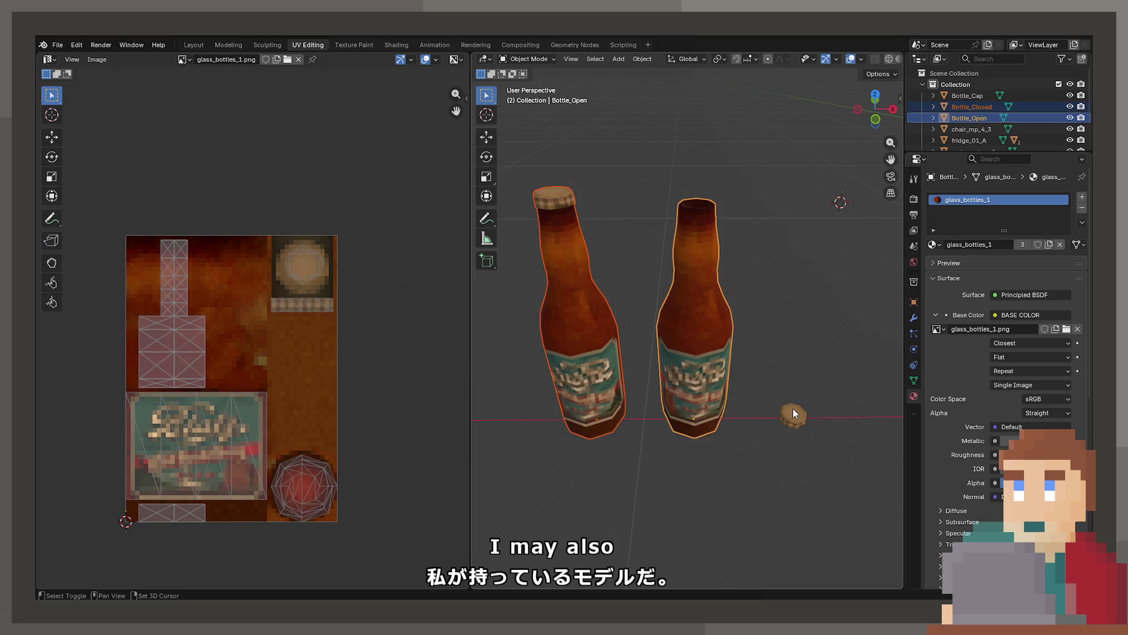
shift+click(792, 408)
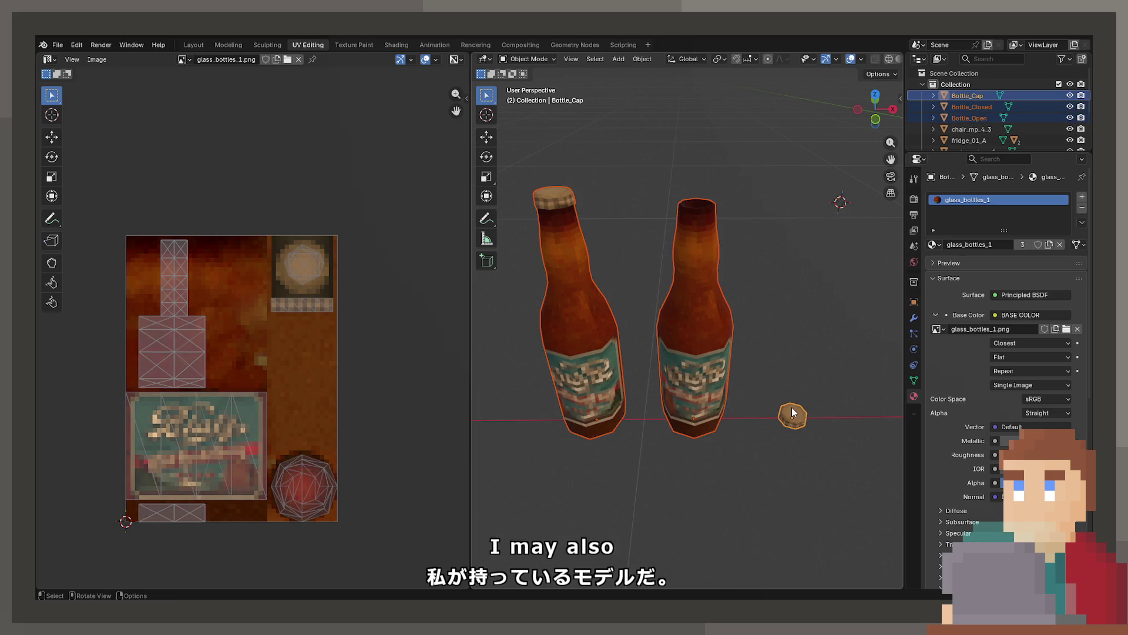
click(721, 59)
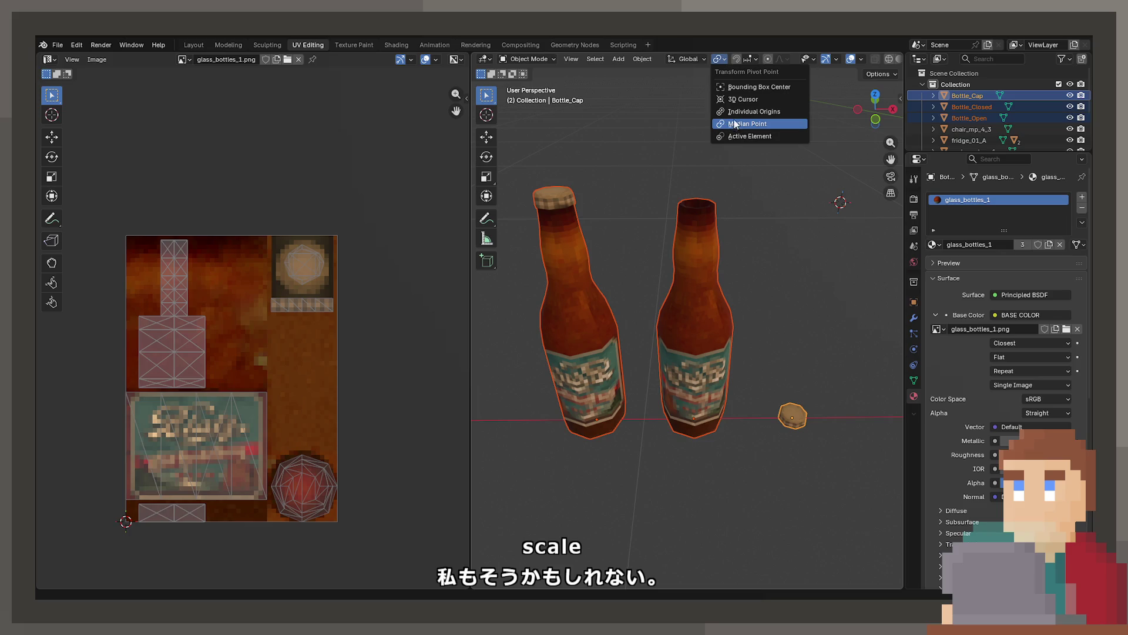
Set the pivot to Individual Origins, cancel a collapsed scale, and save the project.
click(754, 111)
key(s)
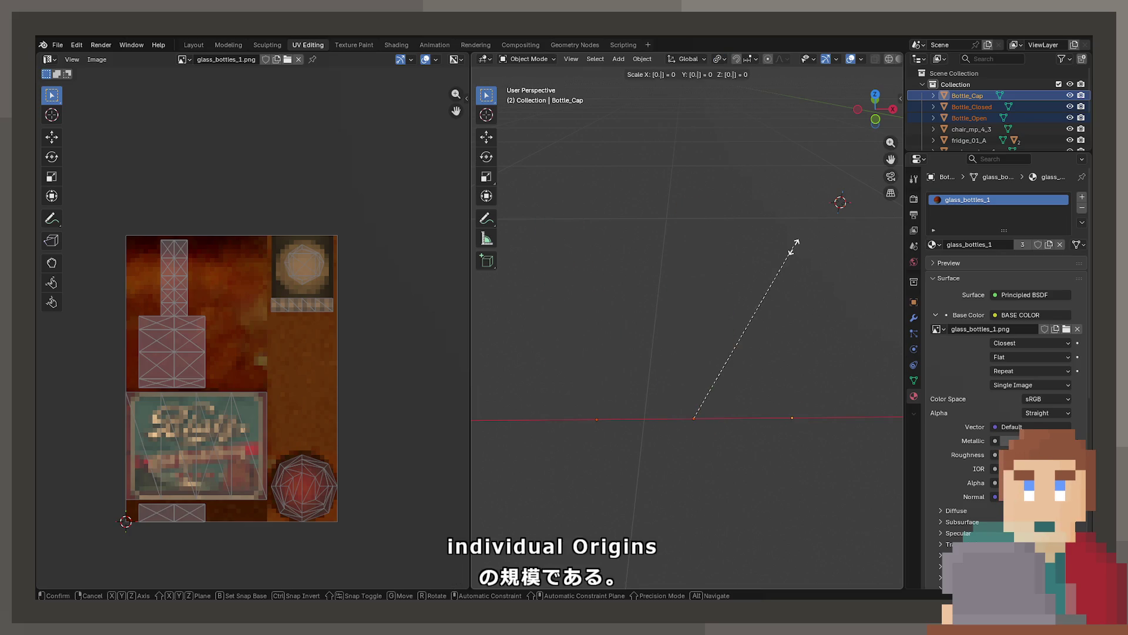
right_click(795, 247)
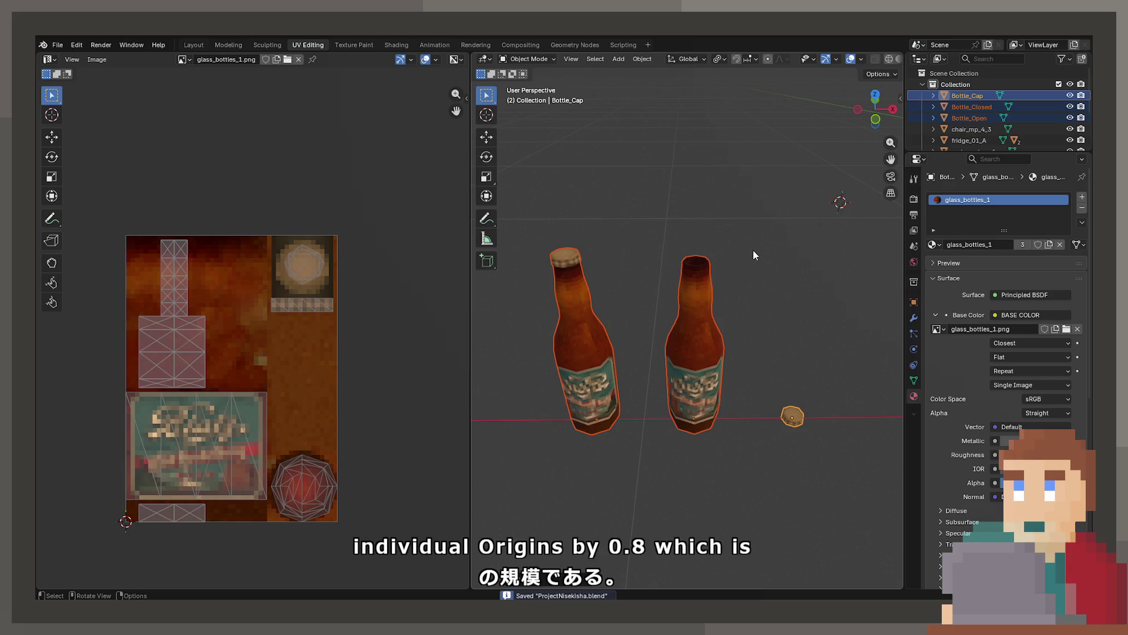
click(579, 306)
key(ctrl+s)
Reselect both bottles and the cap and apply their scale with Ctrl+A.
click(59, 45)
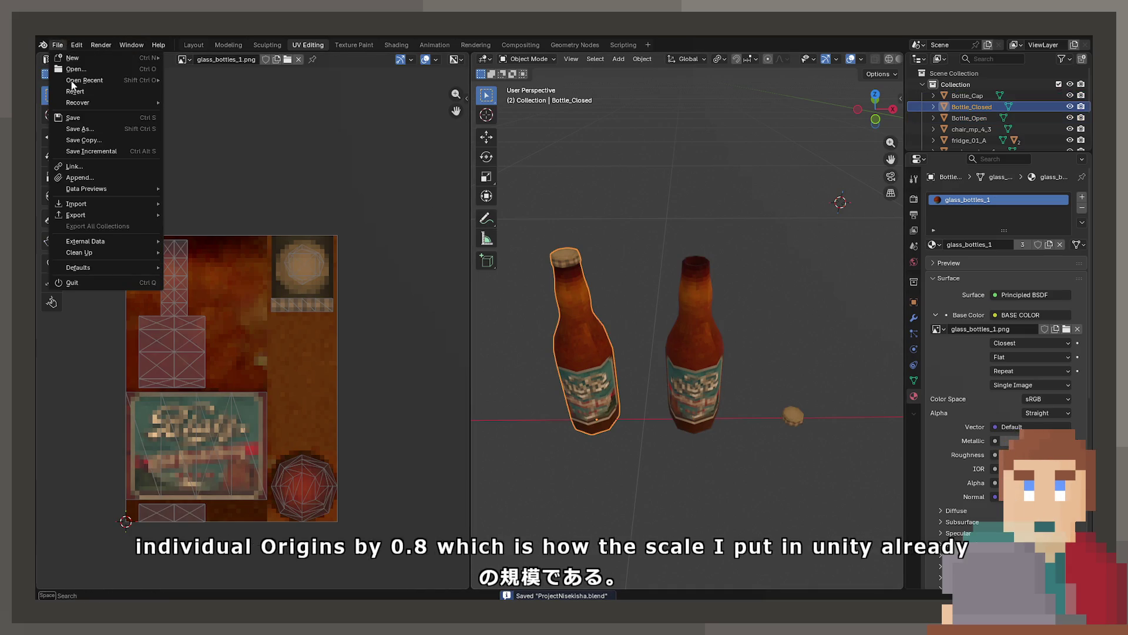
mouse_move(112, 216)
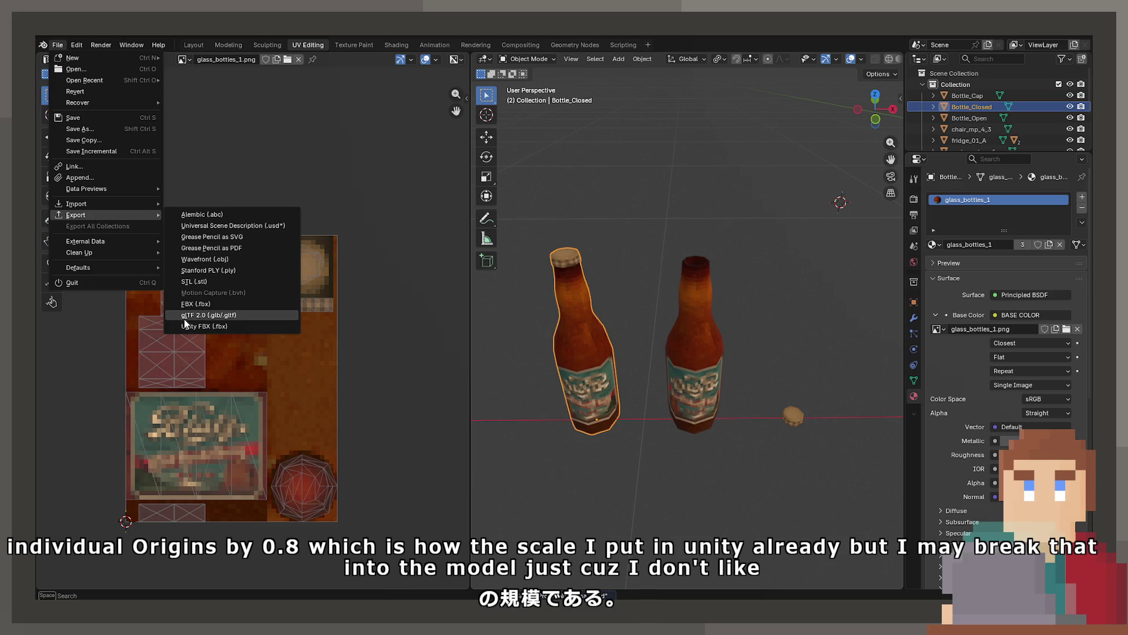
key(Escape)
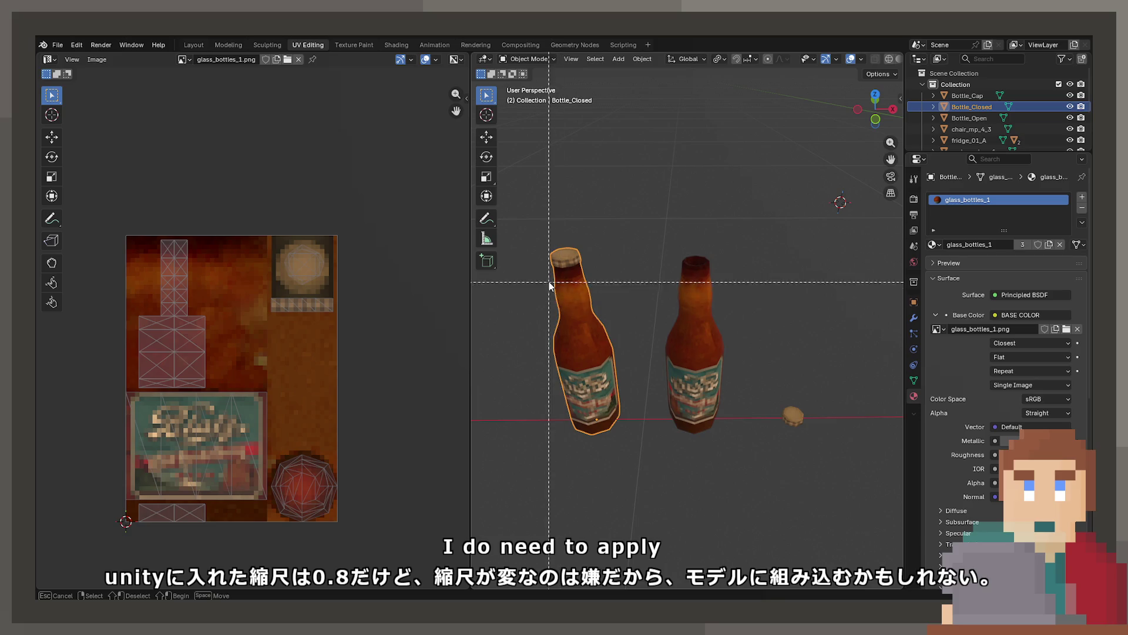
drag(899, 500, 549, 275)
key(ctrl+a)
click(717, 414)
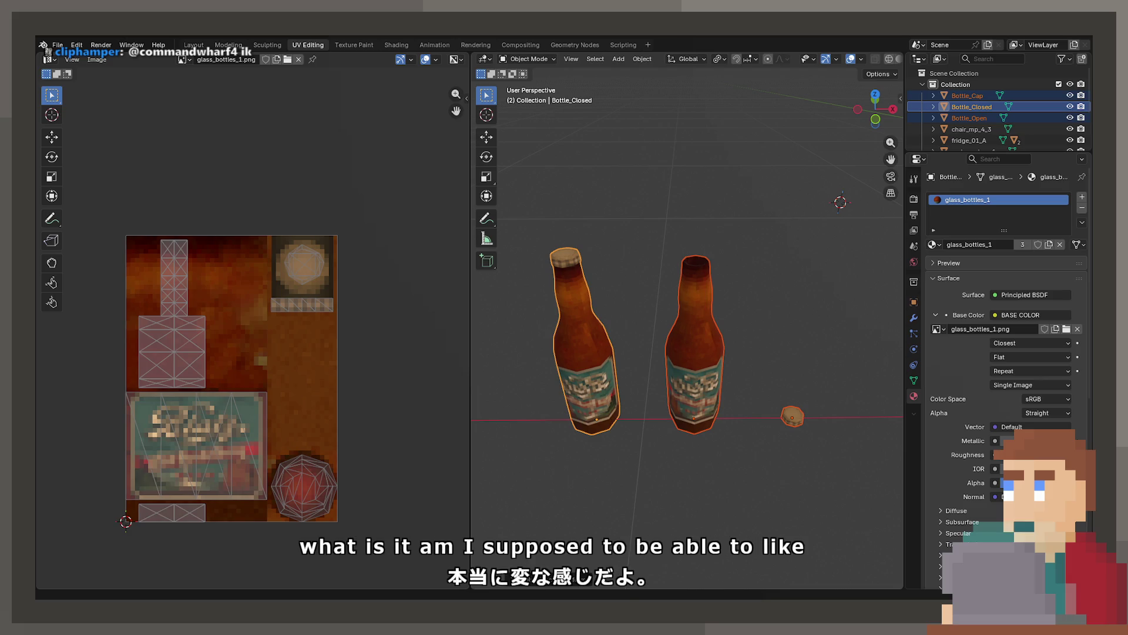
key(ctrl+a)
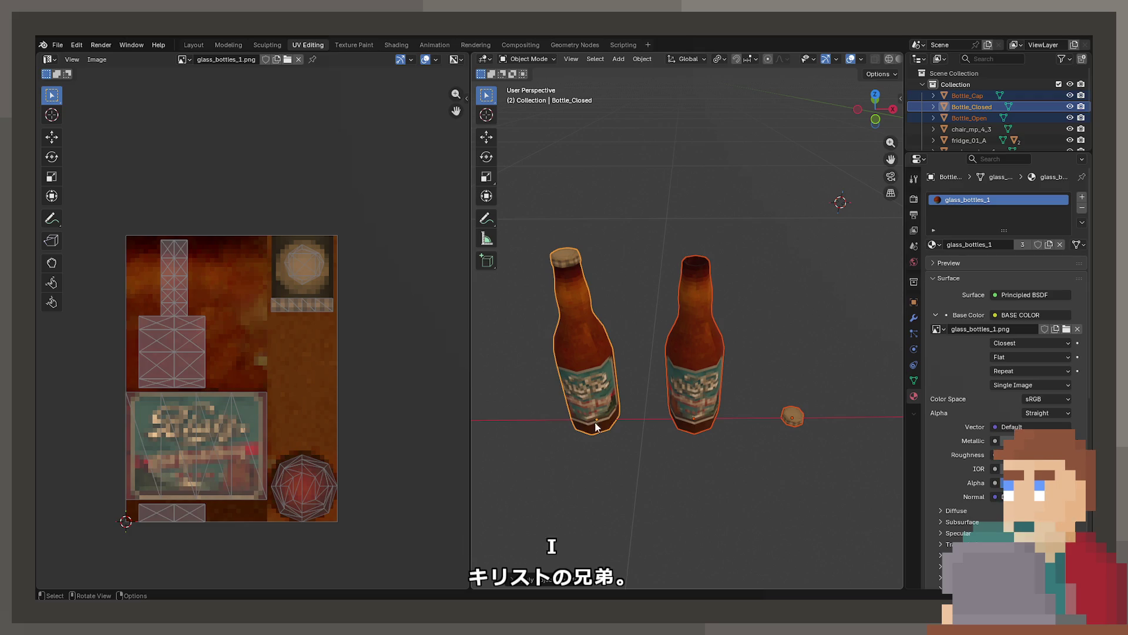
Select only the closed bottle.
click(609, 339)
Save the .blend and browse the File > Export formats without exporting.
key(ctrl+s)
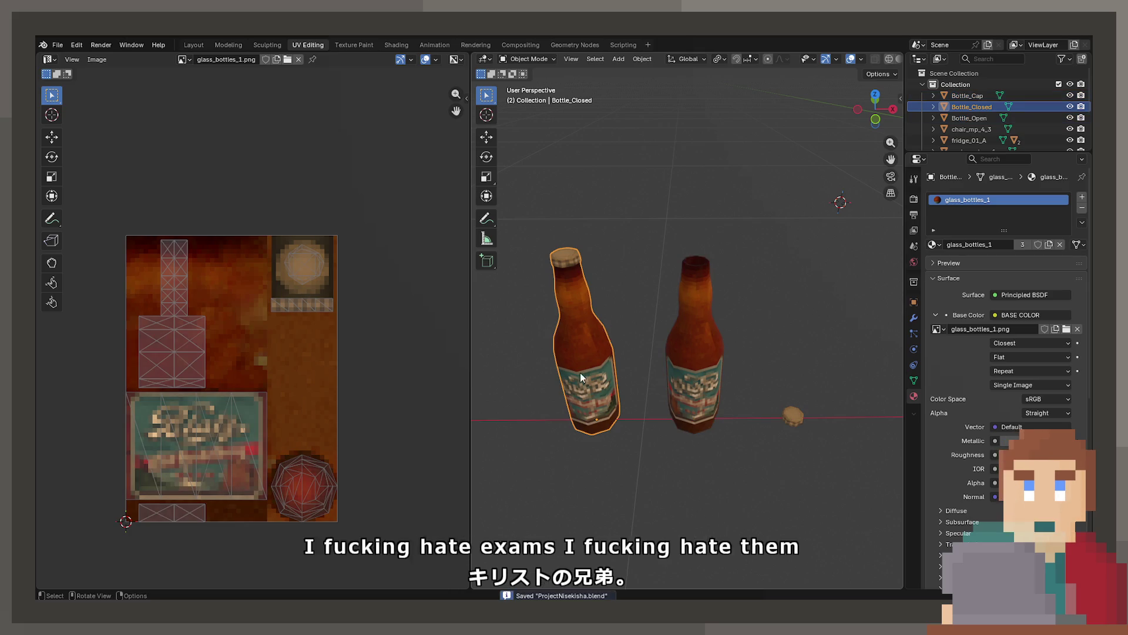
drag(580, 373, 588, 344)
click(57, 45)
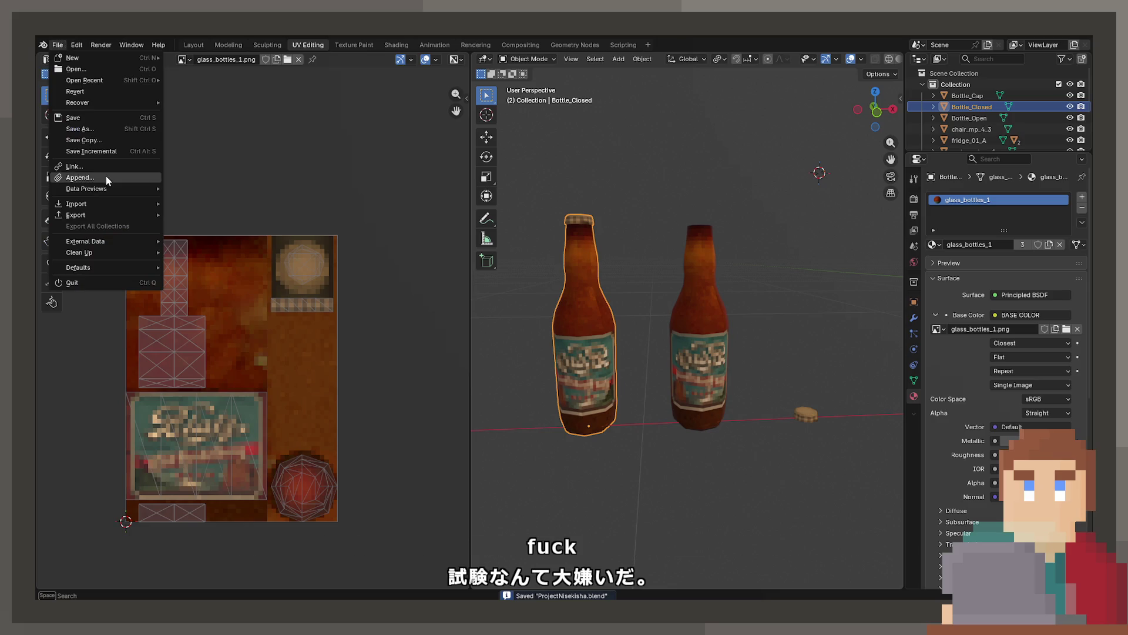
mouse_move(108, 213)
click(189, 336)
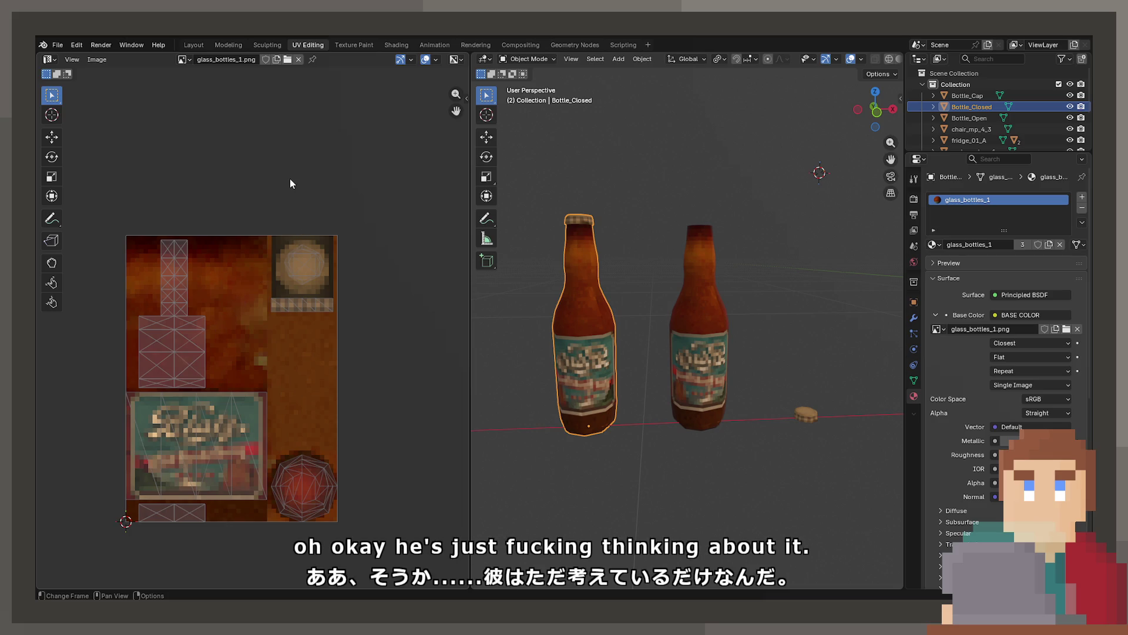
Select the open bottle, then the cap, checking export options without exporting.
click(706, 329)
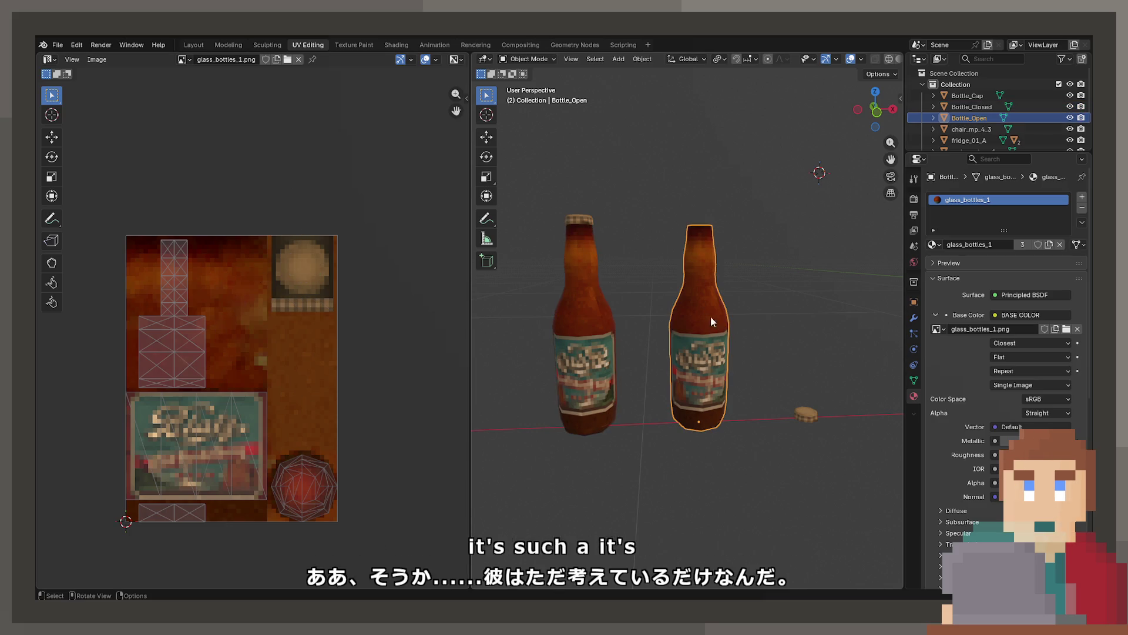
click(56, 45)
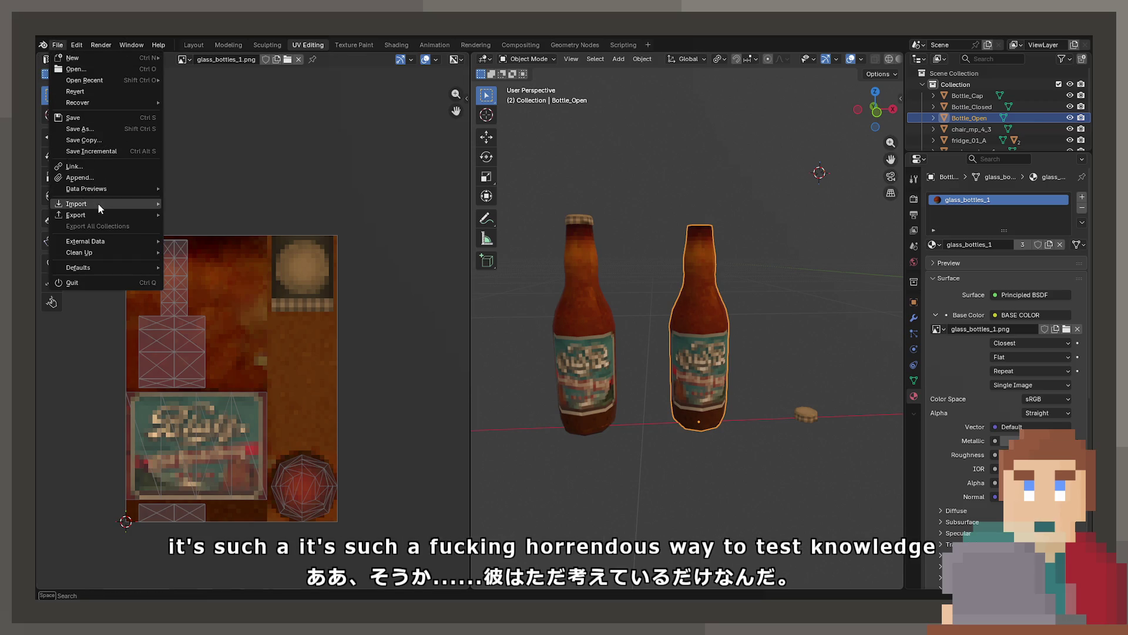
key(Escape)
click(57, 45)
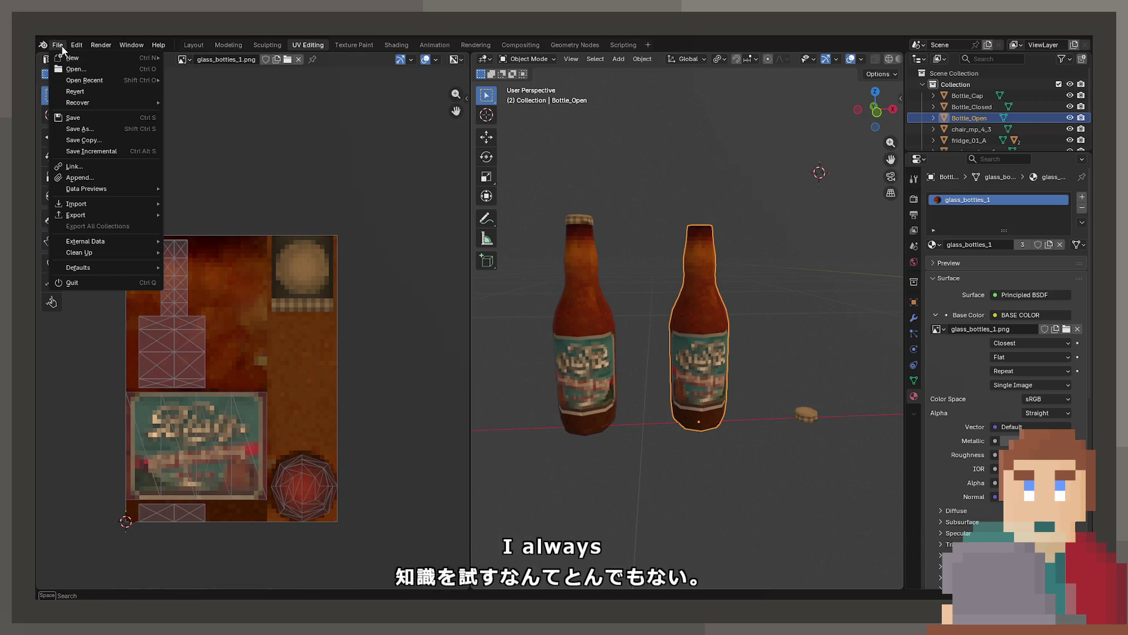
mouse_move(132, 213)
key(Escape)
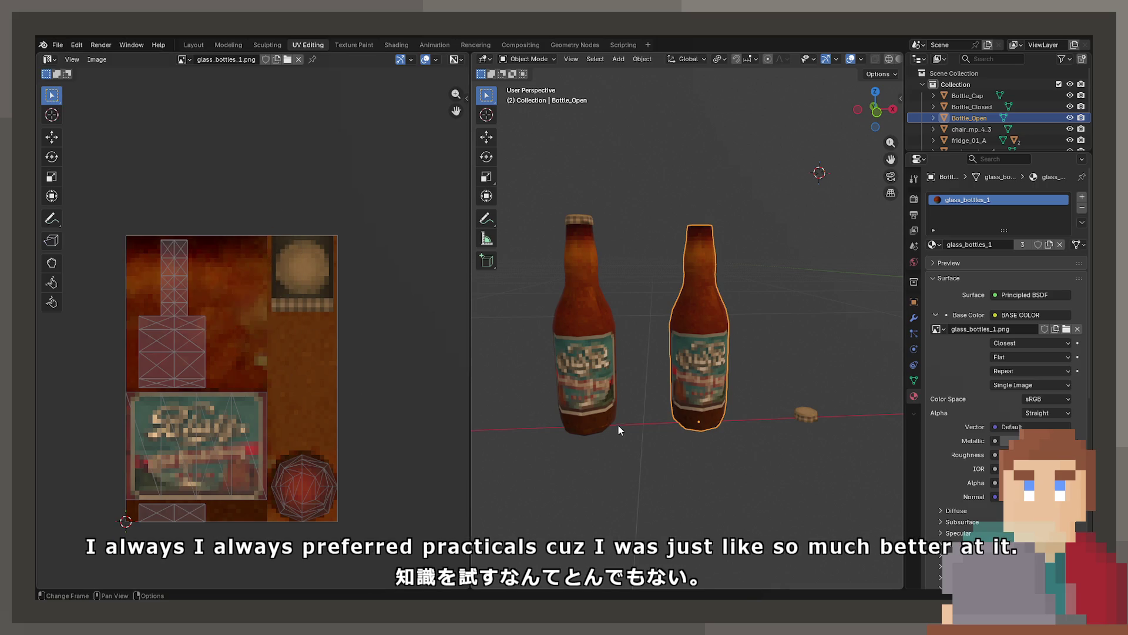
click(808, 413)
click(57, 45)
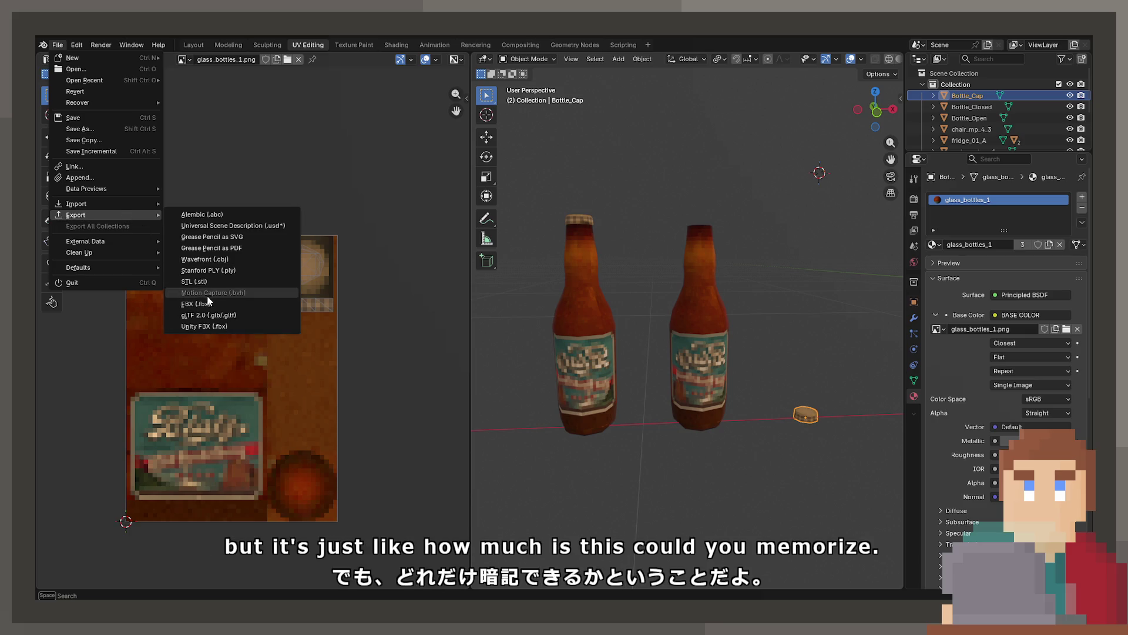
key(Escape)
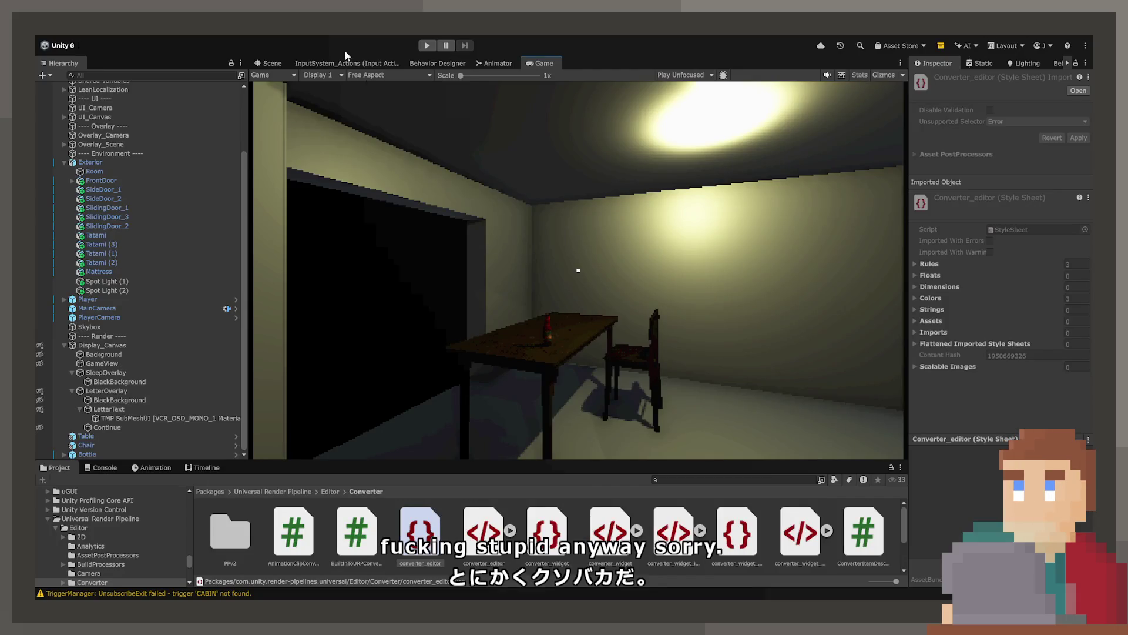
In the Scene view, select the Bottle and set its X scale to 1.
click(268, 63)
key(w)
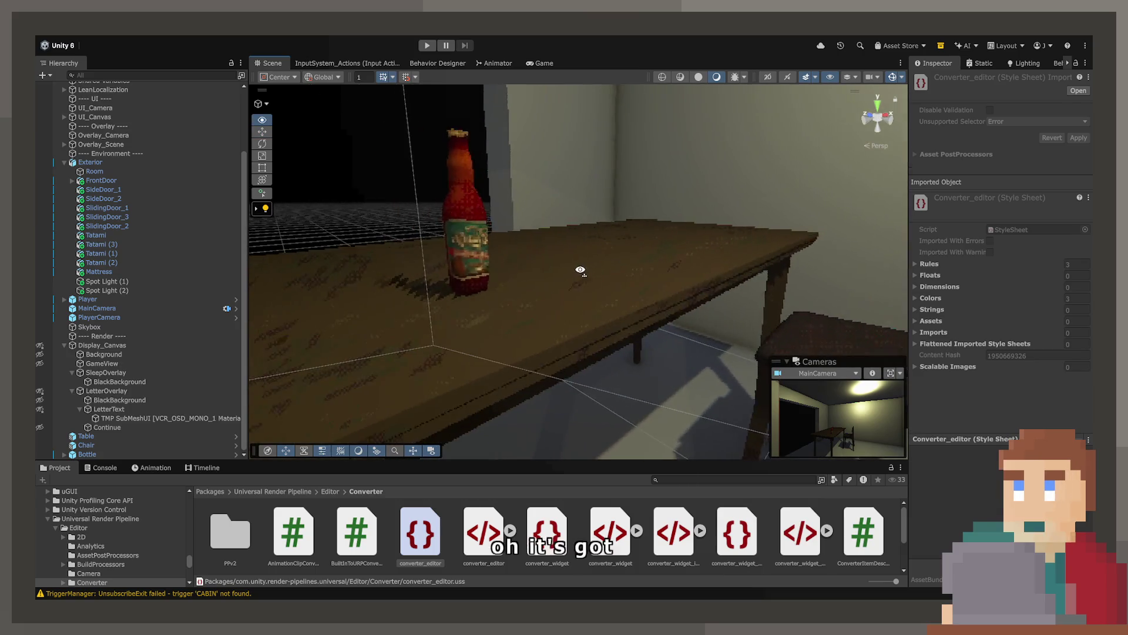
click(158, 418)
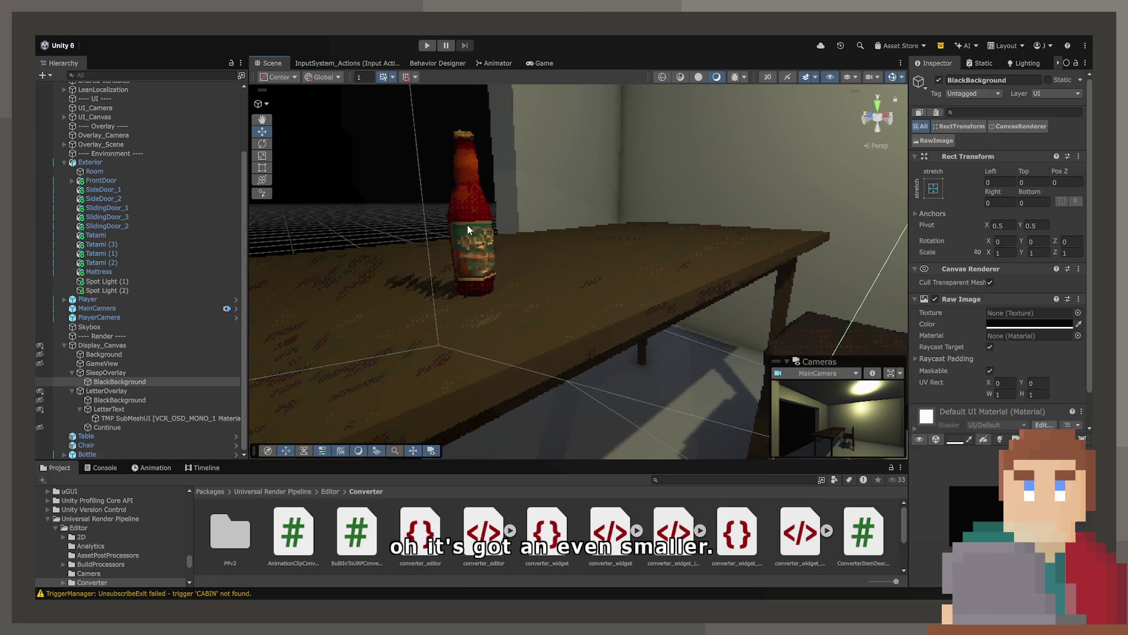
click(164, 456)
click(1006, 207)
text(1)
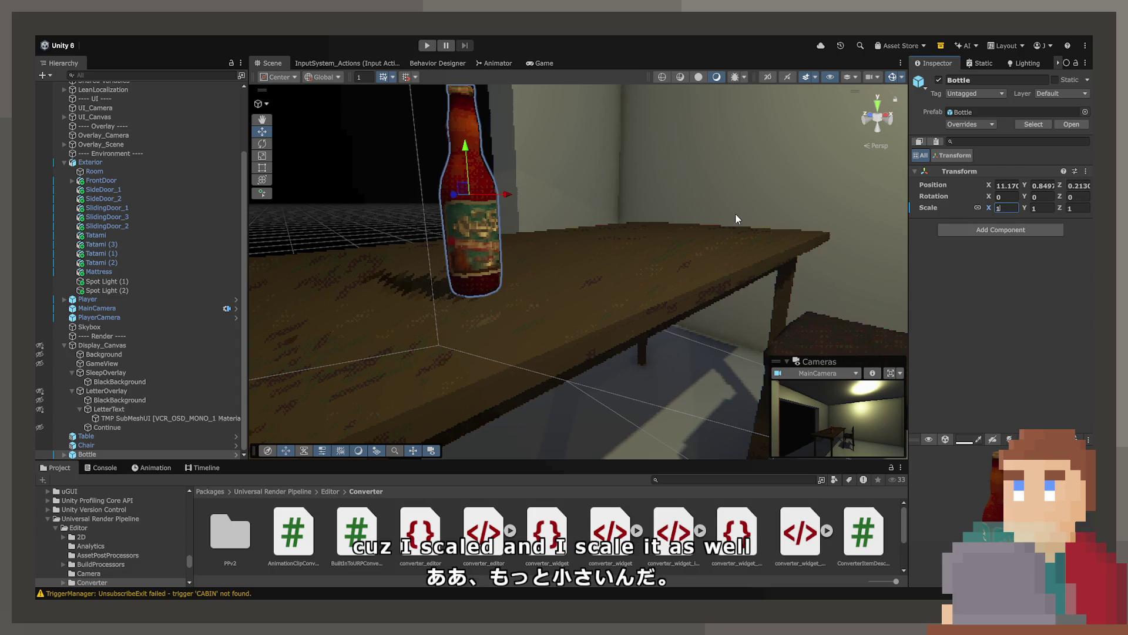
text(s)
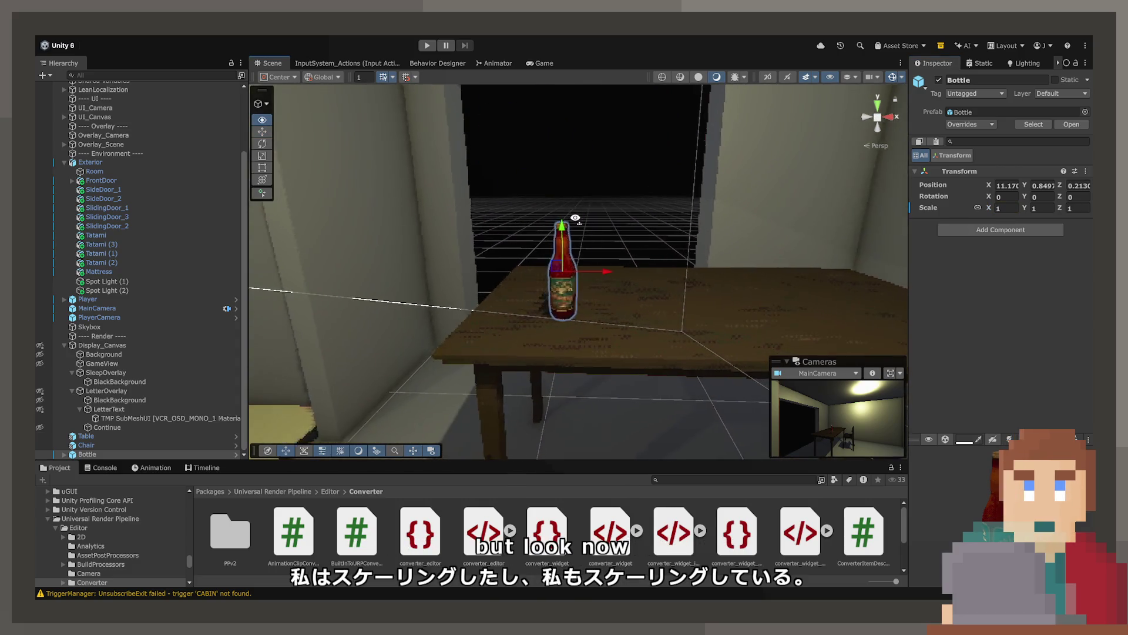
Frame the Scene view on the table and chair with the bottle on top.
drag(575, 218, 678, 304)
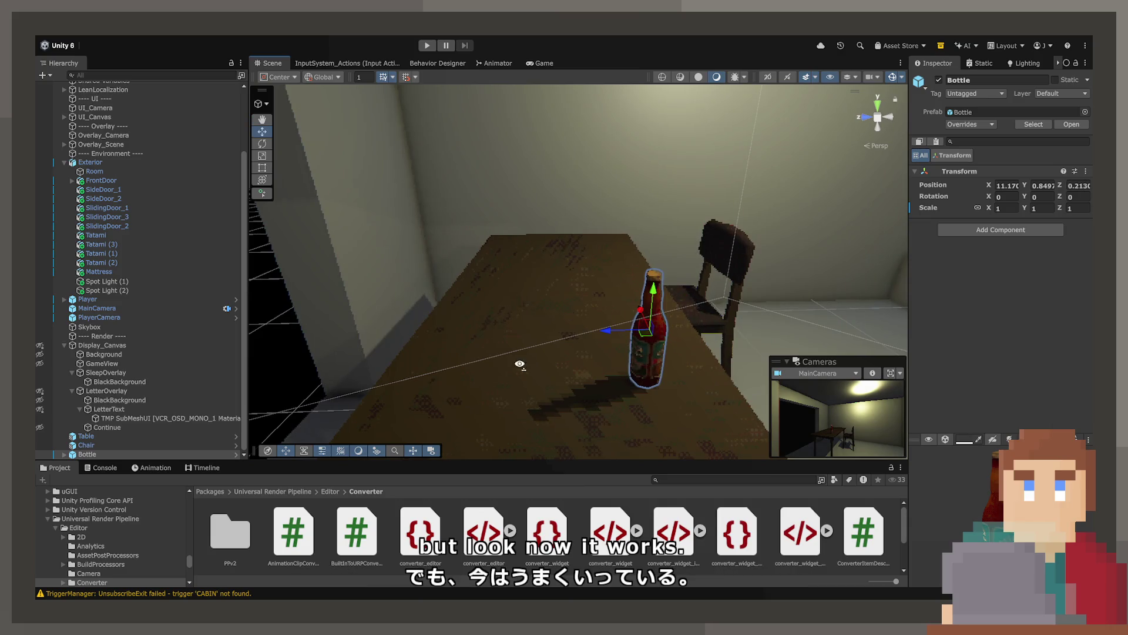
mouse_move(519, 365)
mouse_down()
mouse_move(456, 279)
mouse_move(607, 321)
mouse_up()
click(608, 320)
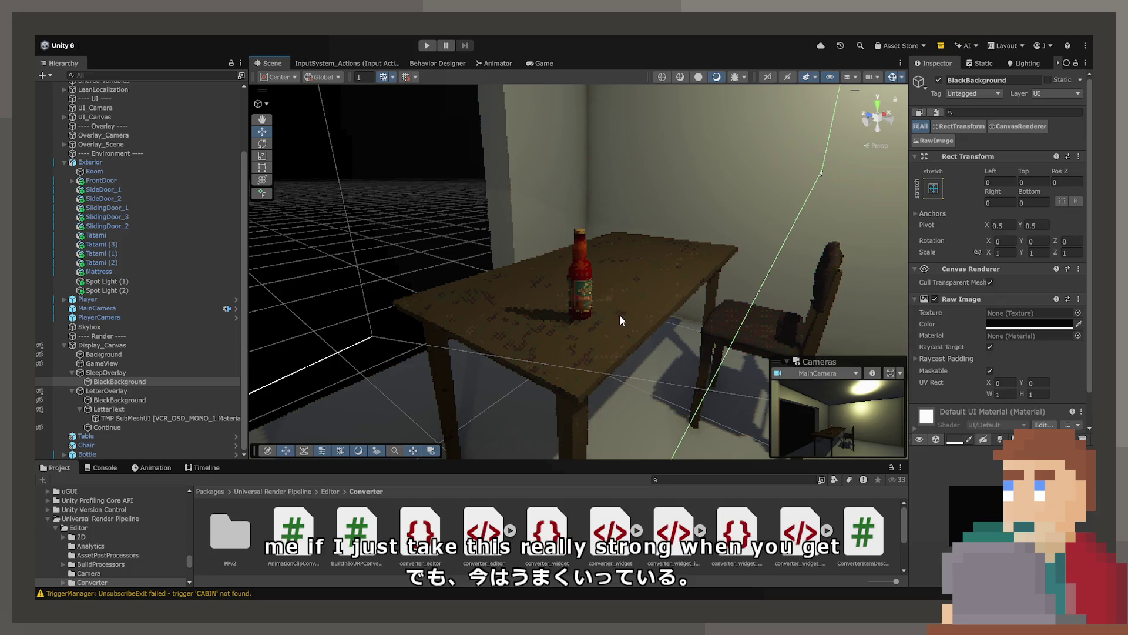
click(650, 305)
key(ctrl+z)
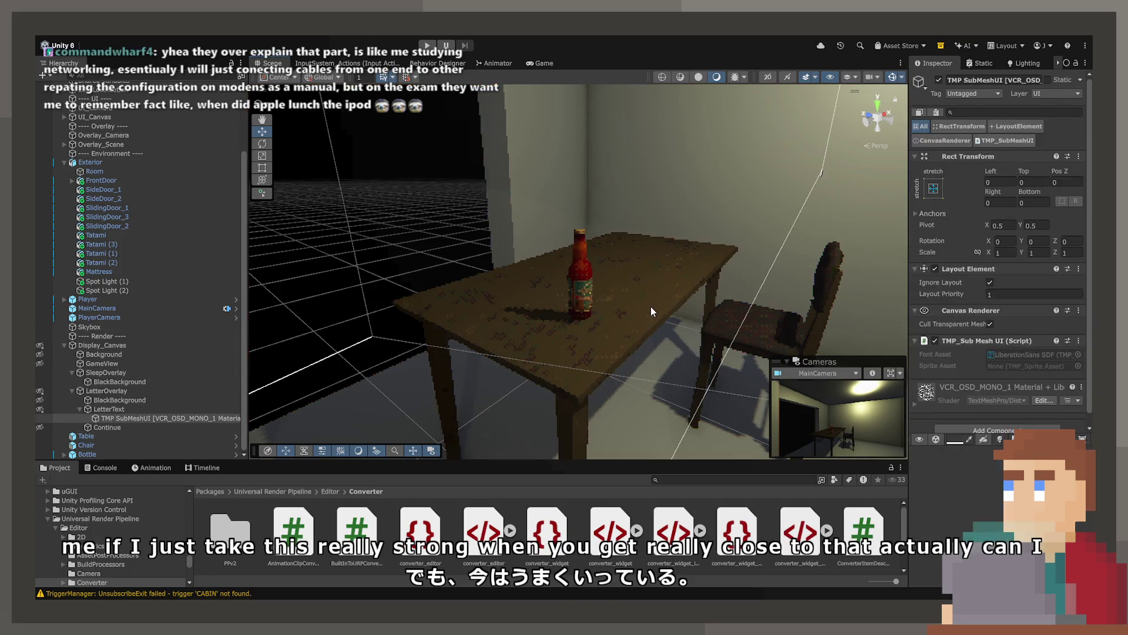
Lower the table wood material's Affine Texture Strength from 1 to 0.1.
click(651, 305)
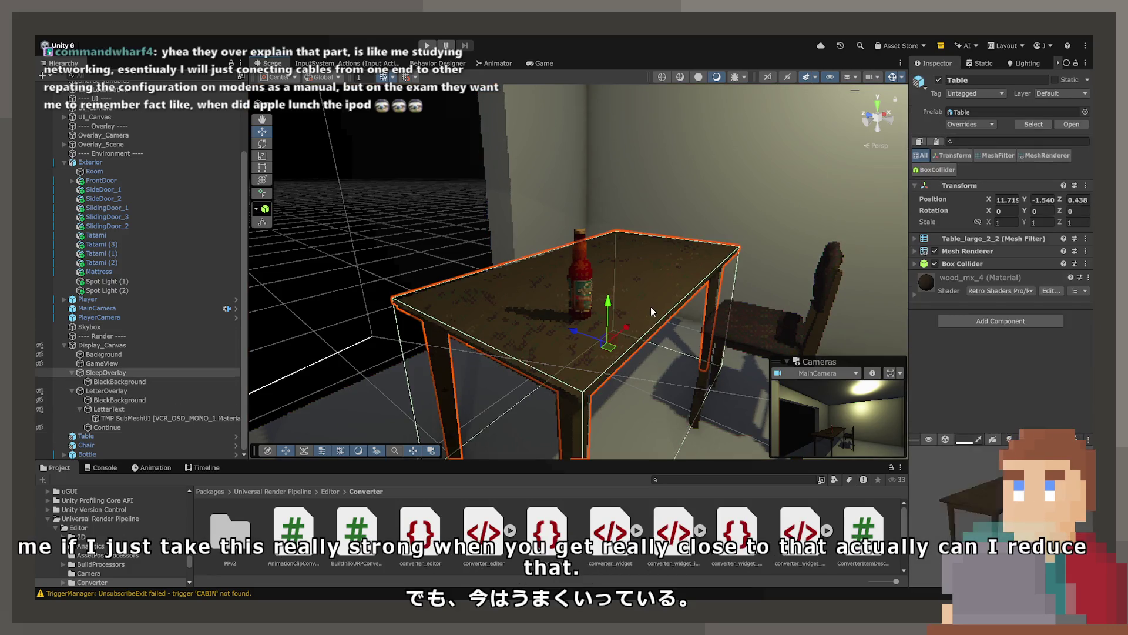
click(918, 292)
scroll(940, 329, down, 3)
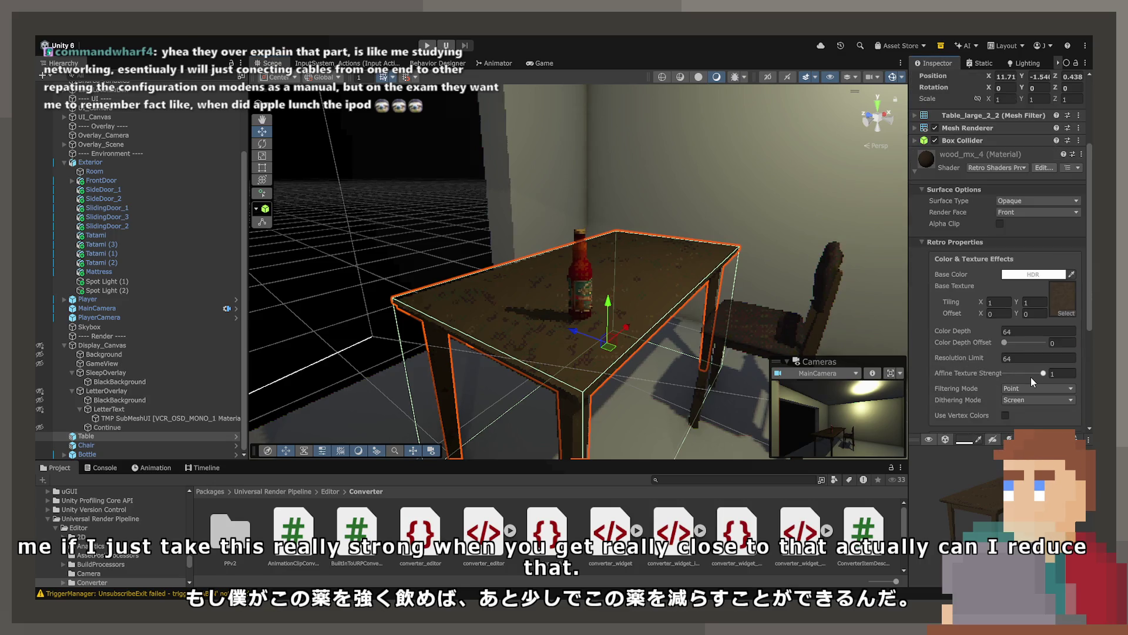
scroll(1032, 376, down, 1)
drag(1043, 342, 1017, 344)
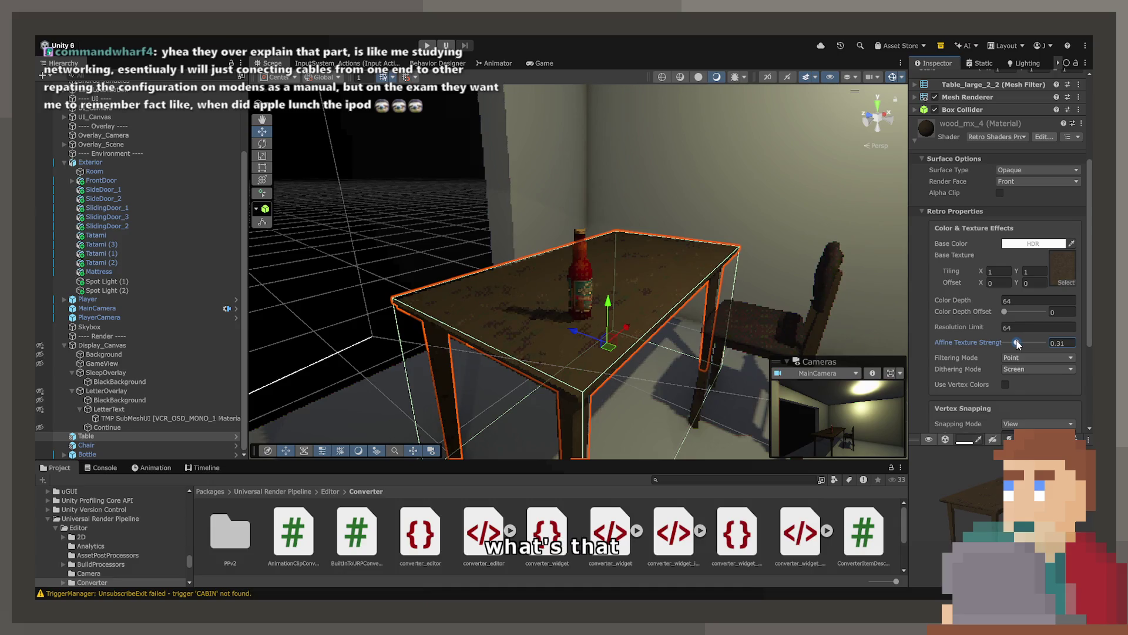
click(1072, 341)
text(0)
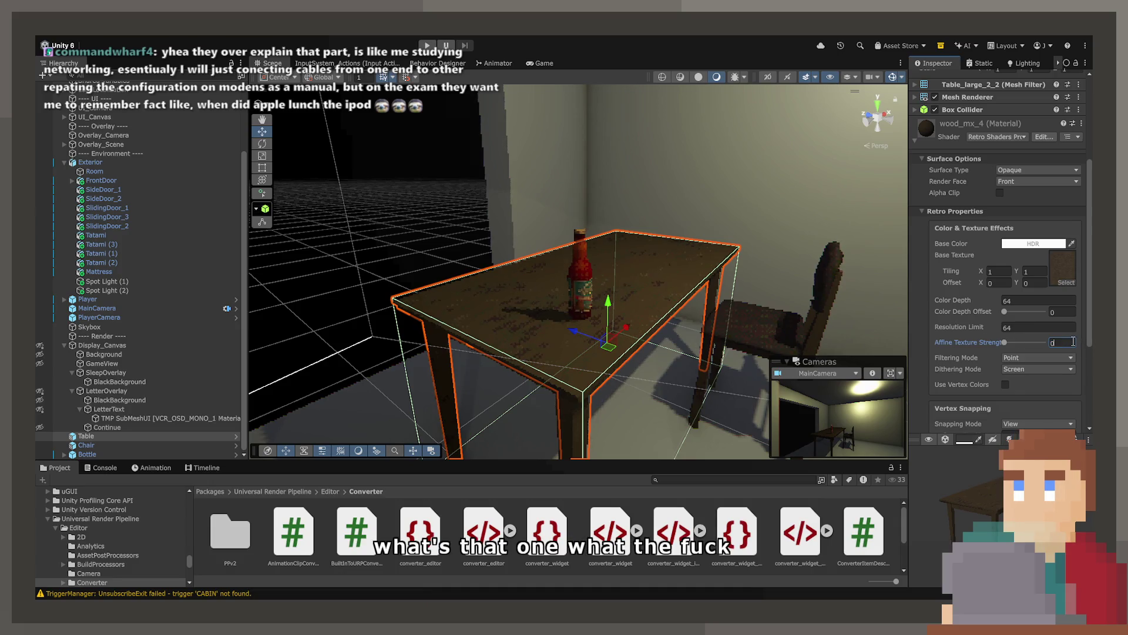
text(.1)
mouse_move(642, 295)
mouse_down()
mouse_move(636, 320)
mouse_move(641, 285)
mouse_up()
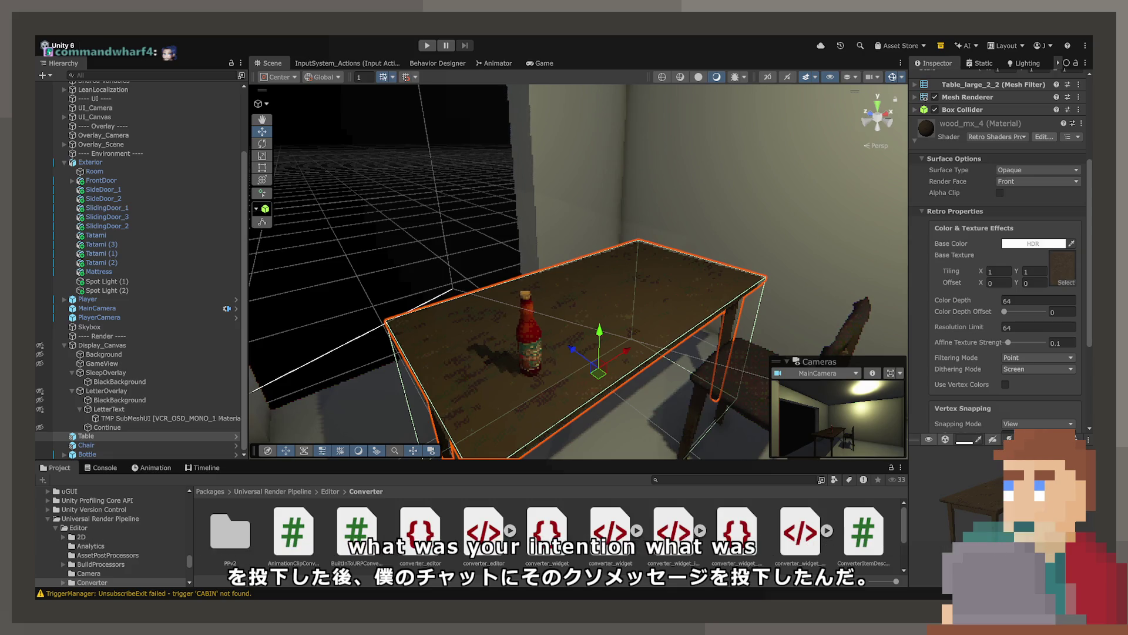
click(529, 335)
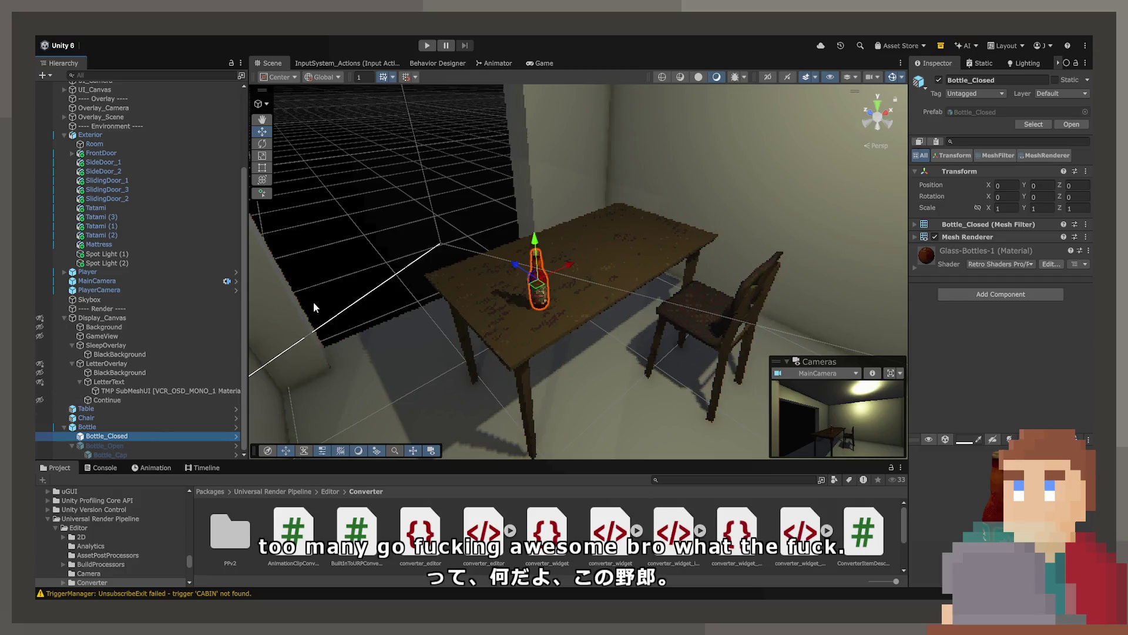
mouse_move(313, 302)
mouse_down()
mouse_move(460, 276)
mouse_move(551, 296)
mouse_move(486, 280)
mouse_up()
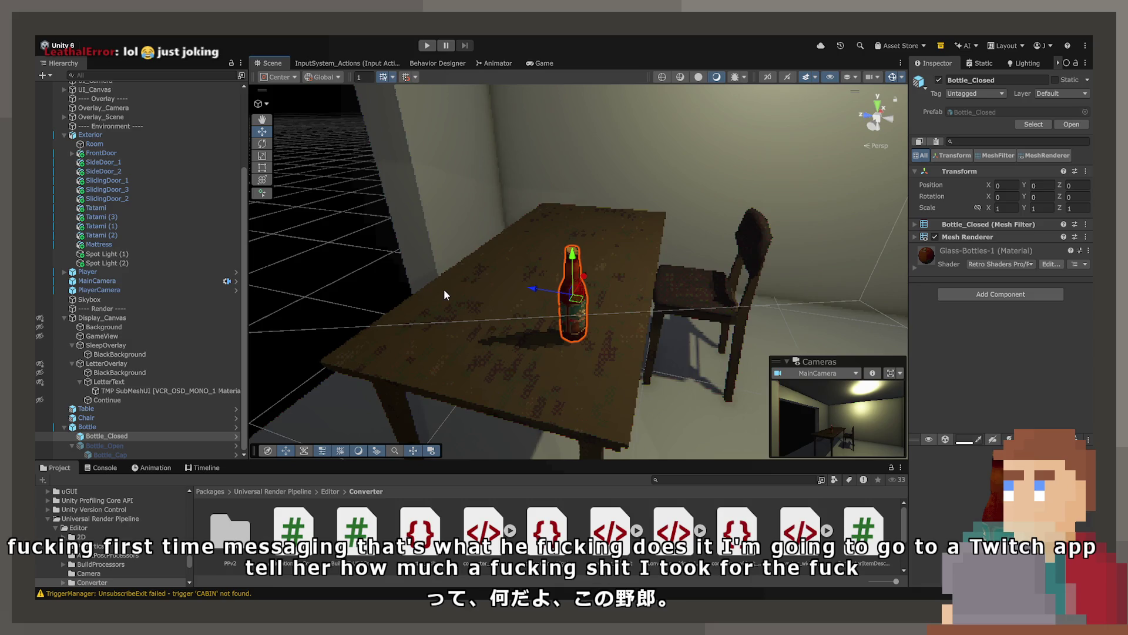
mouse_move(443, 289)
mouse_down()
mouse_move(569, 294)
mouse_move(483, 164)
mouse_move(647, 265)
mouse_up()
click(483, 162)
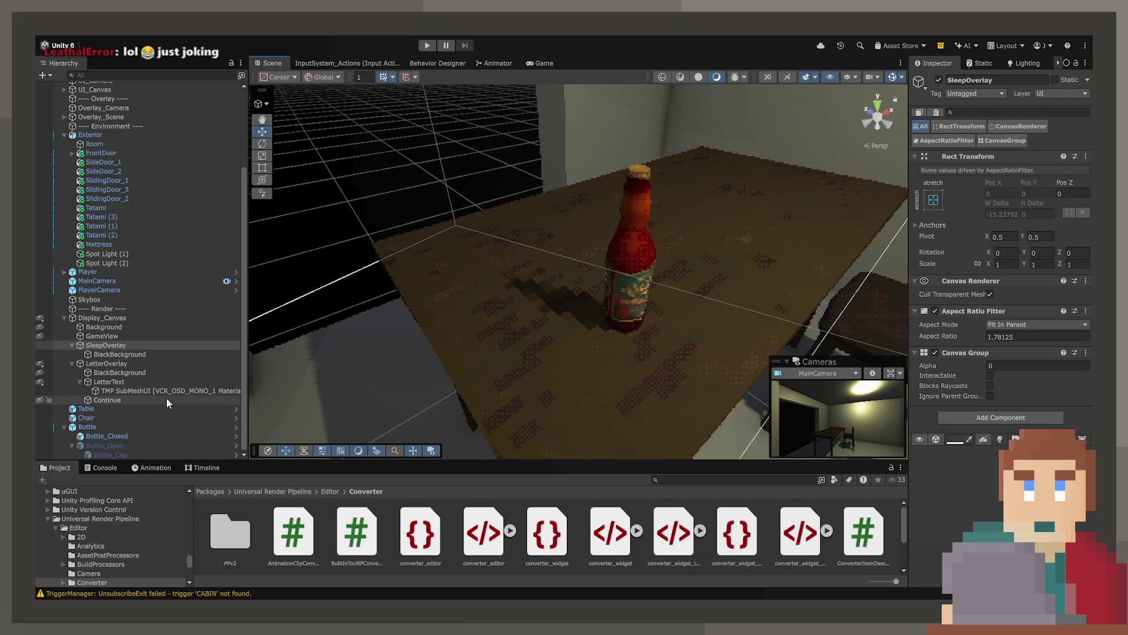
click(157, 428)
mouse_move(464, 329)
mouse_down()
mouse_move(500, 336)
mouse_move(944, 289)
mouse_move(602, 329)
mouse_move(943, 270)
mouse_up()
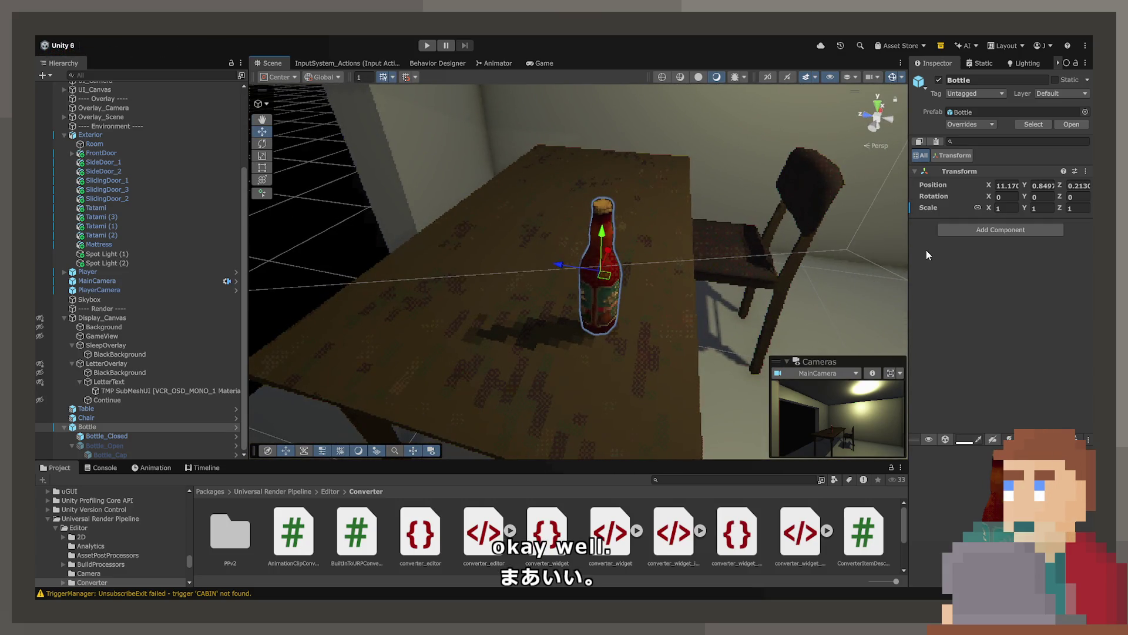
click(978, 229)
click(988, 215)
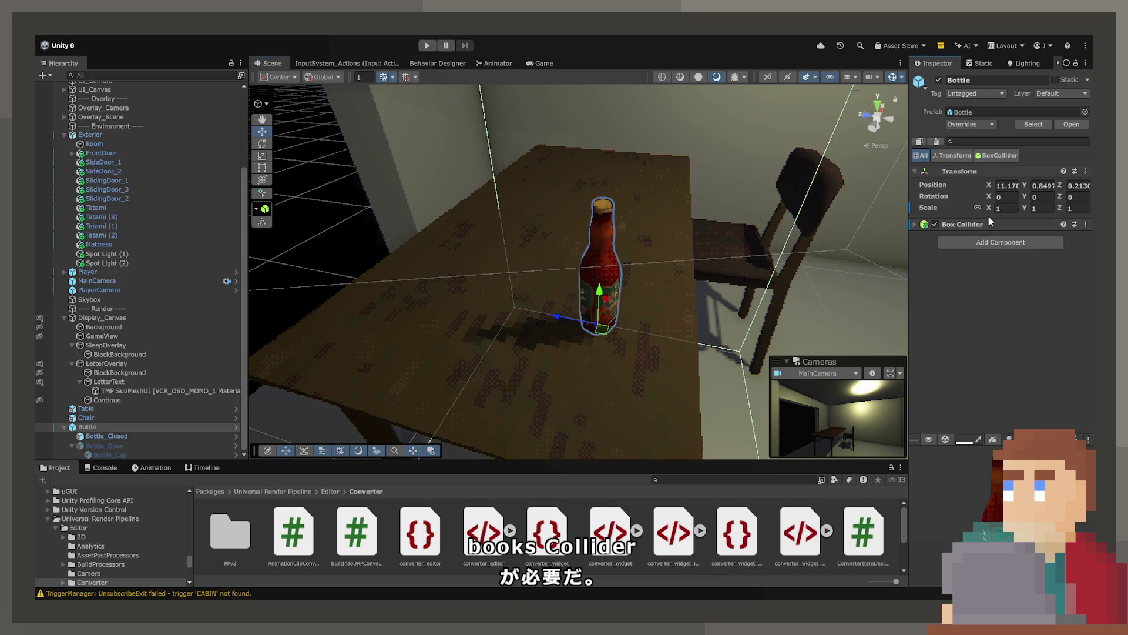
Shorten the Bottle's box collider height to Size Y 0.58.
click(987, 224)
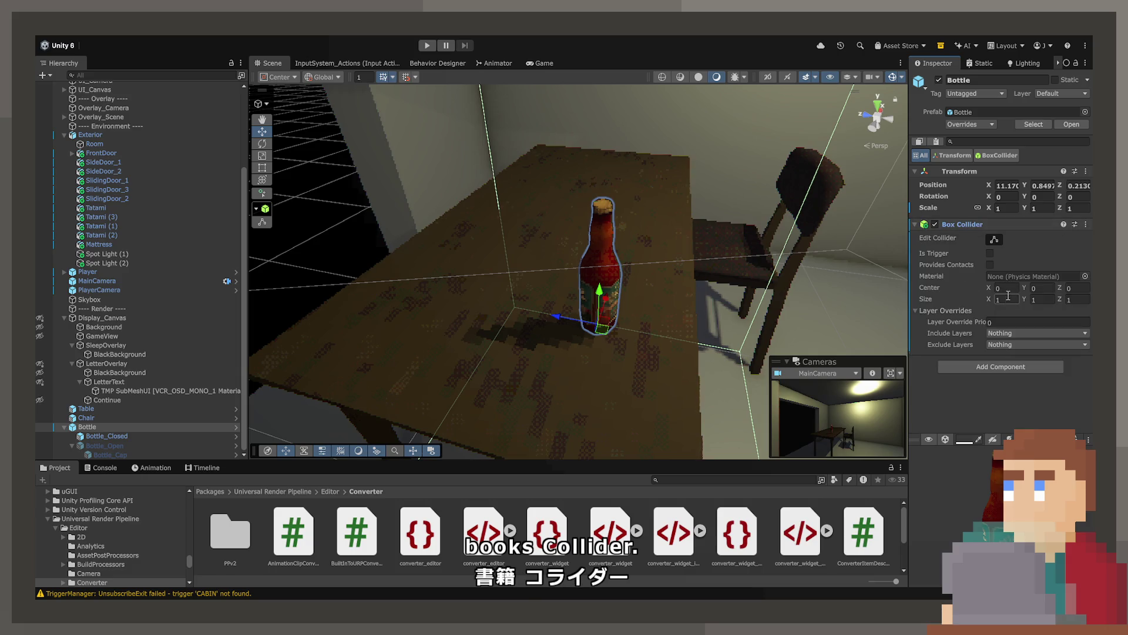
drag(1019, 299, 1017, 296)
mouse_move(694, 306)
mouse_down()
mouse_move(655, 211)
mouse_move(558, 221)
mouse_up()
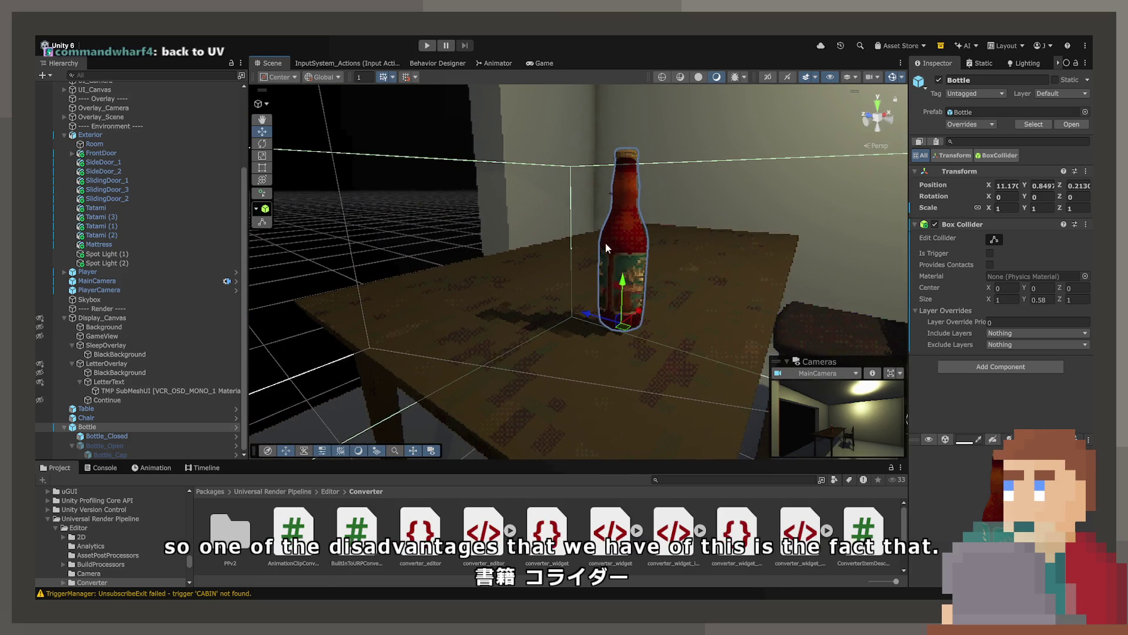
Try an auto-fitted box collider on Bottle_Closed, then undo it.
click(121, 438)
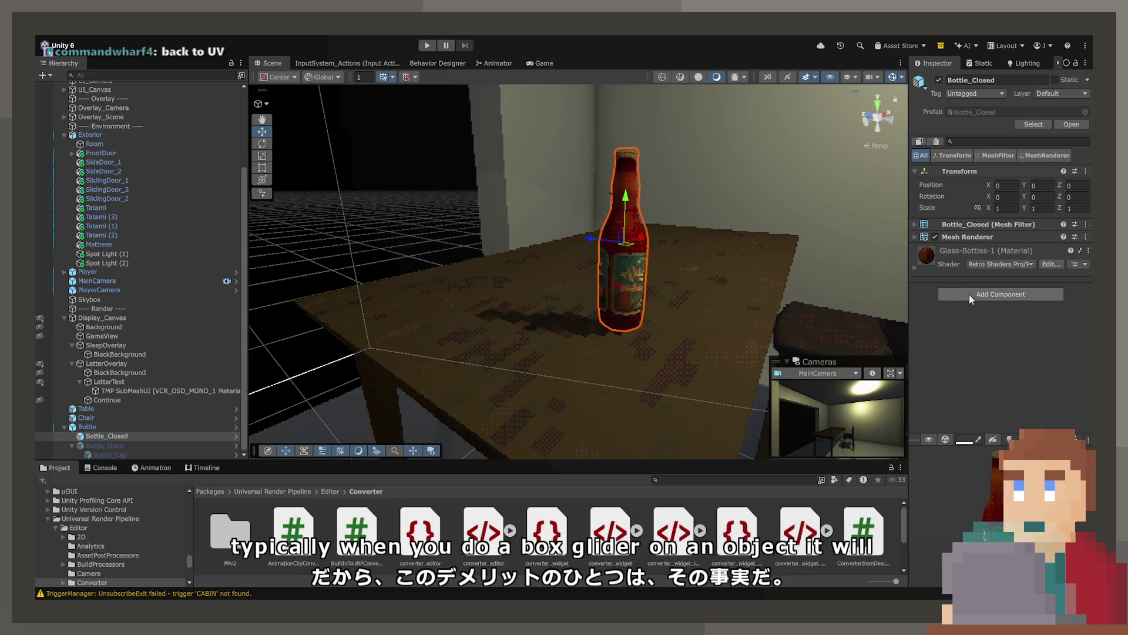
click(972, 296)
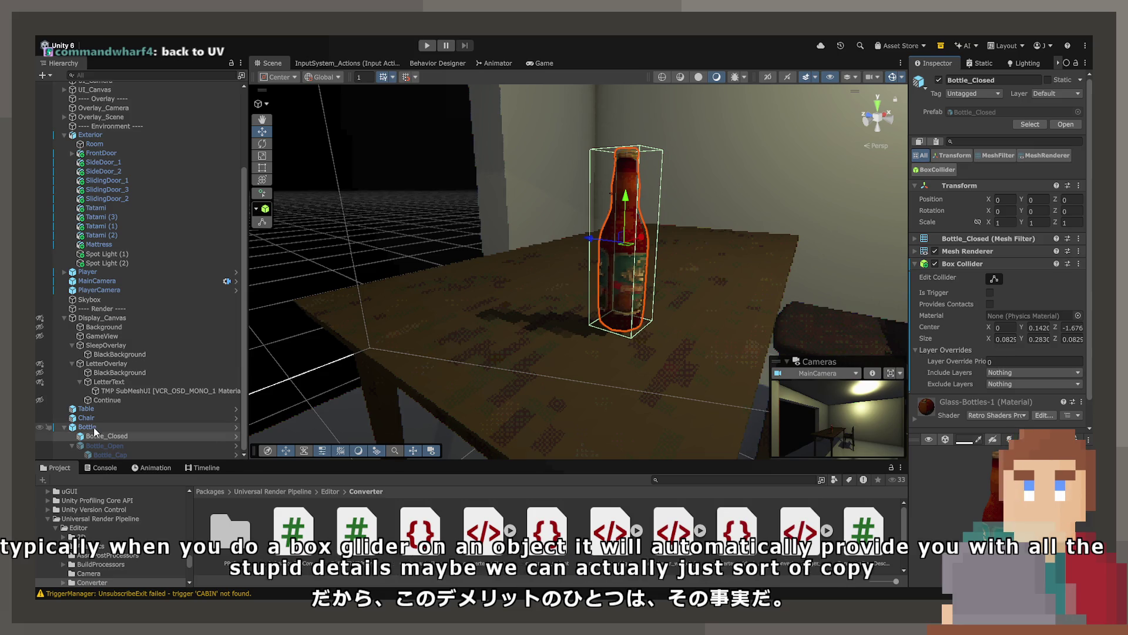
key(ctrl+z)
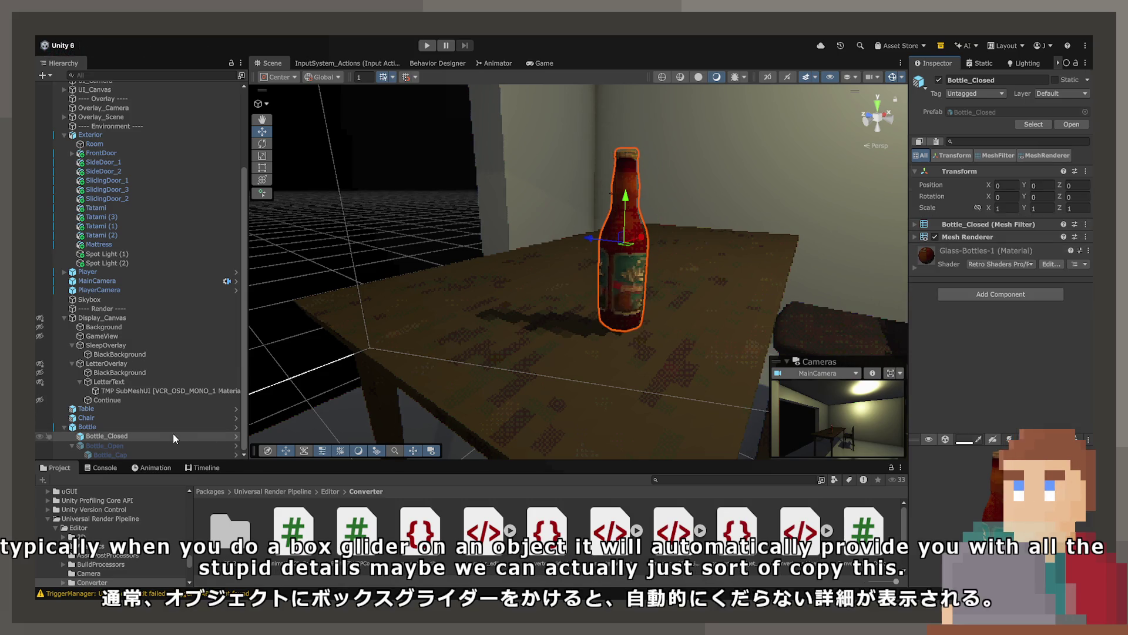
Reselect Bottle, remove and restore its box collider, and frame the view on it.
click(139, 426)
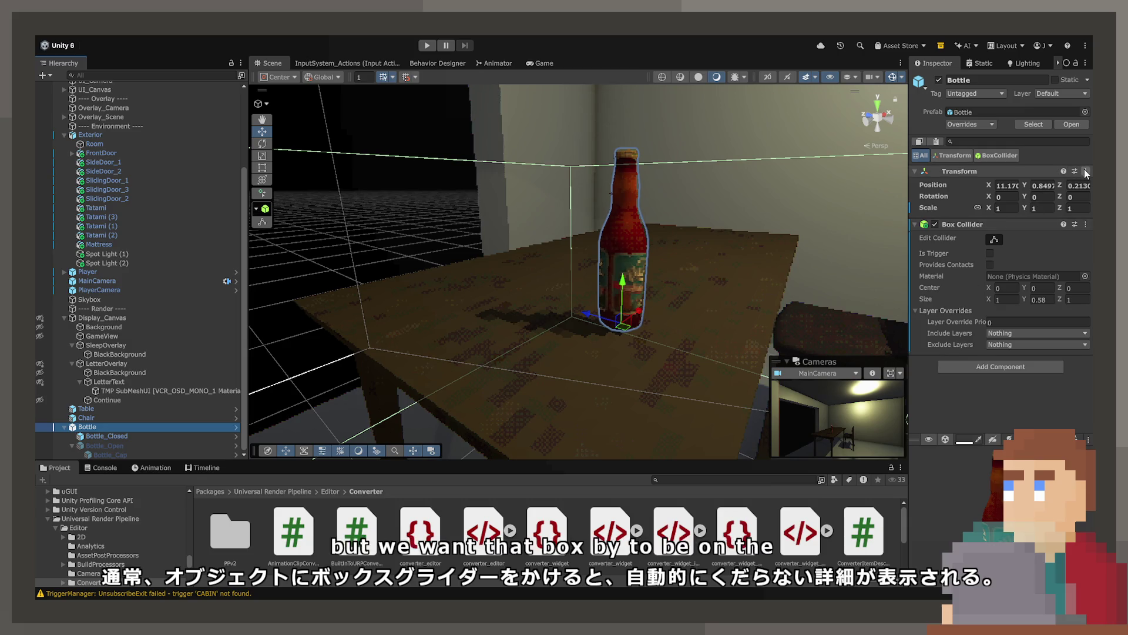
click(1044, 224)
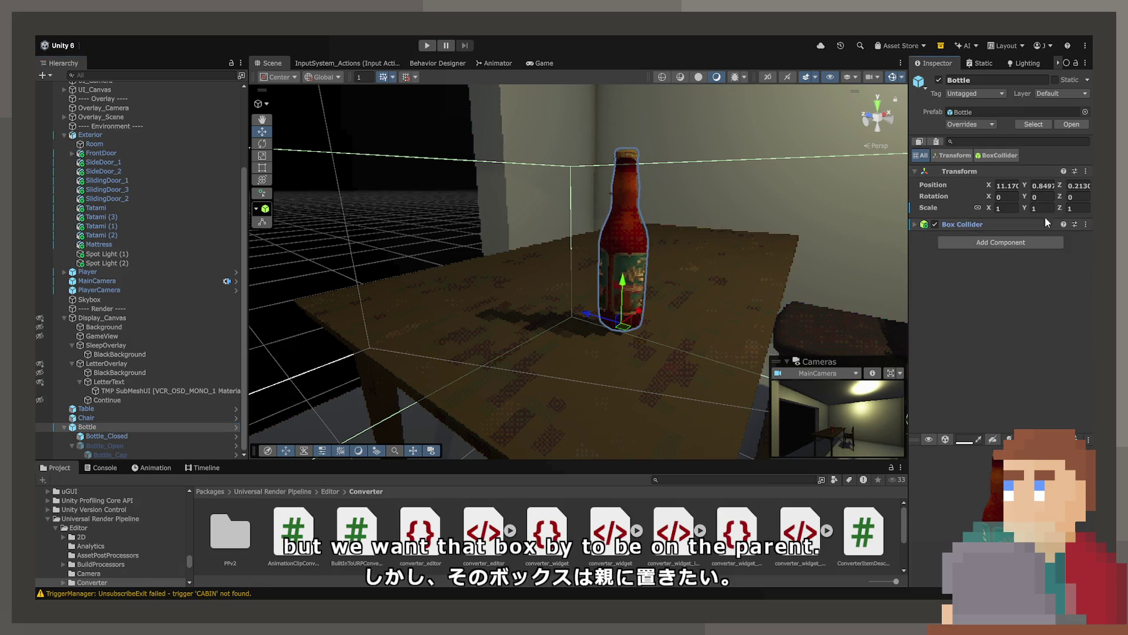
click(1022, 296)
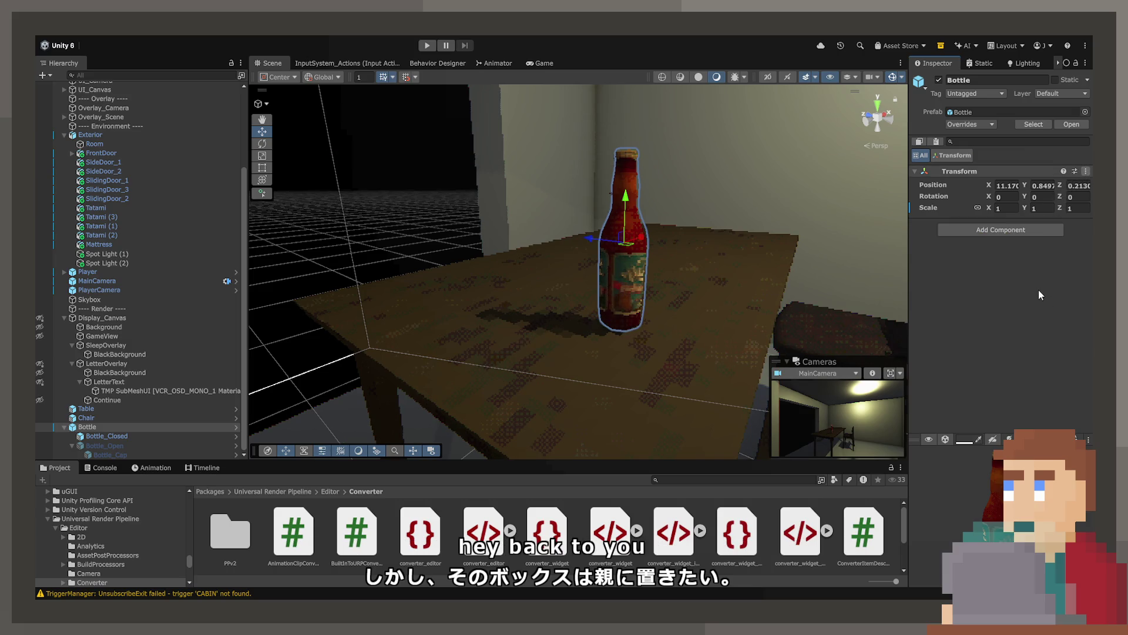
key(ctrl+z)
drag(747, 297, 754, 293)
key(f)
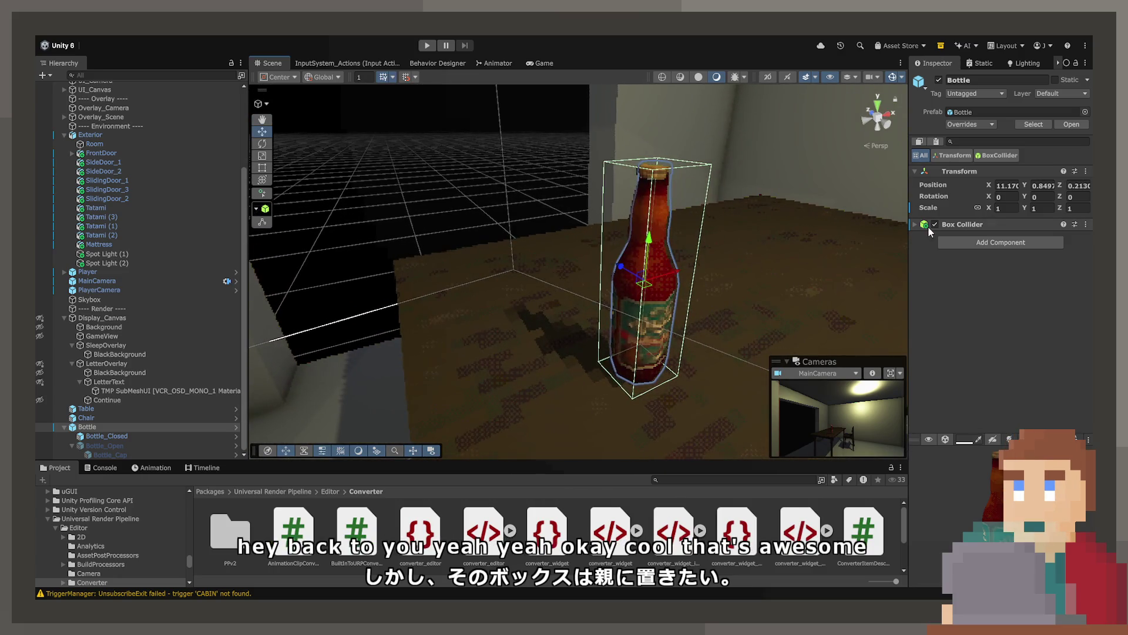
click(924, 227)
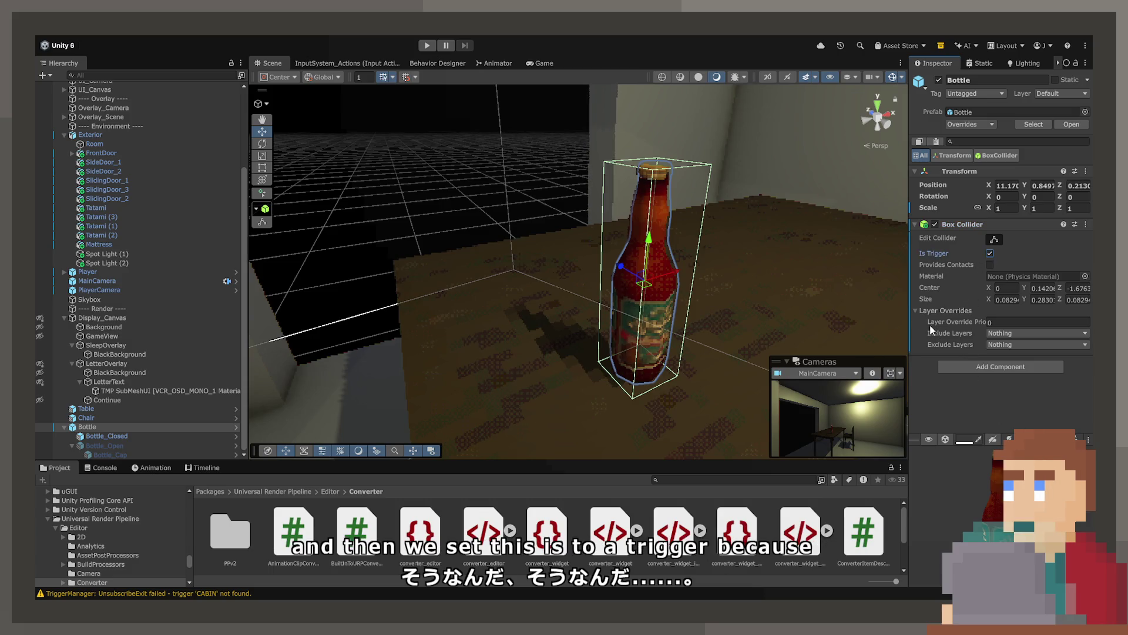
drag(852, 320, 809, 317)
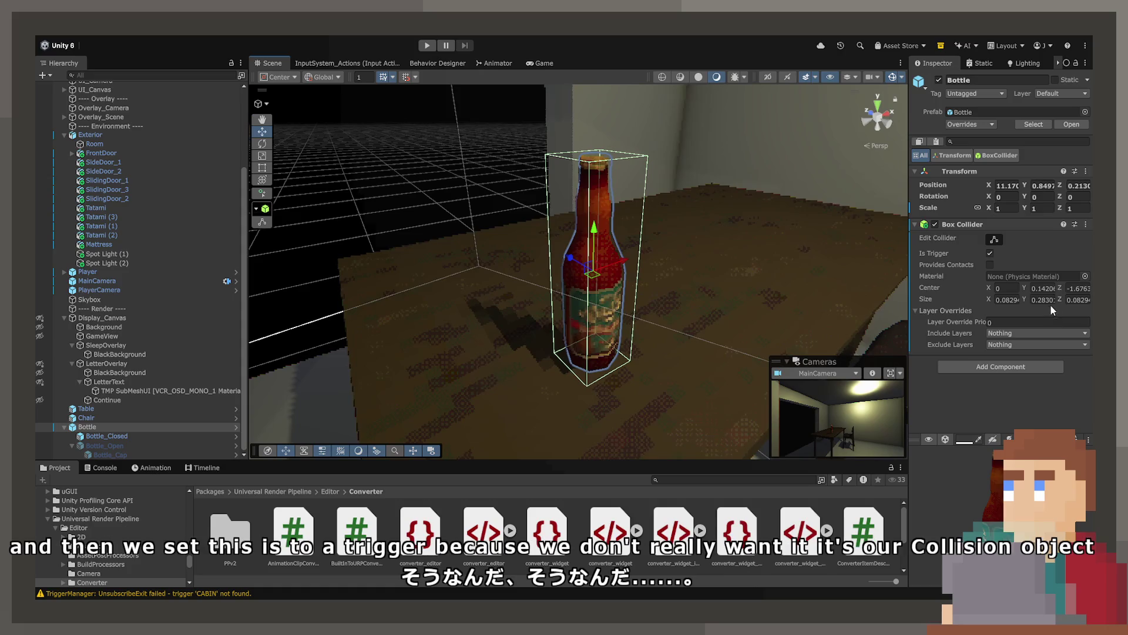
Resize the Bottle's box collider to 0.1 × 0.32 × 0.1 around the bottle.
click(1009, 299)
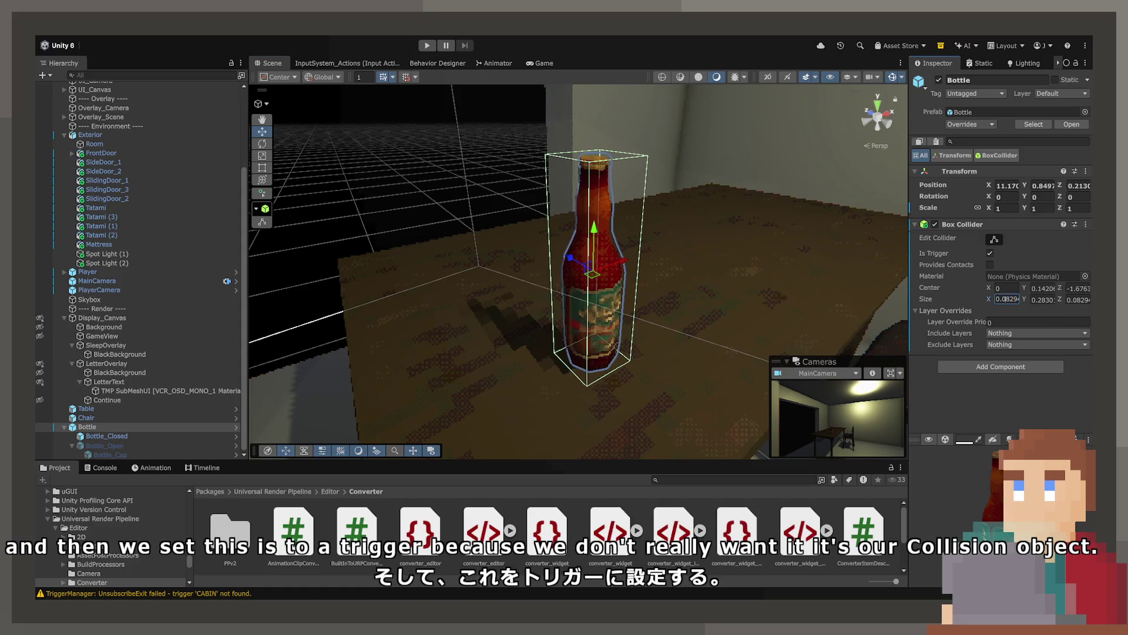
text(0.09)
key(Tab)
text(0.3)
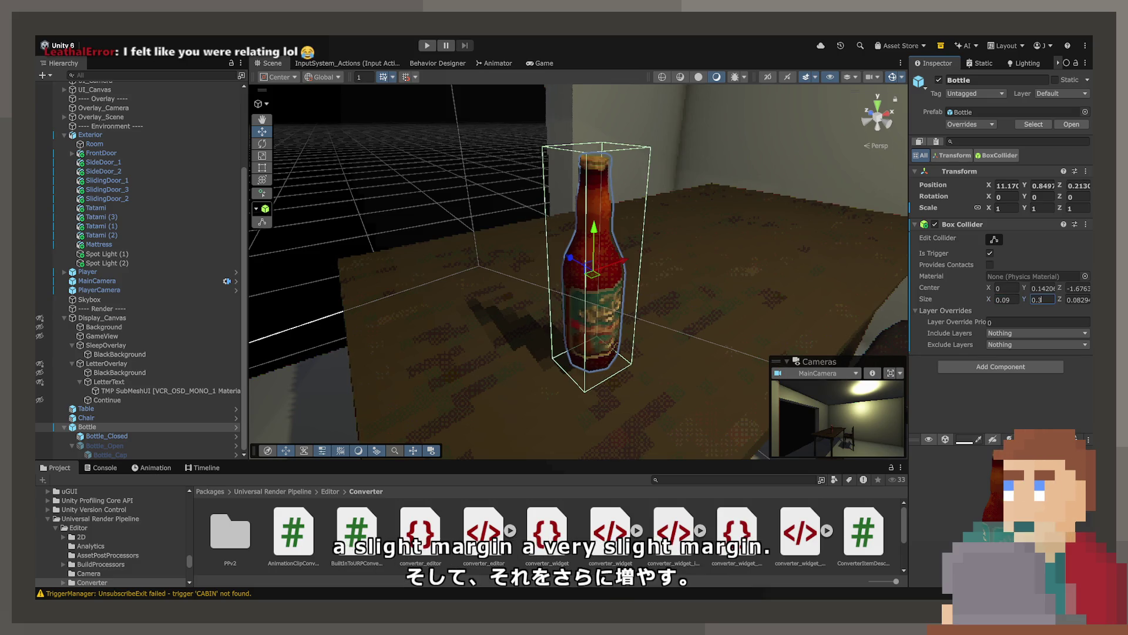
click(1078, 299)
text(0.1)
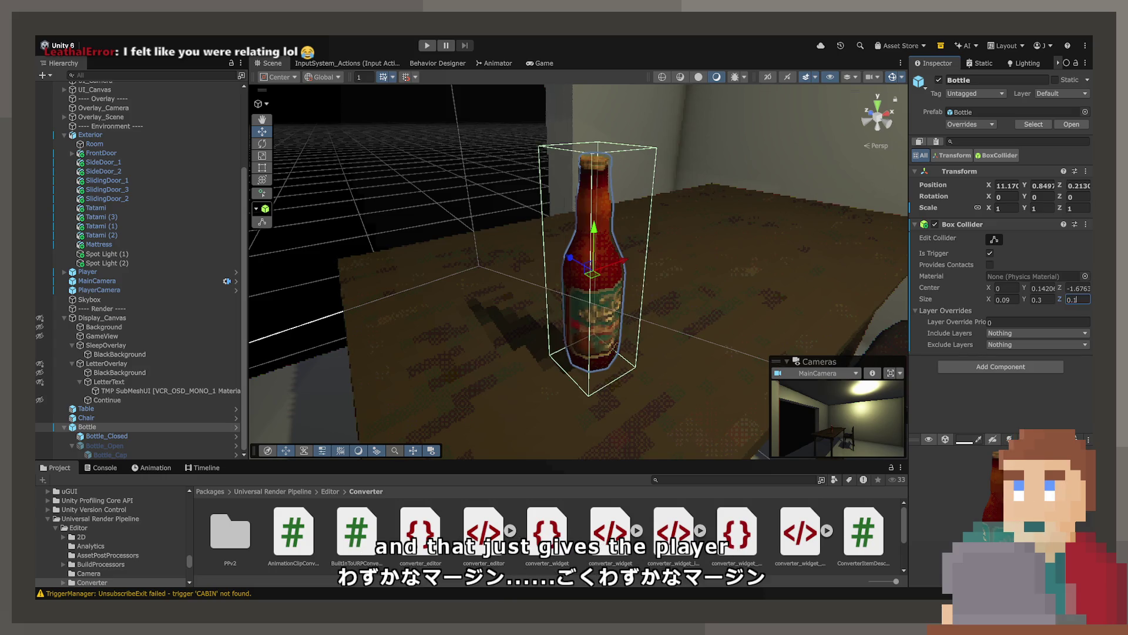
click(1005, 300)
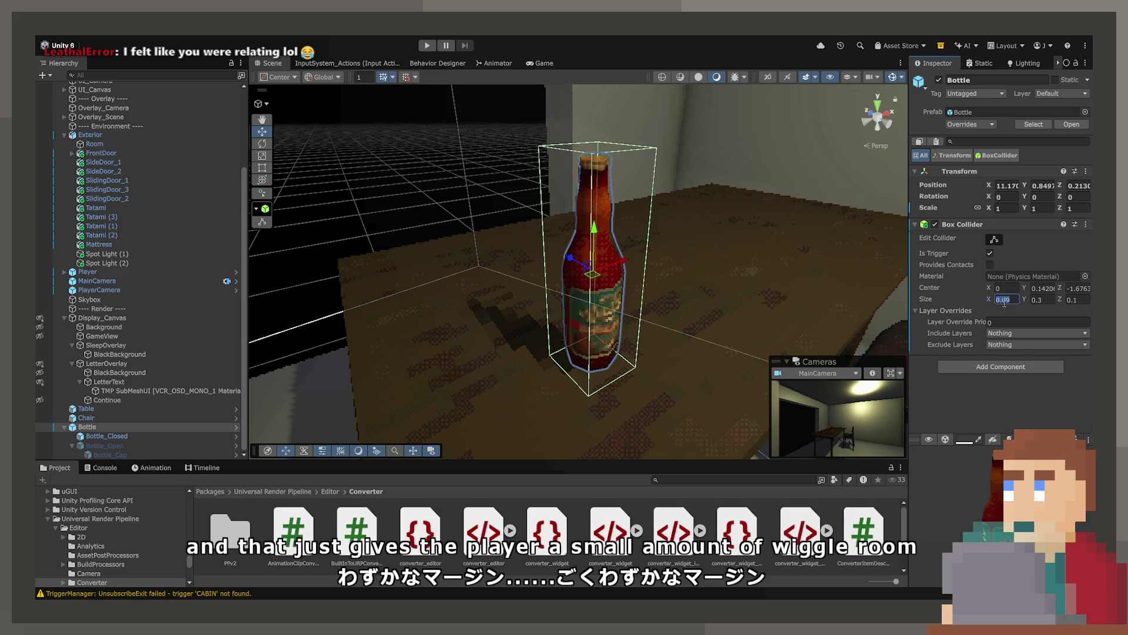
text(0.1)
mouse_move(504, 188)
mouse_down()
mouse_move(540, 230)
mouse_move(581, 194)
mouse_up()
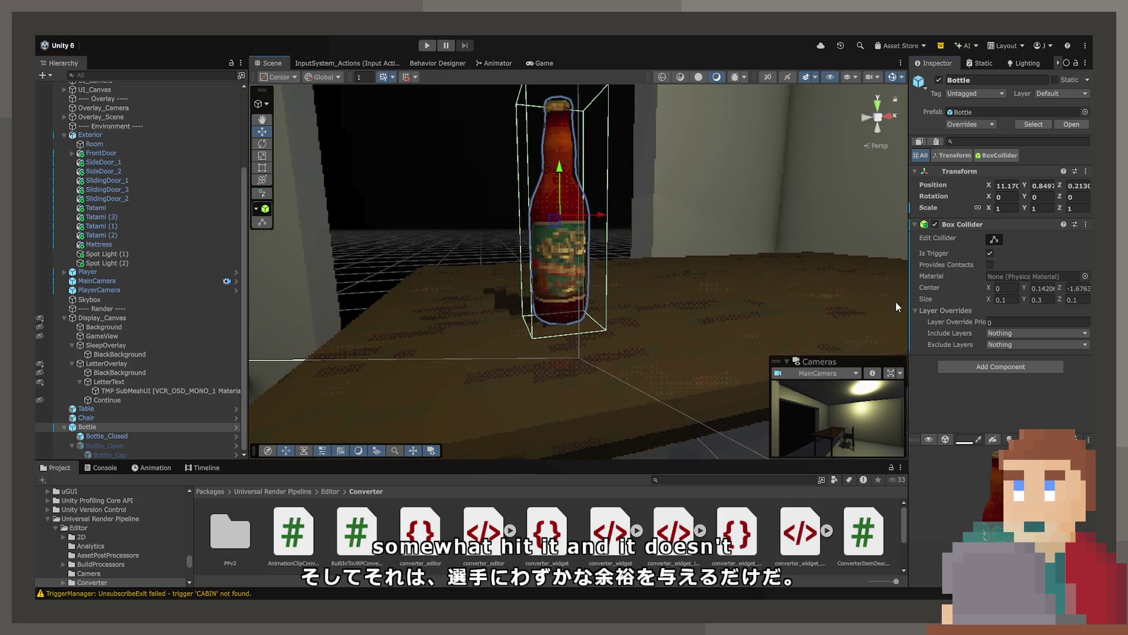
click(1049, 297)
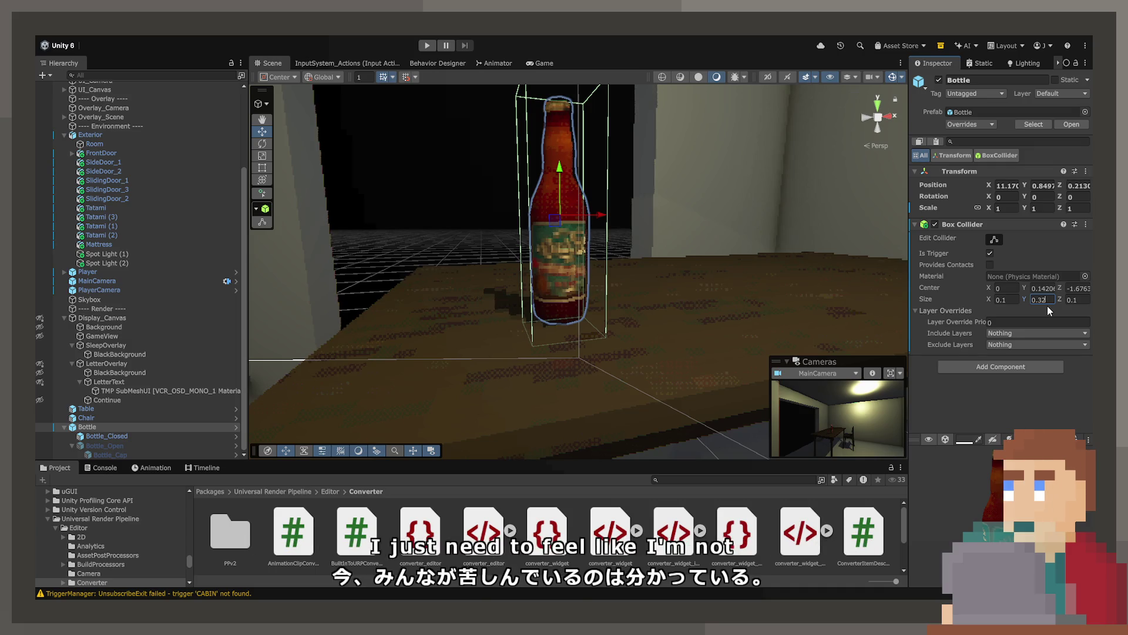
Browse to the Bar sprites folder and reselect Bottle with the whole table in view.
scroll(122, 520, up, 10)
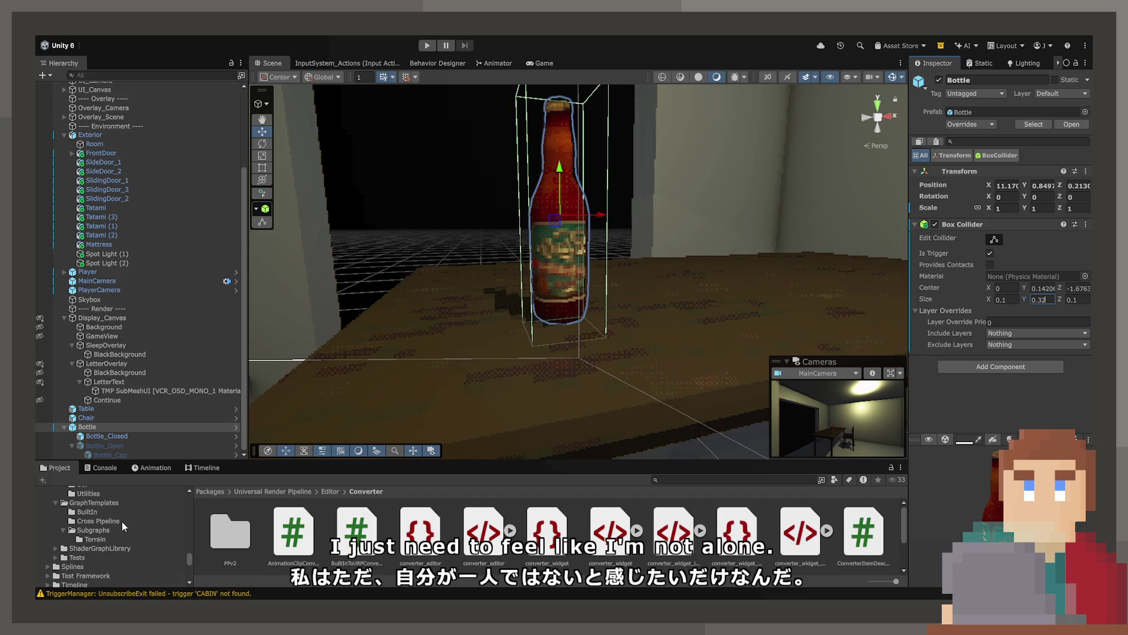
scroll(111, 521, up, 10)
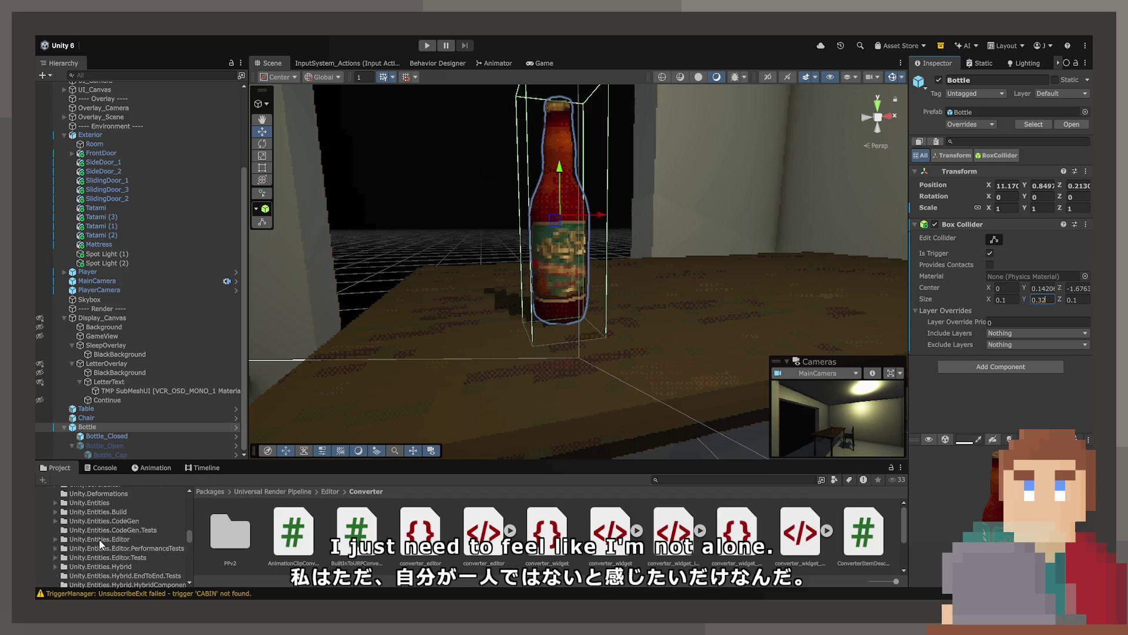
scroll(94, 530, up, 5)
click(79, 541)
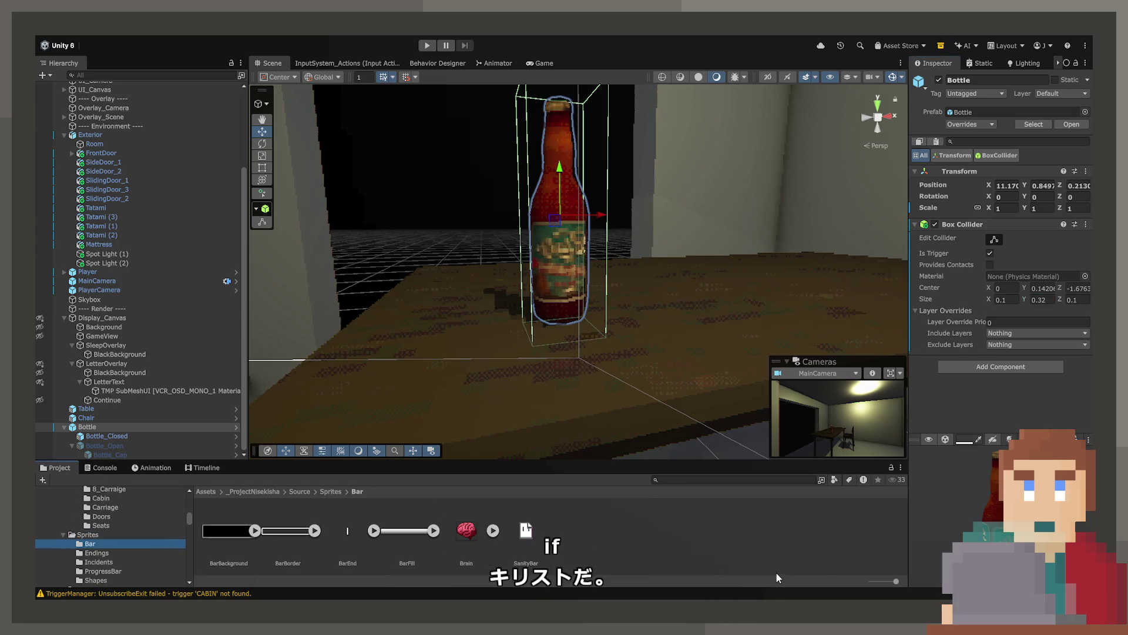
click(635, 299)
mouse_move(634, 299)
mouse_down()
mouse_move(630, 312)
mouse_move(725, 335)
mouse_move(516, 346)
mouse_move(680, 367)
mouse_move(536, 242)
mouse_up()
click(532, 244)
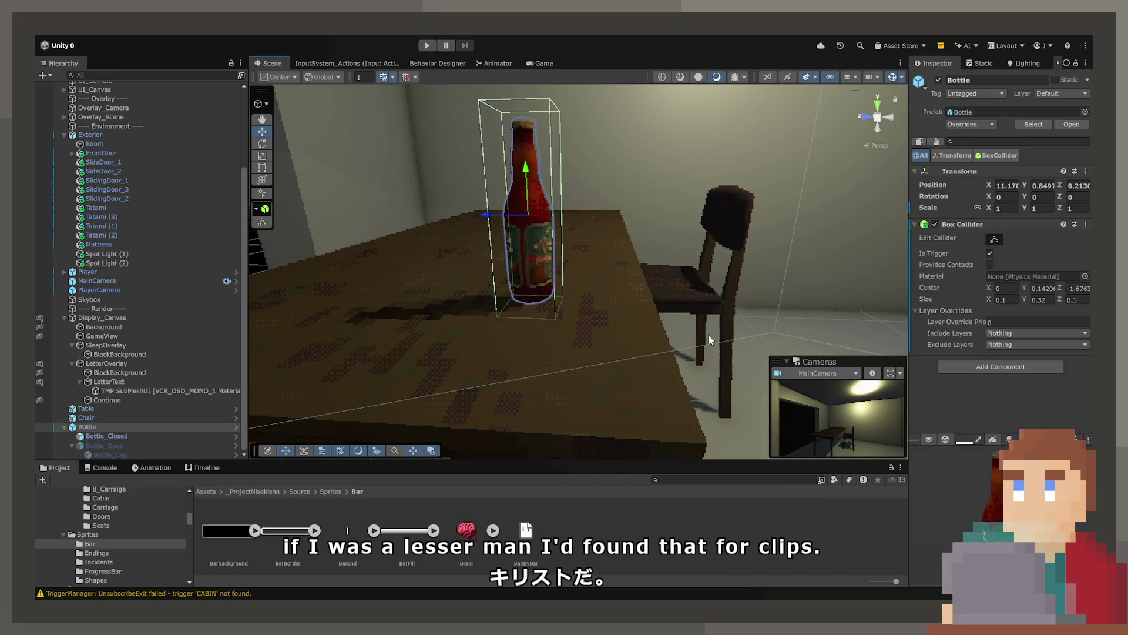
Add Raycast Interactable to the Bottle, set Interaction Distance to 1.3, and play the game.
click(956, 367)
click(954, 381)
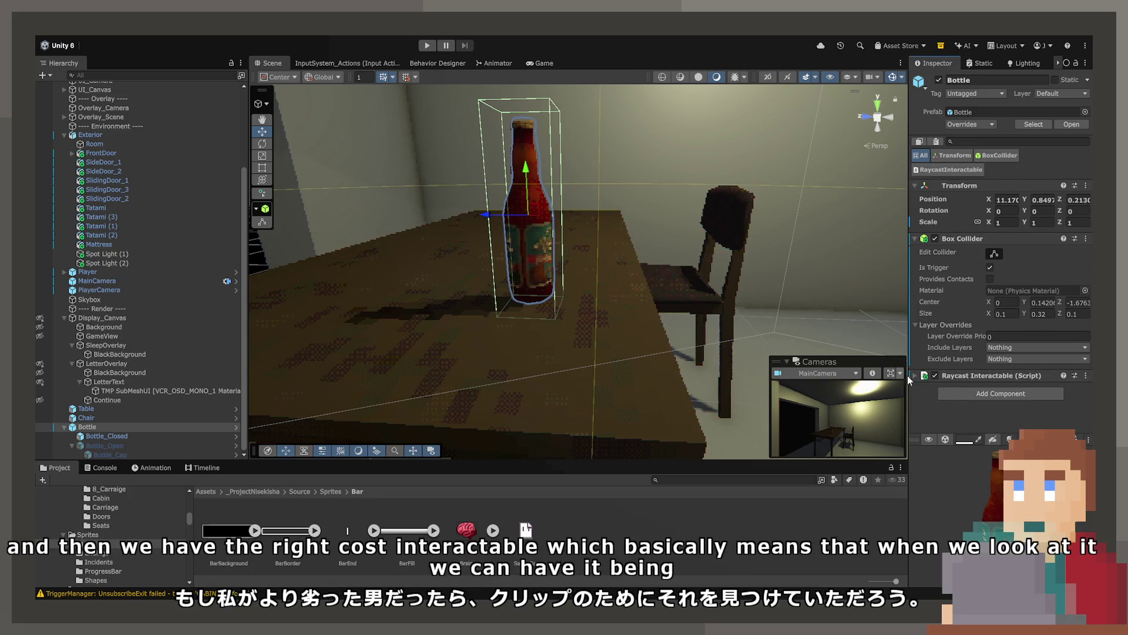
click(954, 379)
scroll(995, 353, down, 5)
click(995, 385)
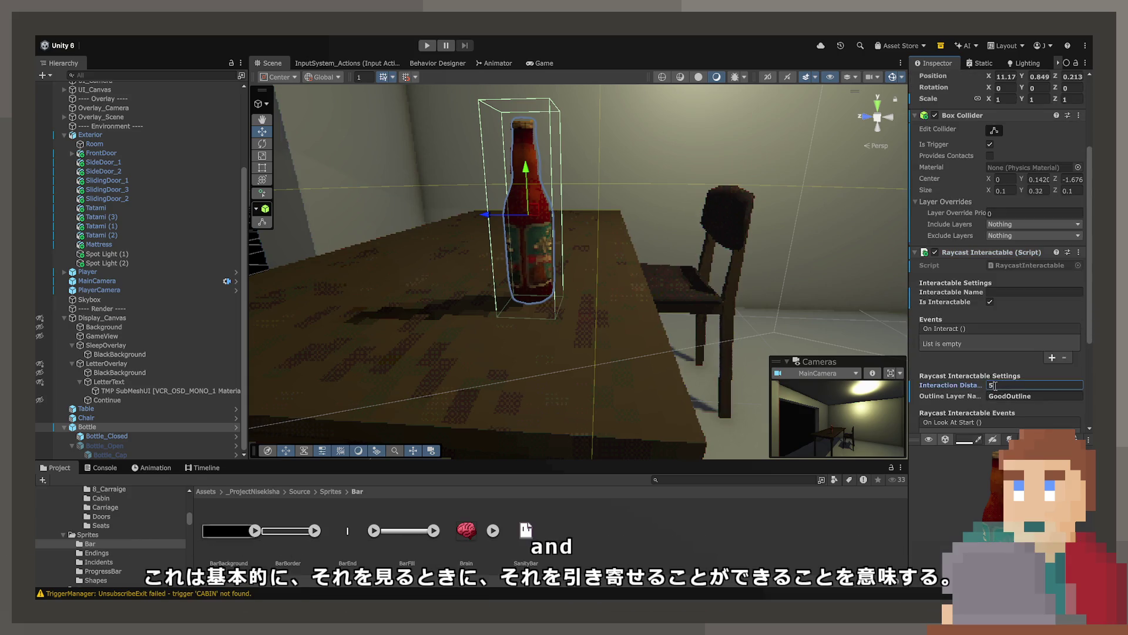
text(2)
scroll(564, 307, down, 8)
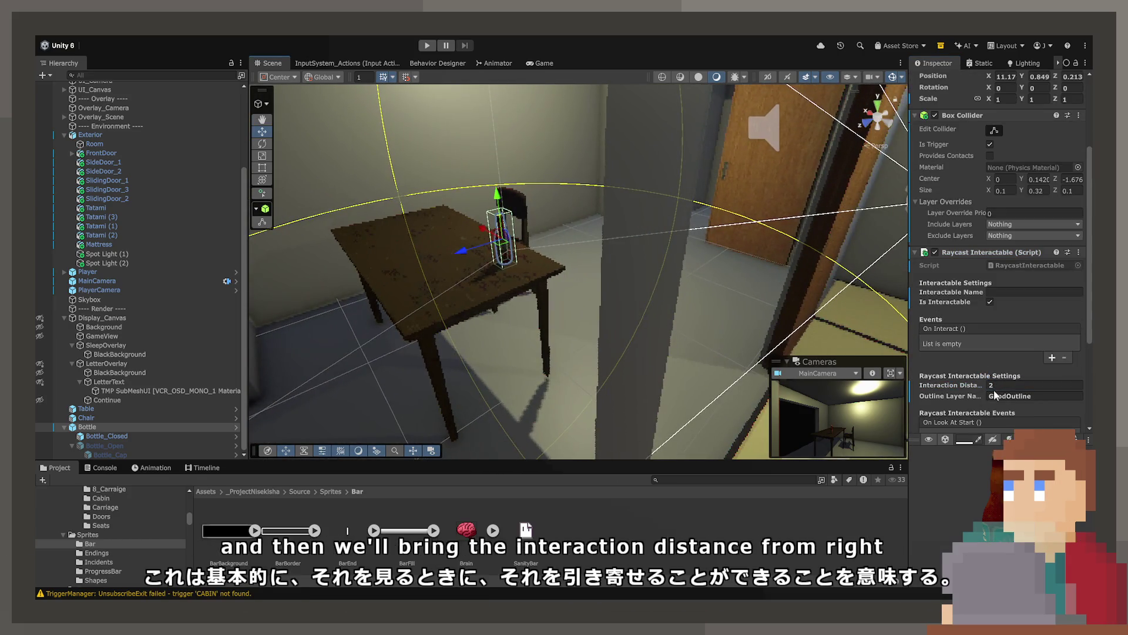
click(1002, 386)
text(1.5)
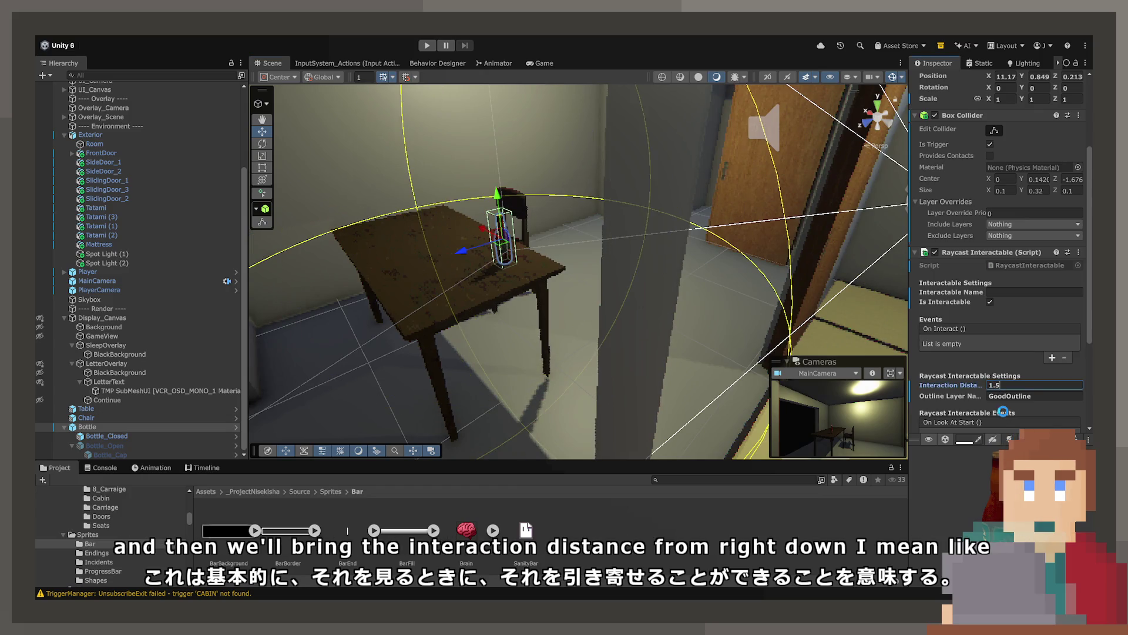
key(BackSpace)
text(3)
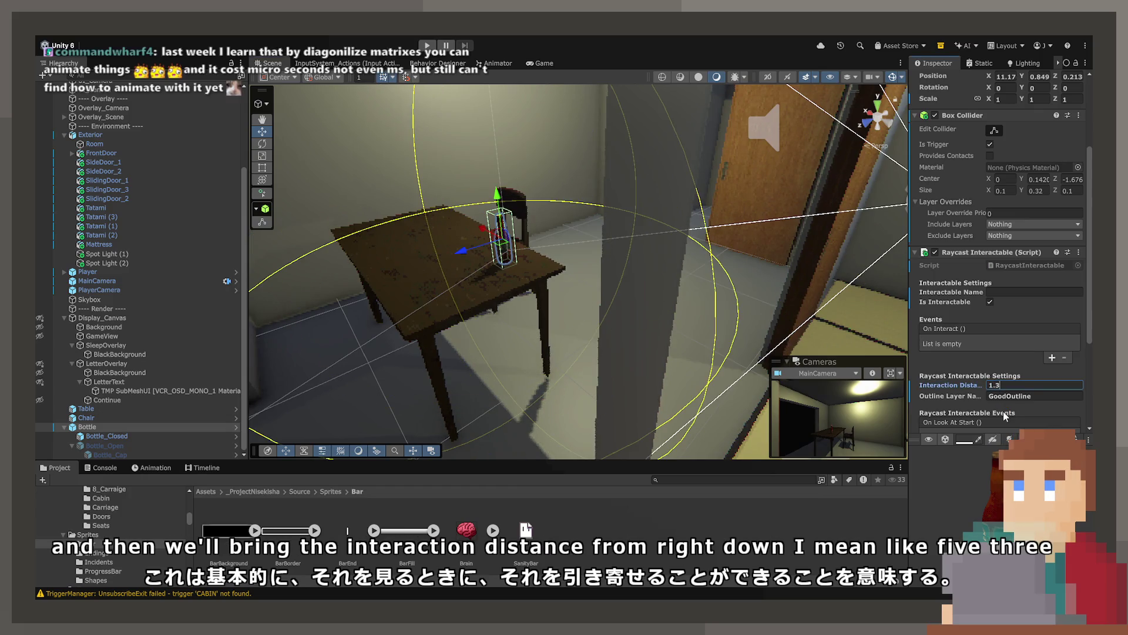
click(429, 46)
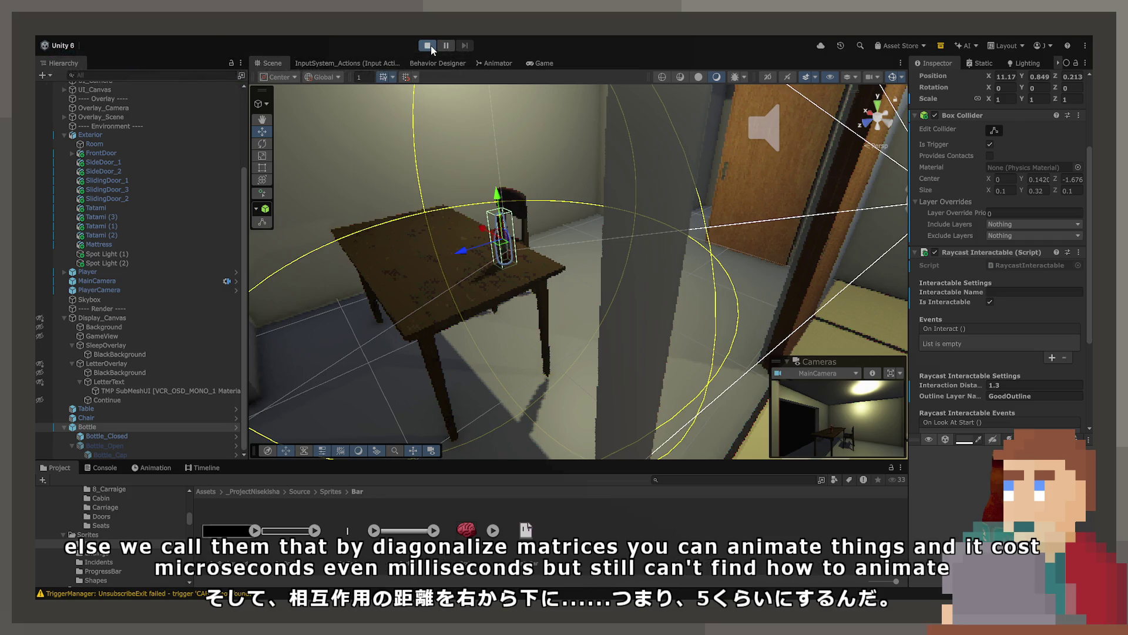
Walk around the table in the Game view until the bottle shows its blue outline.
click(428, 46)
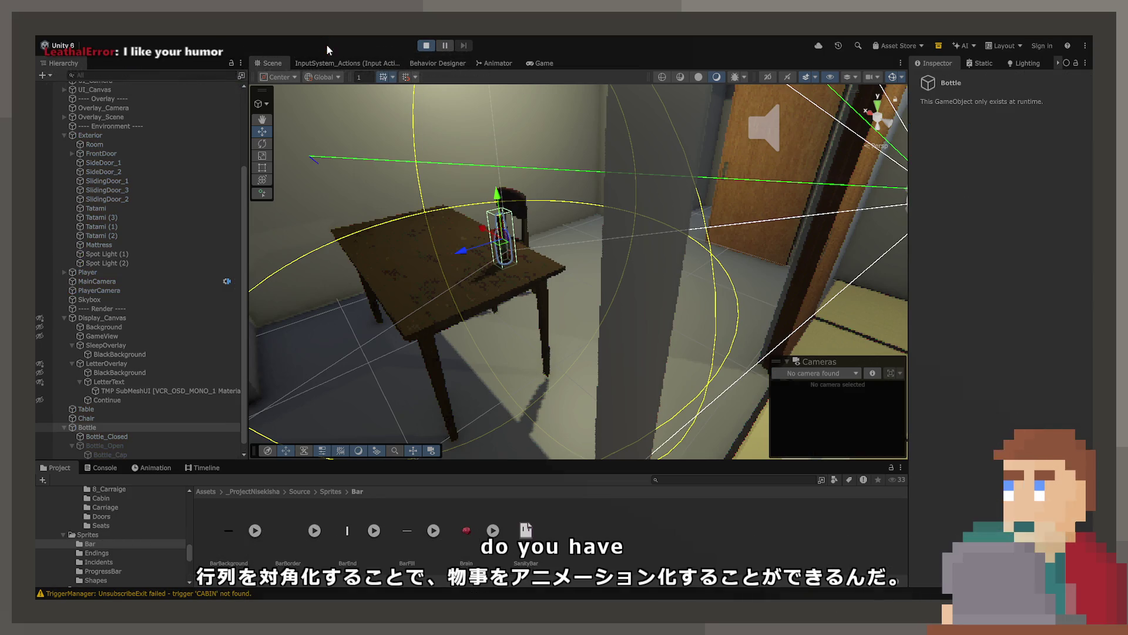
click(532, 64)
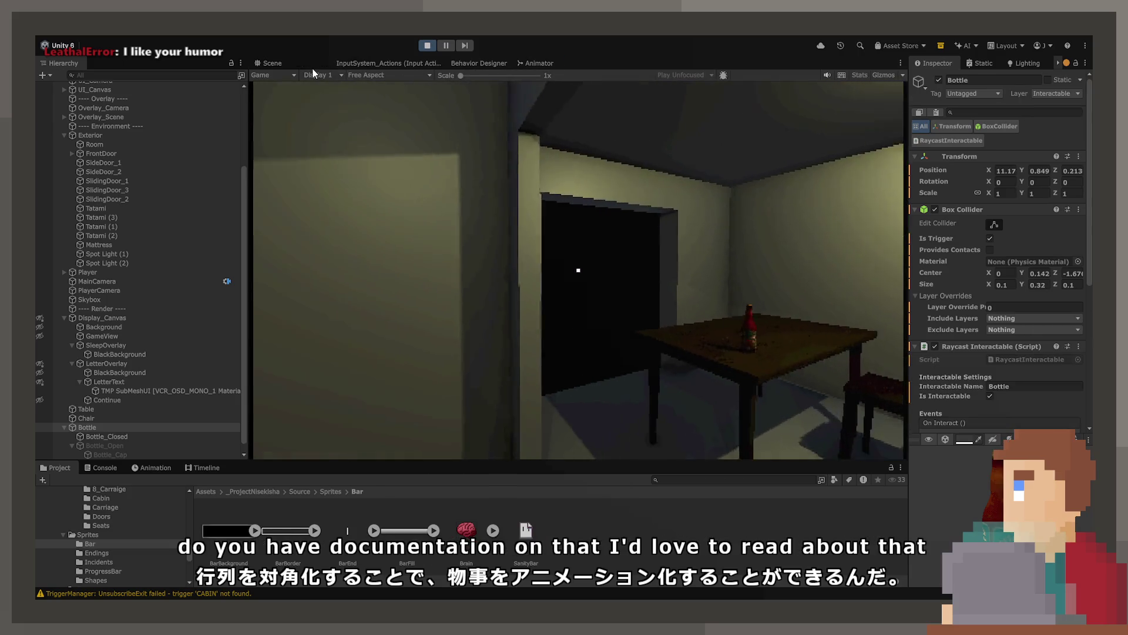
click(632, 269)
key(w)
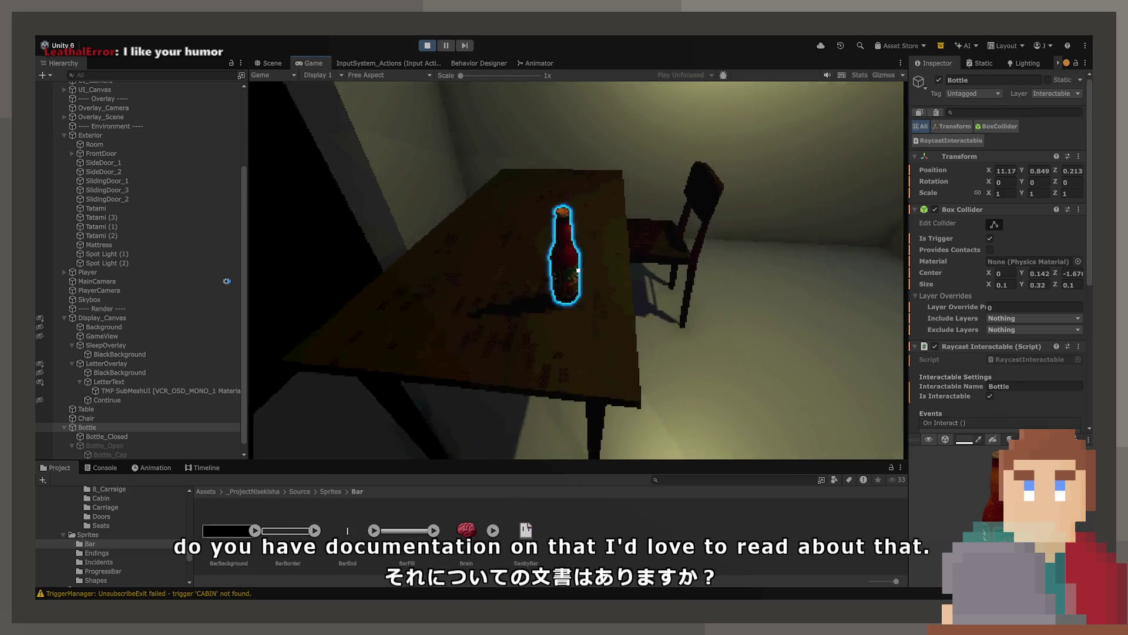
key(w)
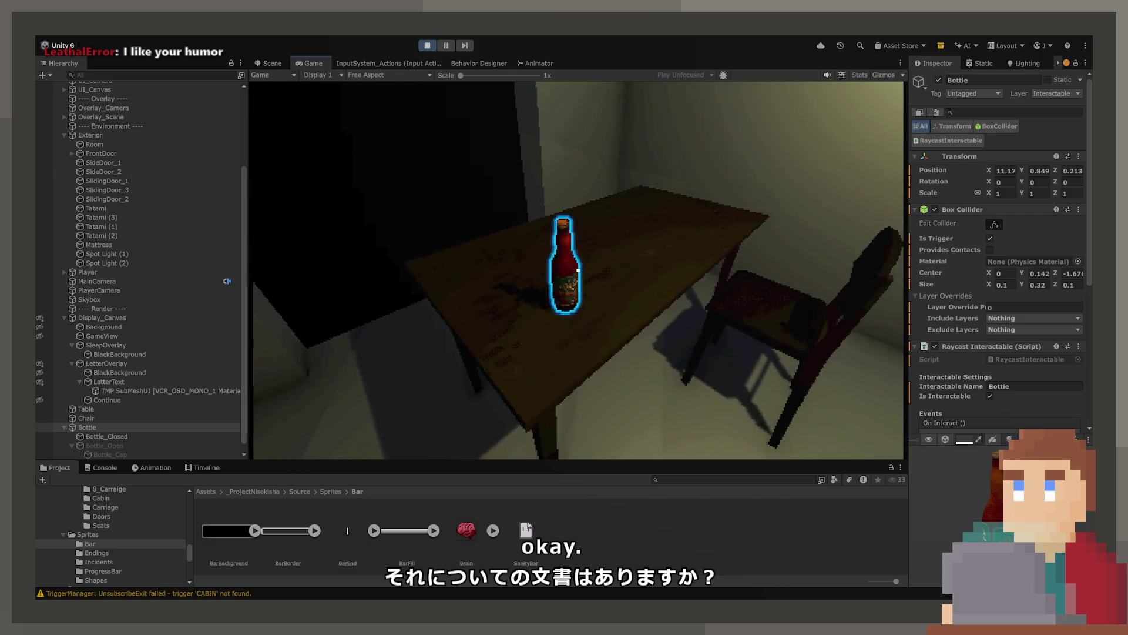
key(w)
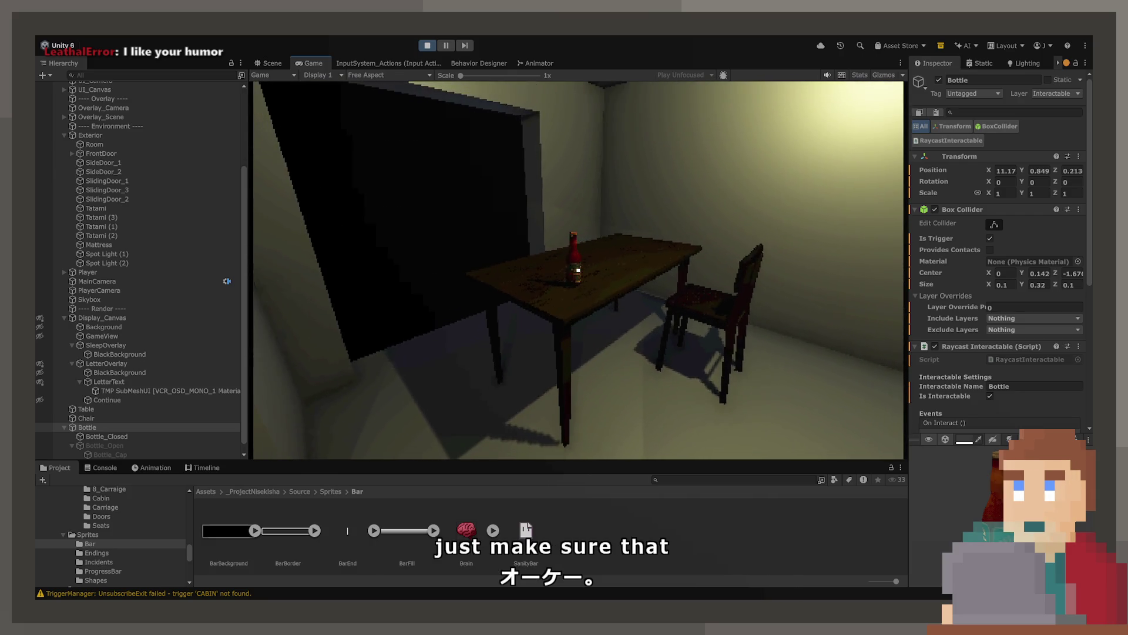
key(w)
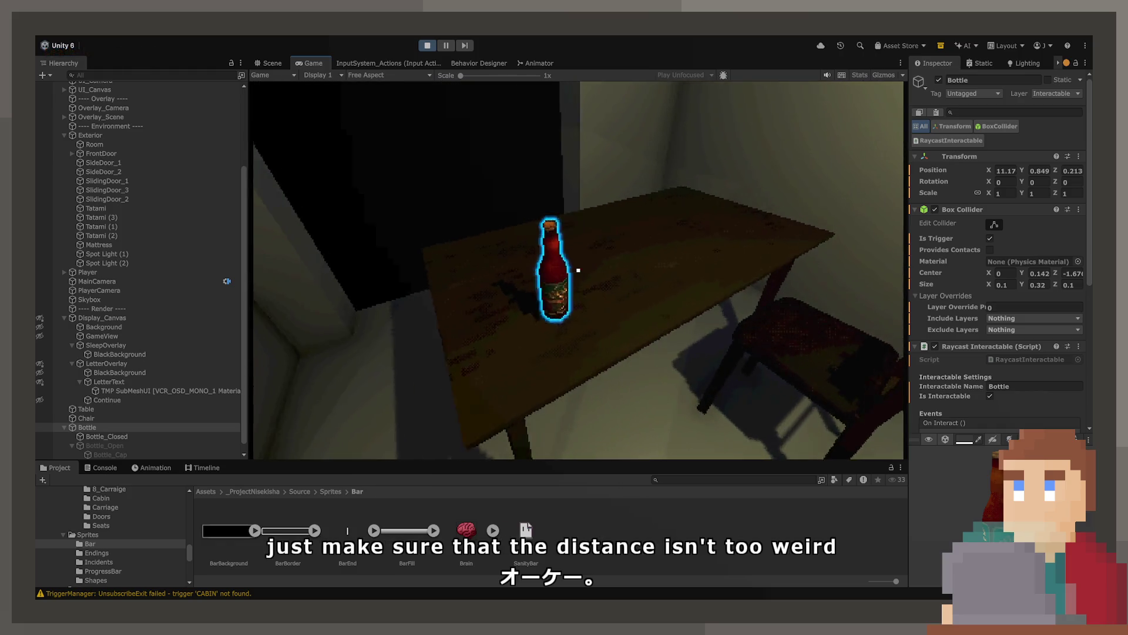
key(a)
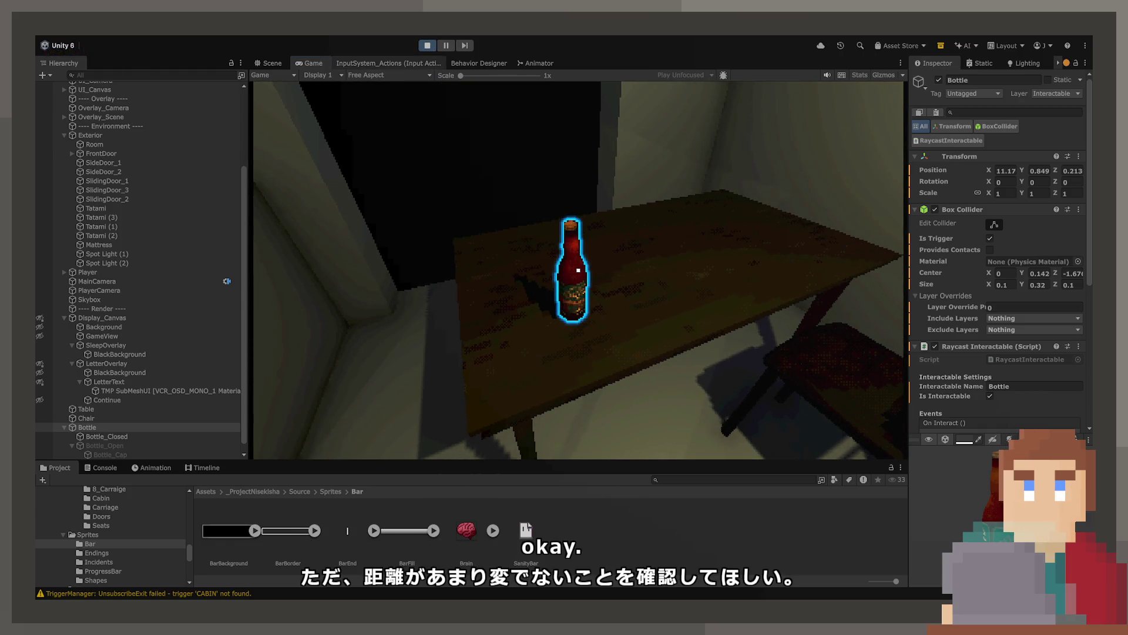
scroll(1020, 386, down, 3)
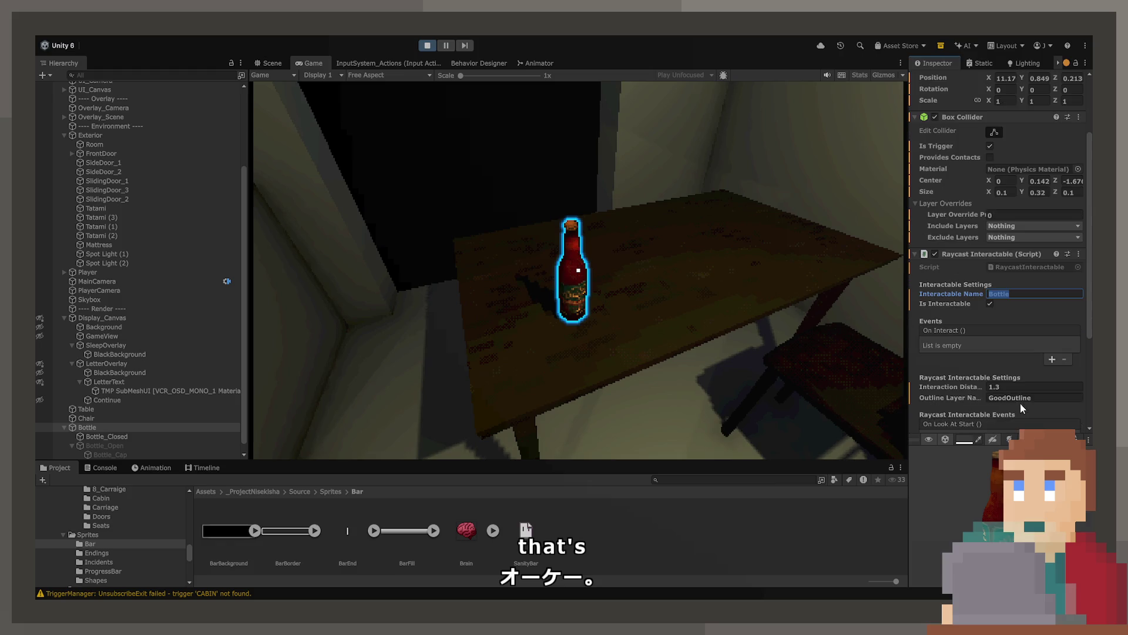
Enter BadOutline as the outline layer name during play, then stop the game.
click(1021, 399)
text(BadOutline)
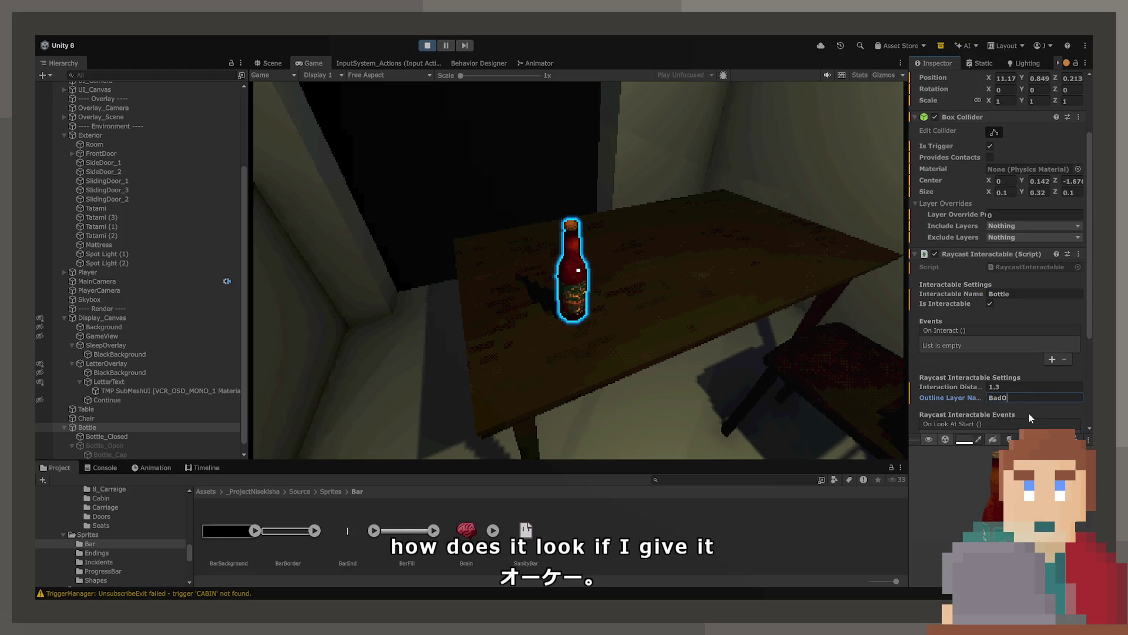
click(771, 366)
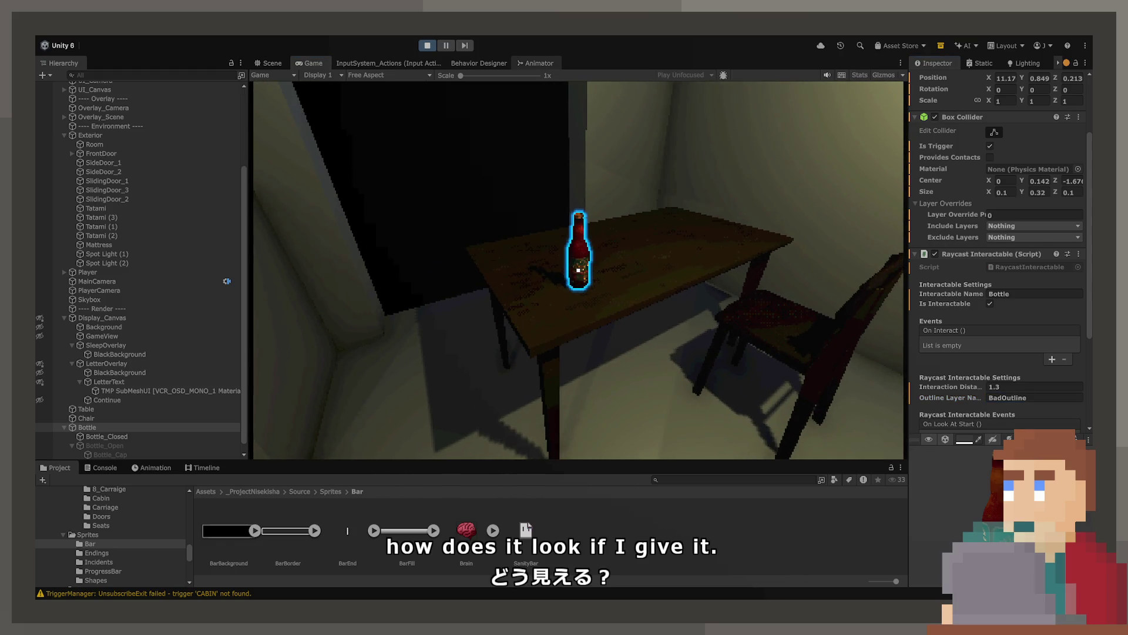
key(Escape)
click(420, 47)
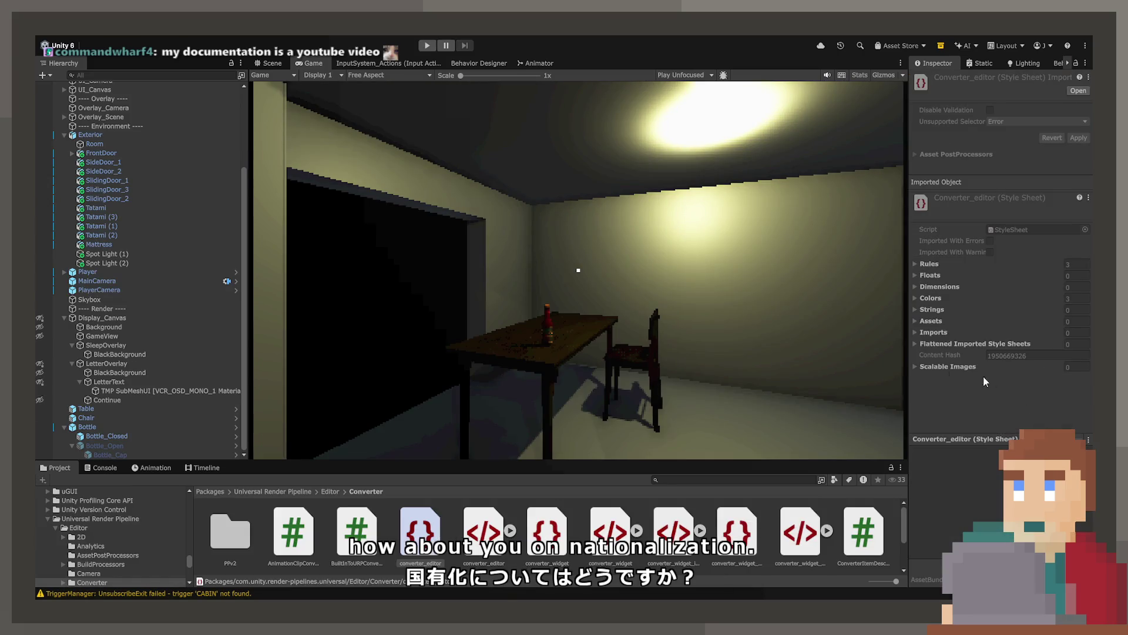
Set the Bottle's Outline Layer Name to BadOutline and run the game in the Game view.
click(271, 63)
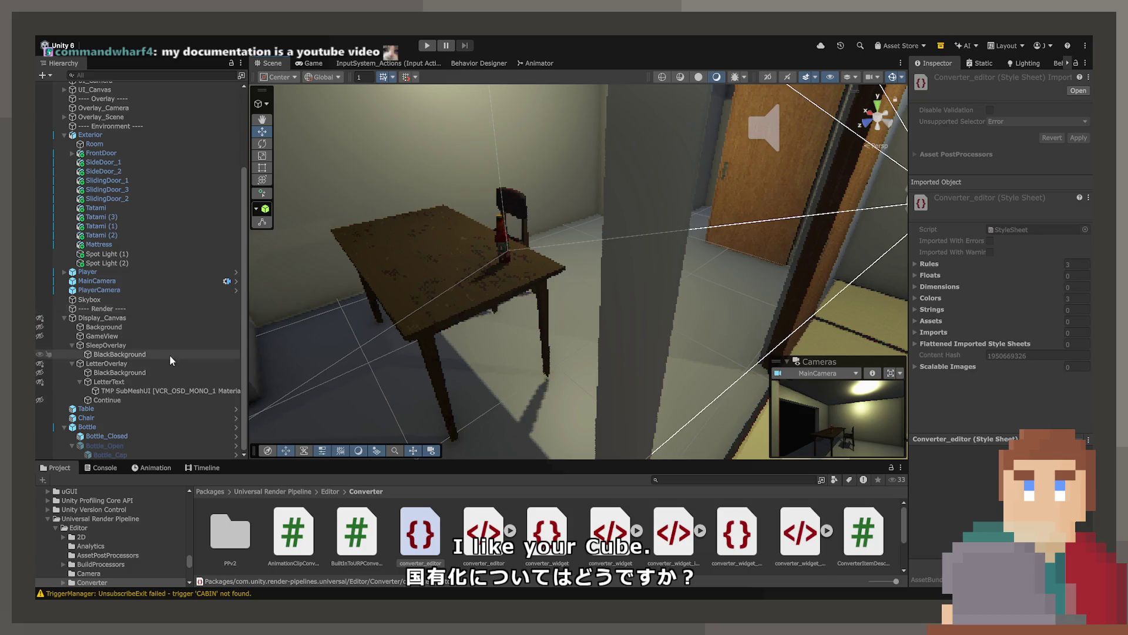
click(106, 426)
scroll(1010, 277, down, 10)
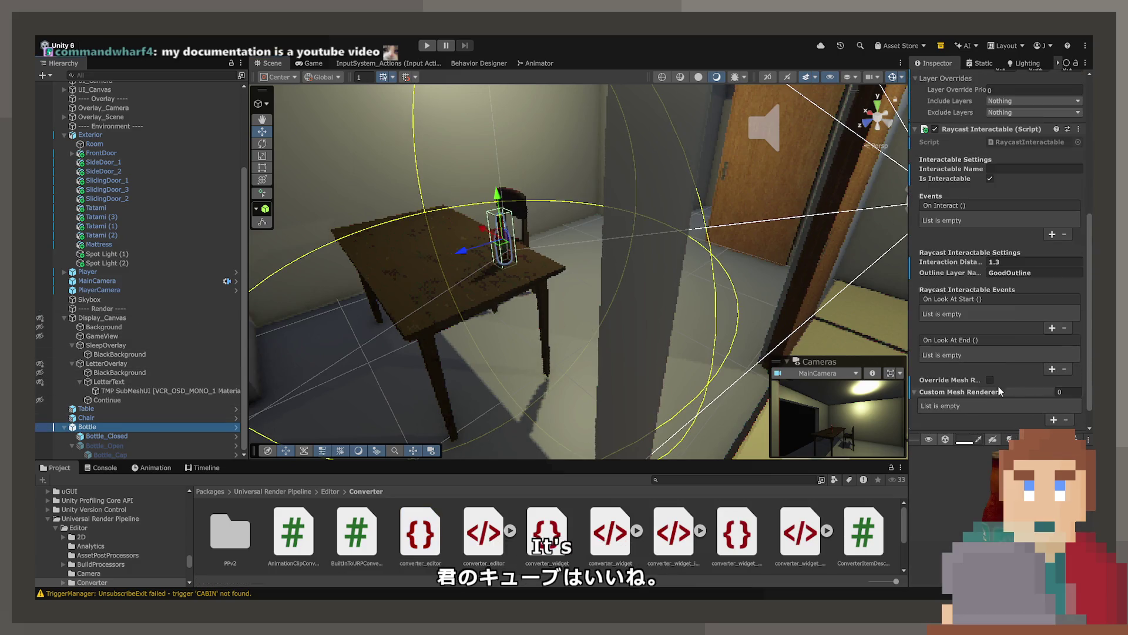
click(1011, 273)
text(BadOutline)
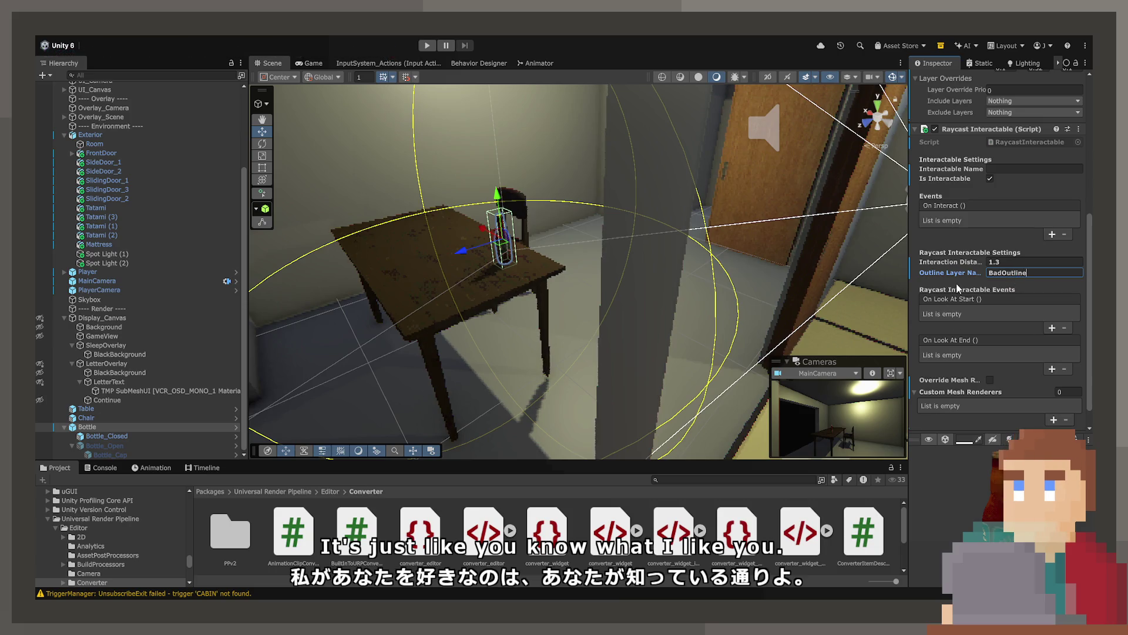
click(427, 45)
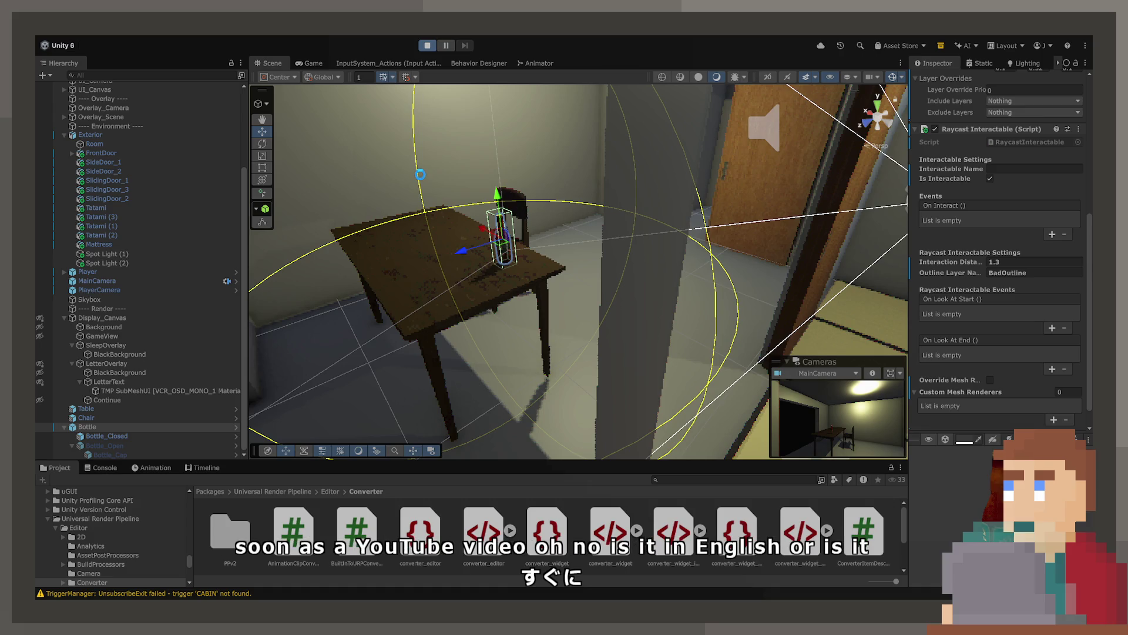
click(312, 63)
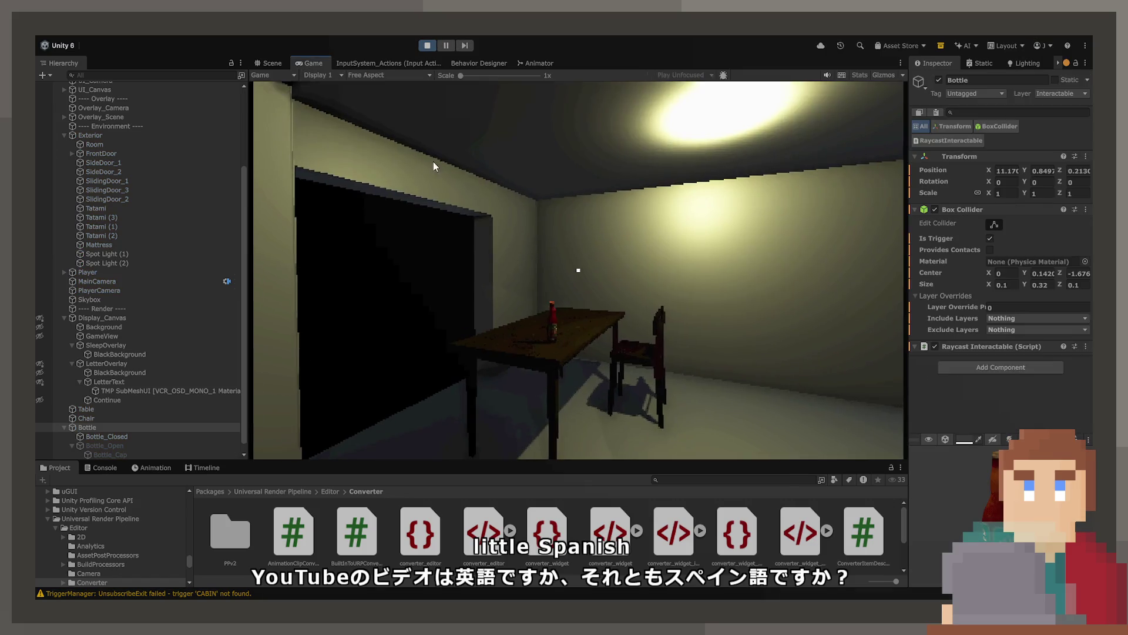
Walk up to the bottle to see its red outline, then back away from the table.
click(433, 165)
key(w)
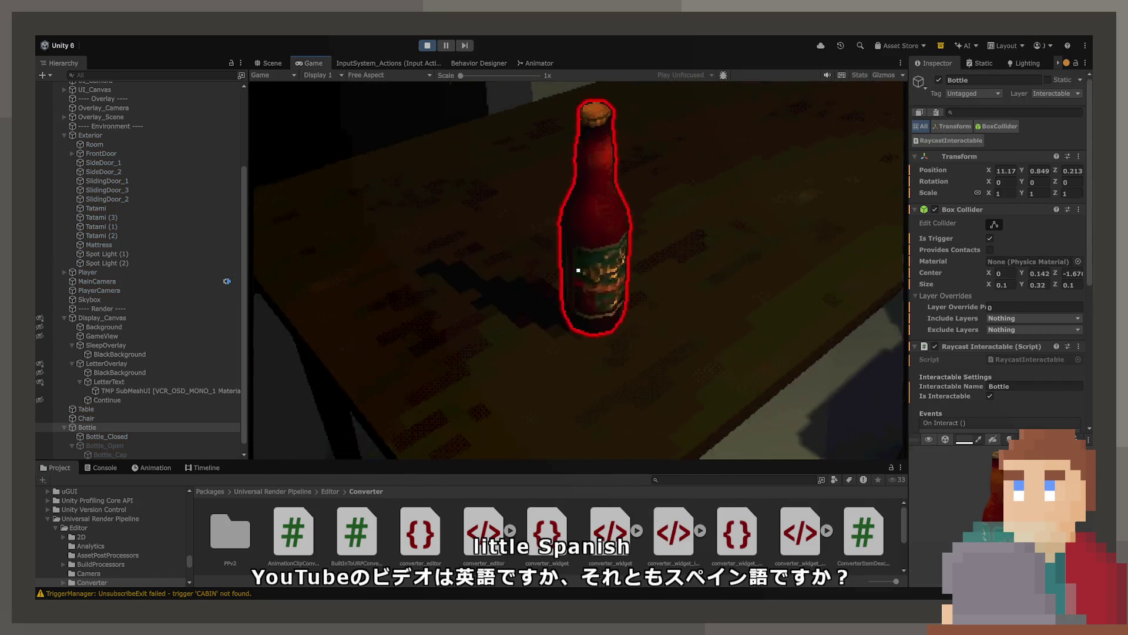
key(s)
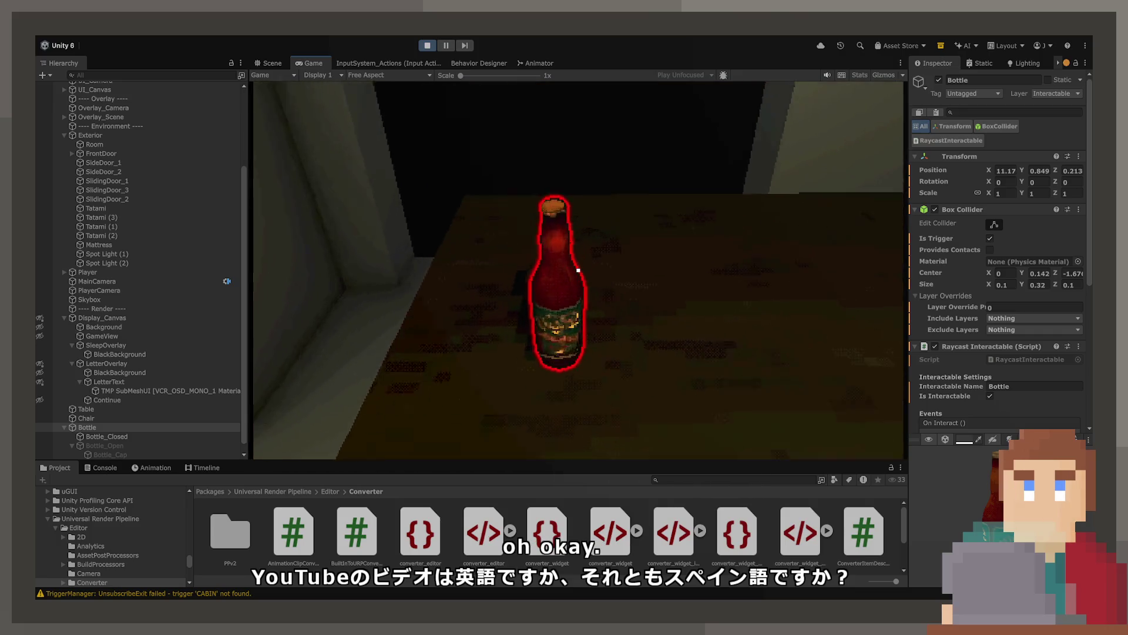
key(s)
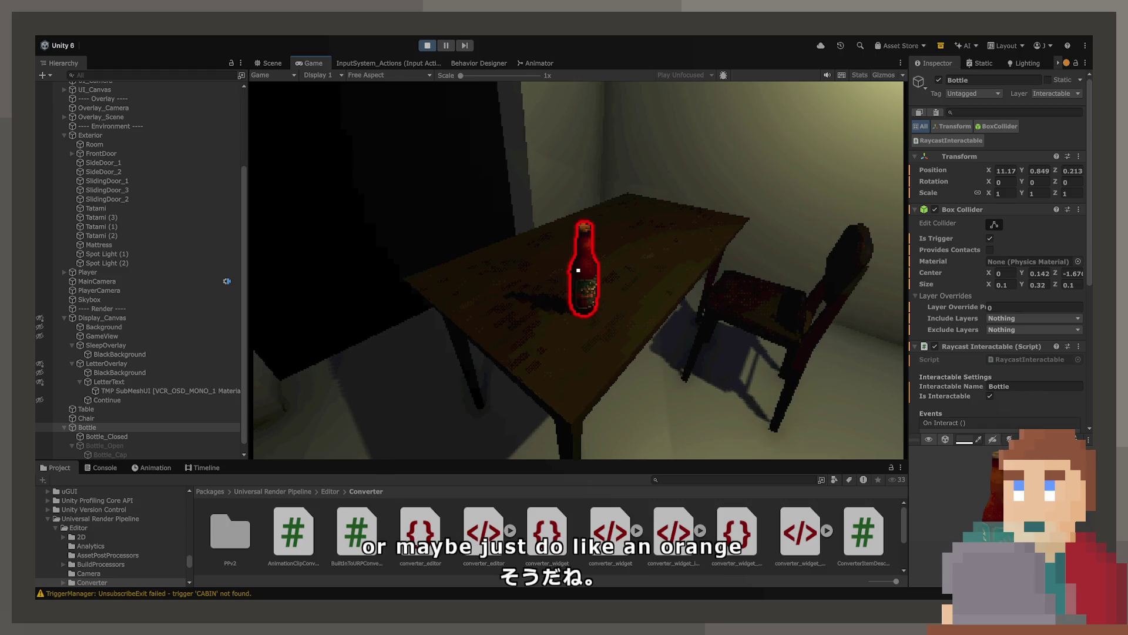
Stop the game, return to the Scene view and select the Bottle.
click(427, 46)
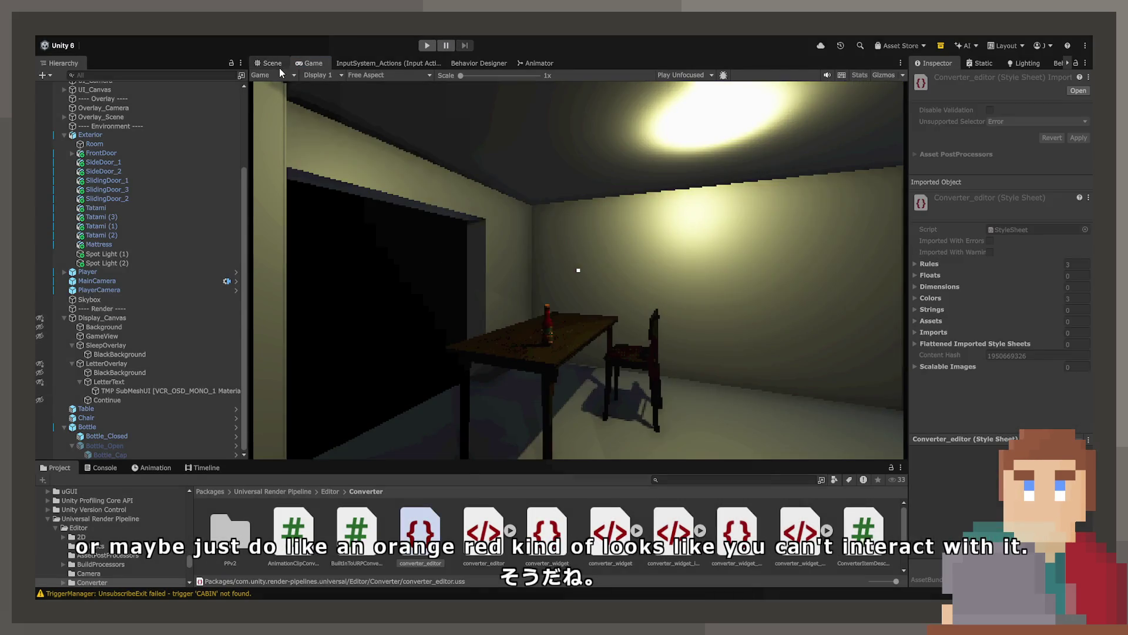
click(280, 68)
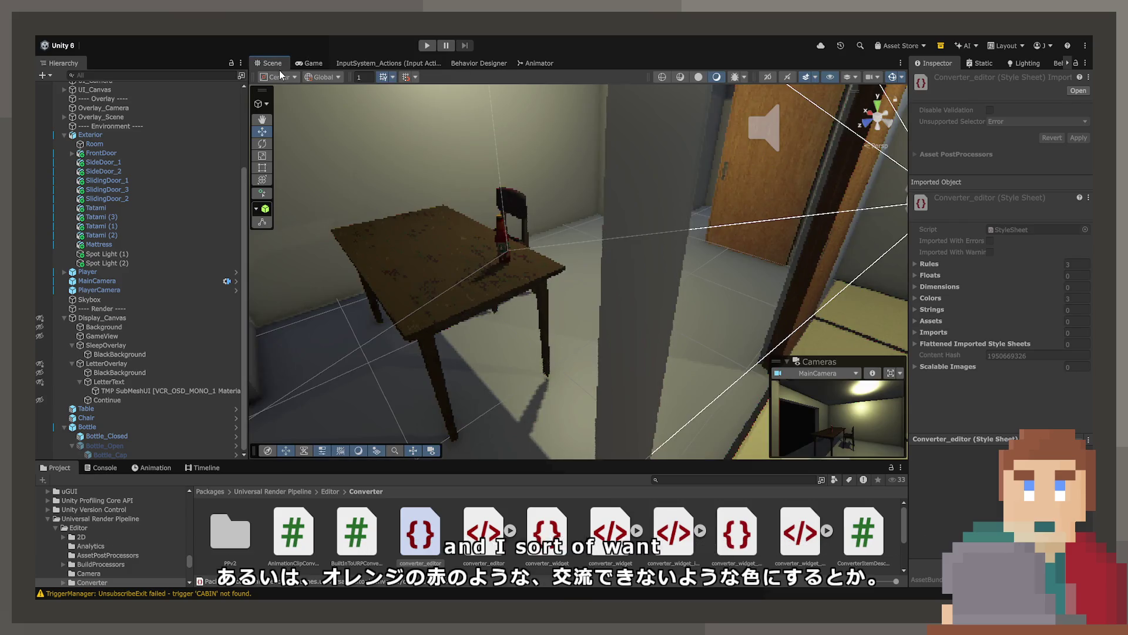
mouse_move(481, 246)
mouse_down()
mouse_move(523, 241)
mouse_move(487, 270)
mouse_up()
click(567, 286)
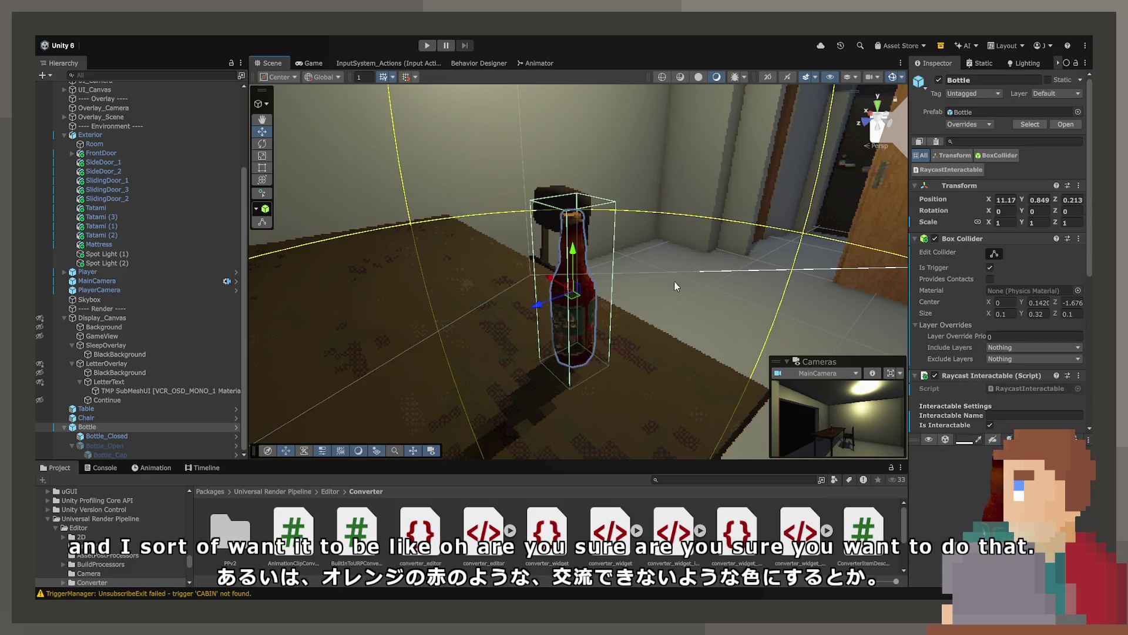
drag(675, 287, 807, 294)
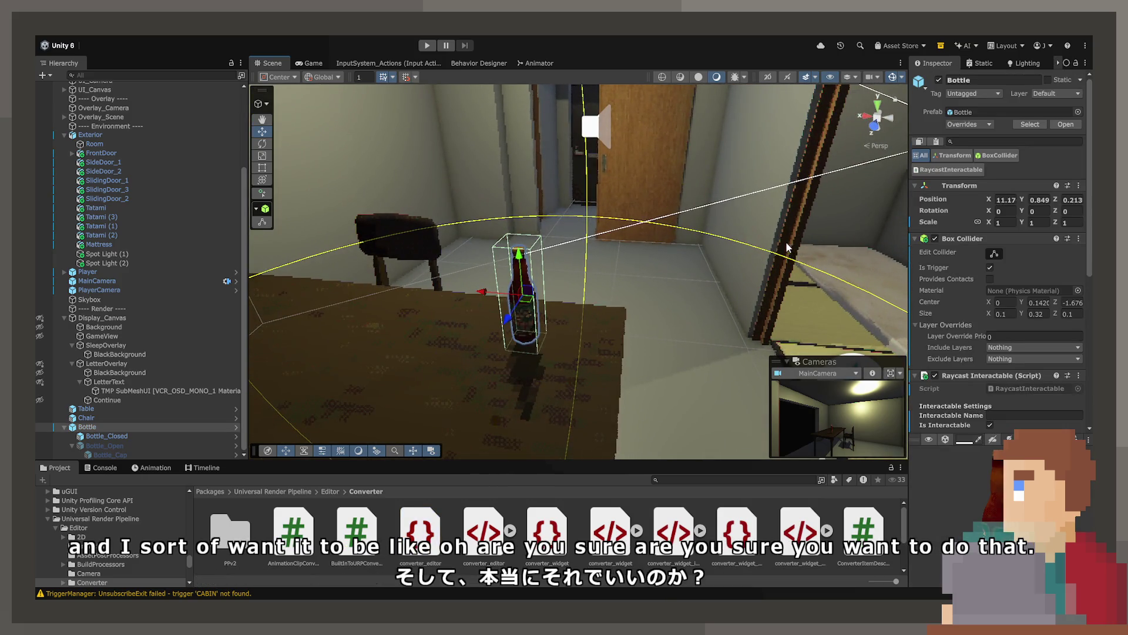
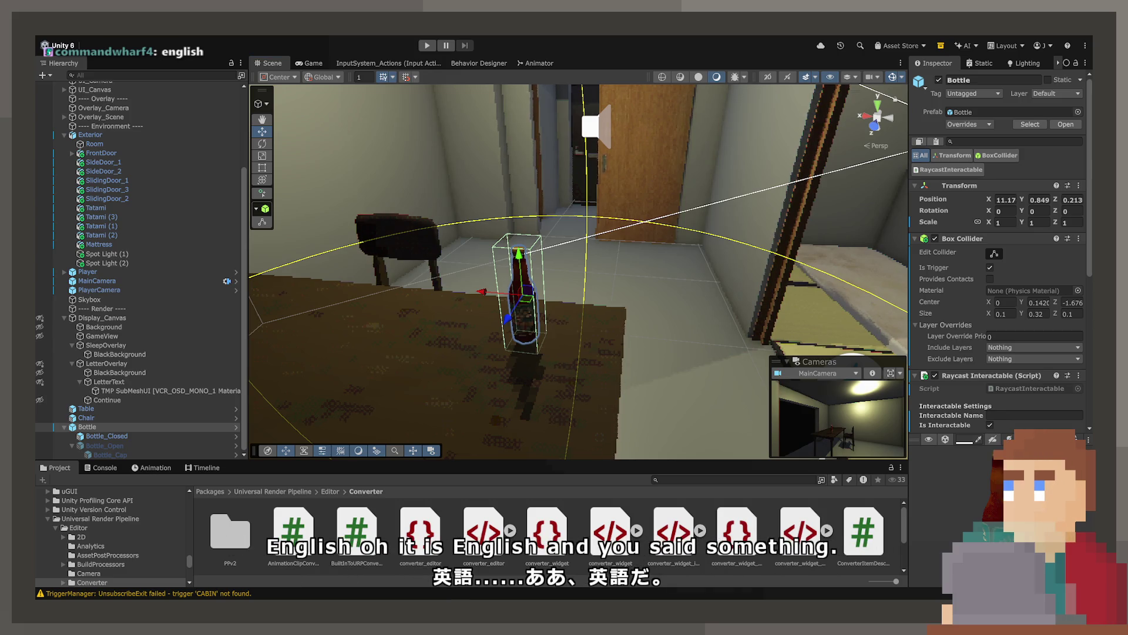
Orbit the Scene view around the table bottle and return the Project browser to Packages.
drag(733, 244, 359, 319)
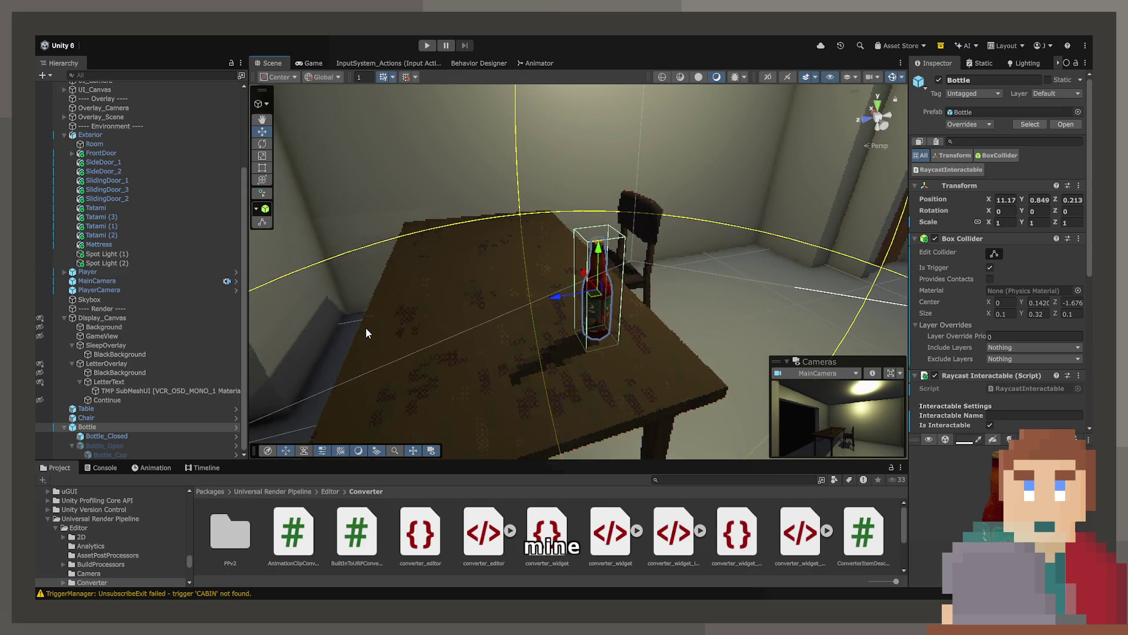
scroll(365, 331, up, 1)
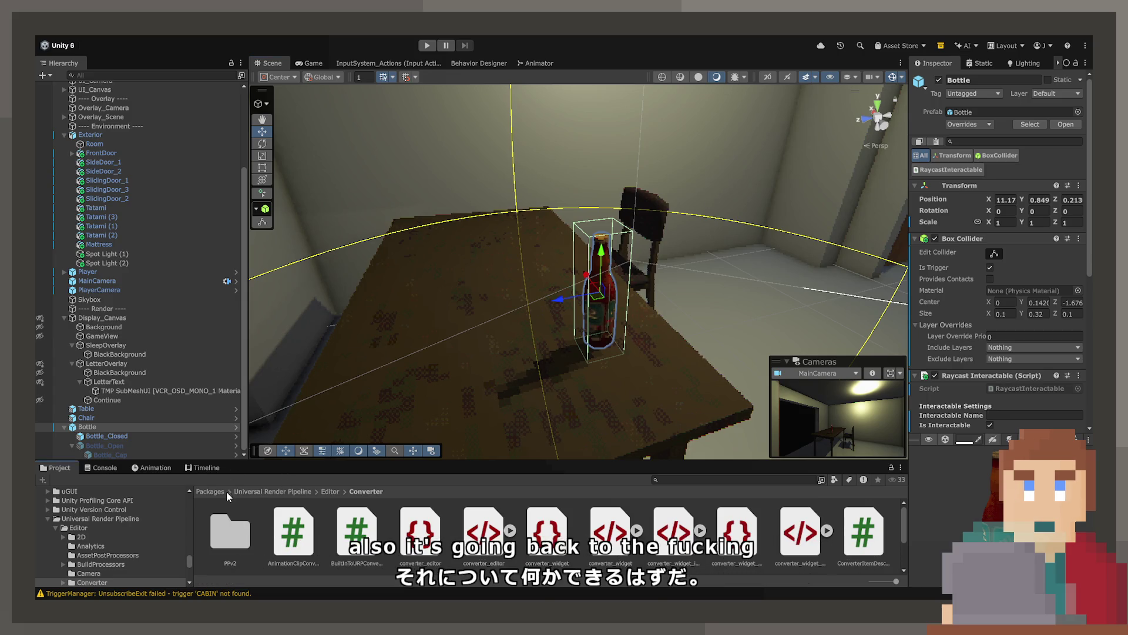
click(208, 490)
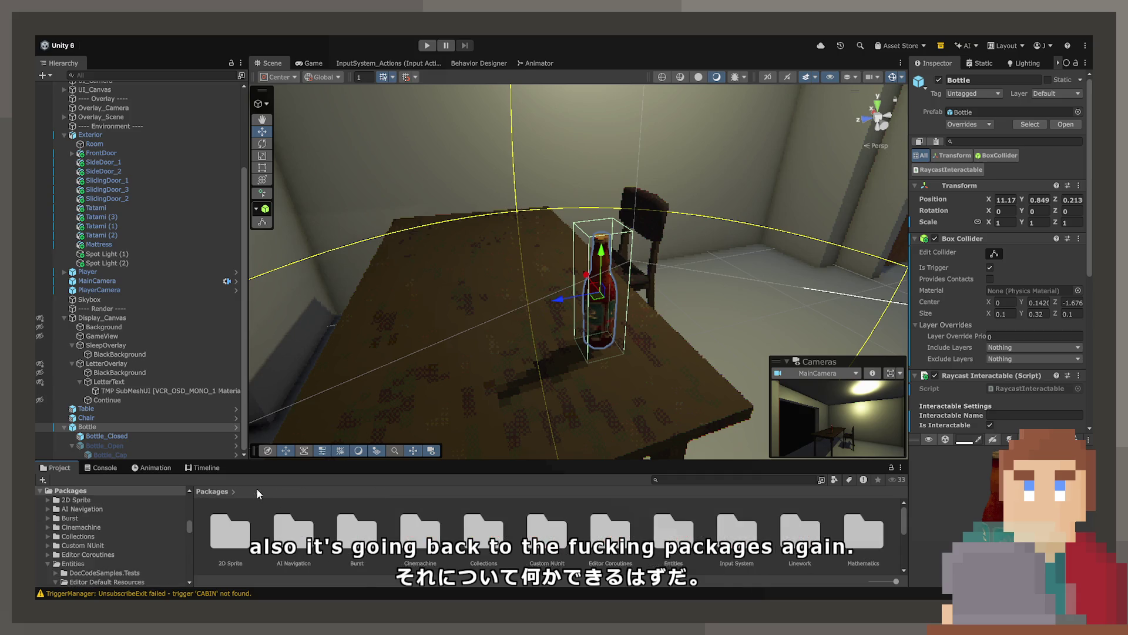
drag(641, 252, 642, 249)
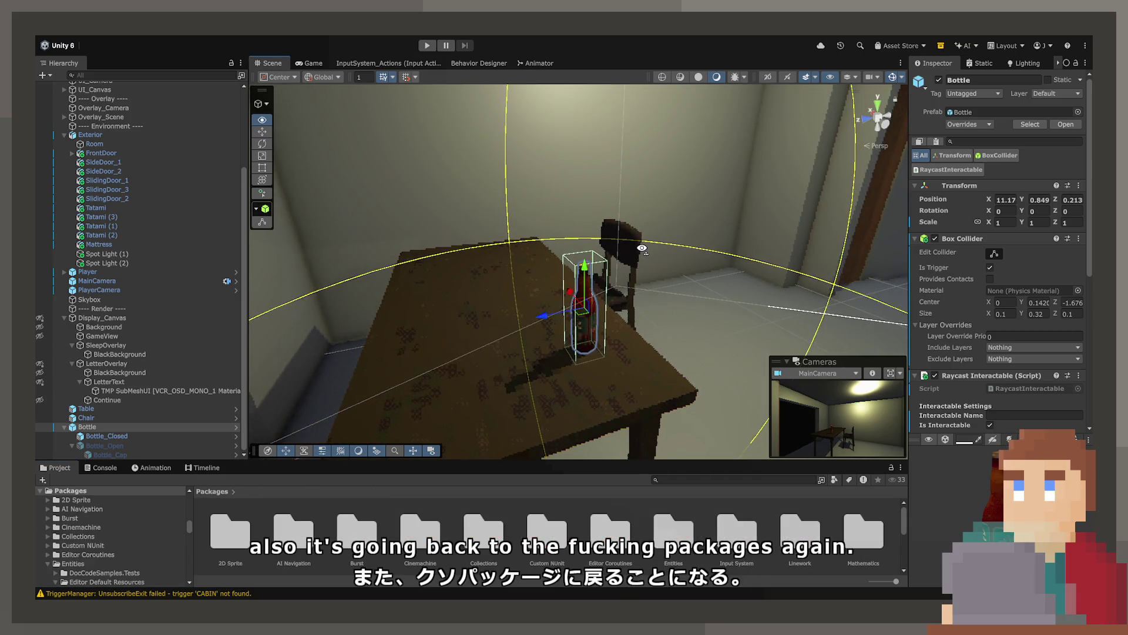
scroll(960, 390, down, 5)
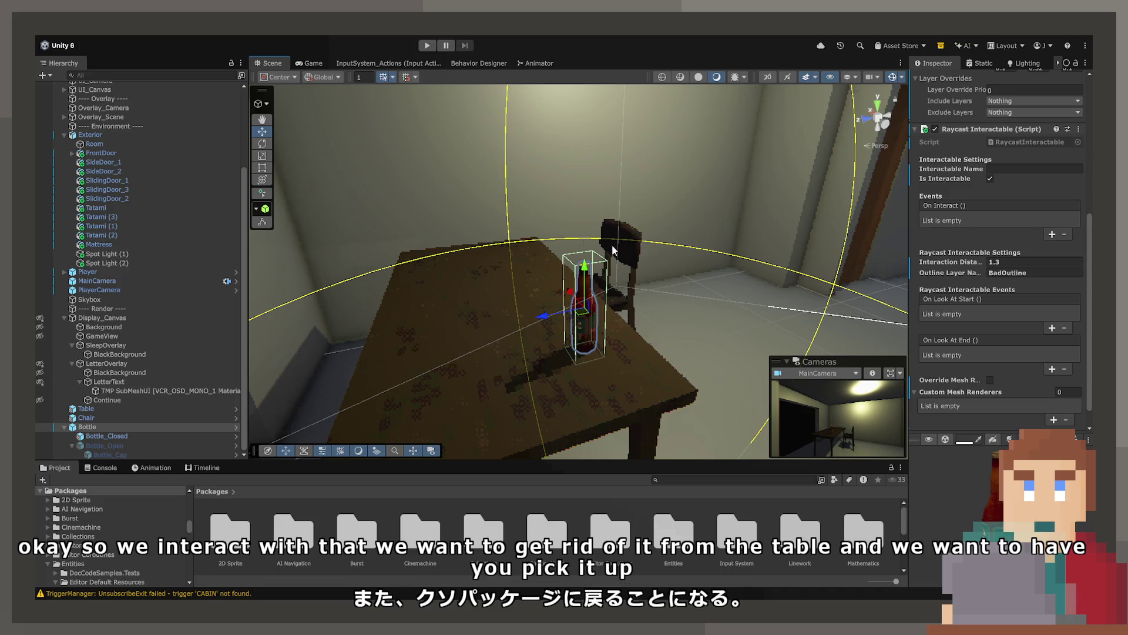
mouse_move(617, 247)
mouse_down()
mouse_move(826, 234)
mouse_move(775, 193)
mouse_up()
click(664, 171)
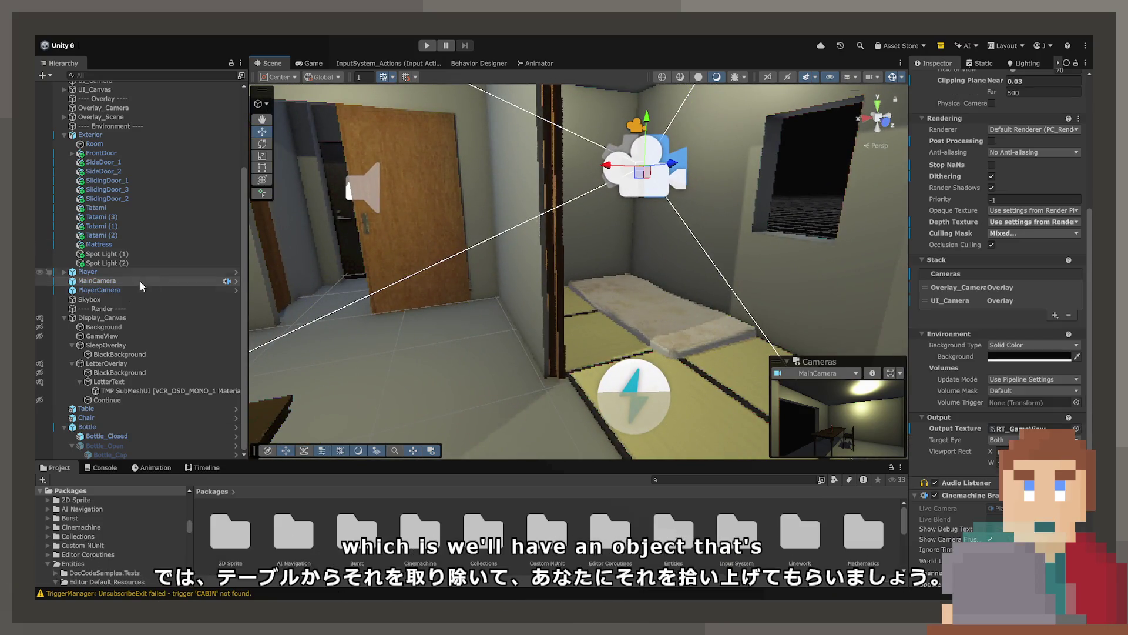
click(107, 270)
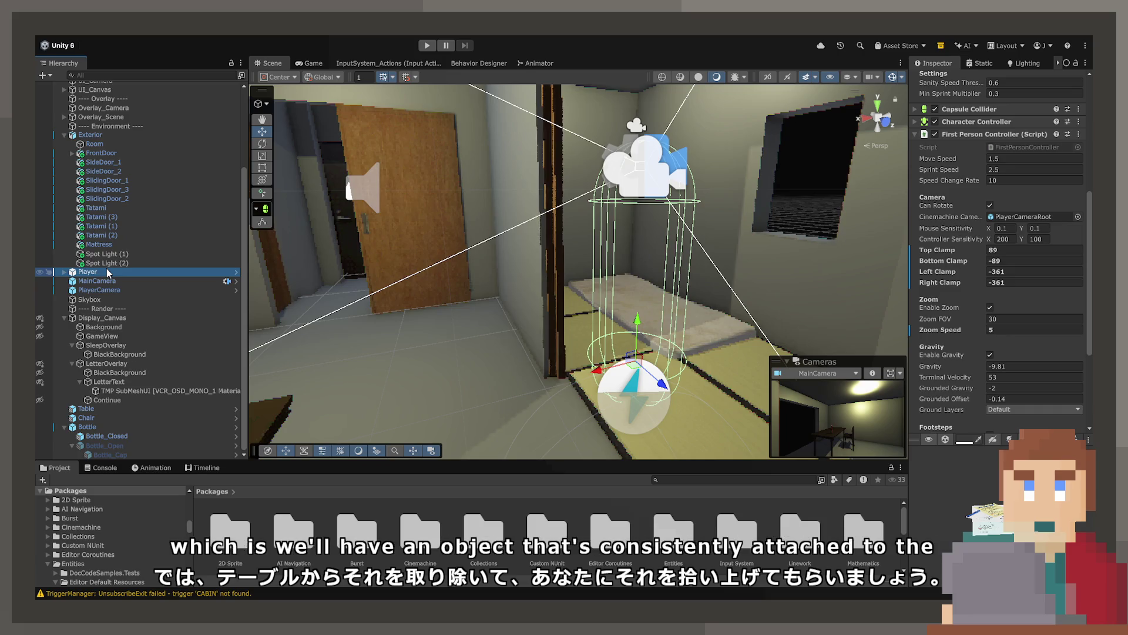
click(117, 281)
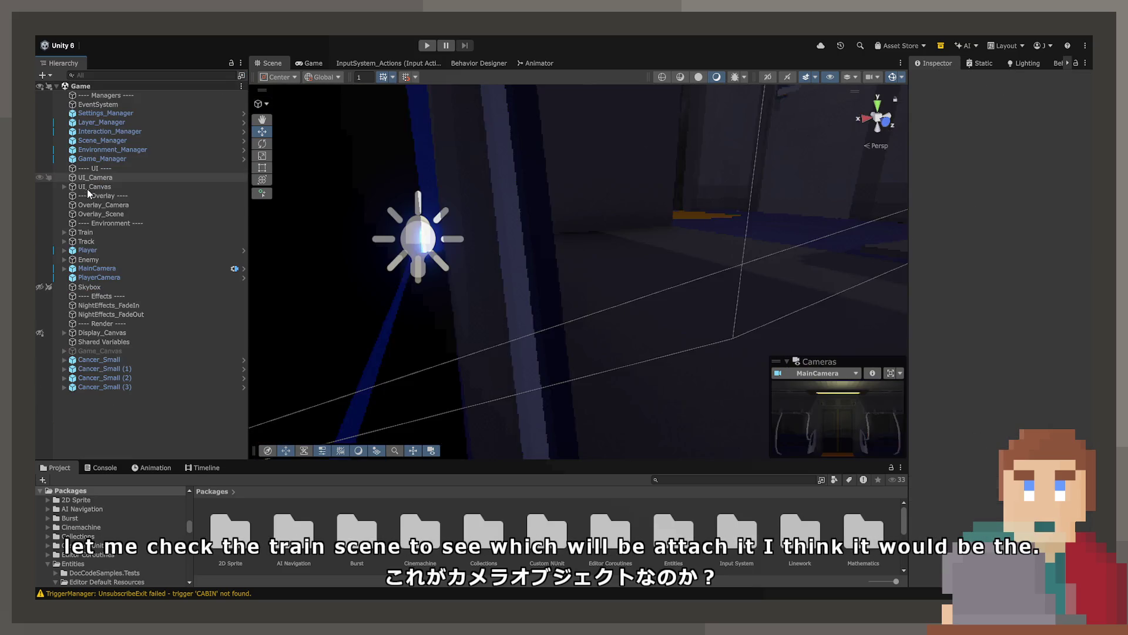
click(88, 268)
click(65, 269)
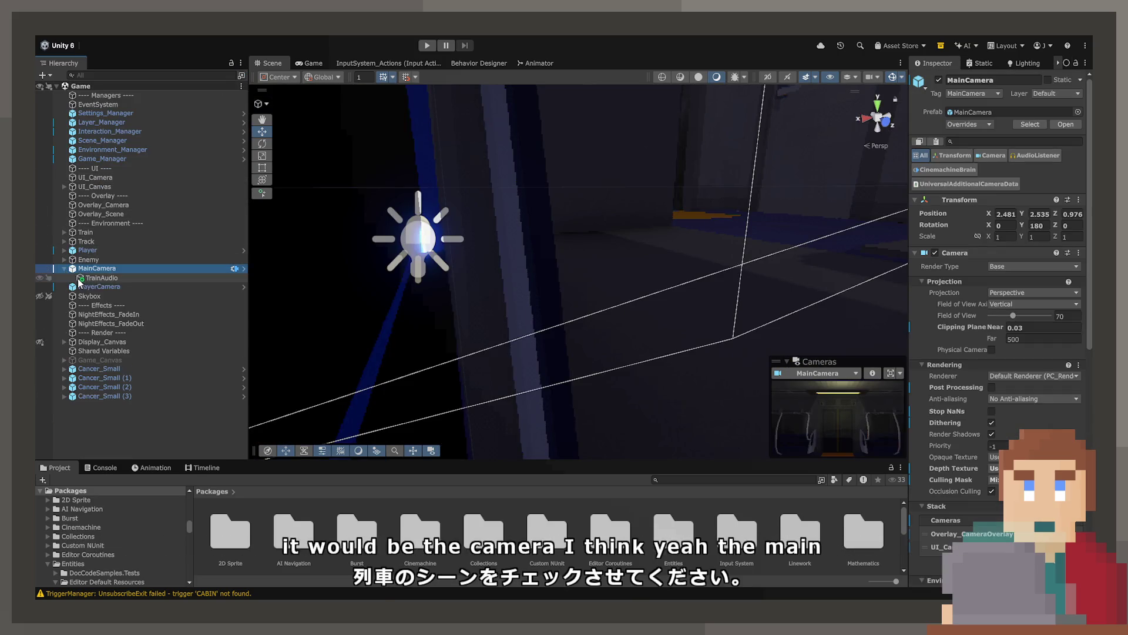
click(80, 276)
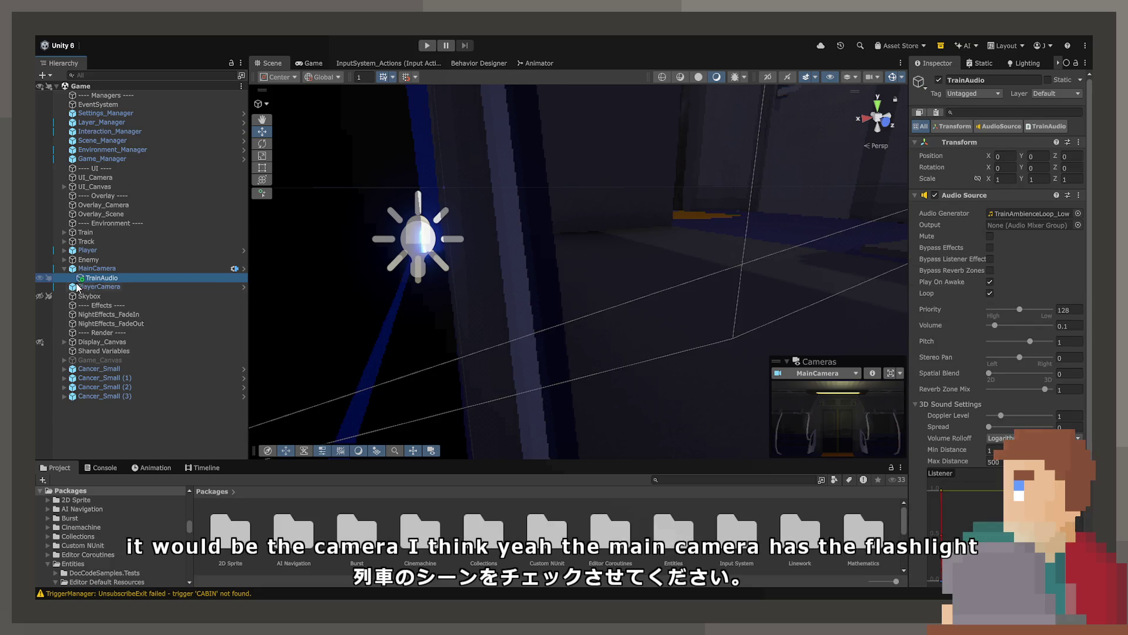
mouse_move(80, 277)
mouse_down()
mouse_move(82, 257)
mouse_move(88, 268)
mouse_up()
click(81, 257)
click(72, 259)
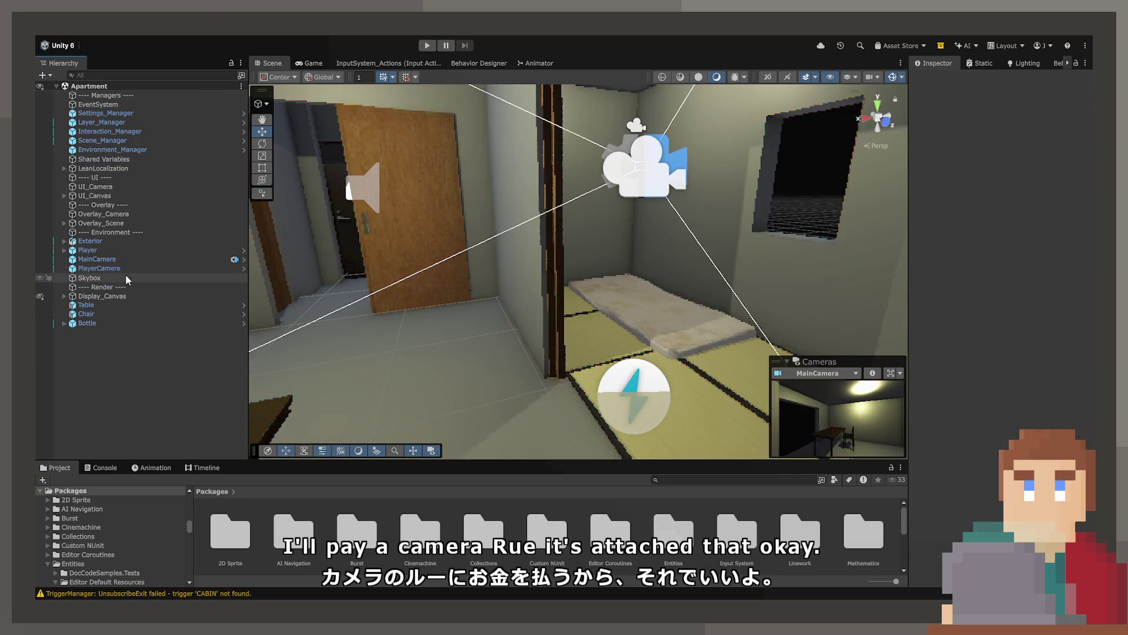
click(112, 252)
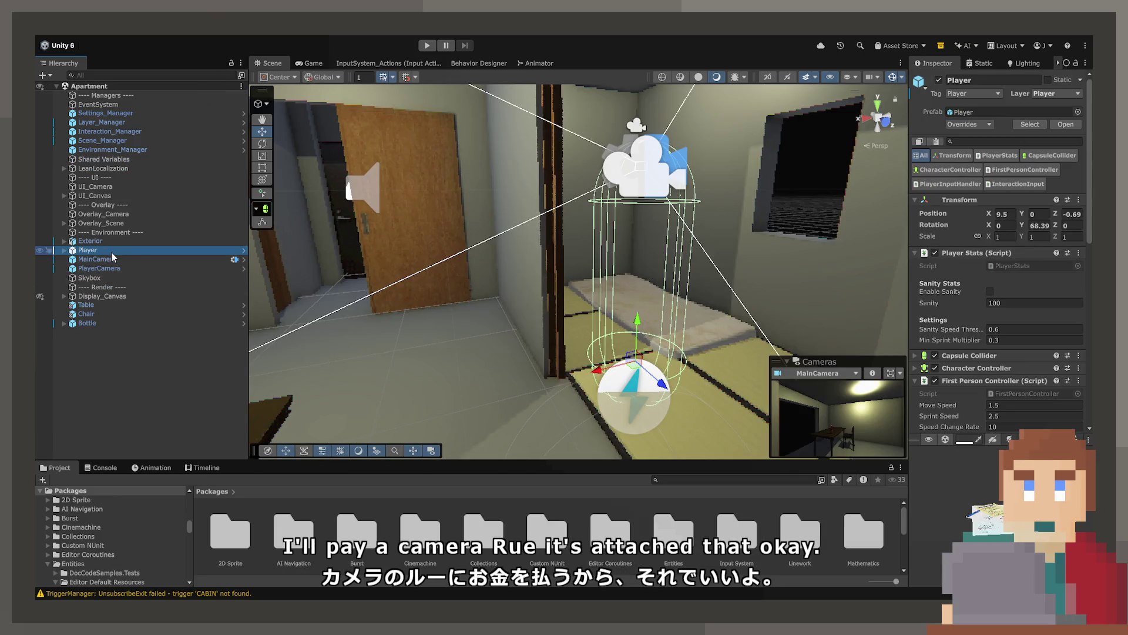
Expand Player and PlayerCameraRoot in the Hierarchy and select AnimationHolder.
key(Down)
key(Right)
key(Down)
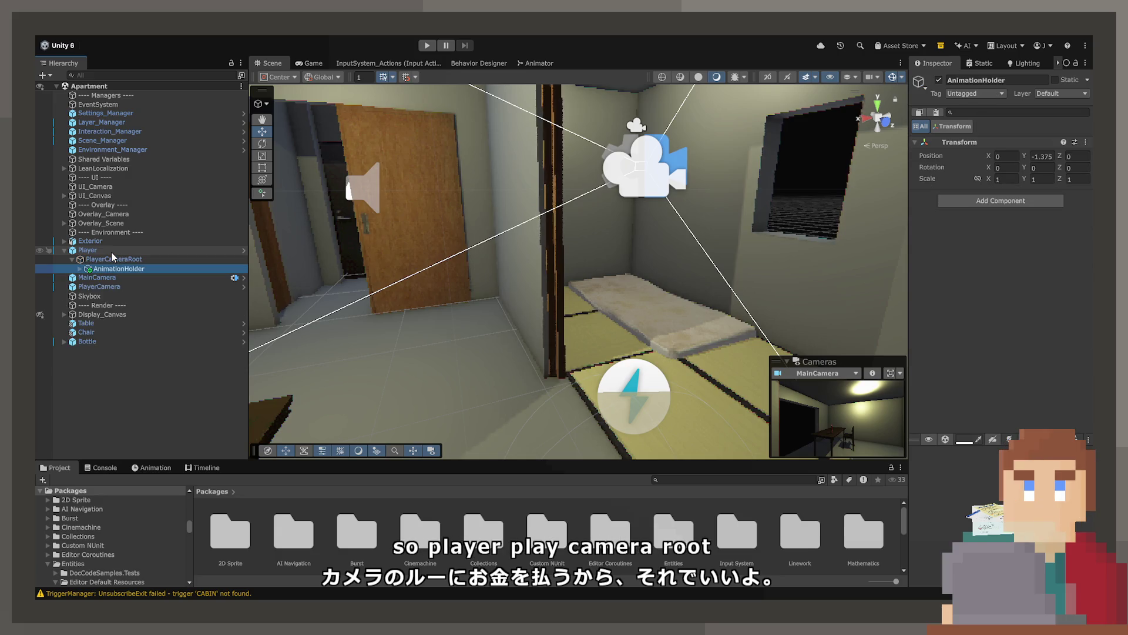
scroll(548, 294, down, 5)
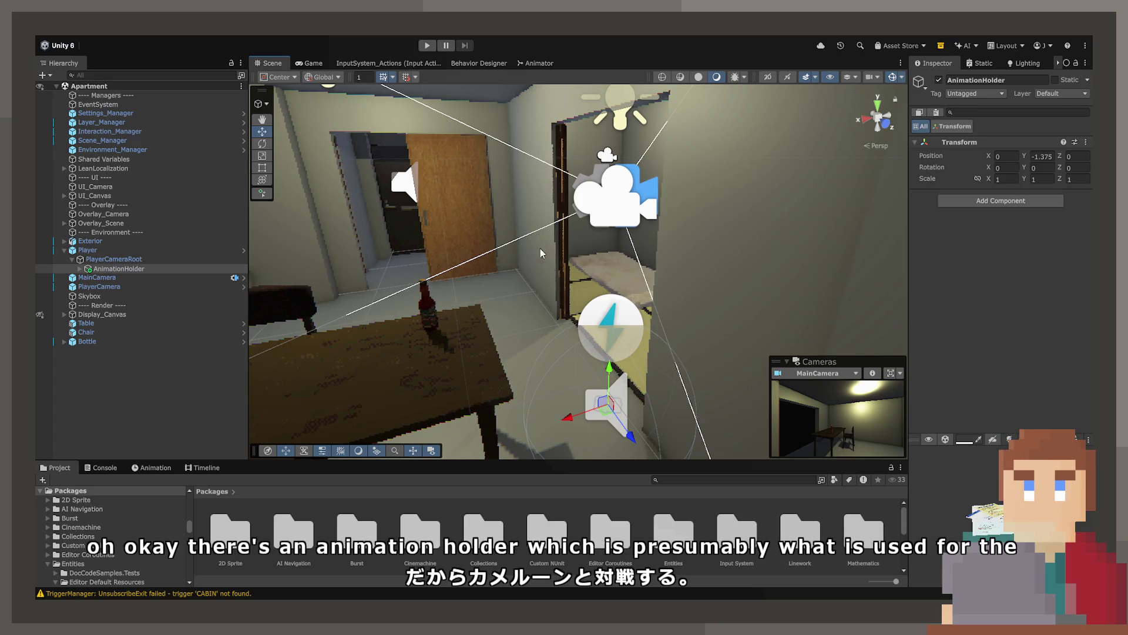
Turn the view toward the hallway door and open the Prefabs folder in the Project window.
mouse_move(540, 248)
mouse_down()
mouse_move(463, 222)
mouse_move(647, 270)
mouse_up()
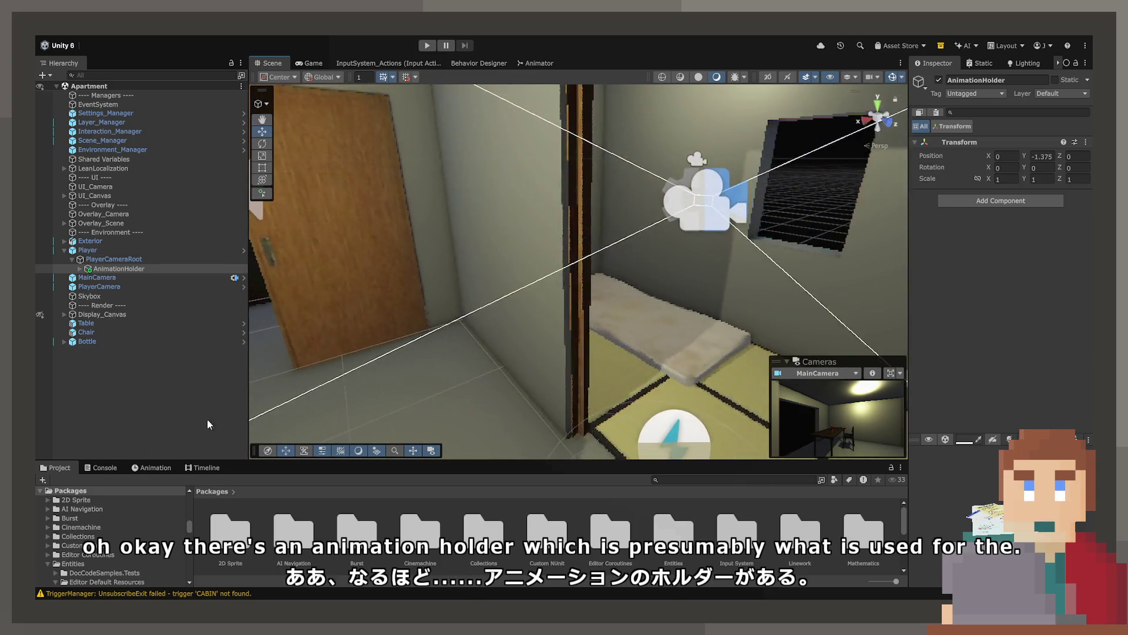
scroll(97, 533, up, 3)
scroll(100, 536, up, 3)
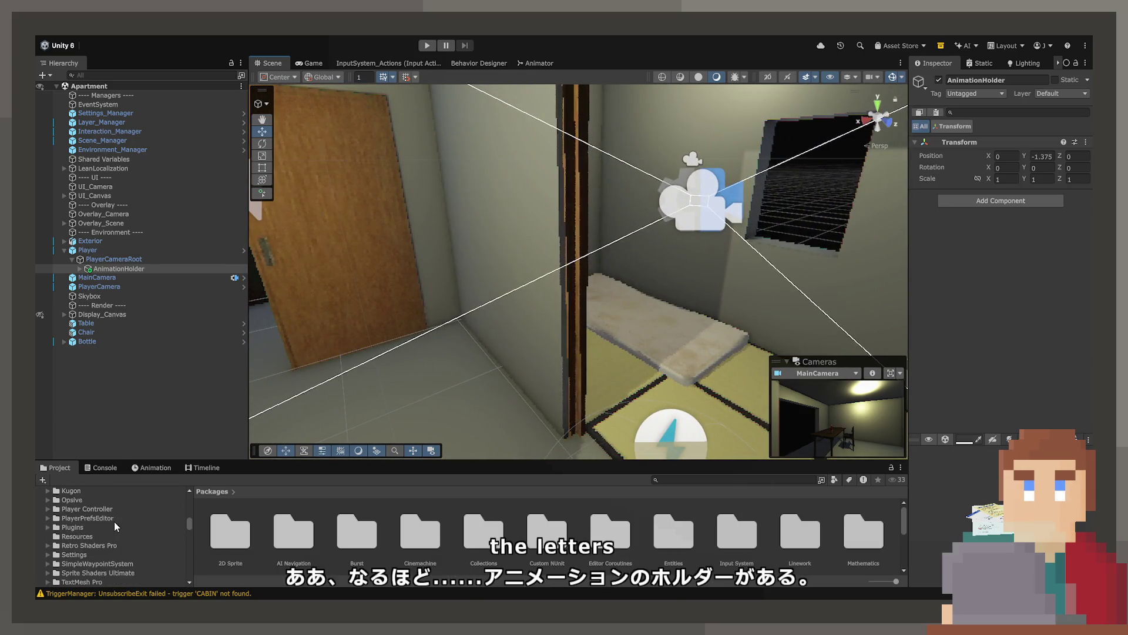
scroll(116, 523, up, 3)
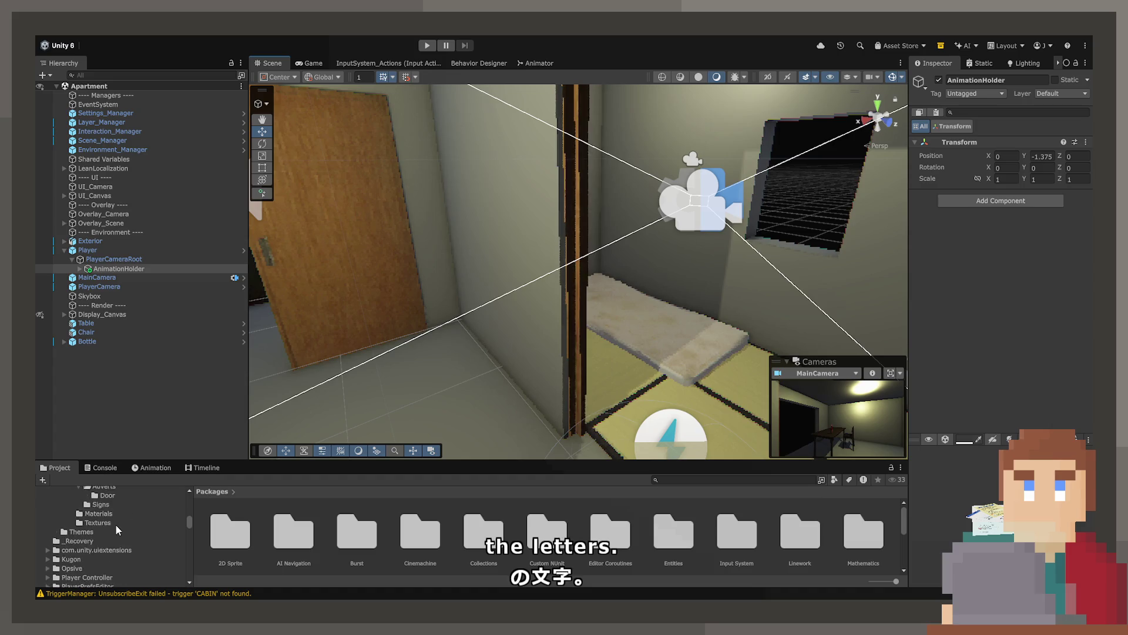
scroll(111, 520, up, 6)
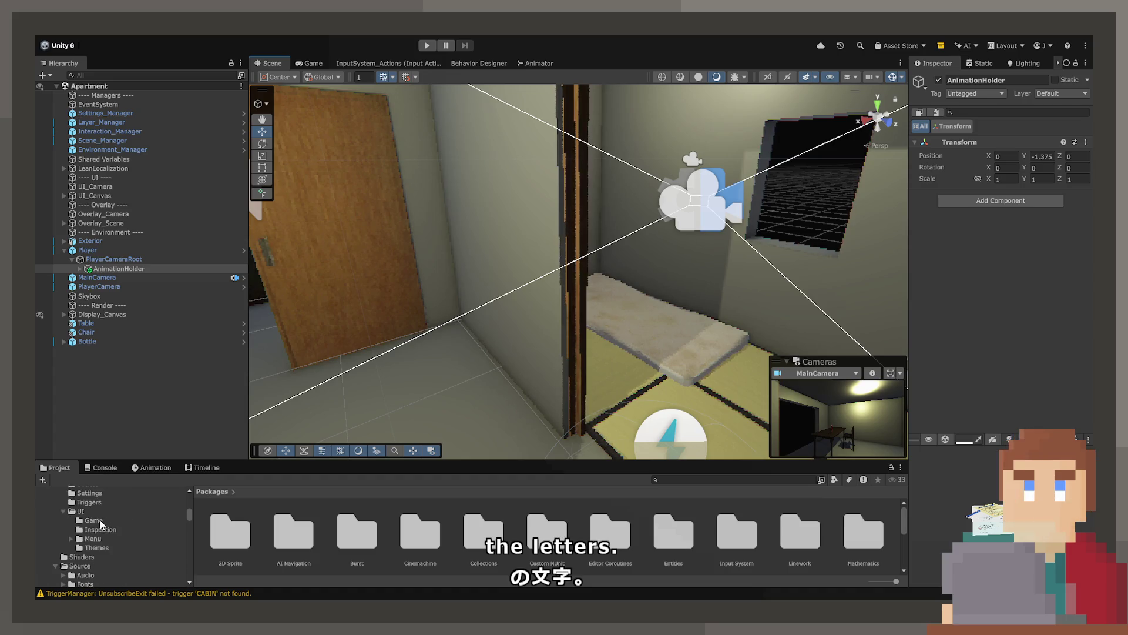
scroll(101, 523, up, 3)
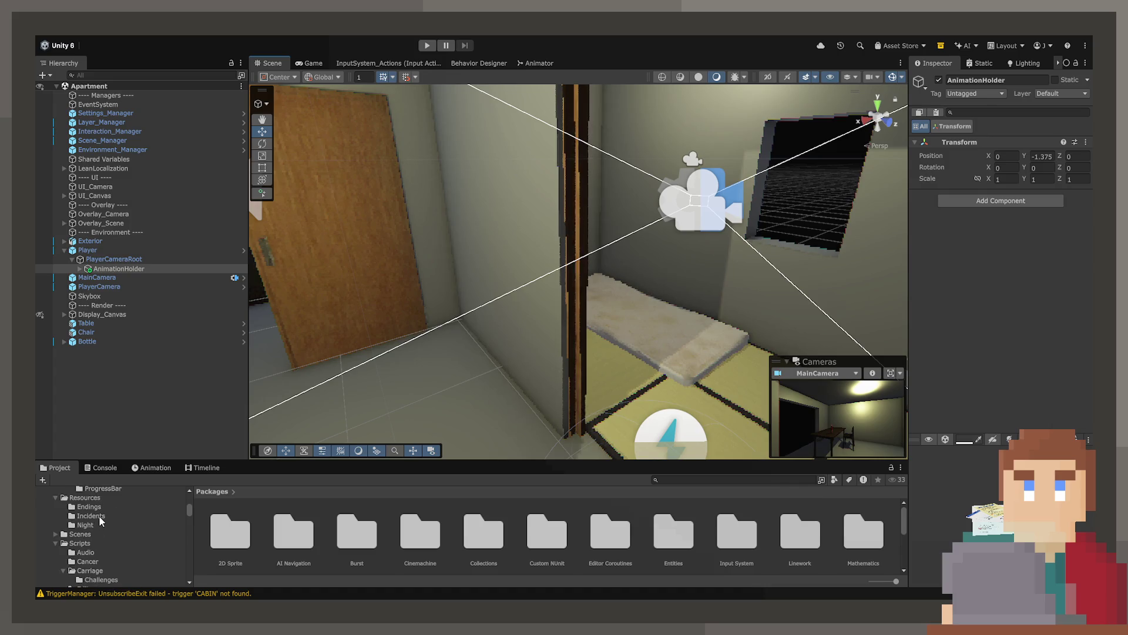
scroll(98, 517, down, 5)
scroll(98, 514, up, 2)
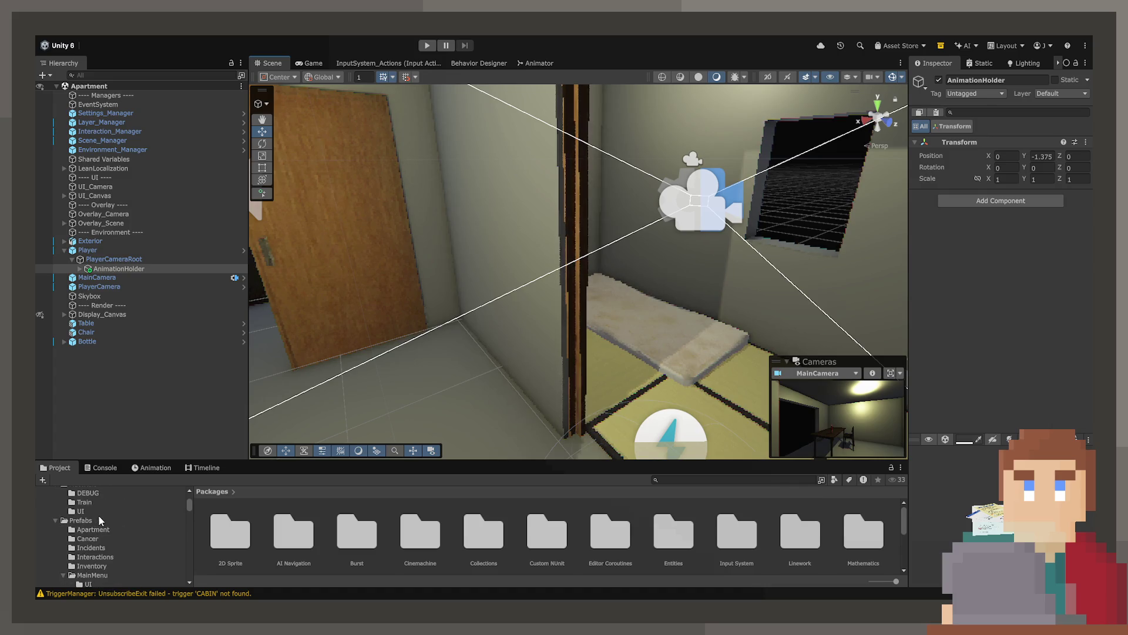
click(104, 522)
Open the Apartment prefabs folder and inspect the Envelope-Drop prefab.
scroll(121, 549, down, 2)
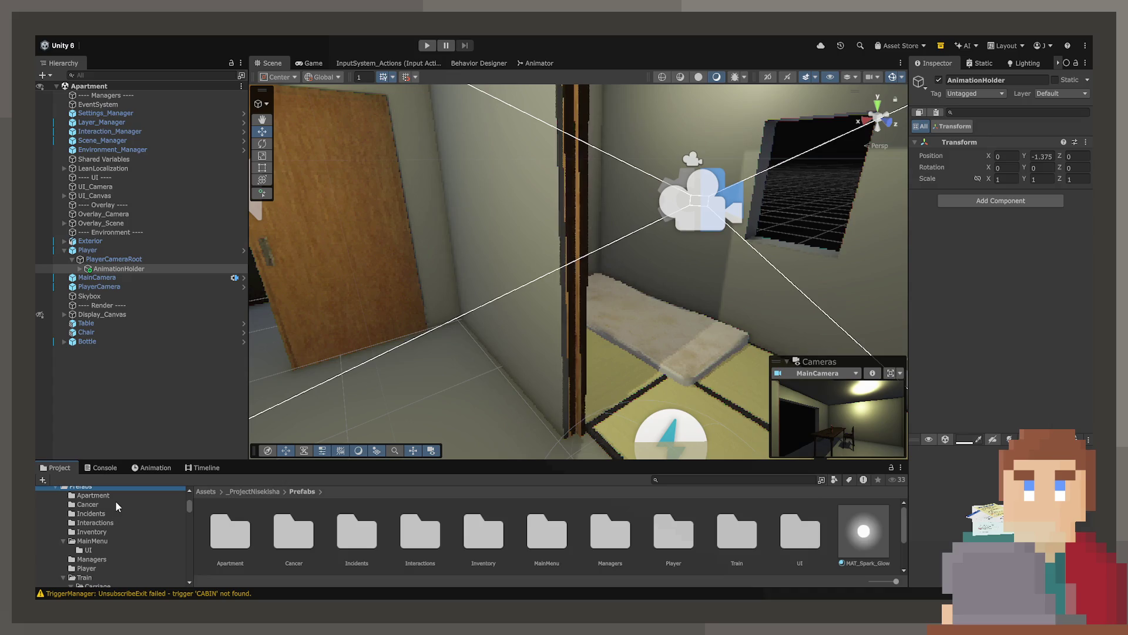
click(115, 497)
click(509, 543)
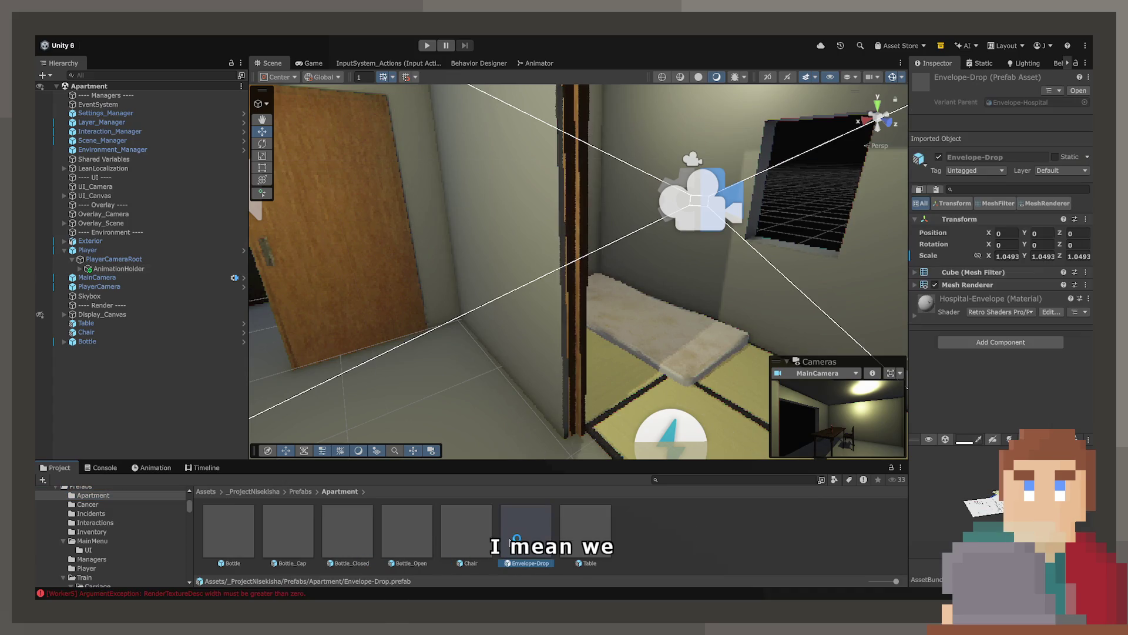
scroll(107, 547, down, 2)
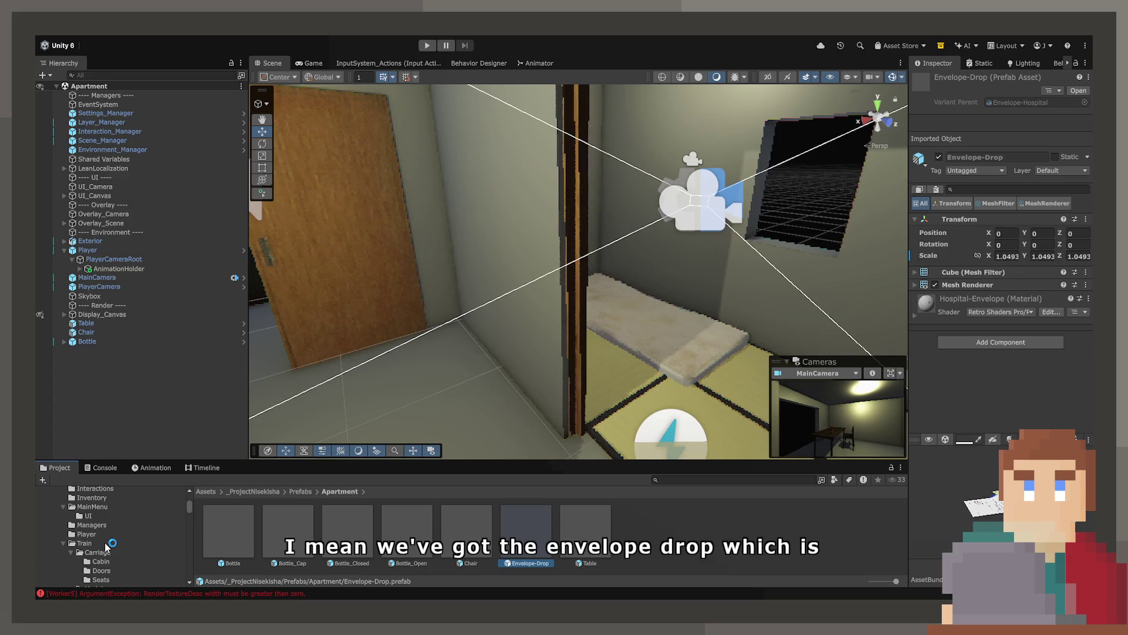
scroll(106, 546, up, 2)
Browse the Interactions, Cancer, Inventory, MainMenu, Managers, Player, Train and UI prefab folders.
click(106, 523)
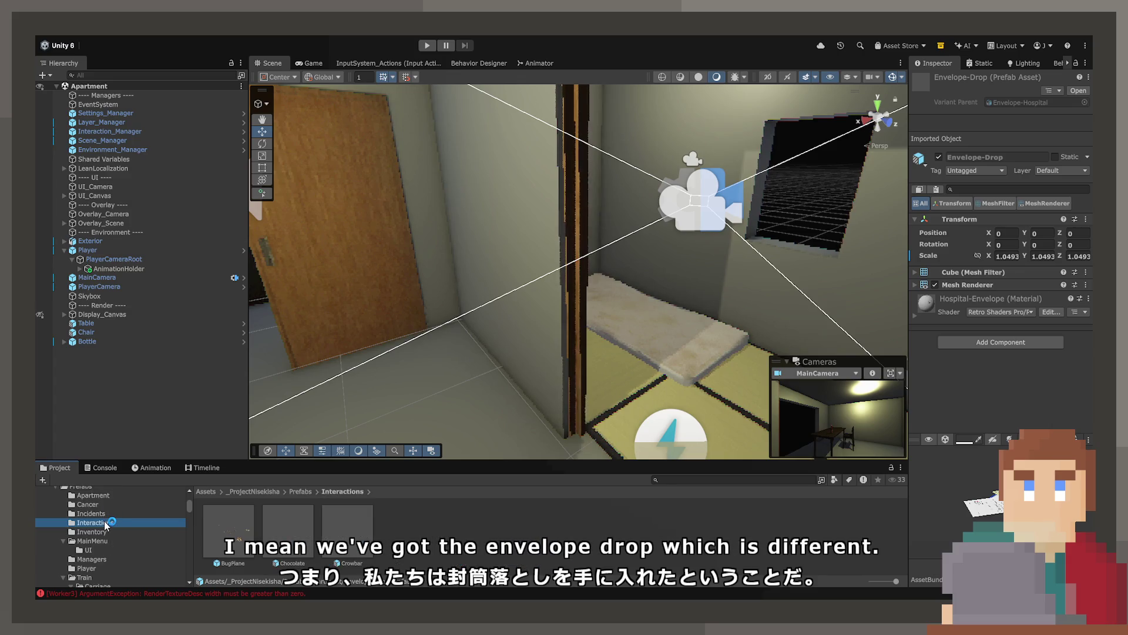
click(100, 504)
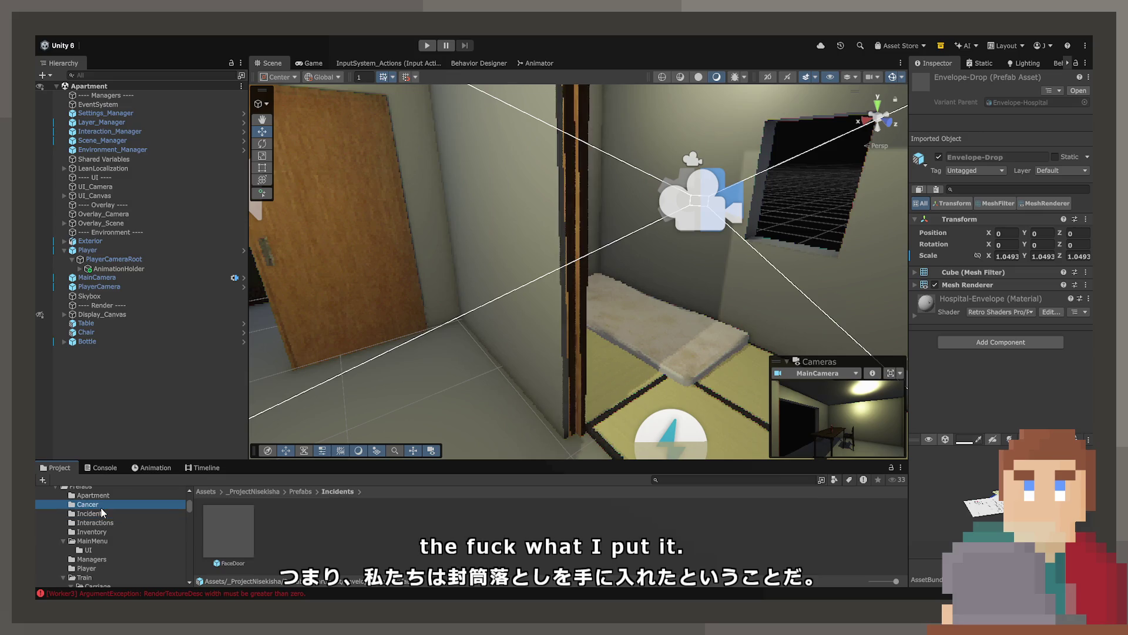
click(105, 523)
click(108, 530)
click(108, 540)
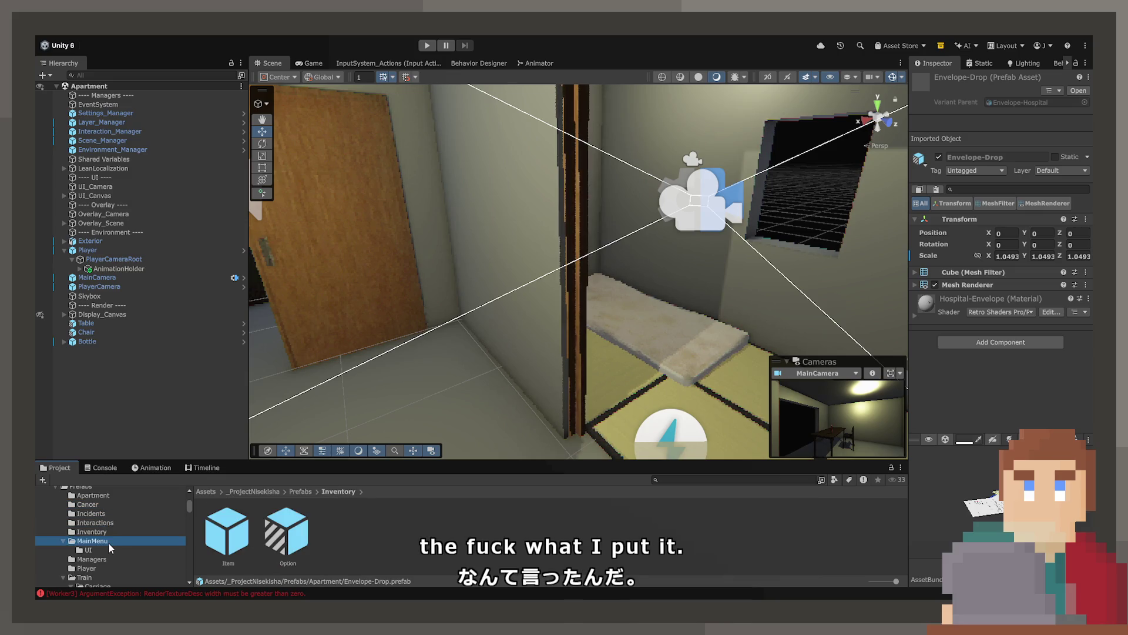
click(111, 558)
scroll(111, 561, down, 2)
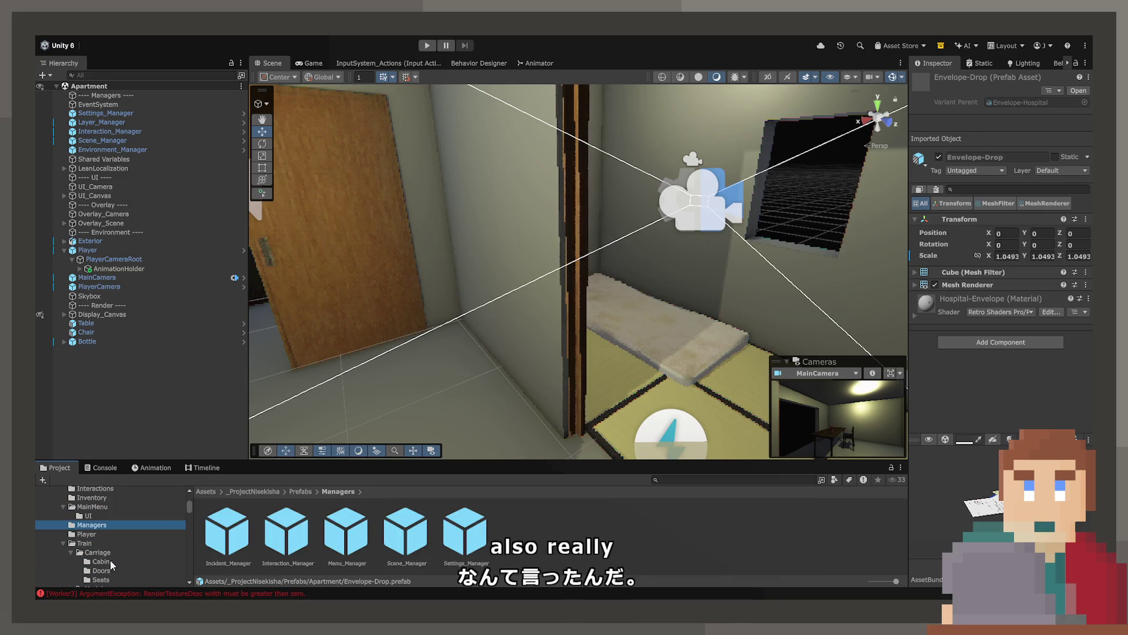
click(104, 535)
click(104, 543)
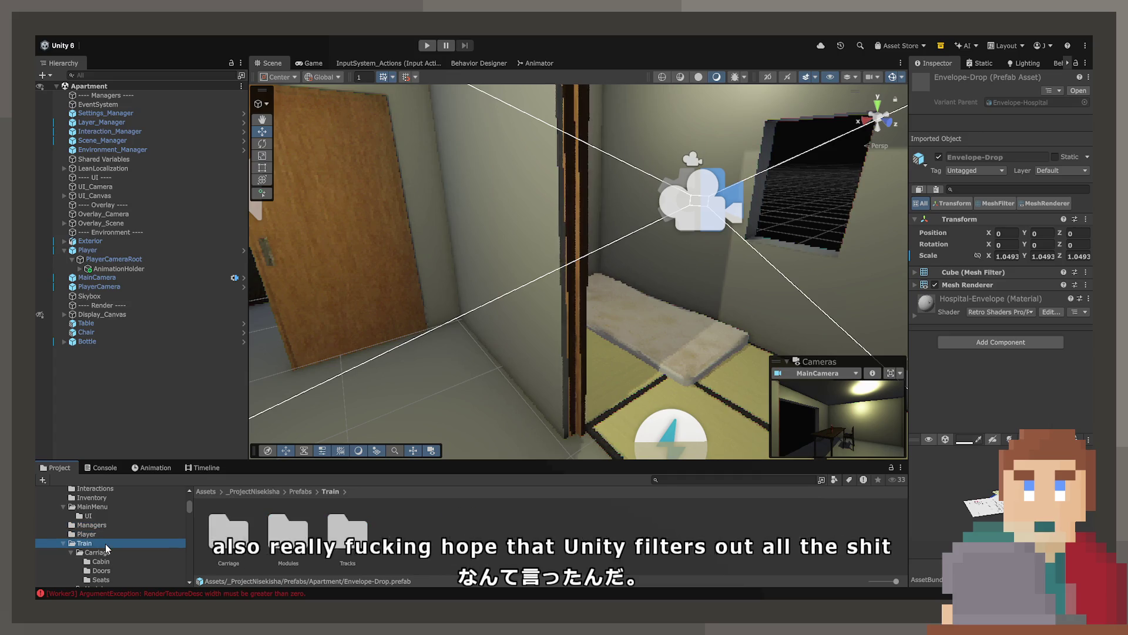
scroll(106, 546, down, 2)
scroll(107, 548, down, 2)
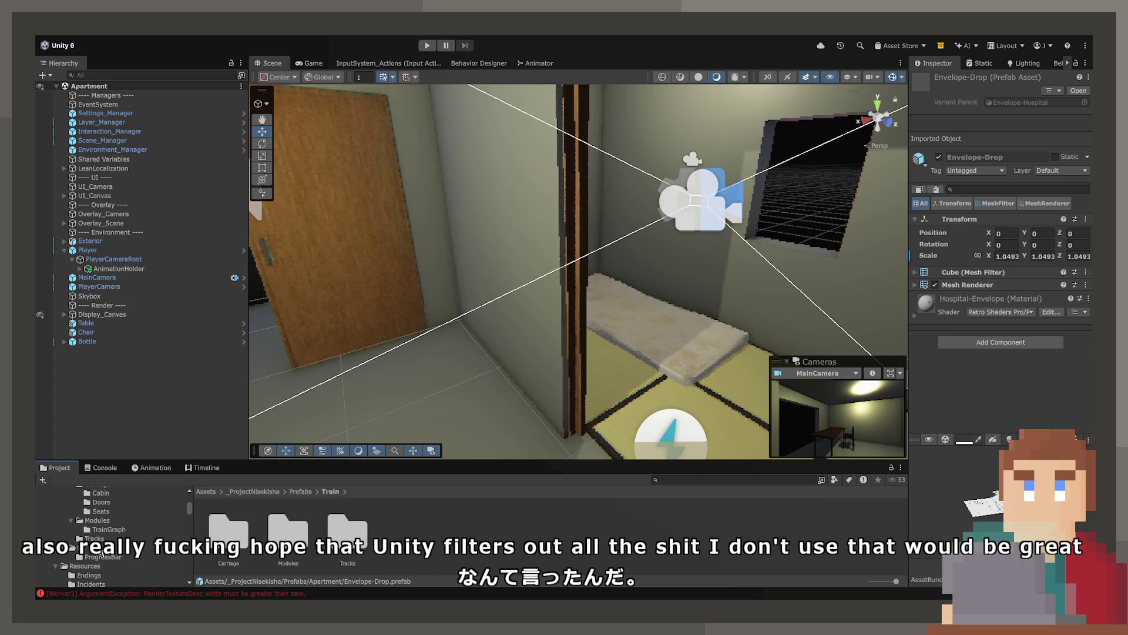
click(102, 548)
scroll(97, 548, up, 5)
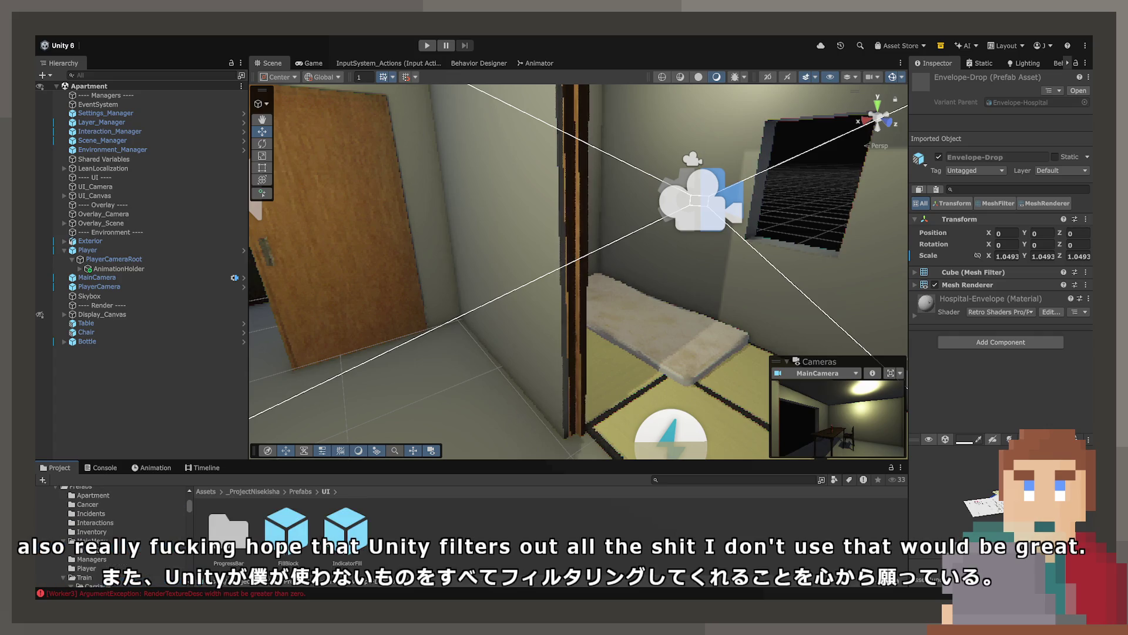
Return to the Apartment prefabs folder and enter Play mode.
click(93, 530)
scroll(91, 538, up, 3)
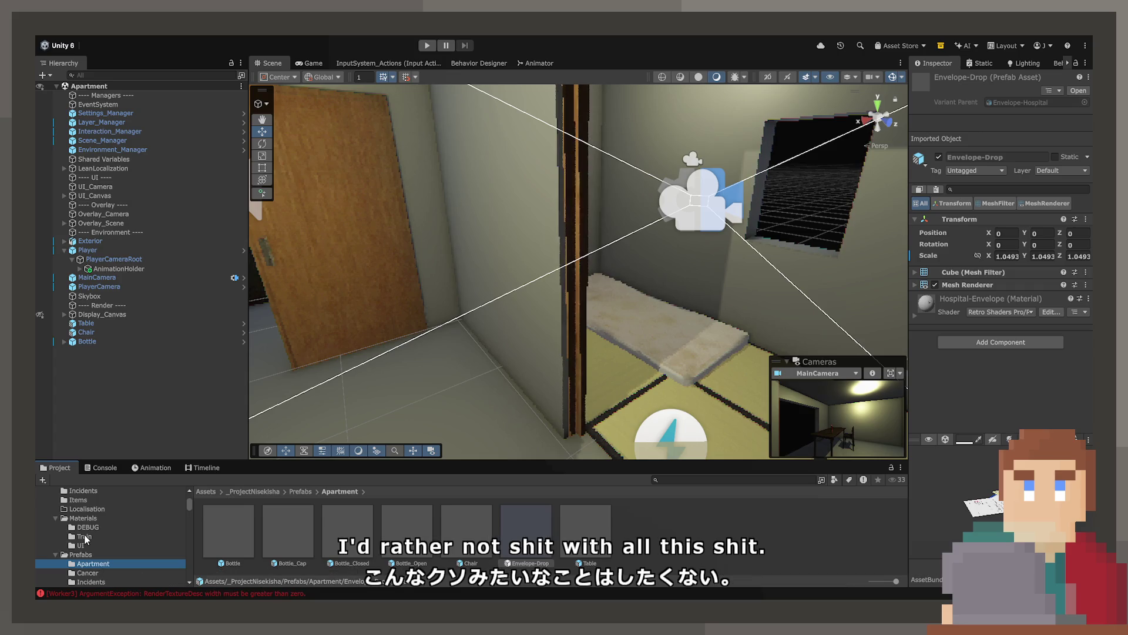
click(428, 47)
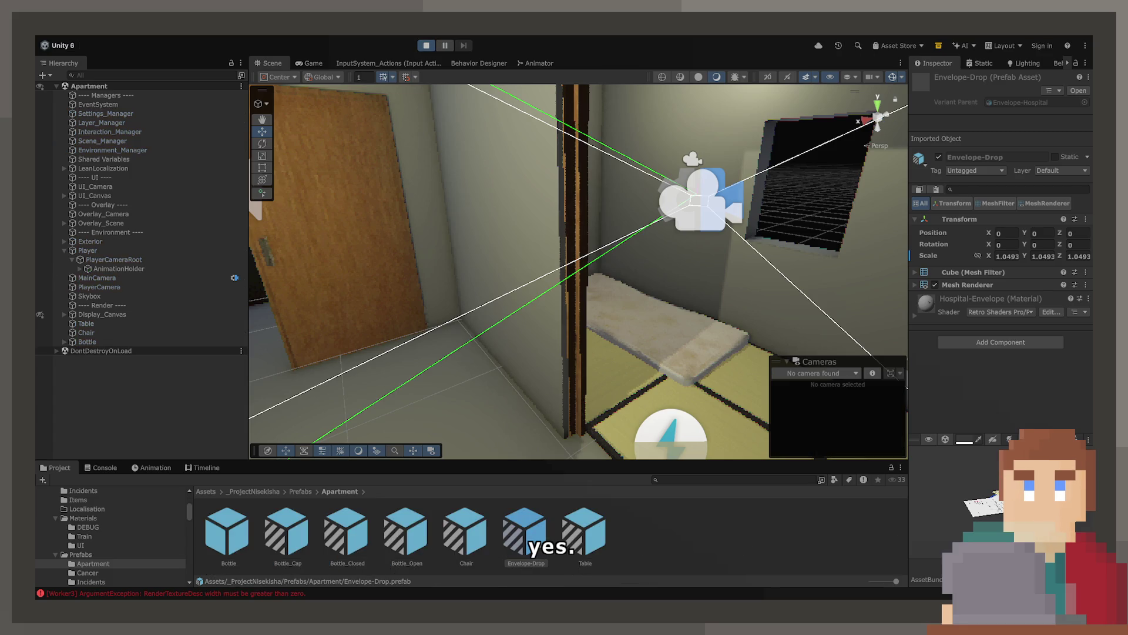
In the Game view, walk to the hospital envelope and open it.
click(311, 62)
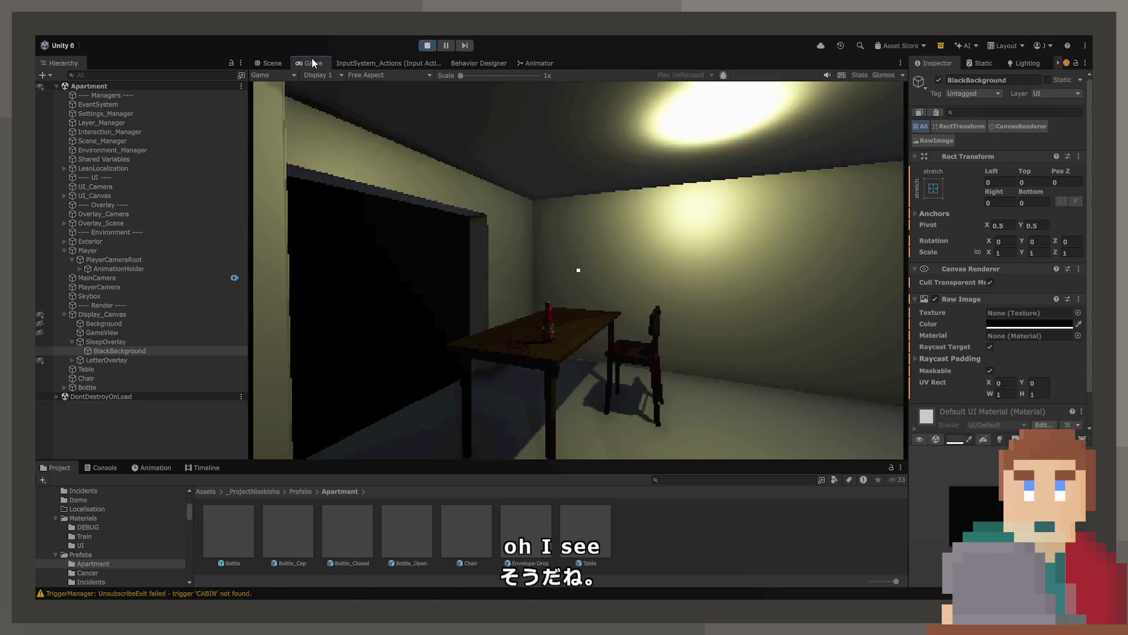
key(w)
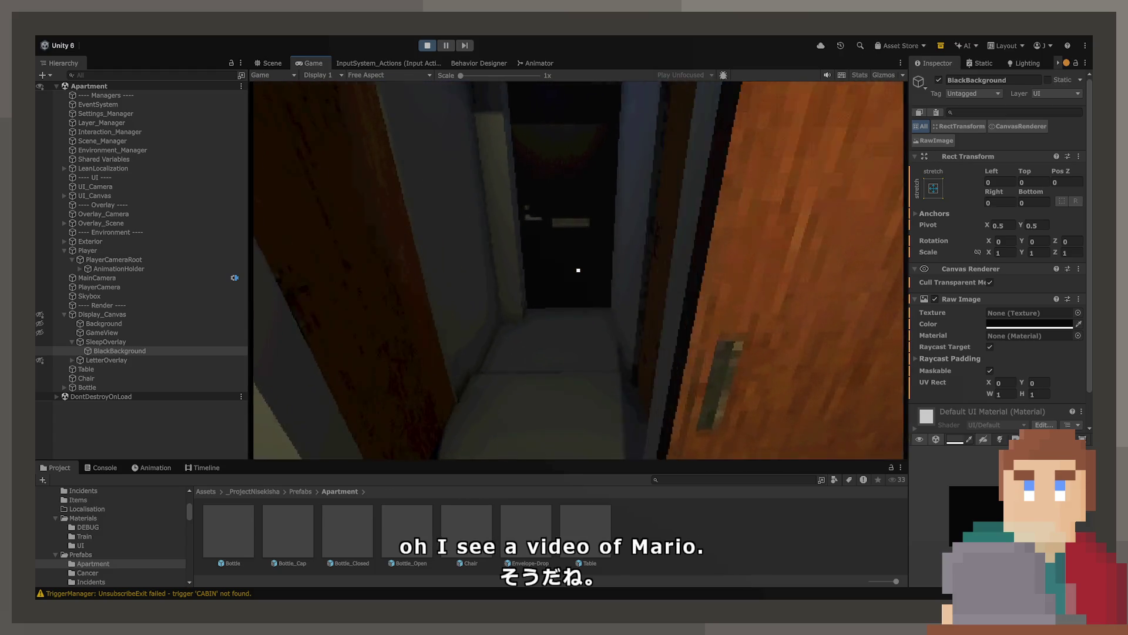
key(e)
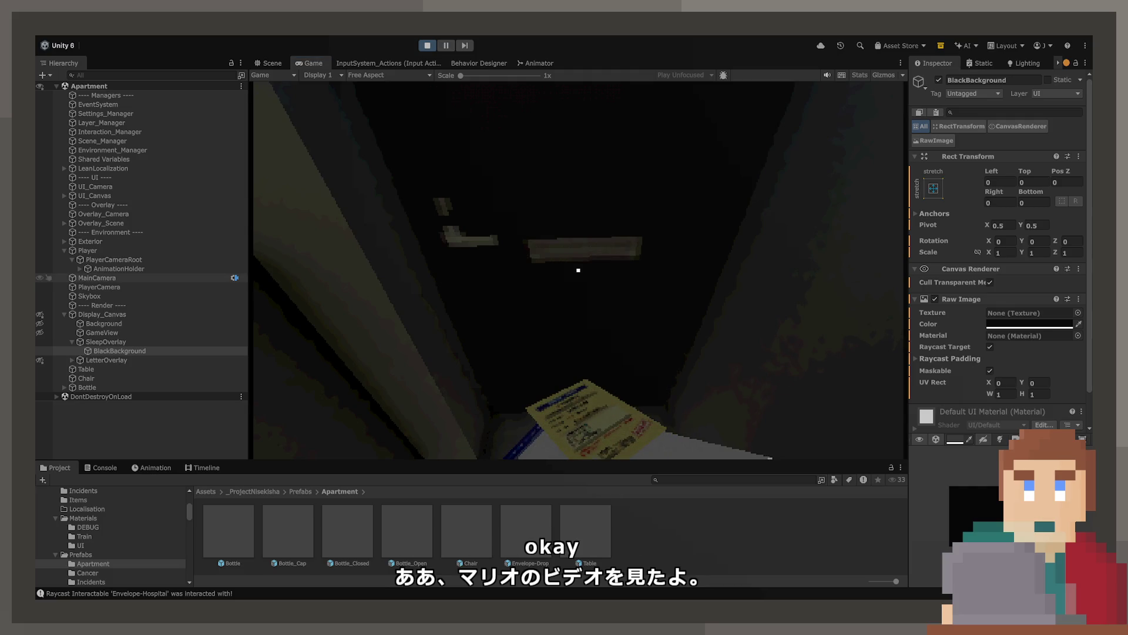
Inspect AnimationHolder's Envelope-Hospital and Letter-Hospital children in a widened Inspector.
click(125, 269)
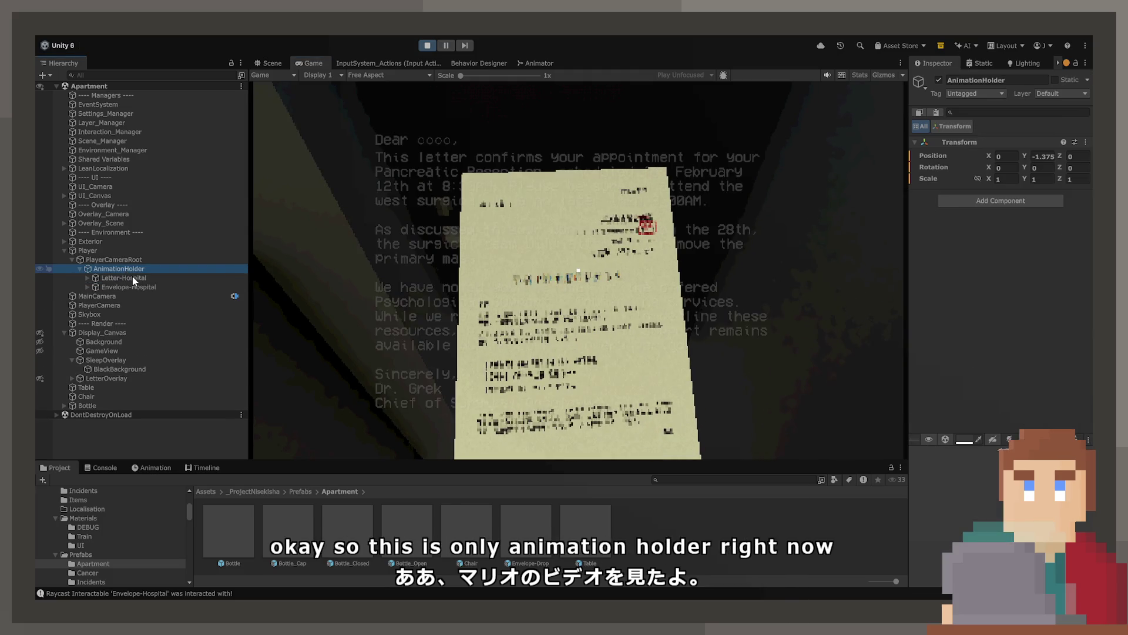
click(134, 287)
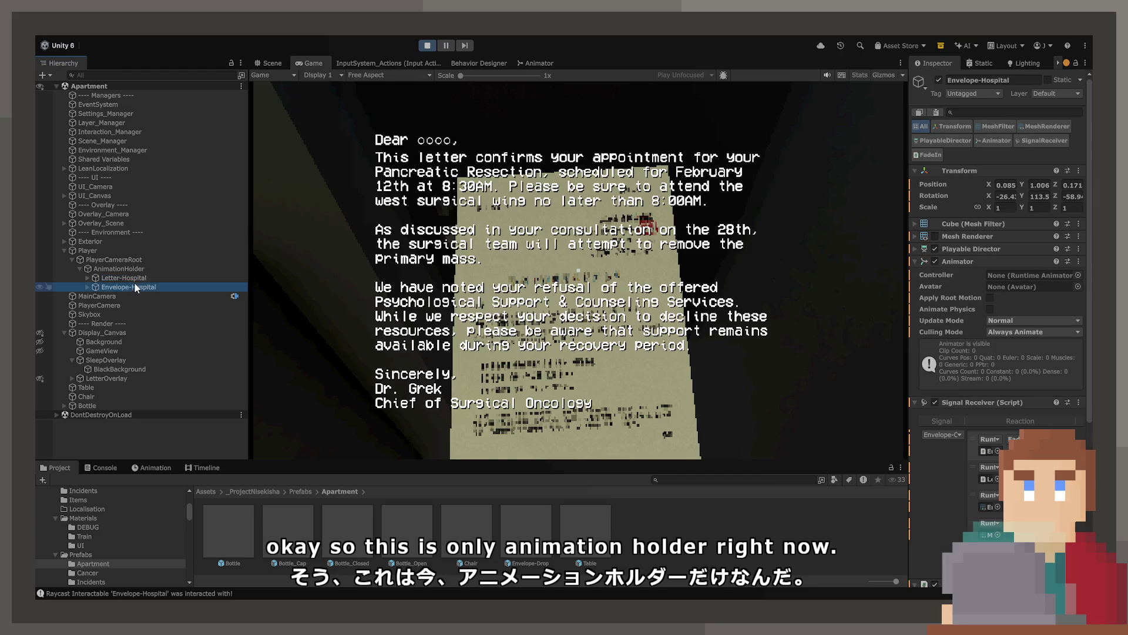
click(135, 279)
click(138, 287)
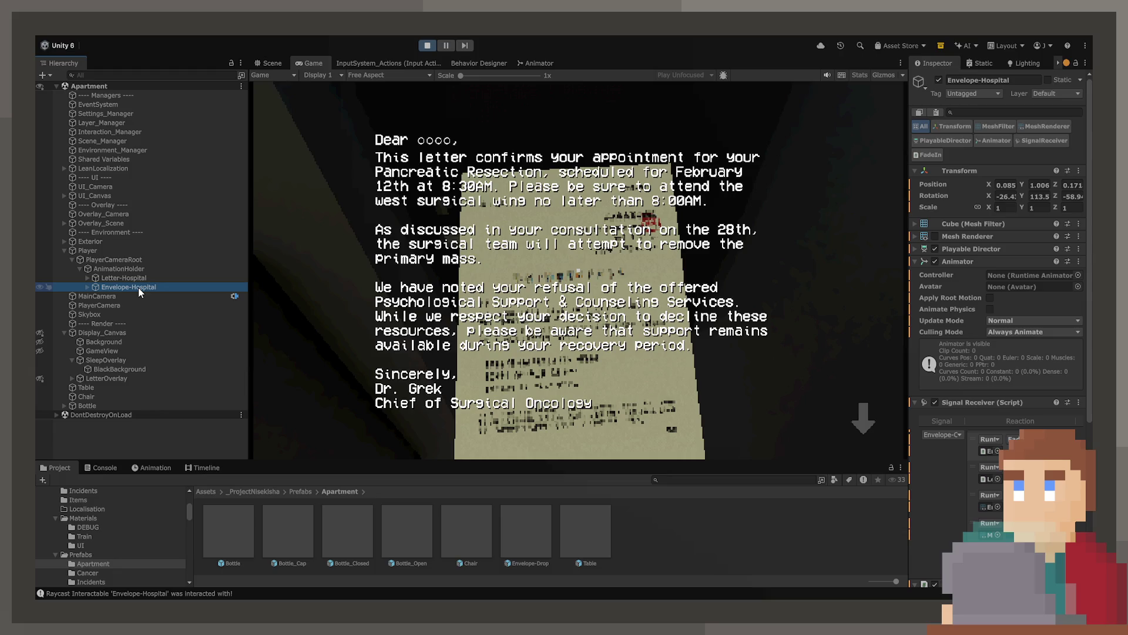
drag(908, 253, 756, 253)
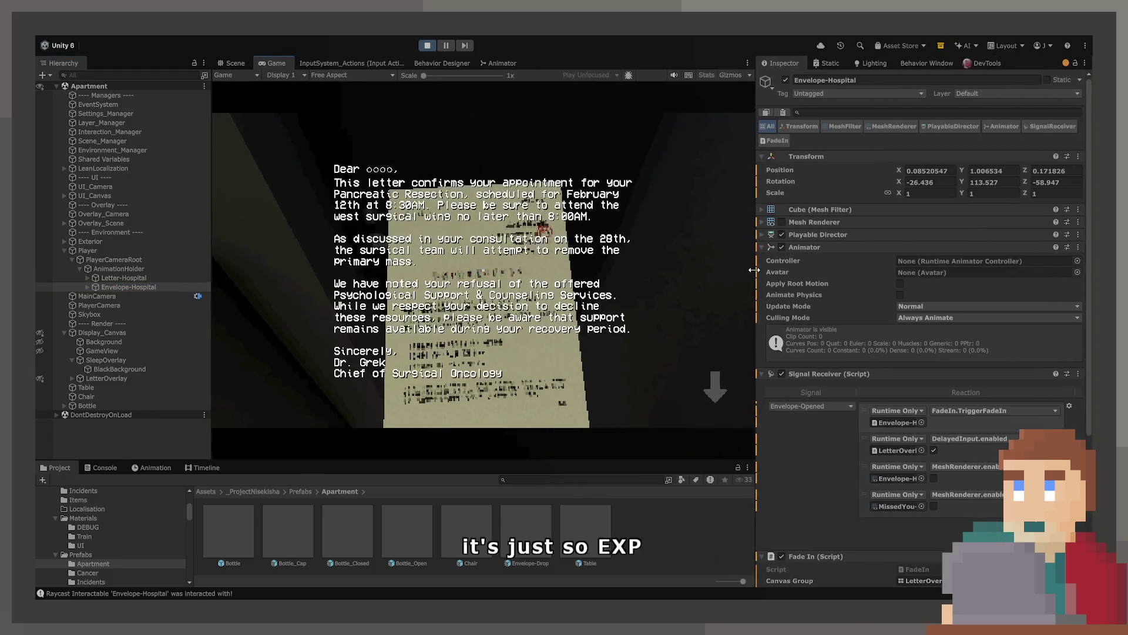
click(121, 279)
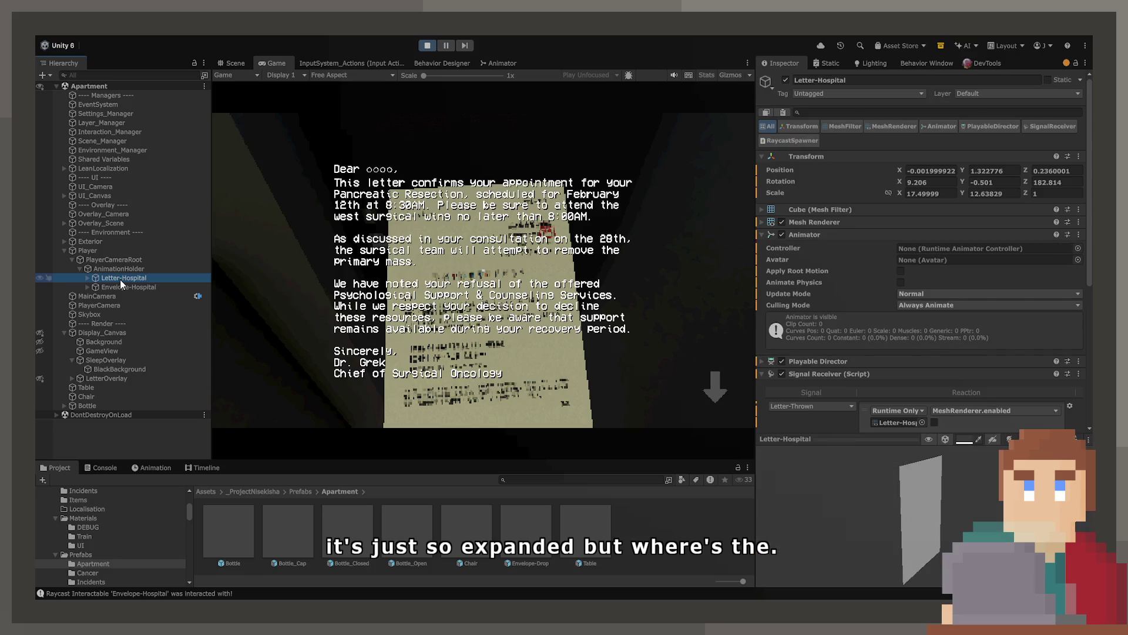
scroll(1004, 386, down, 3)
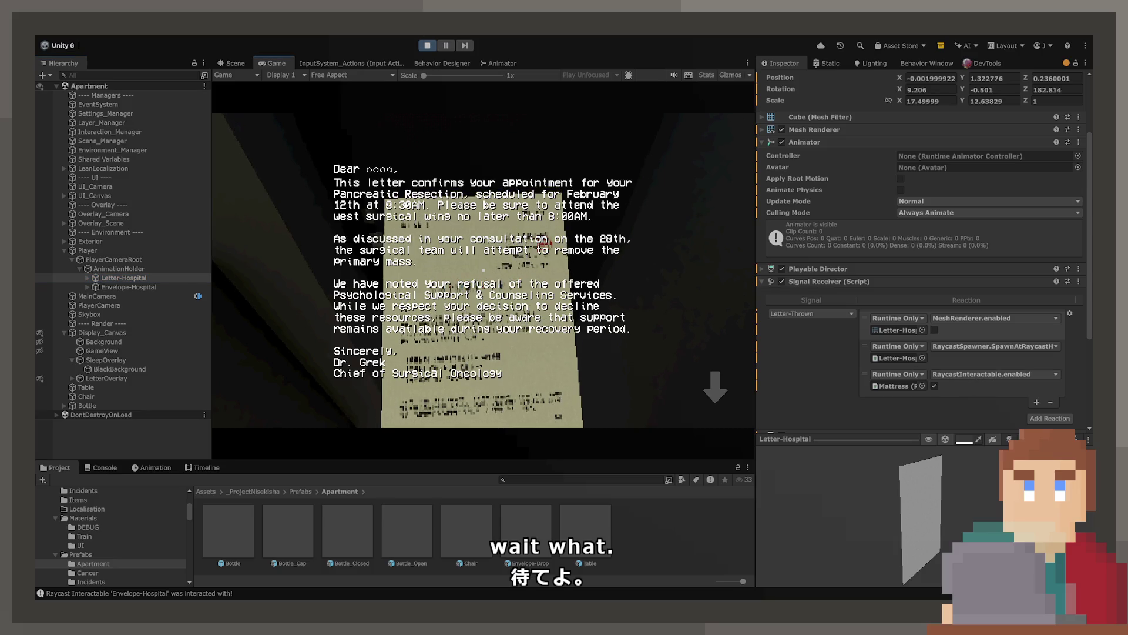
Throw away the letter and check the Letter-Hospital and Envelope-Hospital entries.
click(483, 270)
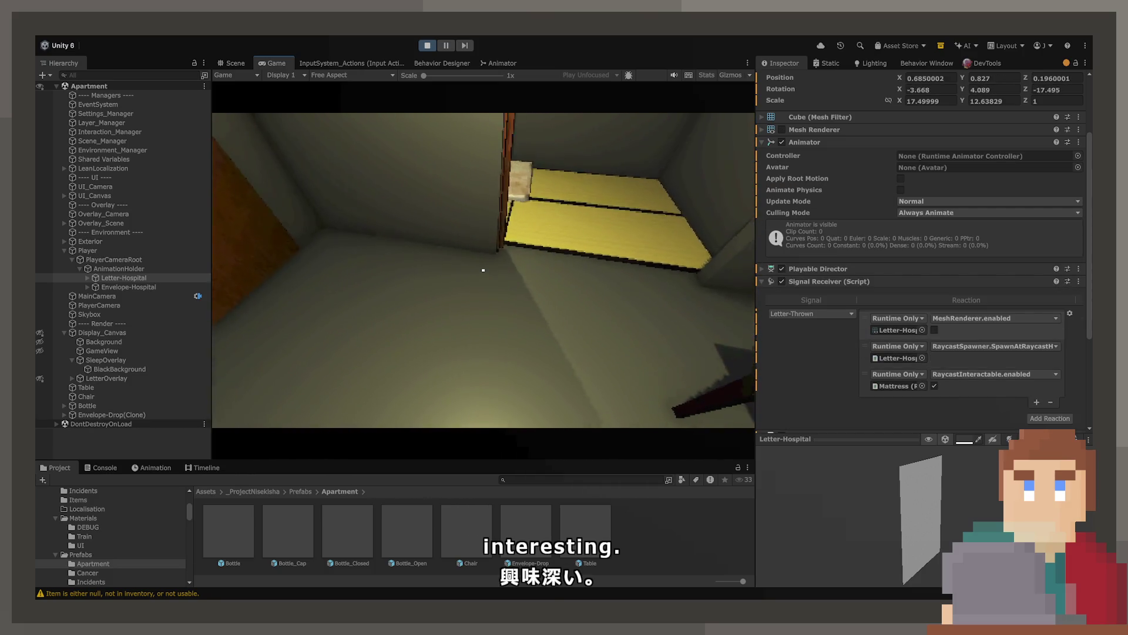
click(140, 277)
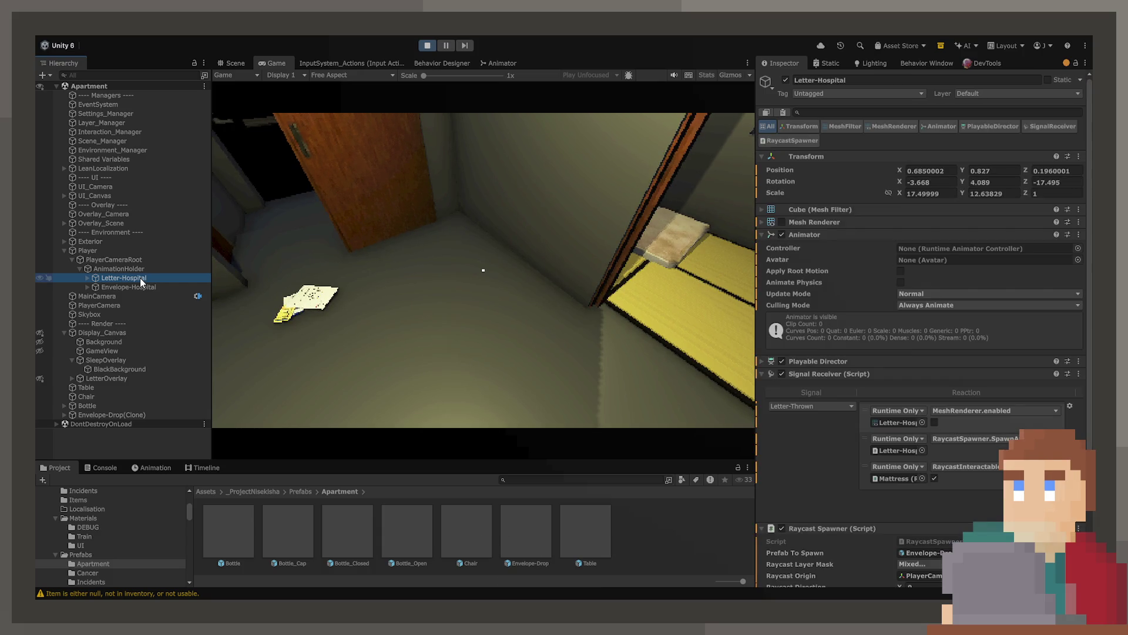
key(Down)
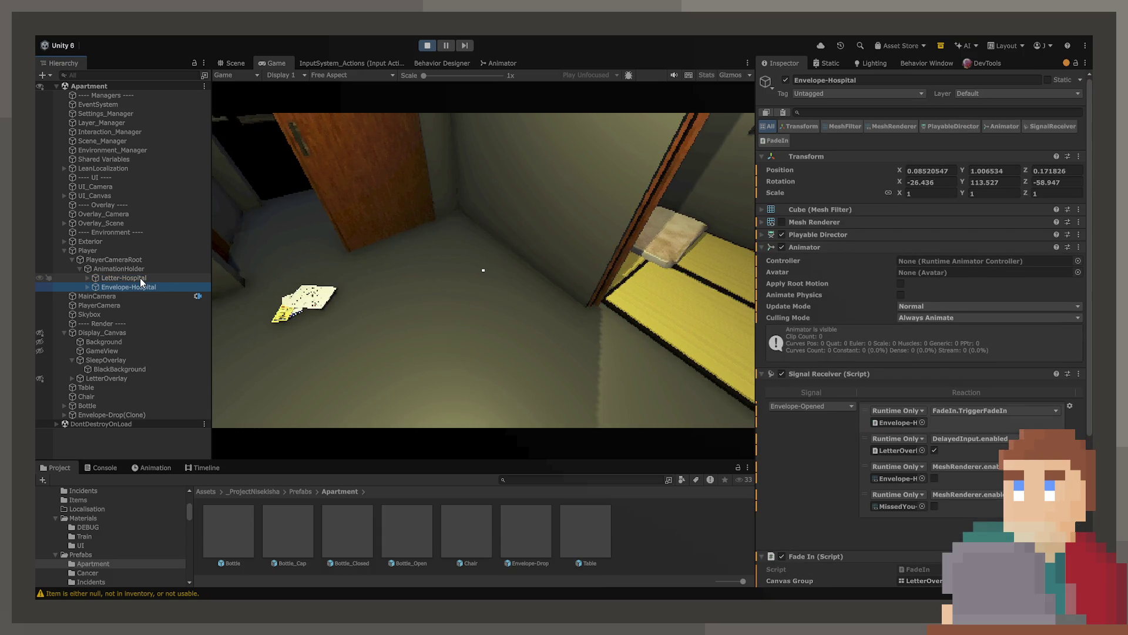
Back in the Scene view, look over the room around Letter-Hospital, then stop playing.
click(139, 277)
click(246, 61)
drag(370, 268, 372, 252)
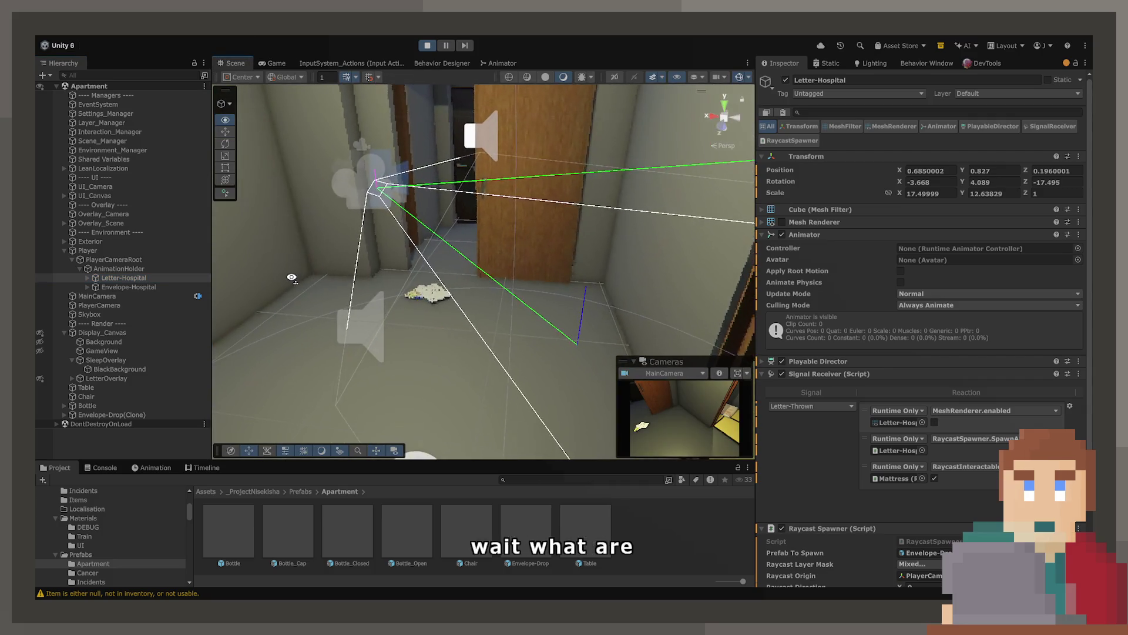
scroll(376, 231, down, 5)
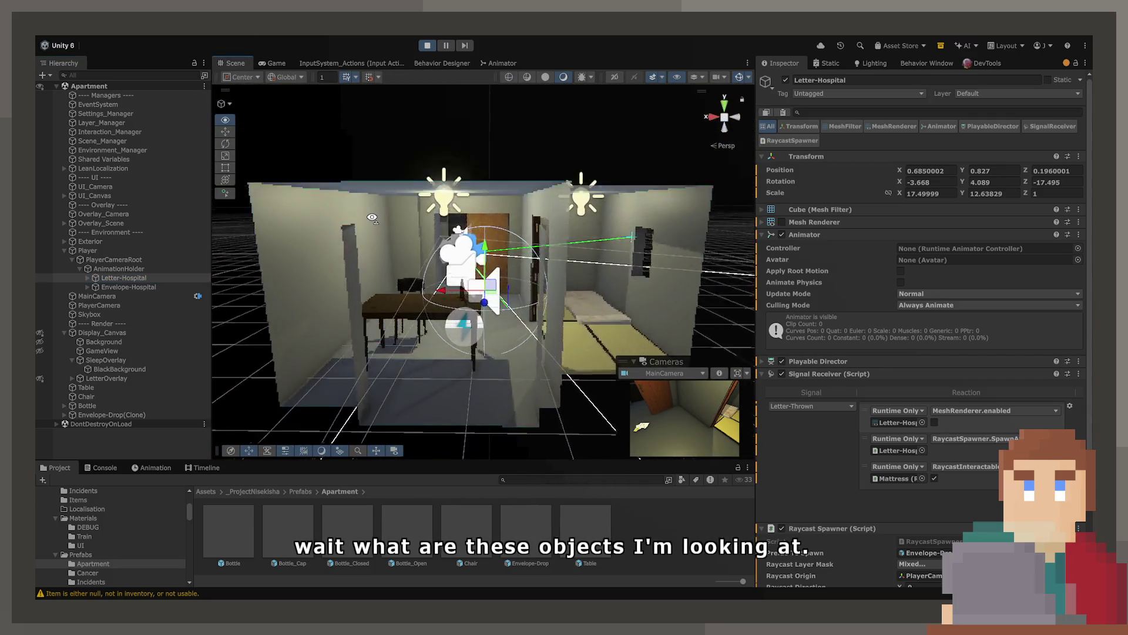
scroll(377, 231, up, 5)
click(131, 282)
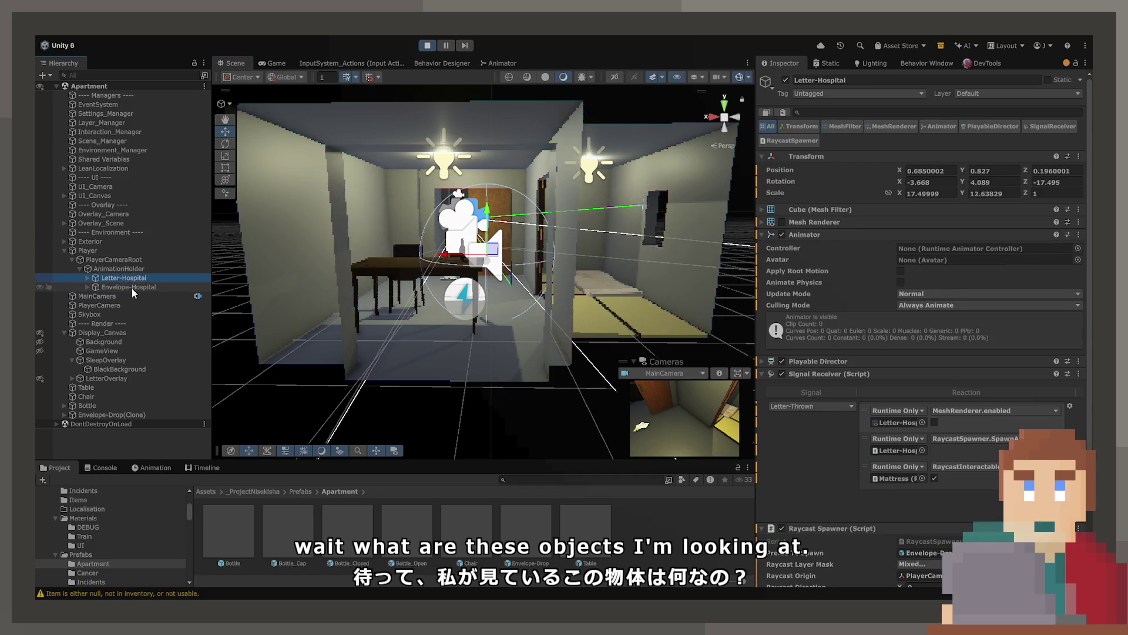
key(w)
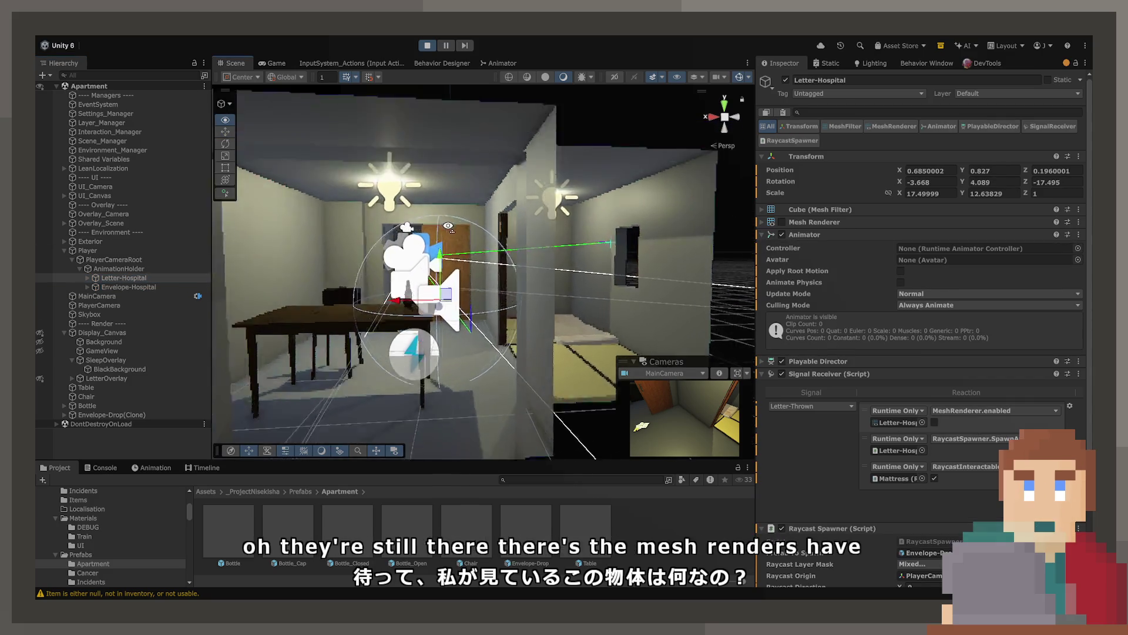
key(s)
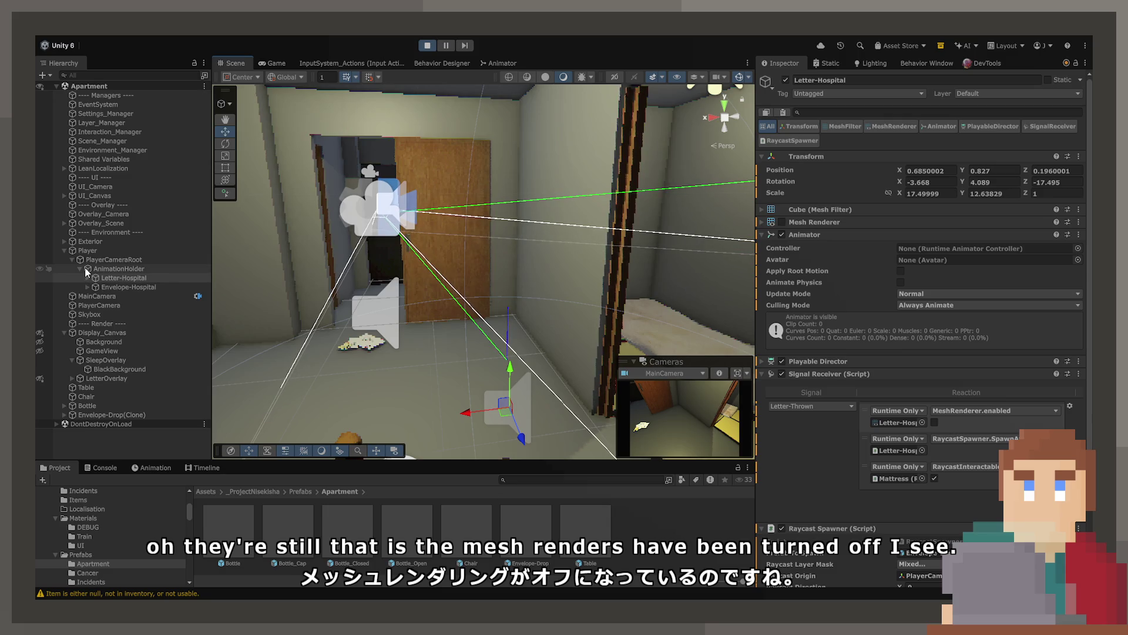
click(422, 45)
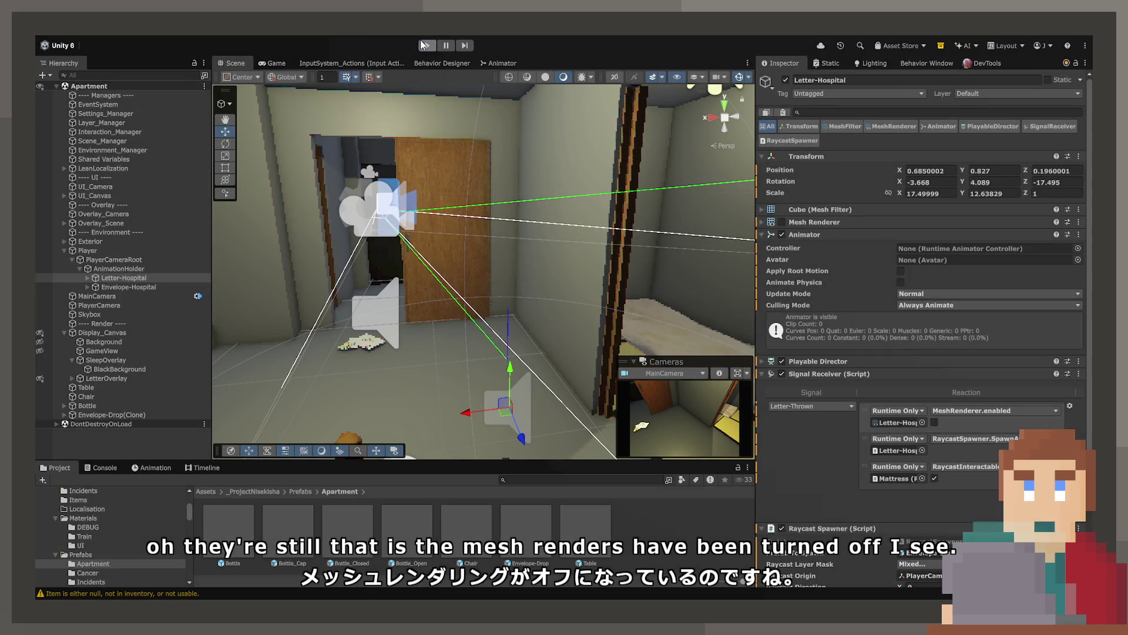
drag(366, 151, 604, 196)
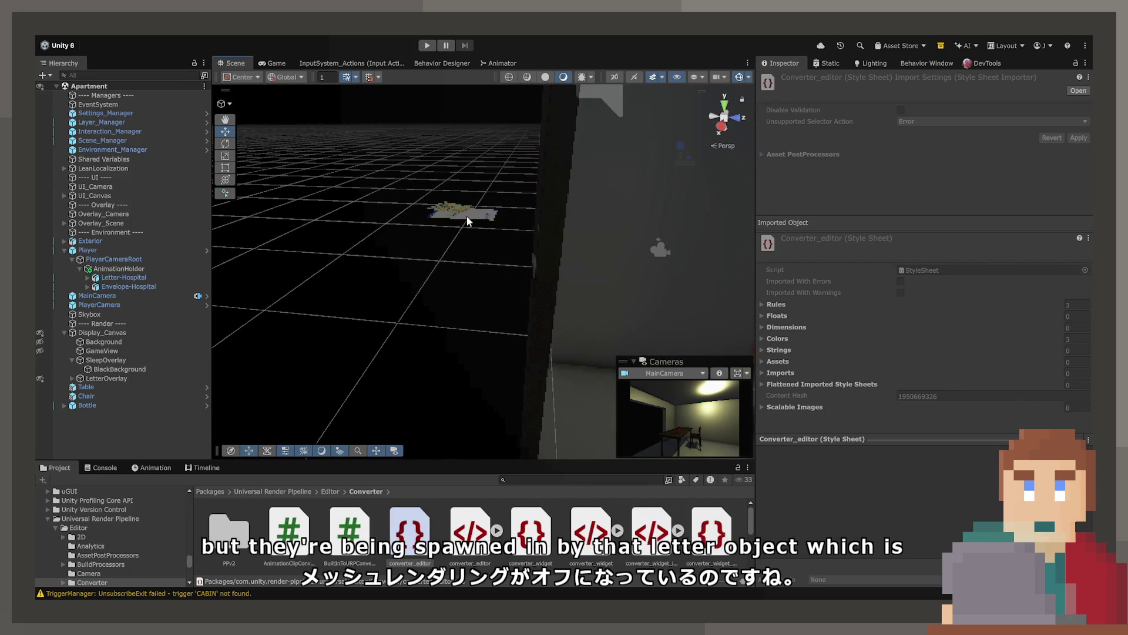
click(455, 215)
scroll(855, 278, down, 5)
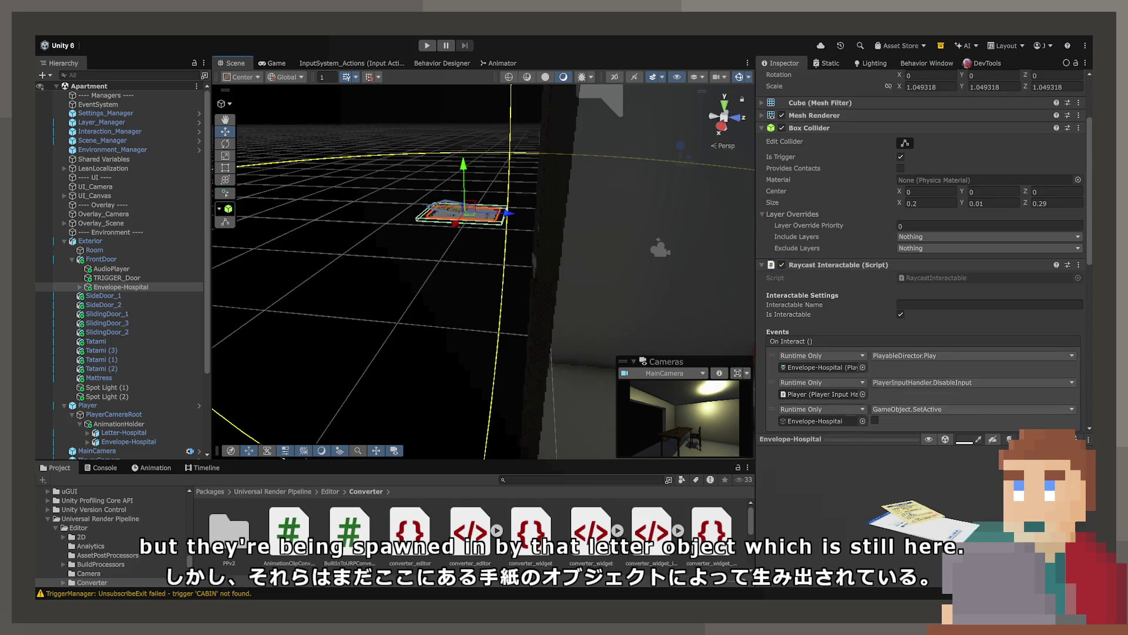
scroll(796, 361, down, 10)
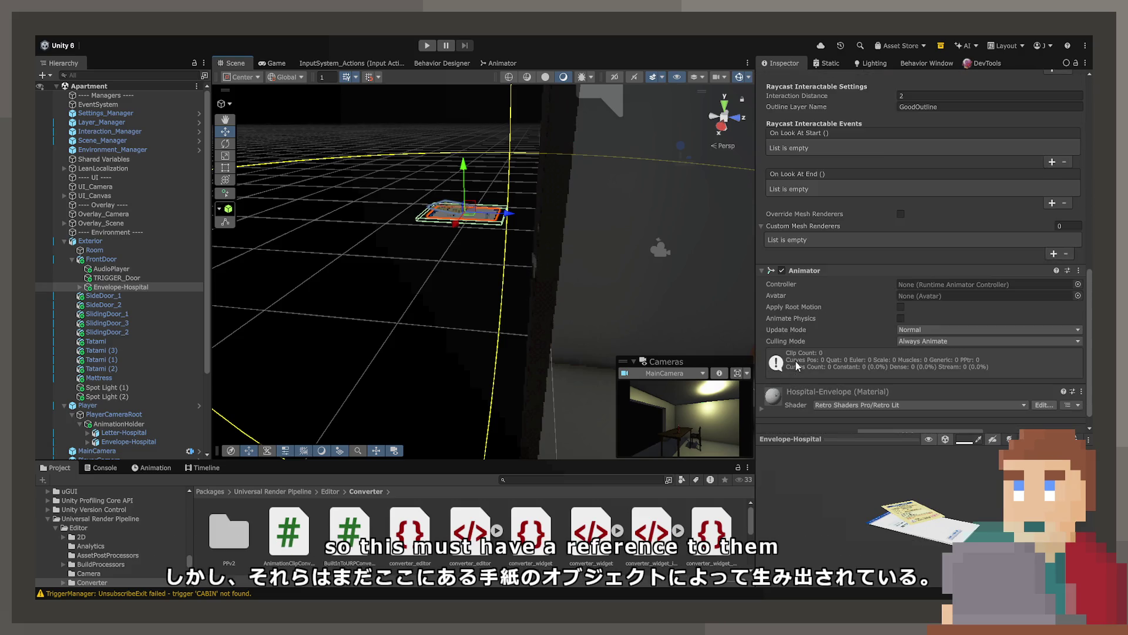
scroll(795, 358, up, 5)
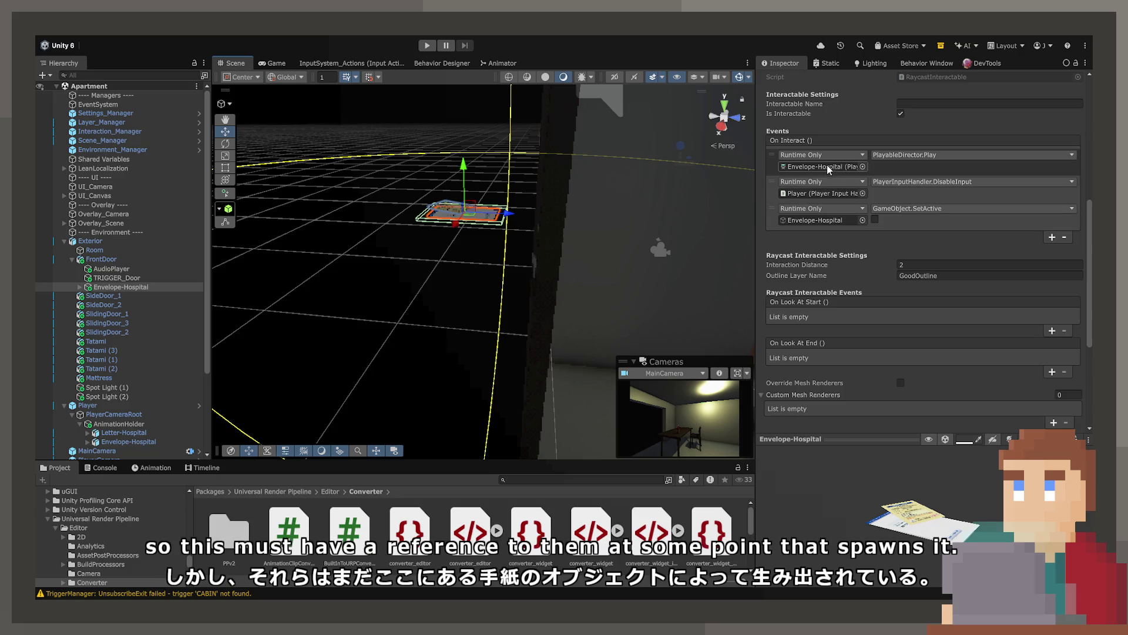
click(828, 167)
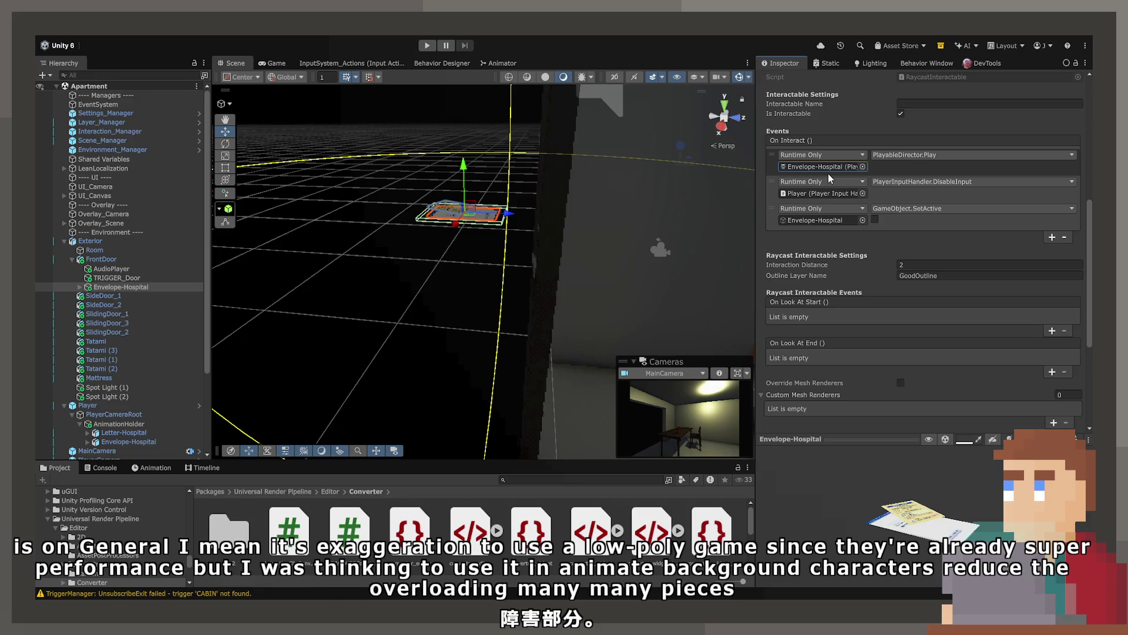
click(118, 286)
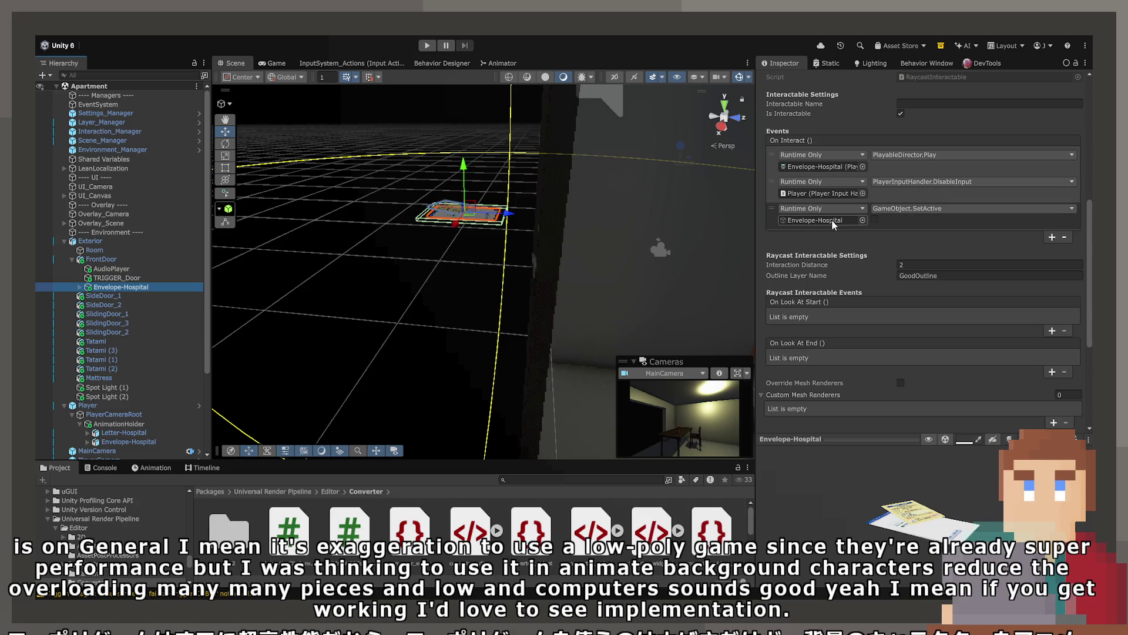
click(820, 171)
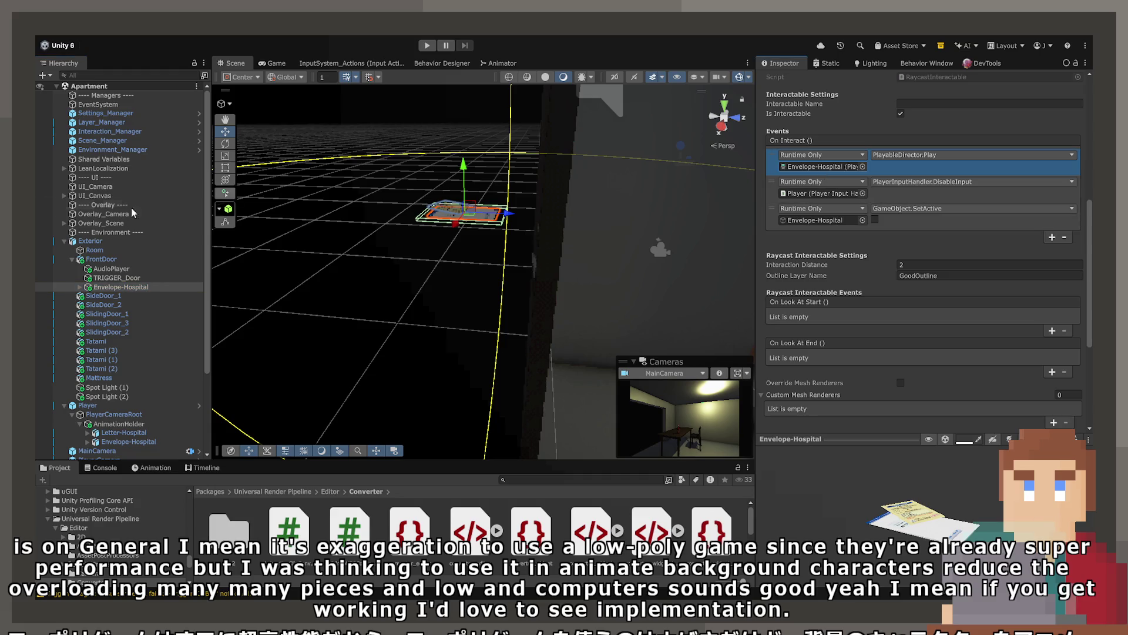
scroll(813, 276, up, 10)
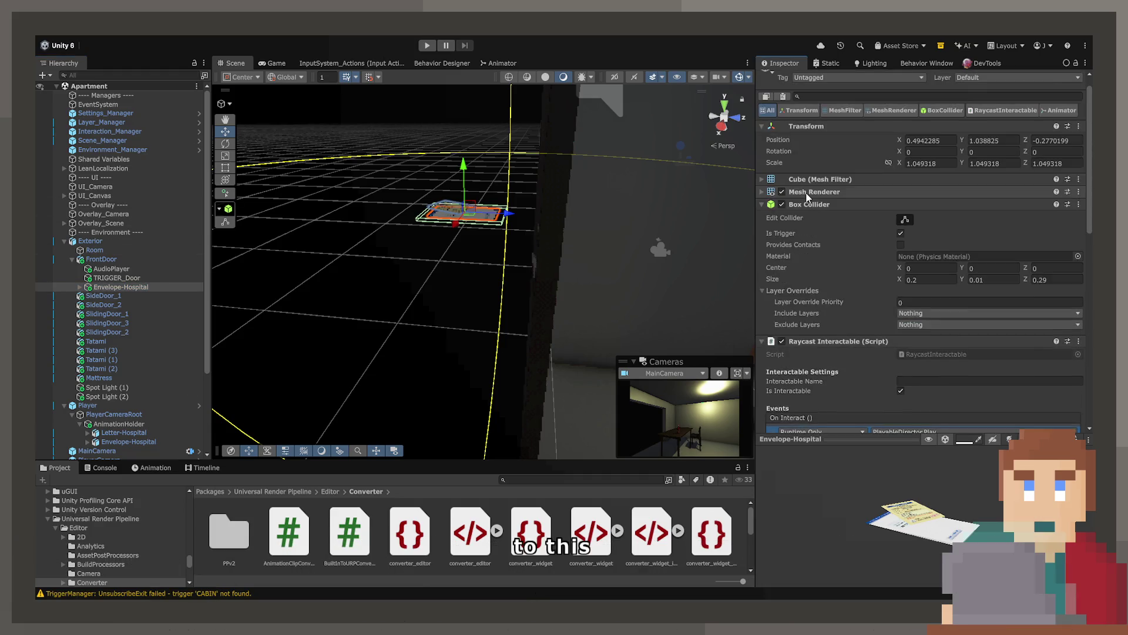
scroll(809, 192, down, 5)
scroll(811, 200, down, 5)
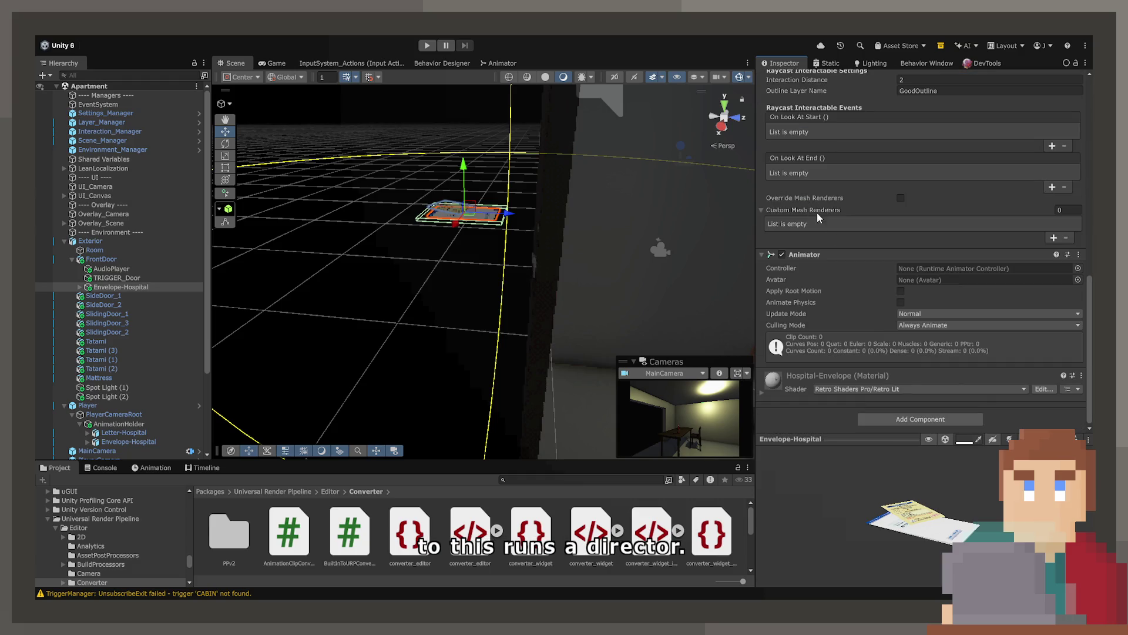
click(101, 288)
click(101, 441)
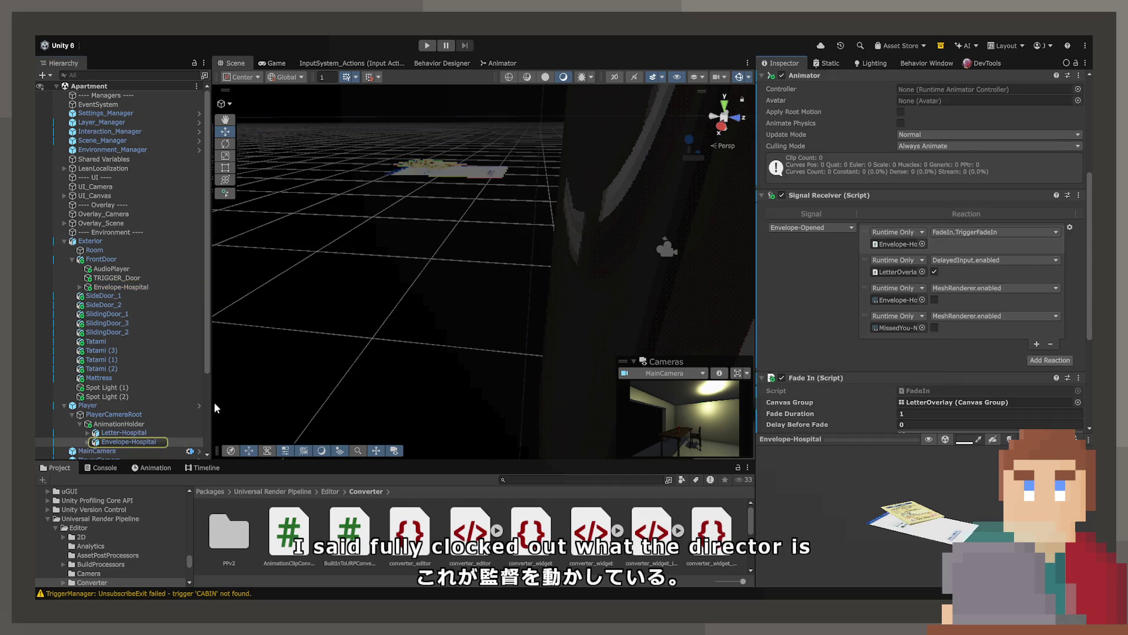
click(131, 441)
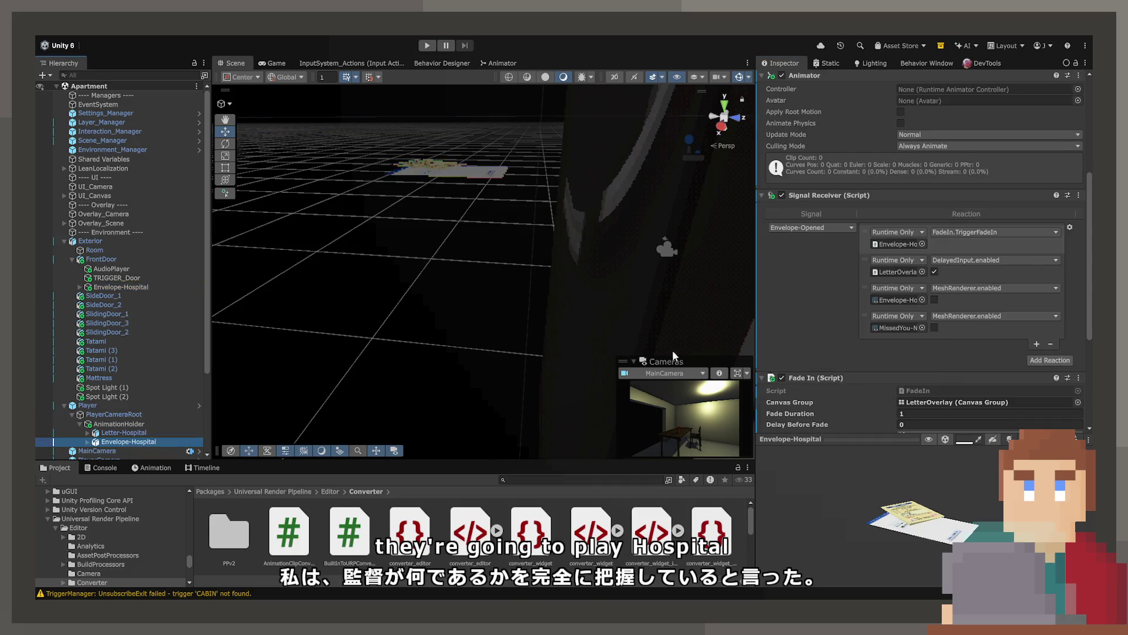
key(f)
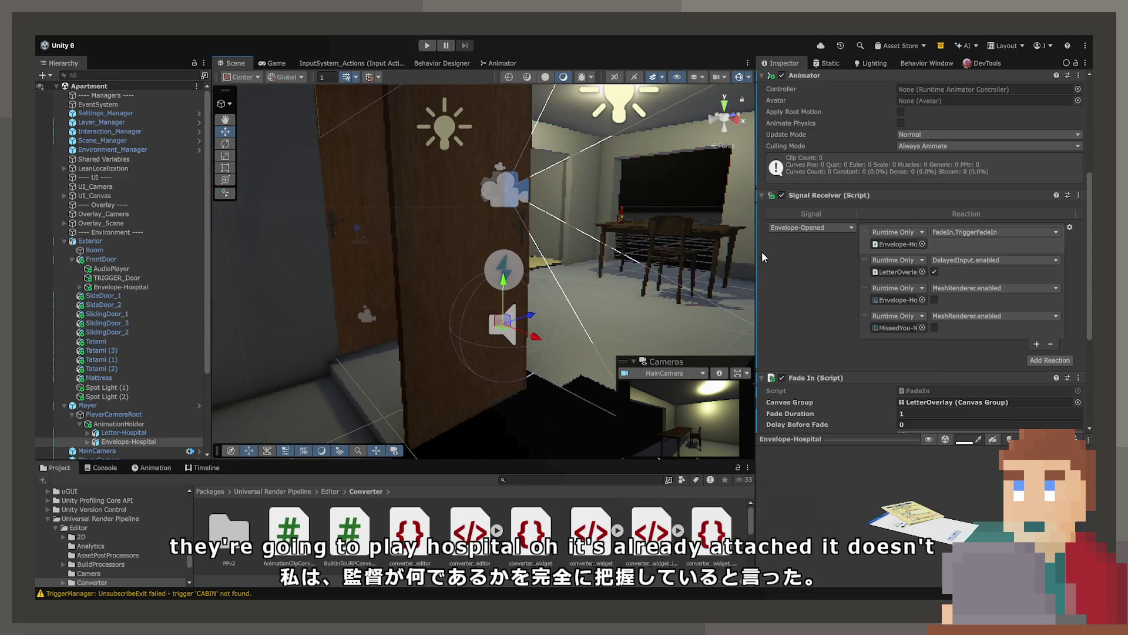
mouse_move(670, 258)
mouse_down()
mouse_move(661, 245)
mouse_move(536, 304)
mouse_up()
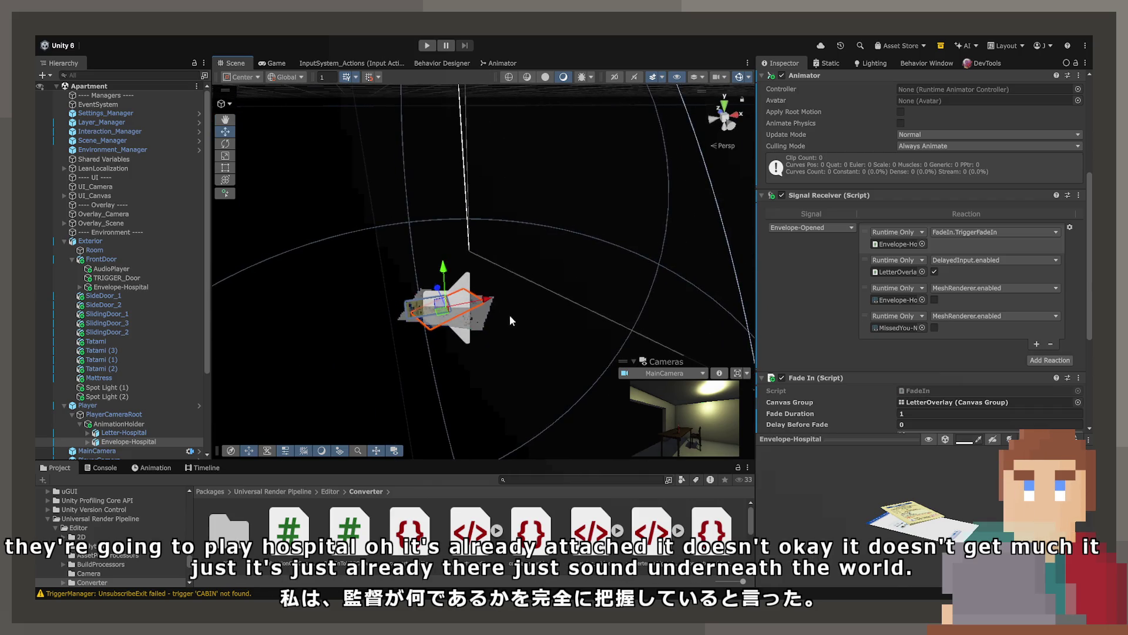
scroll(90, 565, down, 5)
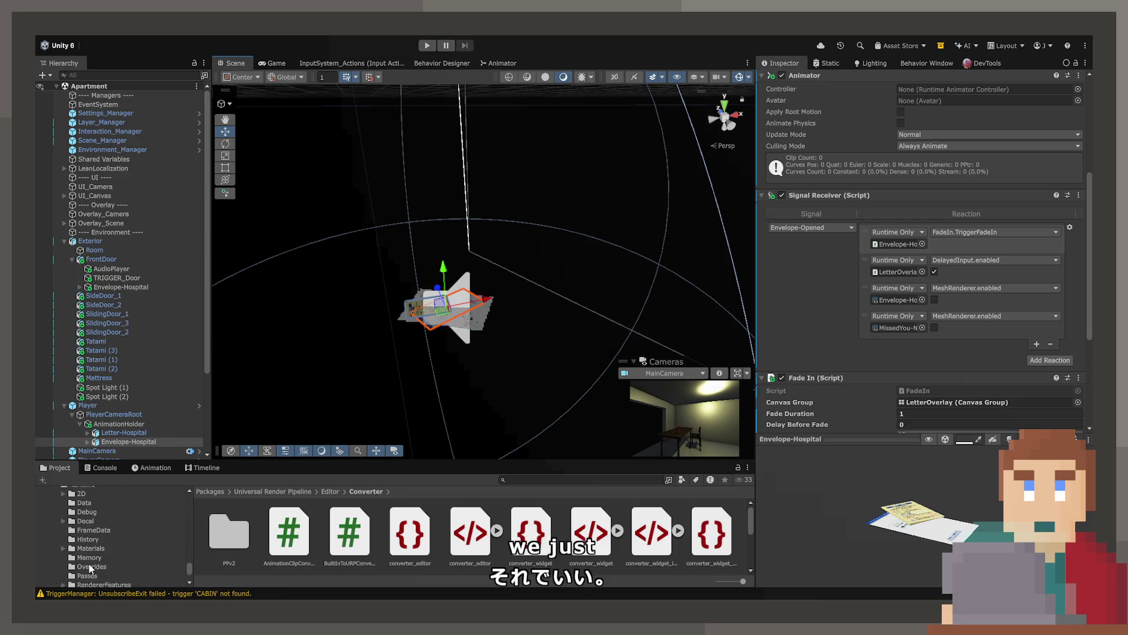
scroll(89, 563, down, 5)
scroll(120, 429, down, 4)
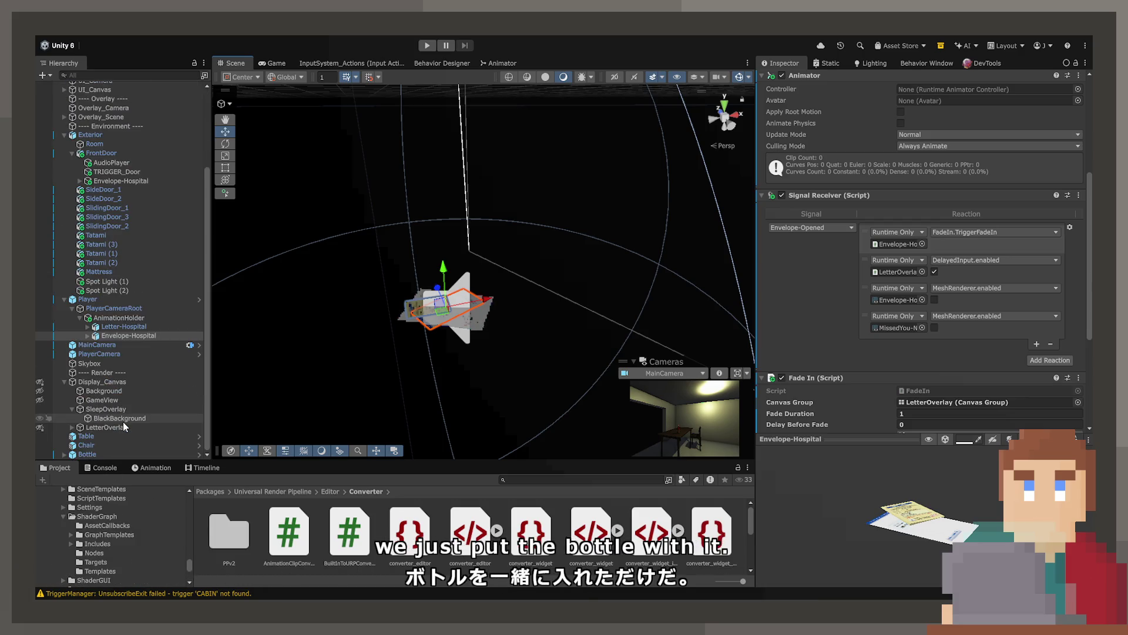
click(87, 452)
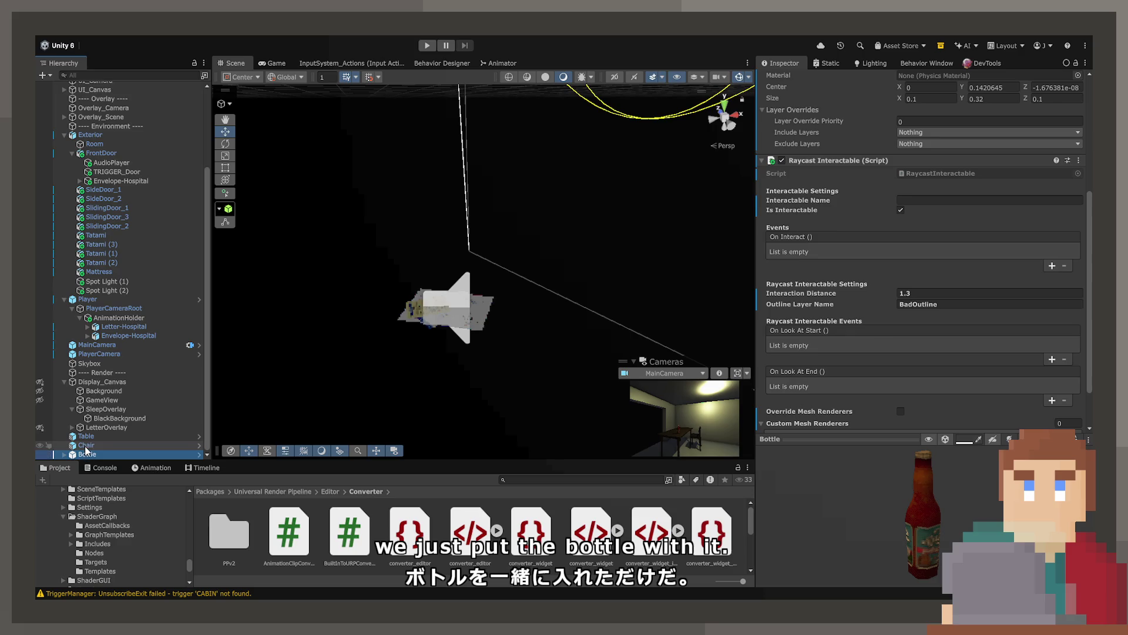
Select Table, Chair and Bottle and move them into Exterior under Room.
click(86, 445)
ctrl+click(84, 437)
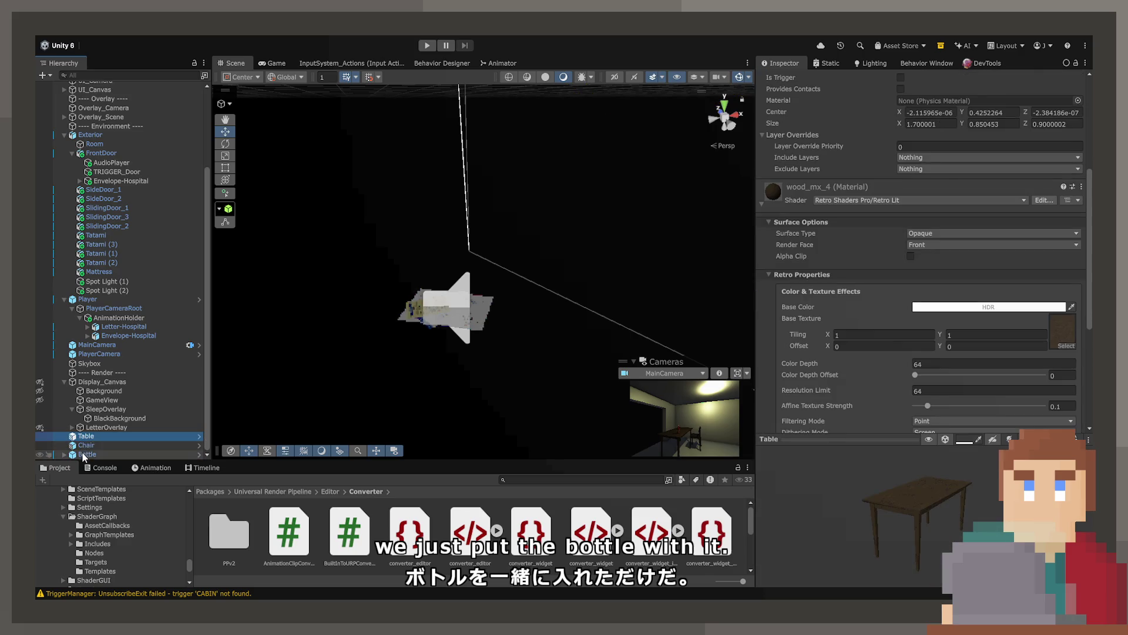
ctrl+click(86, 453)
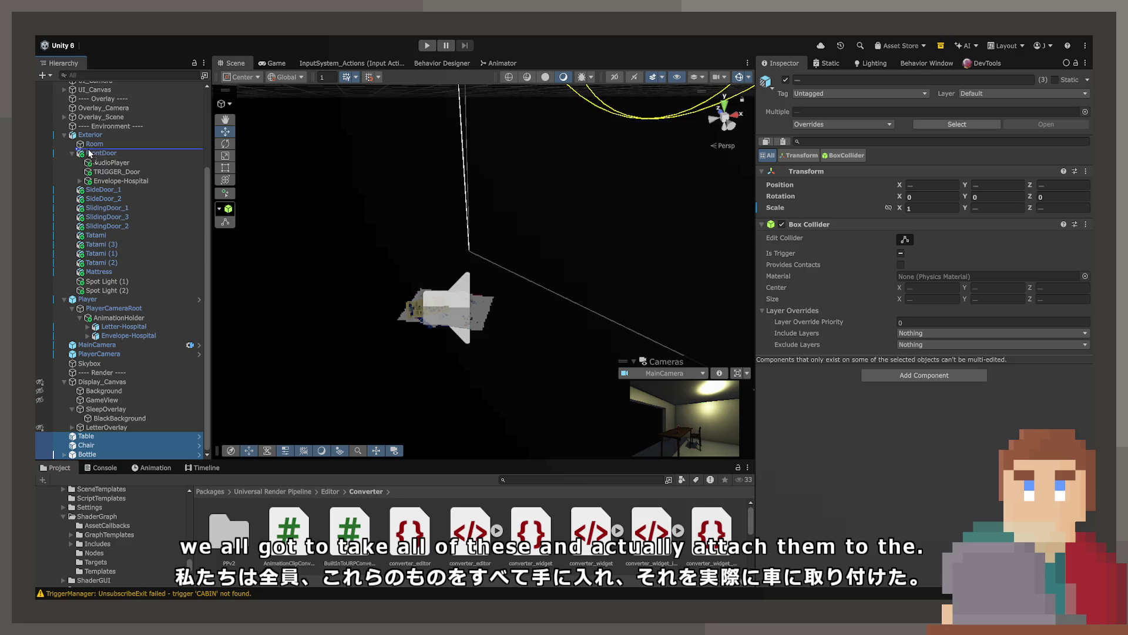
drag(89, 154, 89, 154)
Undo an accidental shift of the Room object while flying into the room.
click(92, 146)
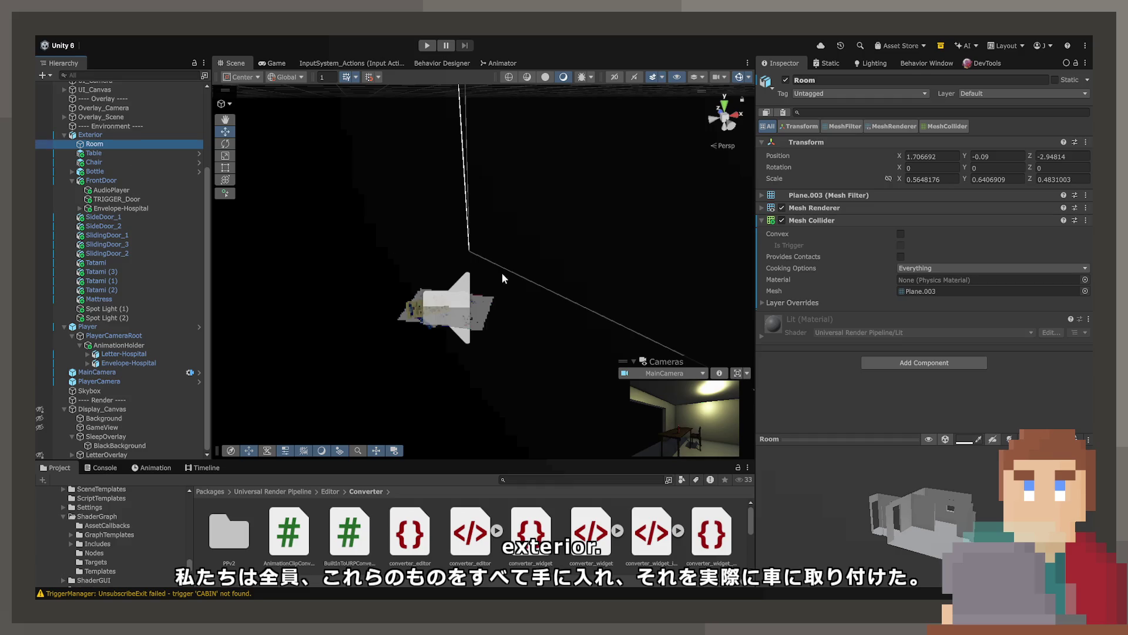
drag(501, 273, 609, 238)
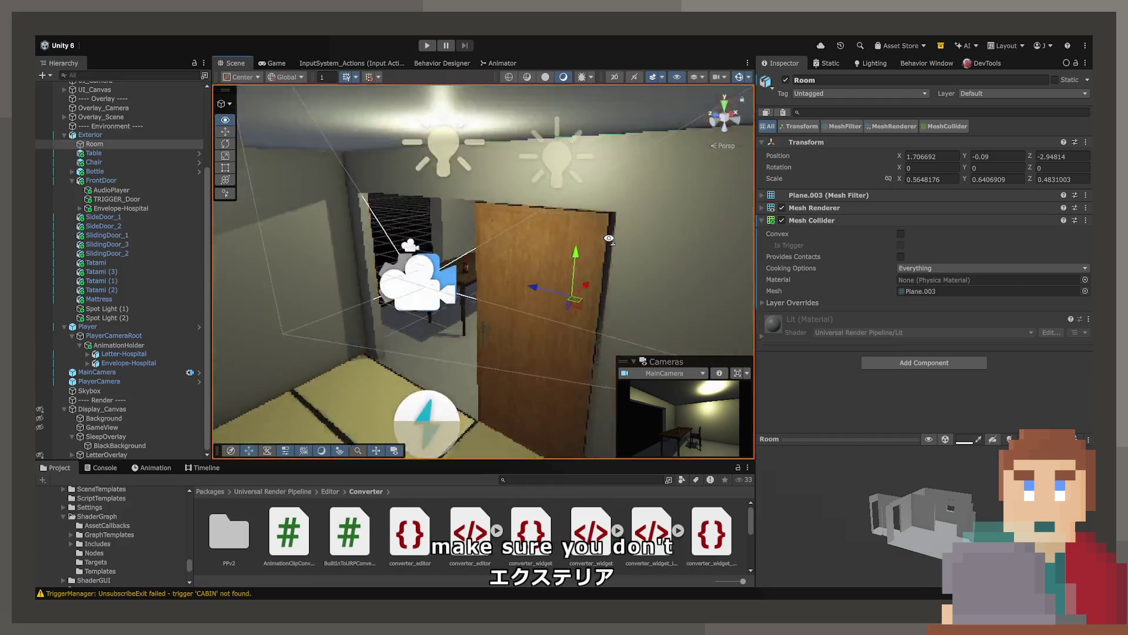
scroll(609, 238, down, 5)
drag(537, 252, 235, 306)
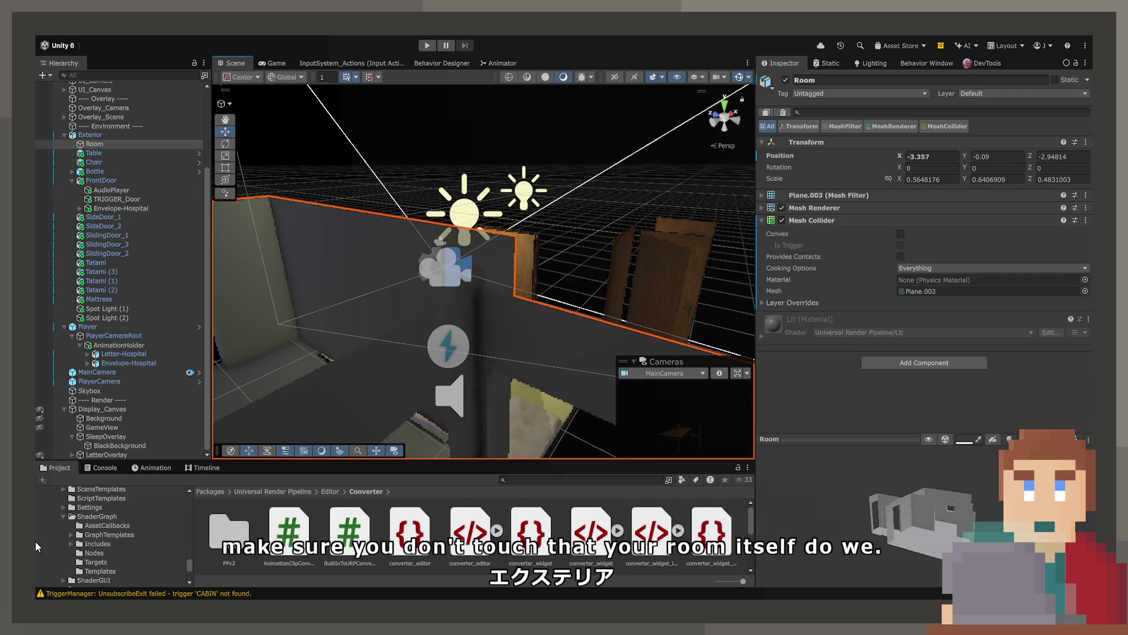
key(ctrl+z)
mouse_move(482, 312)
mouse_down()
mouse_move(492, 301)
mouse_move(477, 291)
mouse_up()
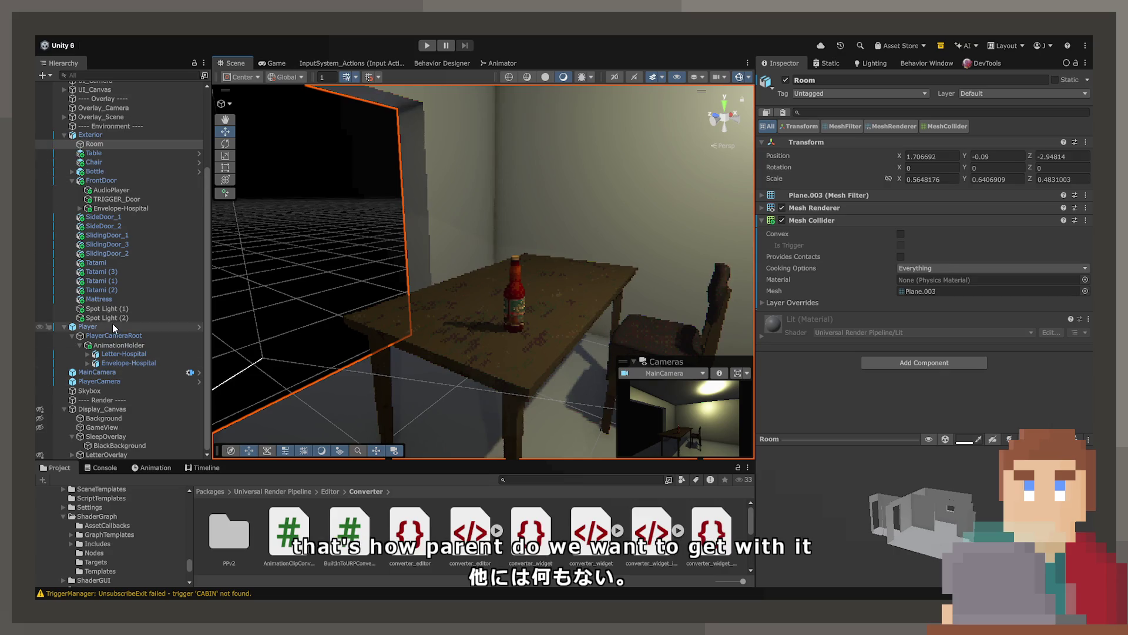
Drag a copy of the table Bottle under AnimationHolder in PlayerCameraRoot.
click(117, 172)
drag(122, 339, 118, 346)
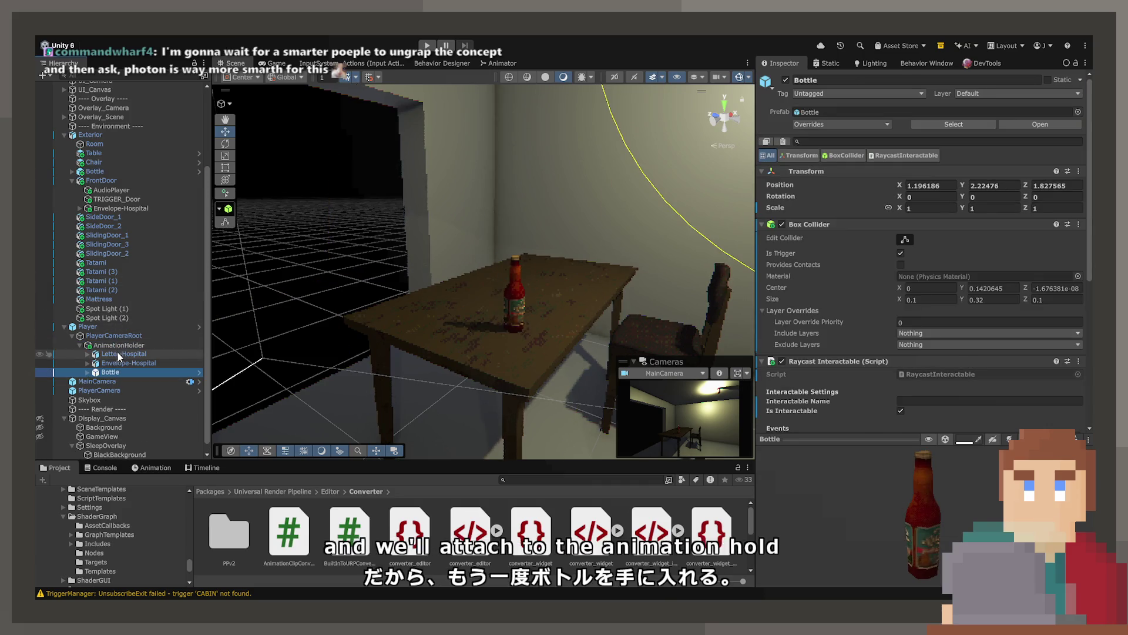
click(118, 355)
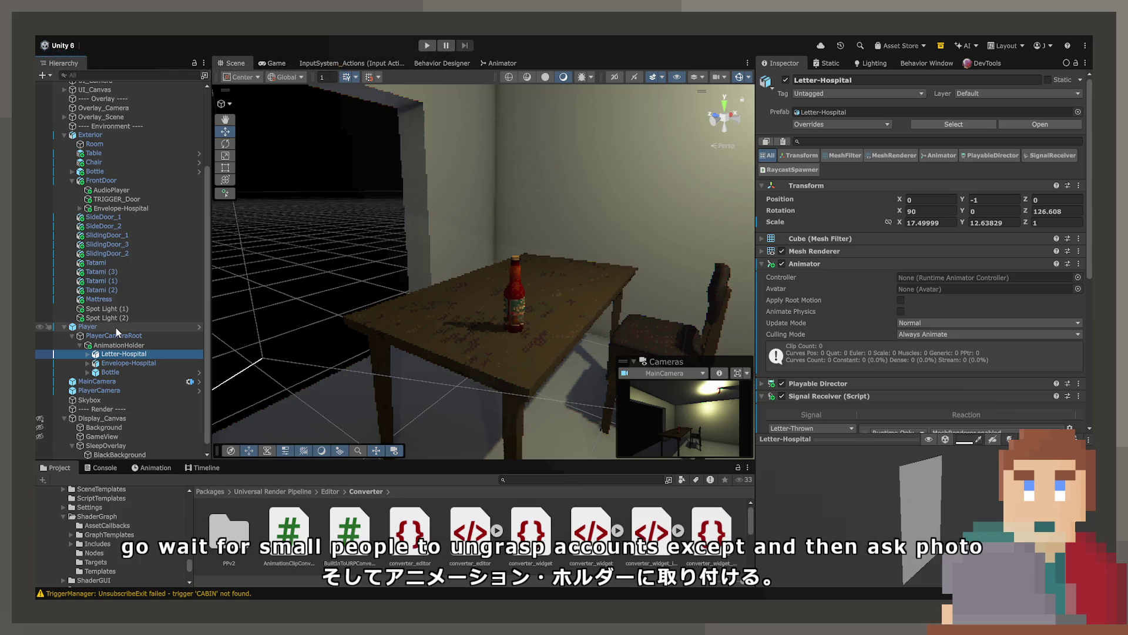
Set the held Bottle's position to 0, -1, 0.
key(Down)
key(Down)
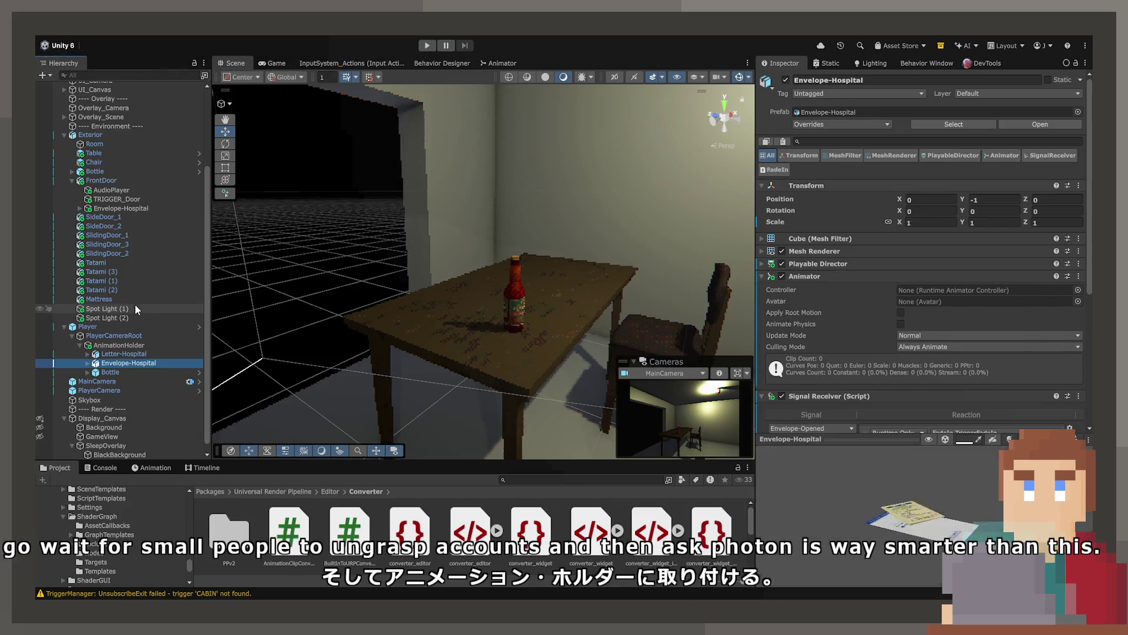
text(0)
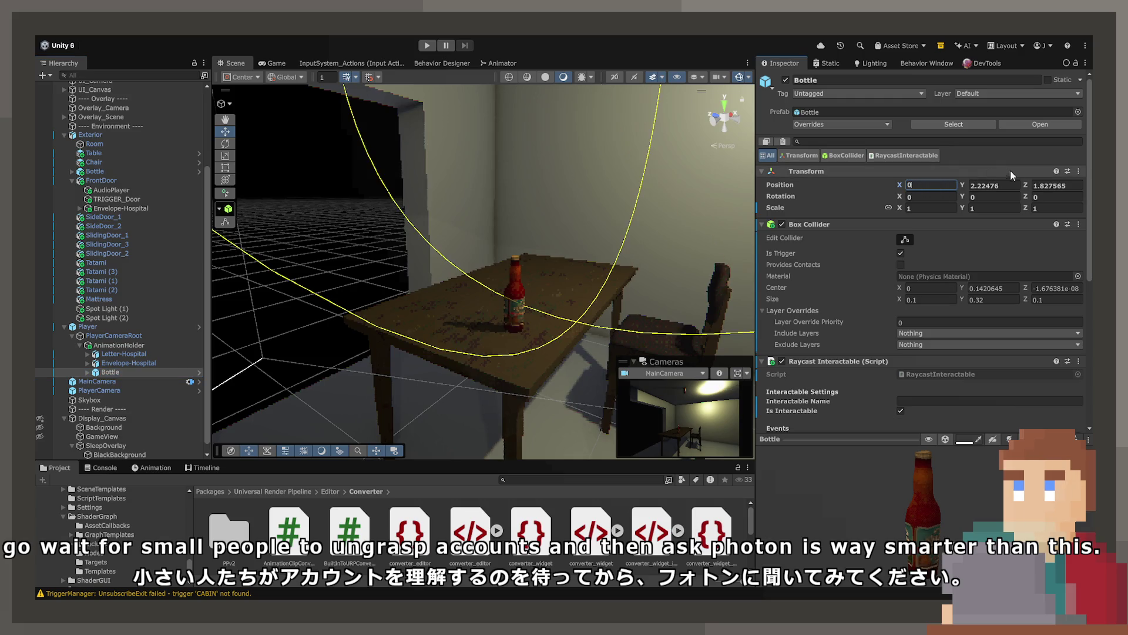
text(0)
click(999, 183)
text(-1)
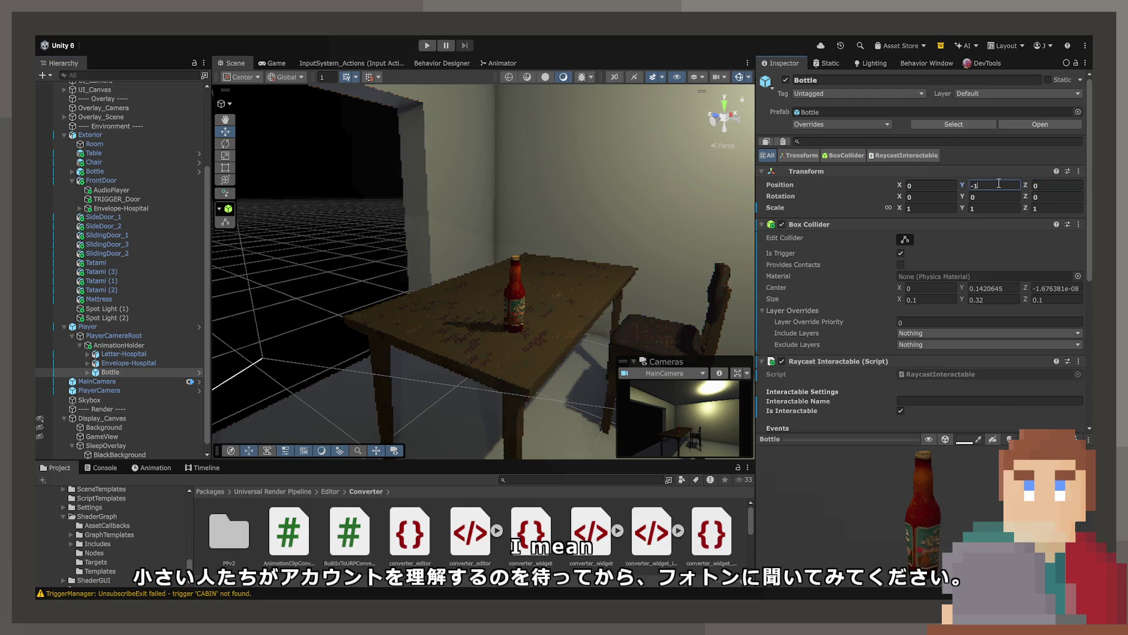
Remove the Raycast Interactable script and Box Collider from the held Bottle.
scroll(841, 386, down, 5)
click(1079, 207)
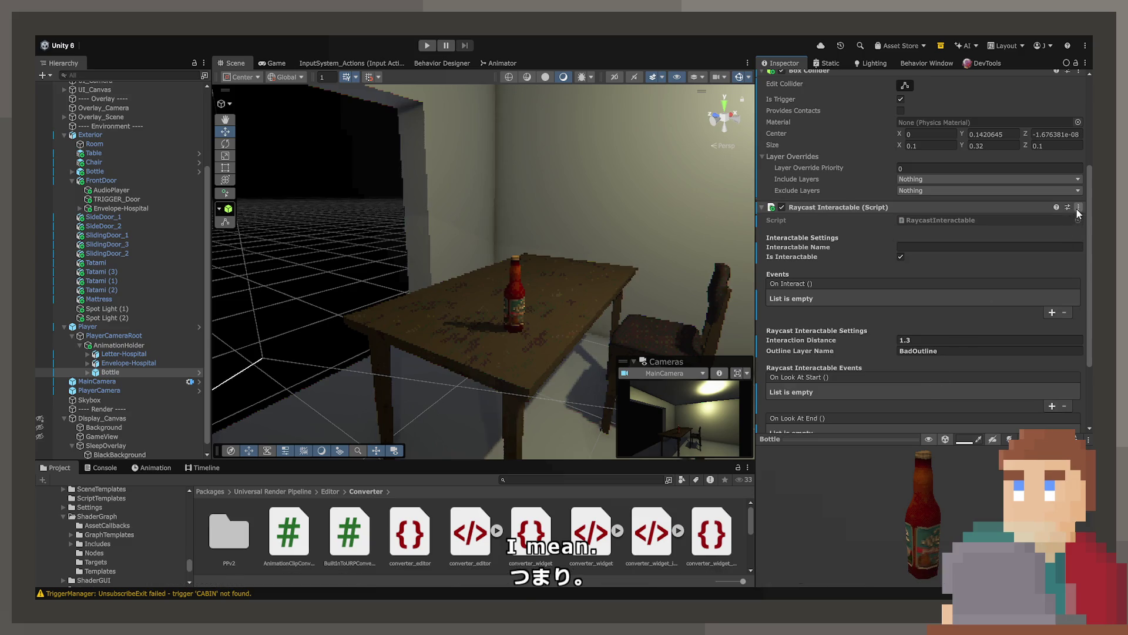
click(1057, 273)
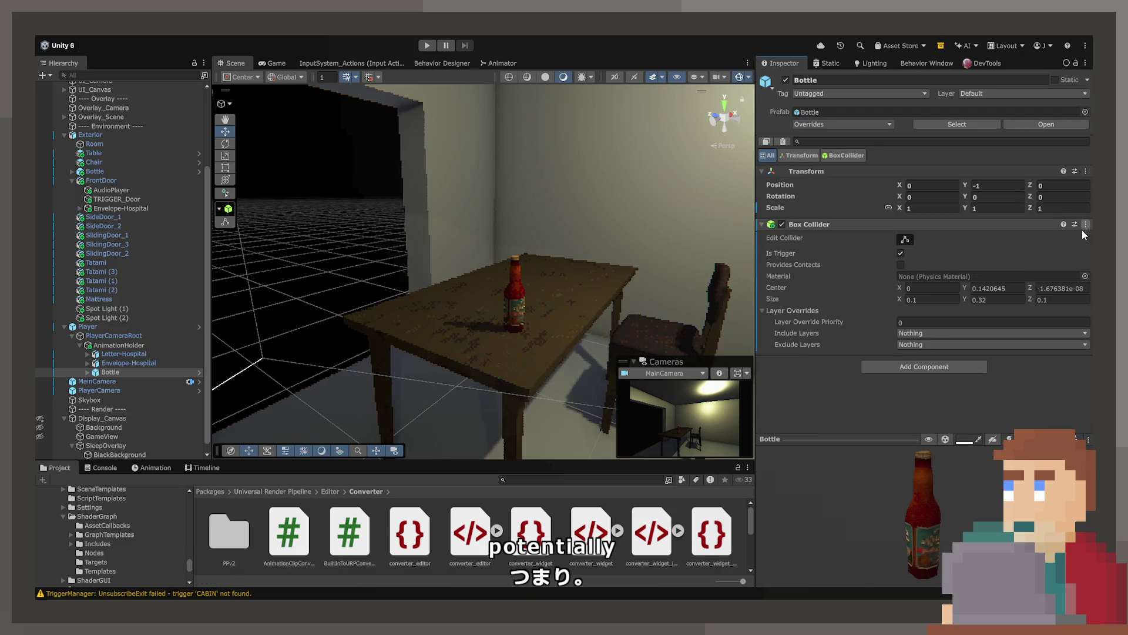
click(1086, 224)
click(1058, 288)
Frame the held Bottle and check its Bottle_Closed child in the Hierarchy.
key(f)
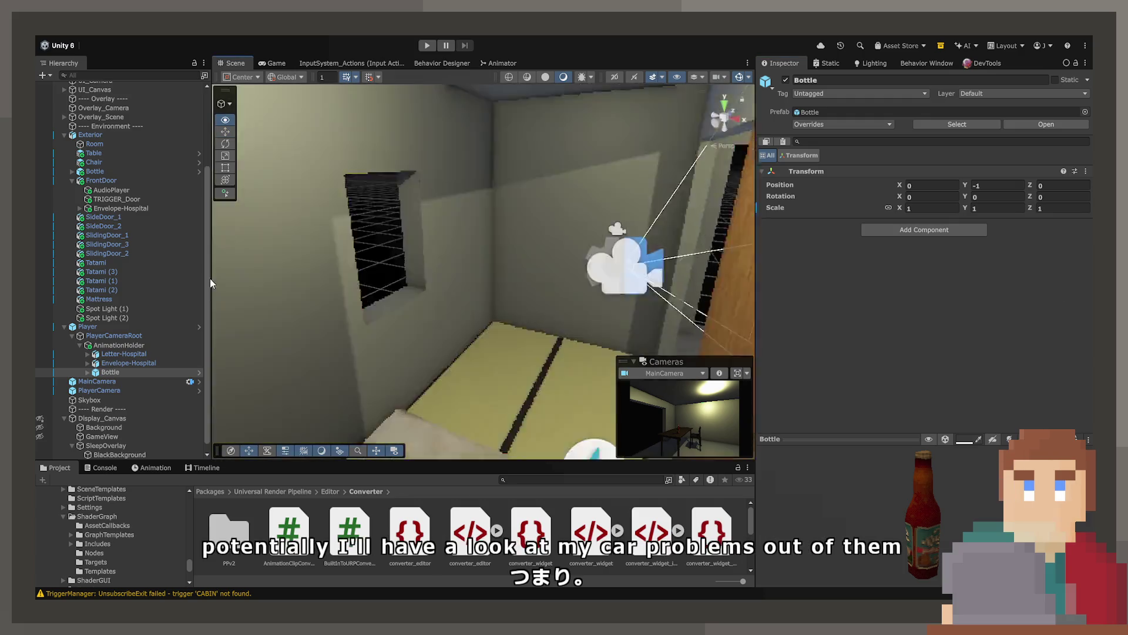
mouse_move(477, 285)
mouse_down()
mouse_move(469, 240)
mouse_move(496, 234)
mouse_up()
scroll(496, 234, down, 5)
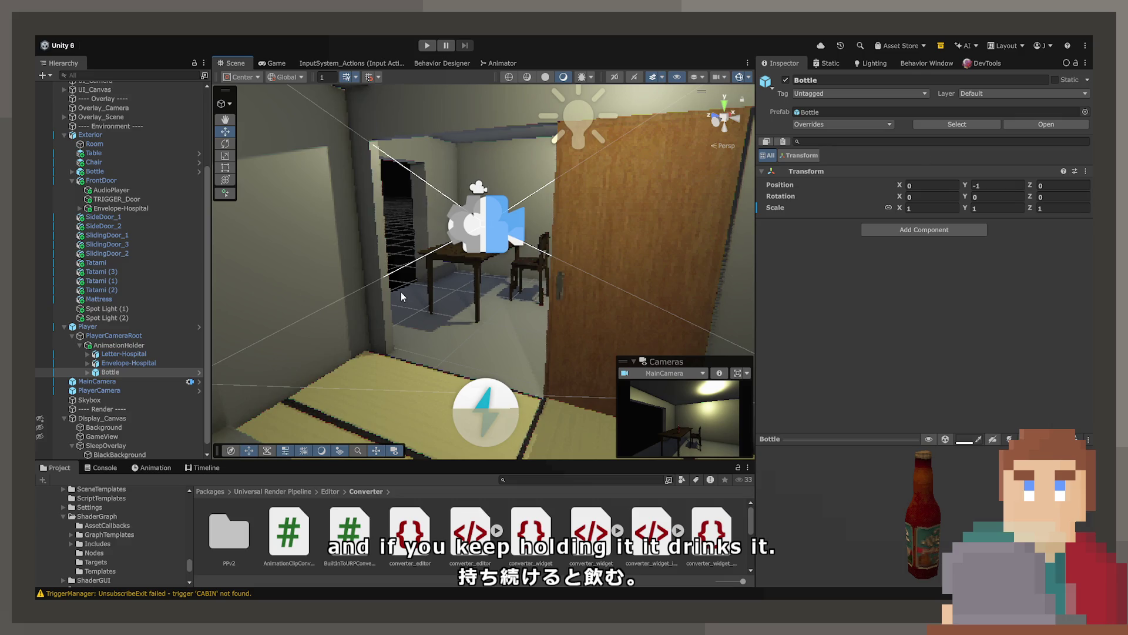
drag(400, 291, 757, 336)
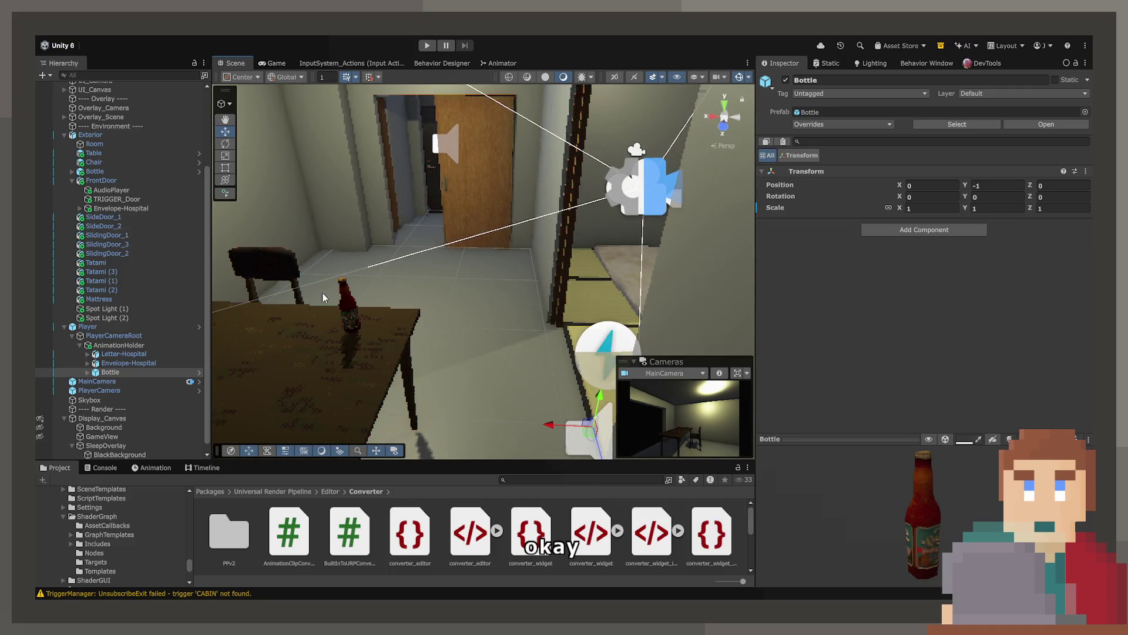
scroll(146, 444, down, 1)
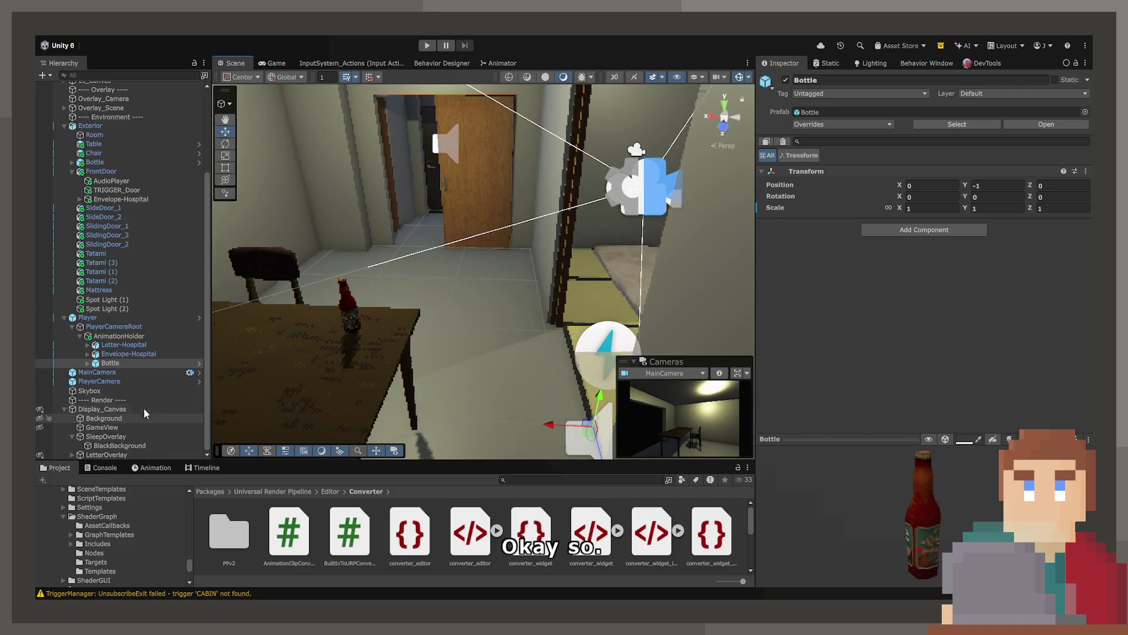
click(143, 363)
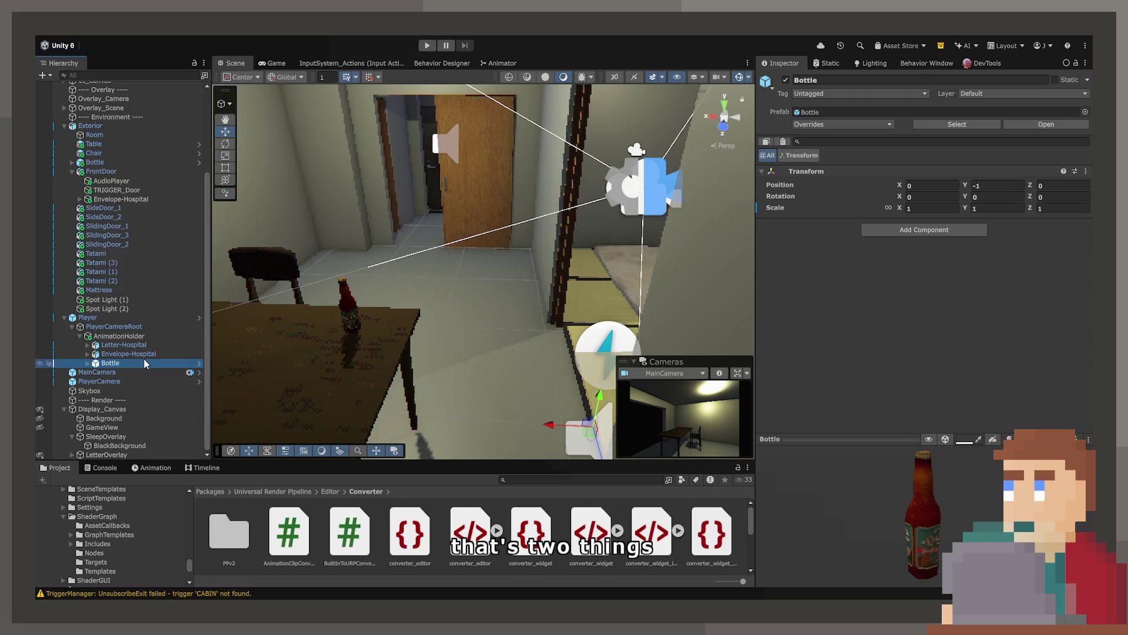
key(Right)
key(Down)
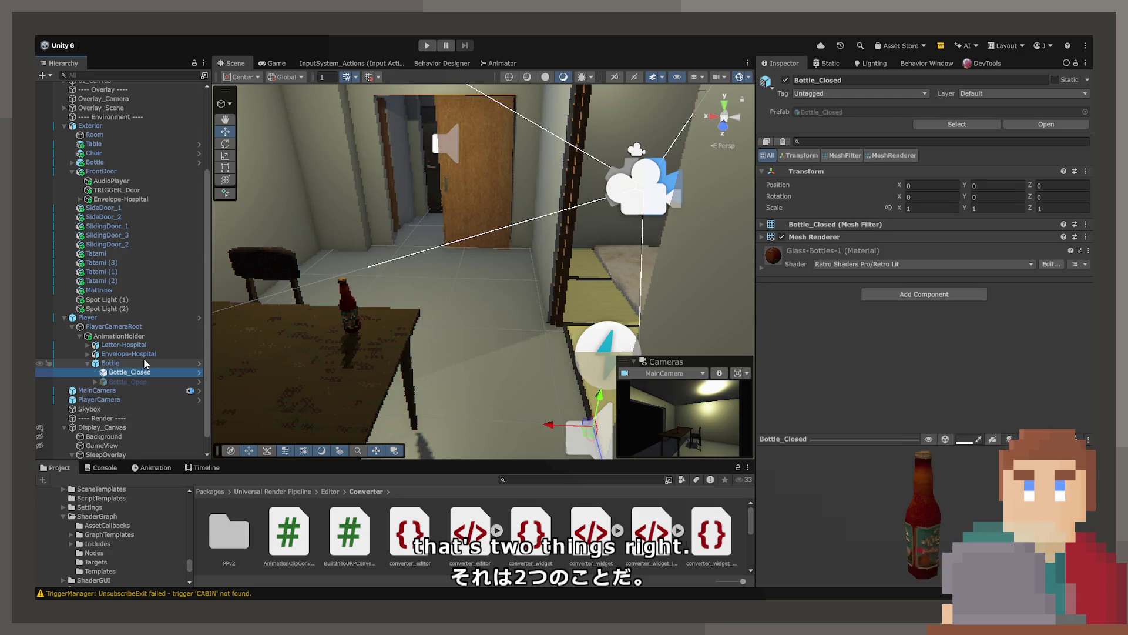
key(Up)
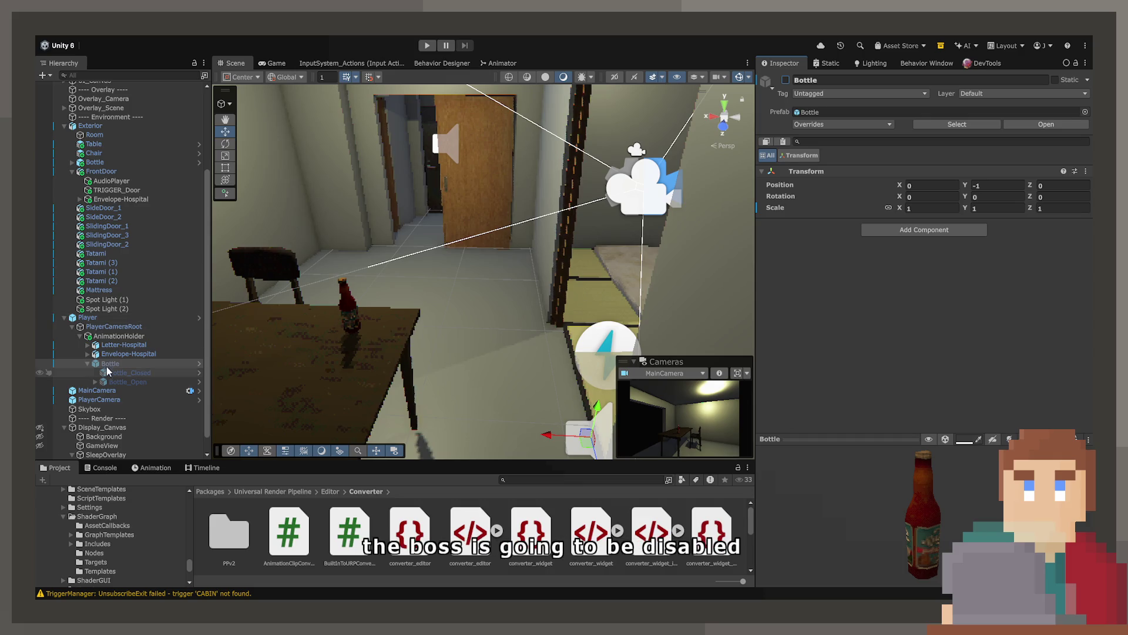
Rename the bottle under AnimationHolder to 'Held-Bottle'.
click(108, 362)
text(Held-Bottle)
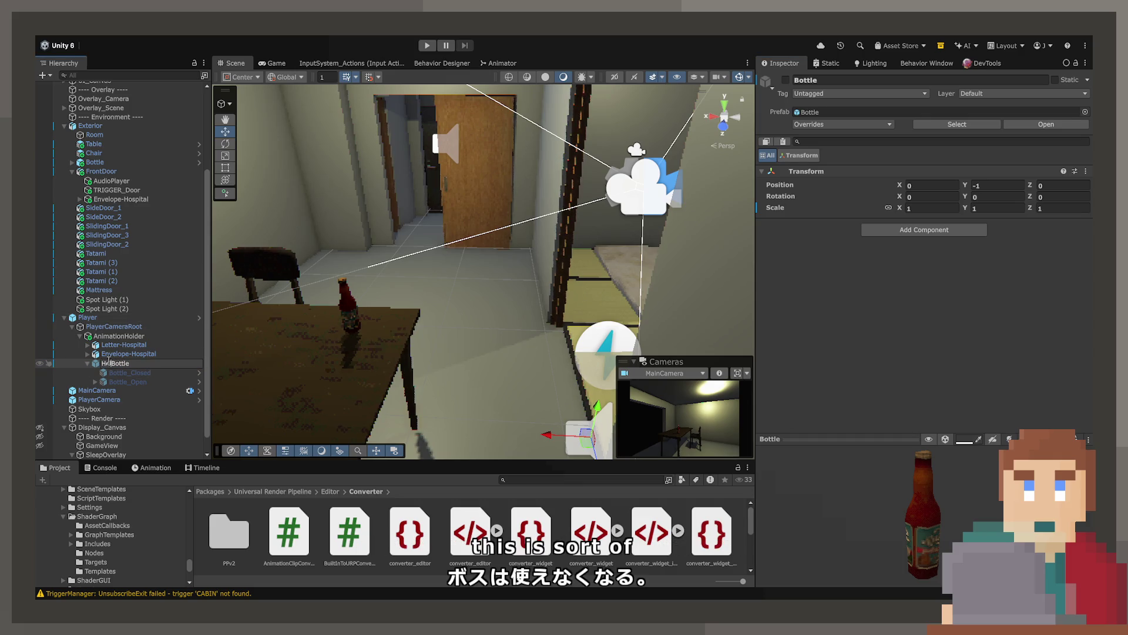
key(Return)
click(346, 300)
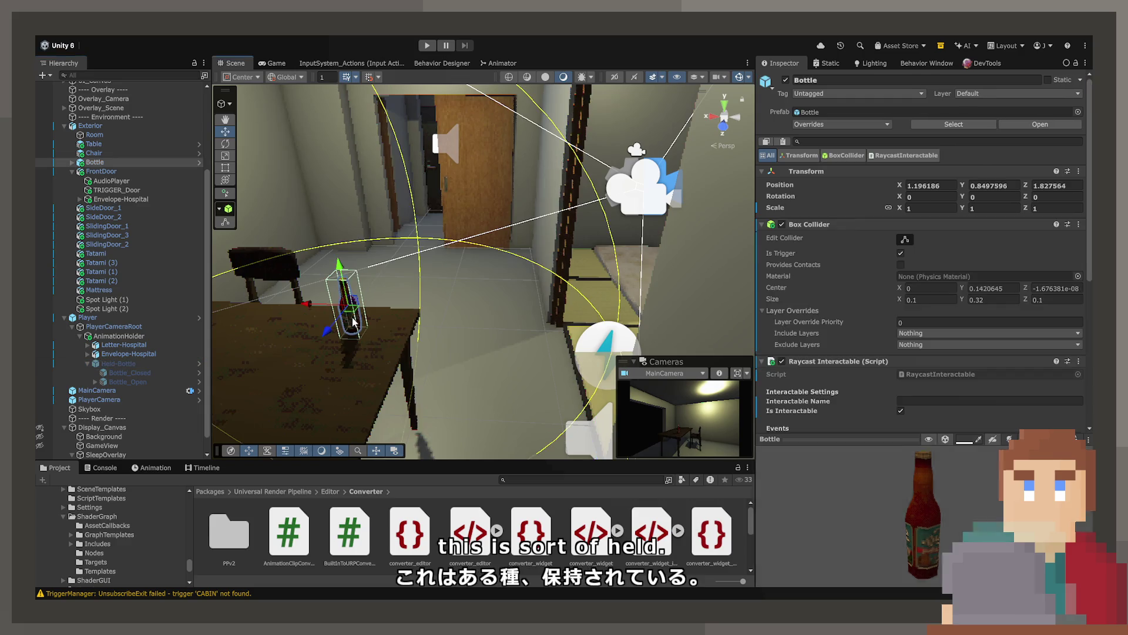
Add two entries to the table Bottle's On Interact event.
scroll(817, 281, down, 4)
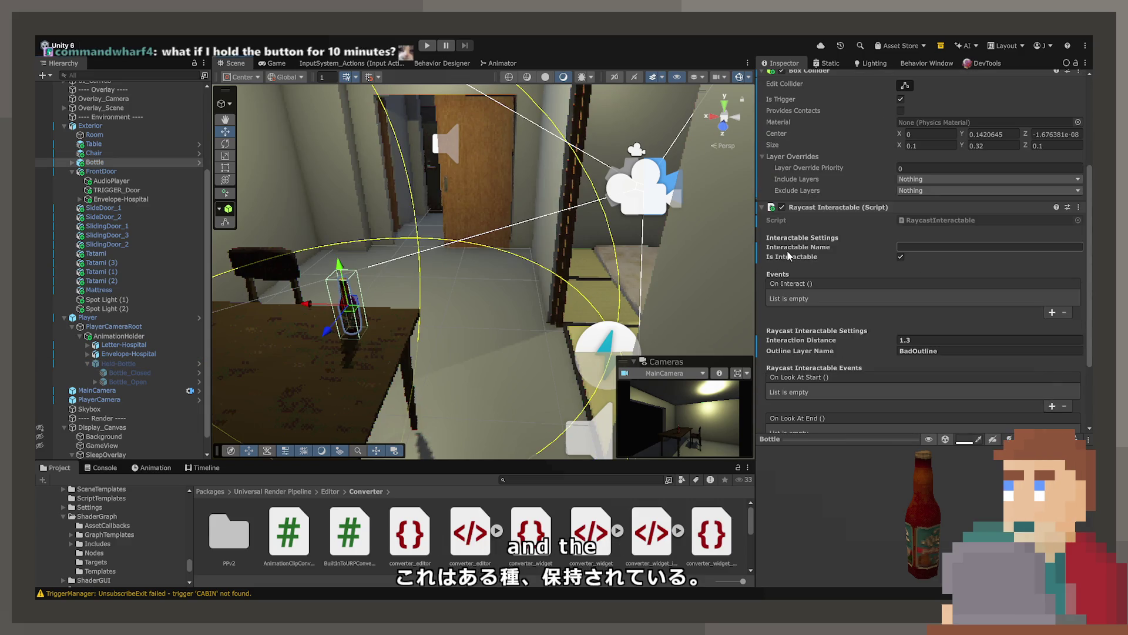
scroll(790, 254, down, 3)
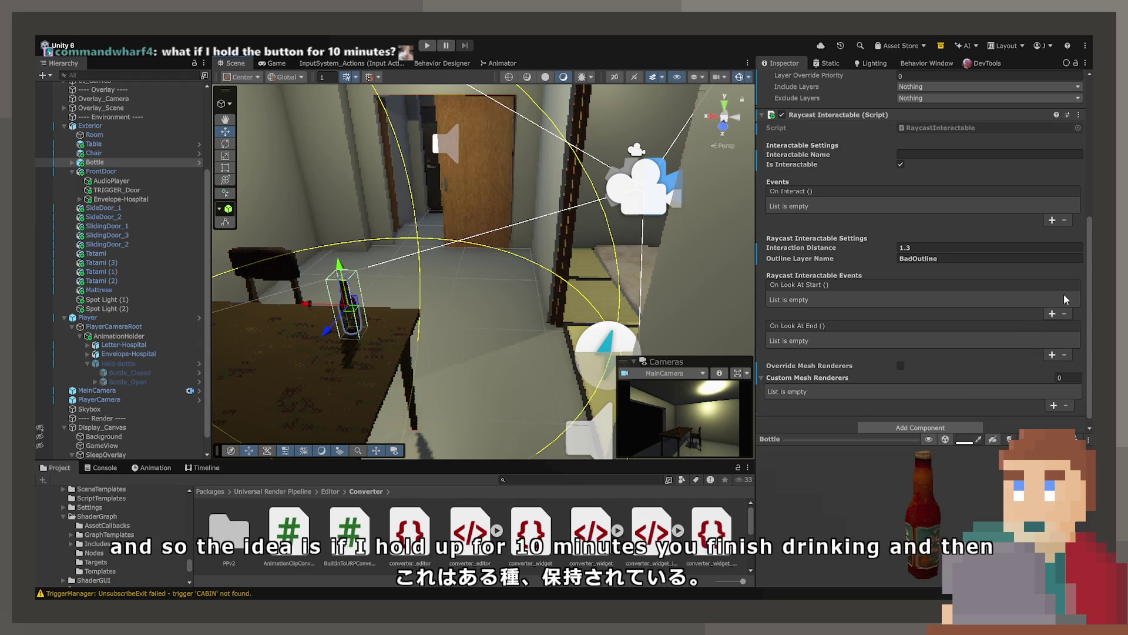
scroll(965, 284, up, 1)
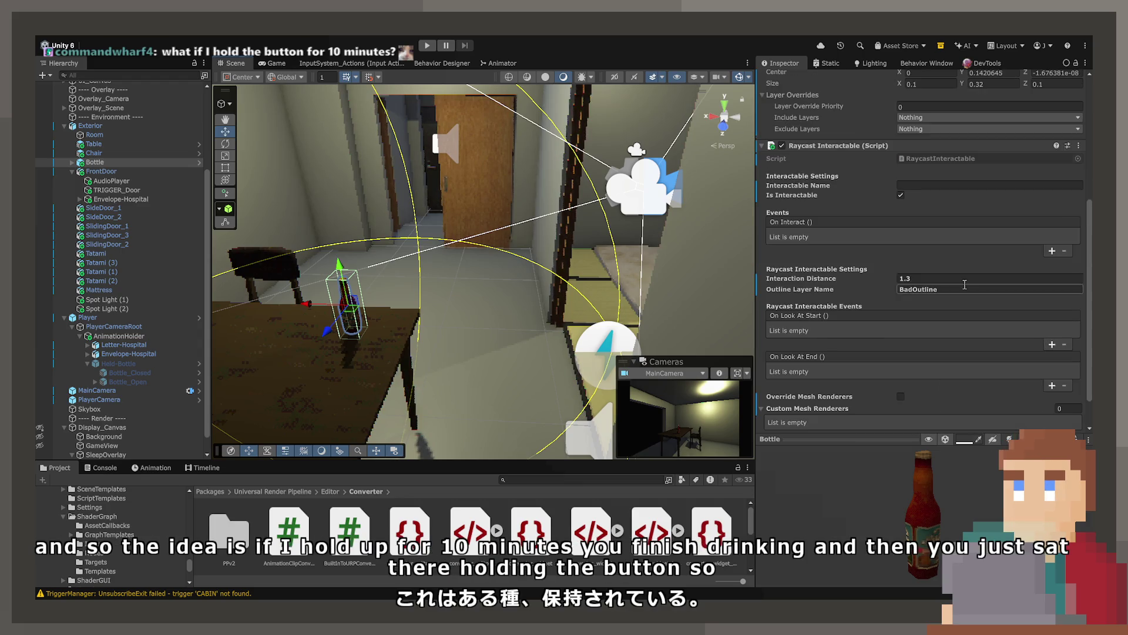
click(1052, 250)
click(1052, 264)
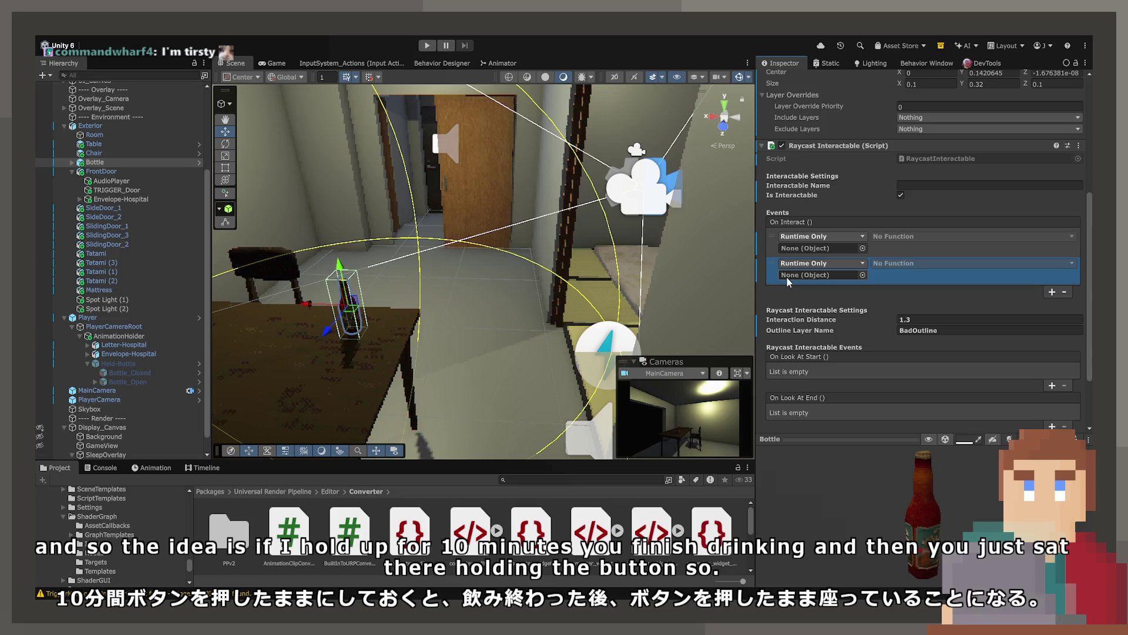
scroll(788, 277, up, 3)
scroll(807, 142, up, 3)
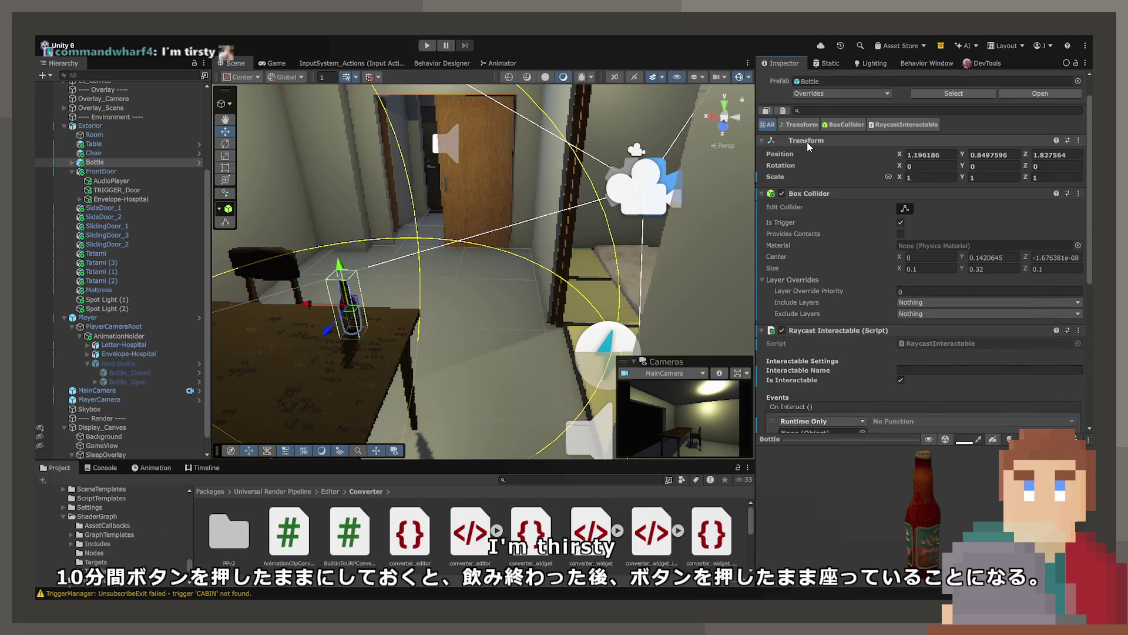
Expand Bottle in the Hierarchy and make Bottle_Closed the first On Interact target.
click(809, 83)
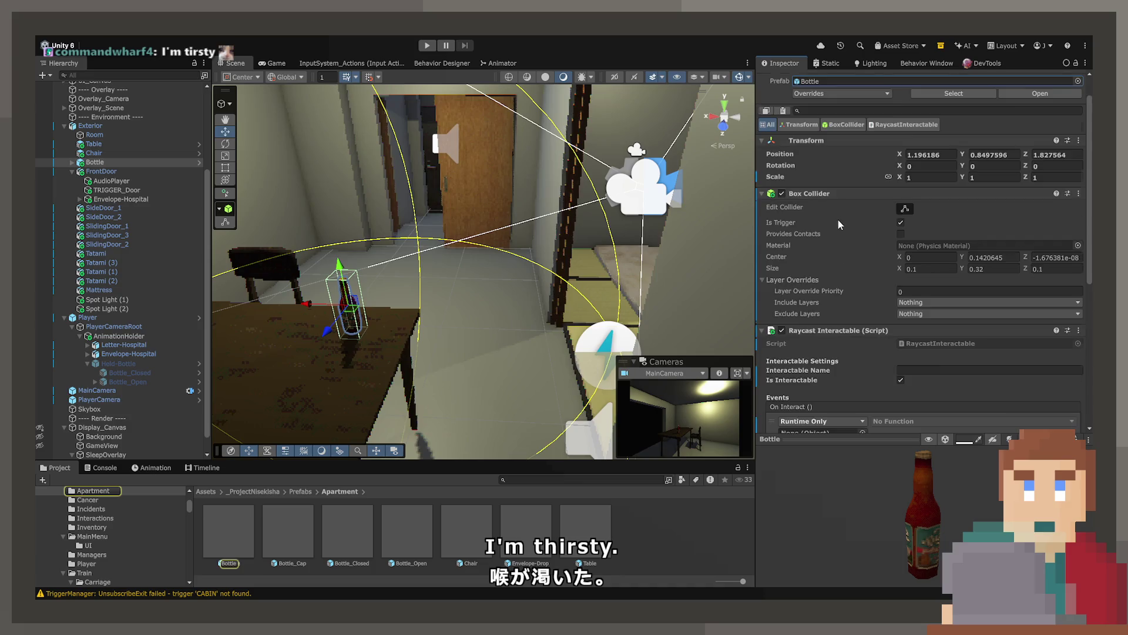
scroll(838, 219, down, 4)
drag(815, 207, 820, 305)
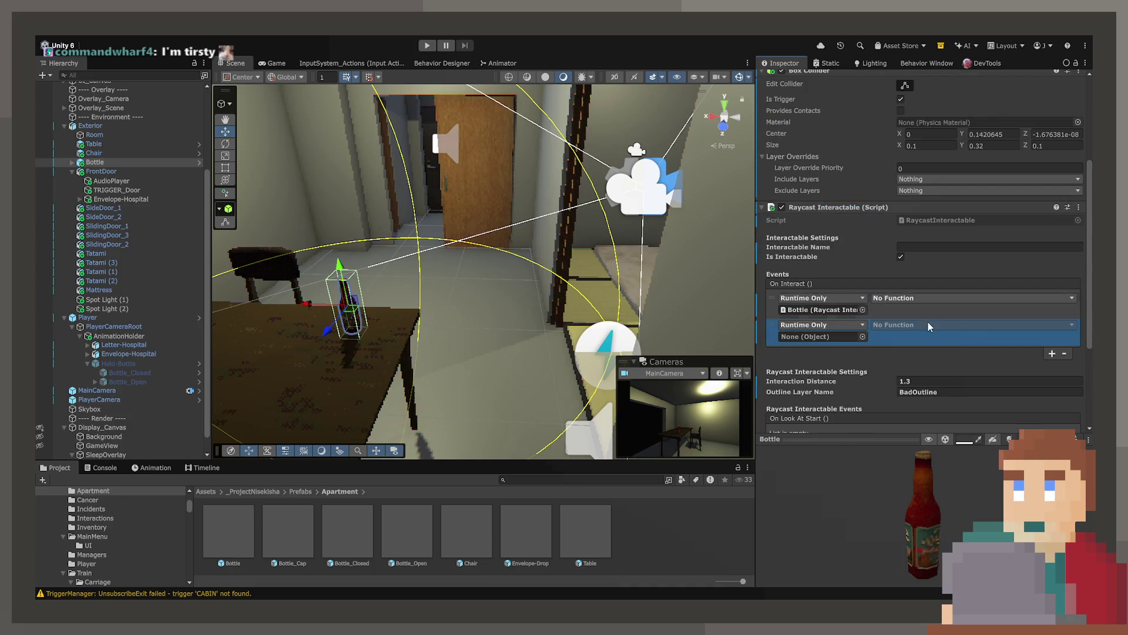
scroll(837, 312, up, 4)
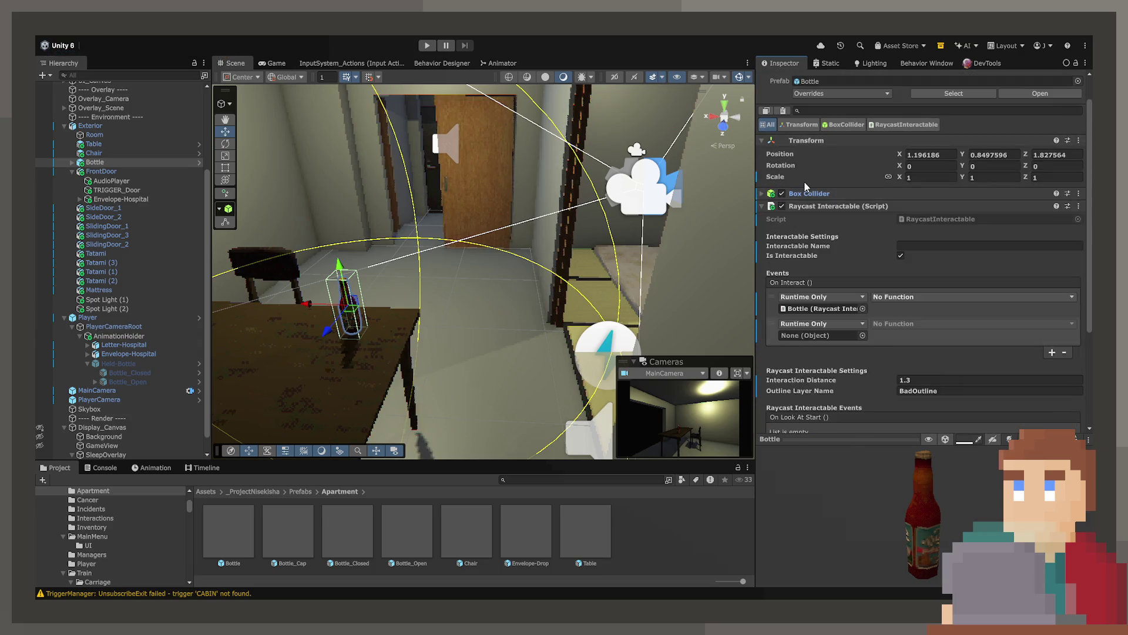
click(811, 194)
scroll(807, 197, down, 3)
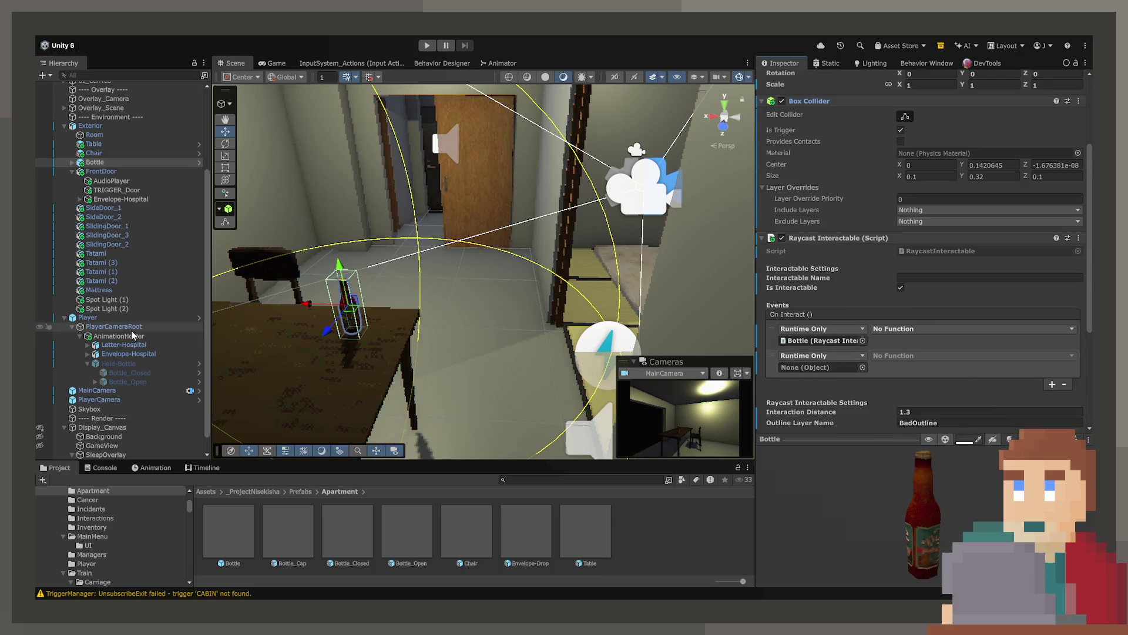
click(75, 164)
click(823, 343)
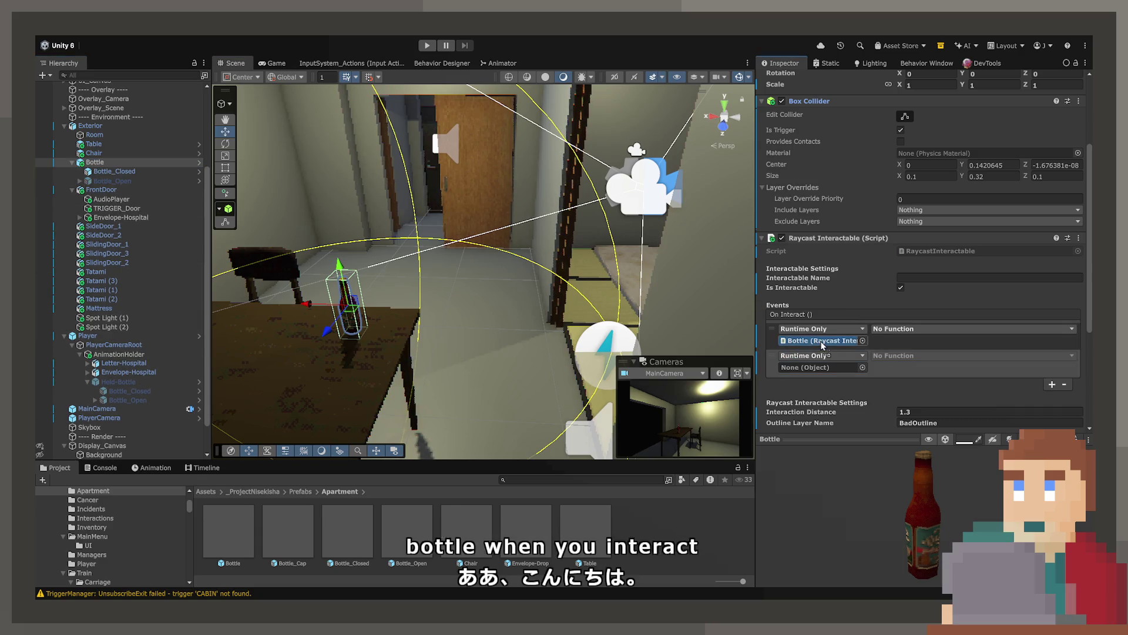
drag(823, 345, 822, 345)
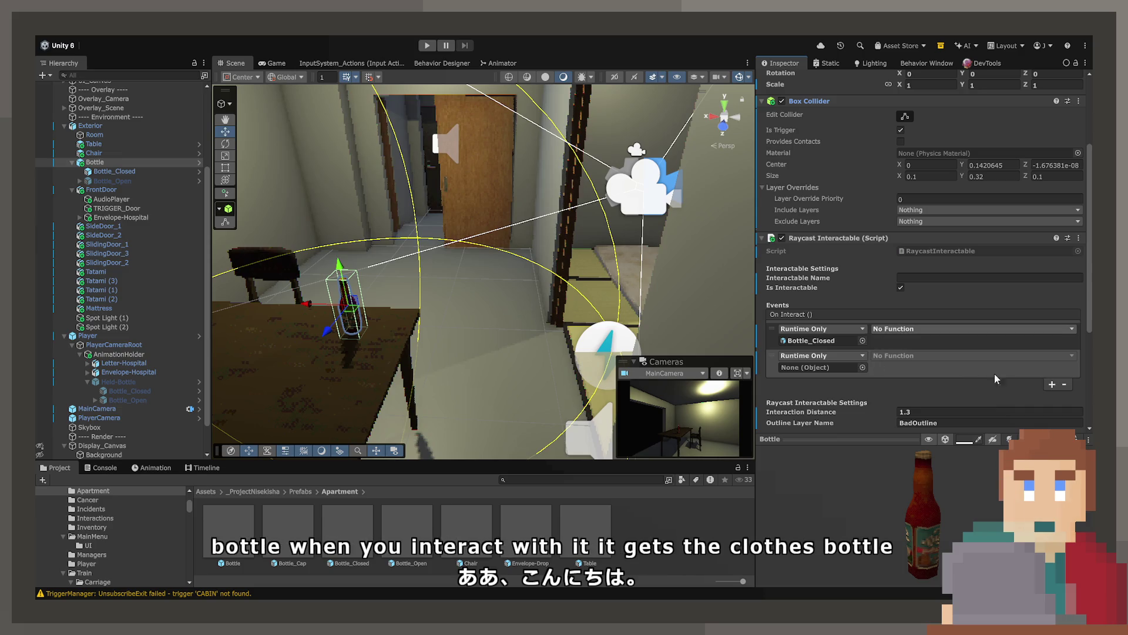
Try a Box Collider enabled-toggle as the second event, then remove that entry.
click(841, 369)
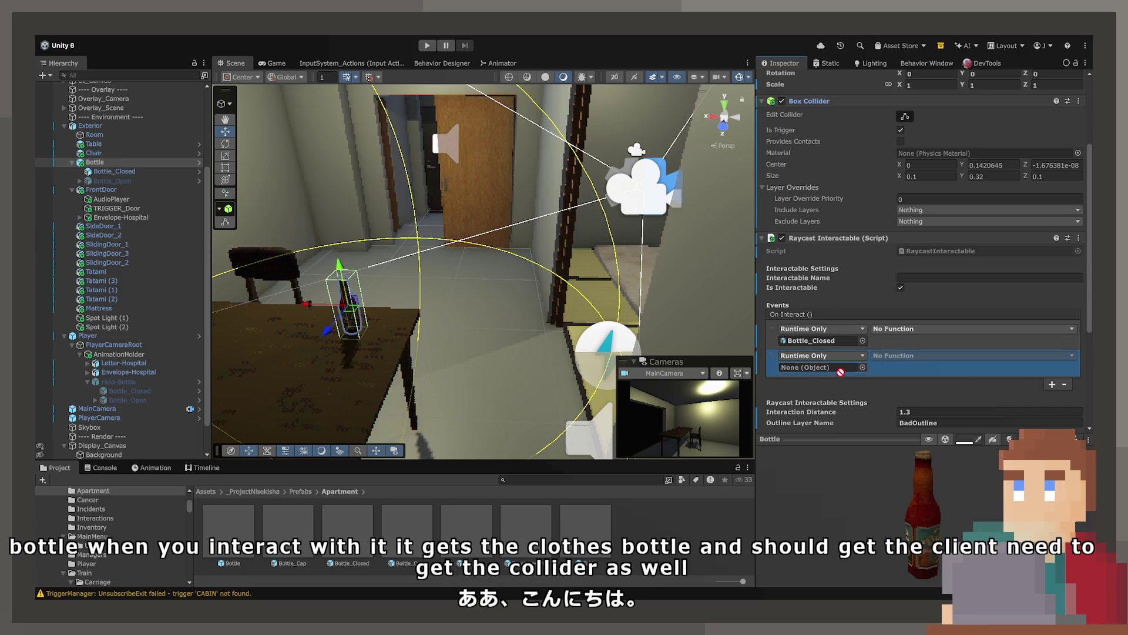
drag(840, 372, 840, 369)
drag(772, 361, 774, 338)
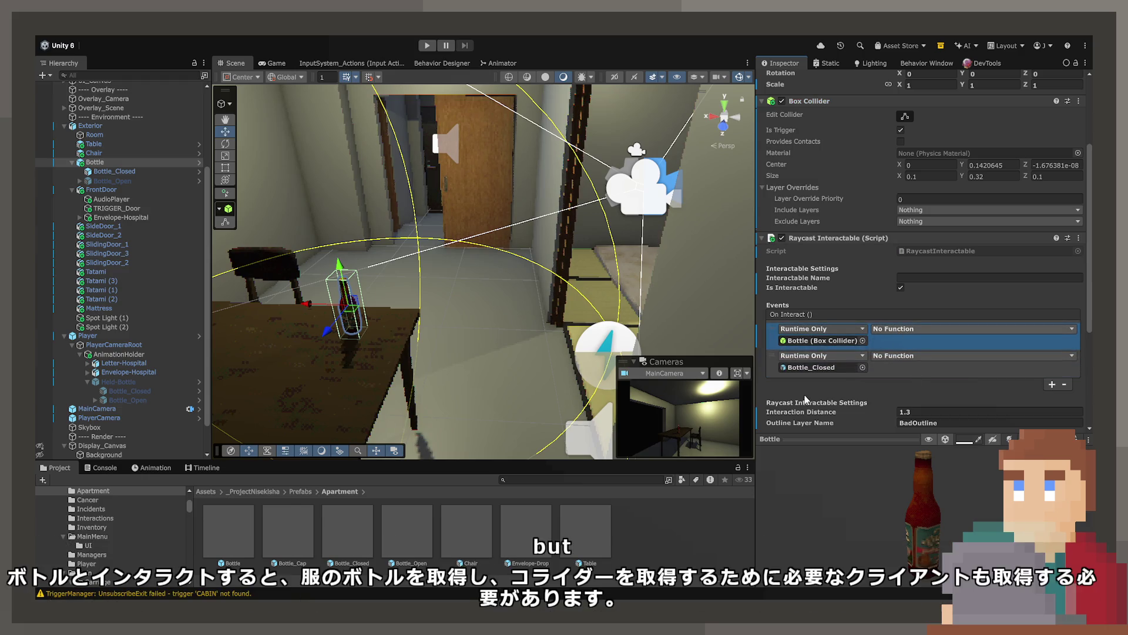
click(973, 329)
click(999, 365)
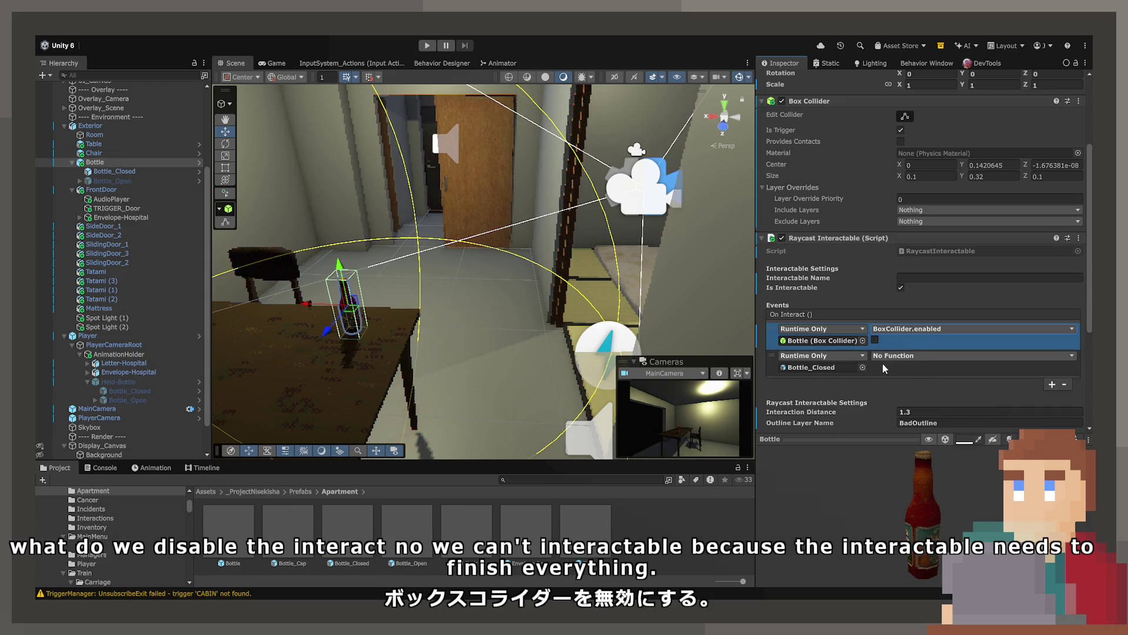
click(1064, 384)
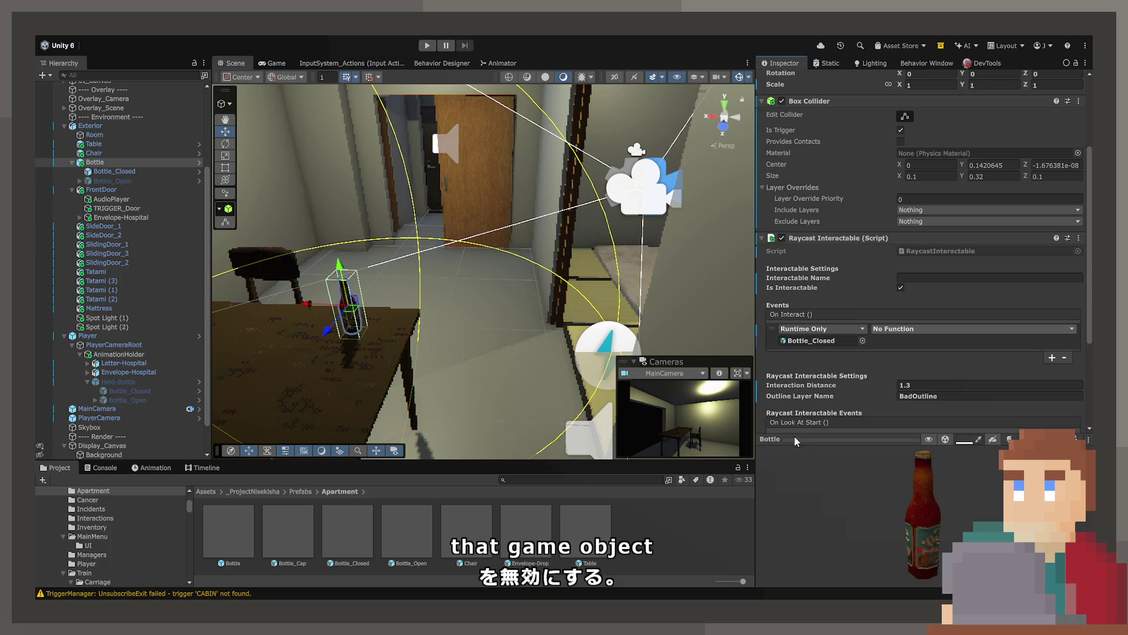
Add a second On Interact entry that activates Held-Bottle via GameObject.SetActive.
click(1052, 357)
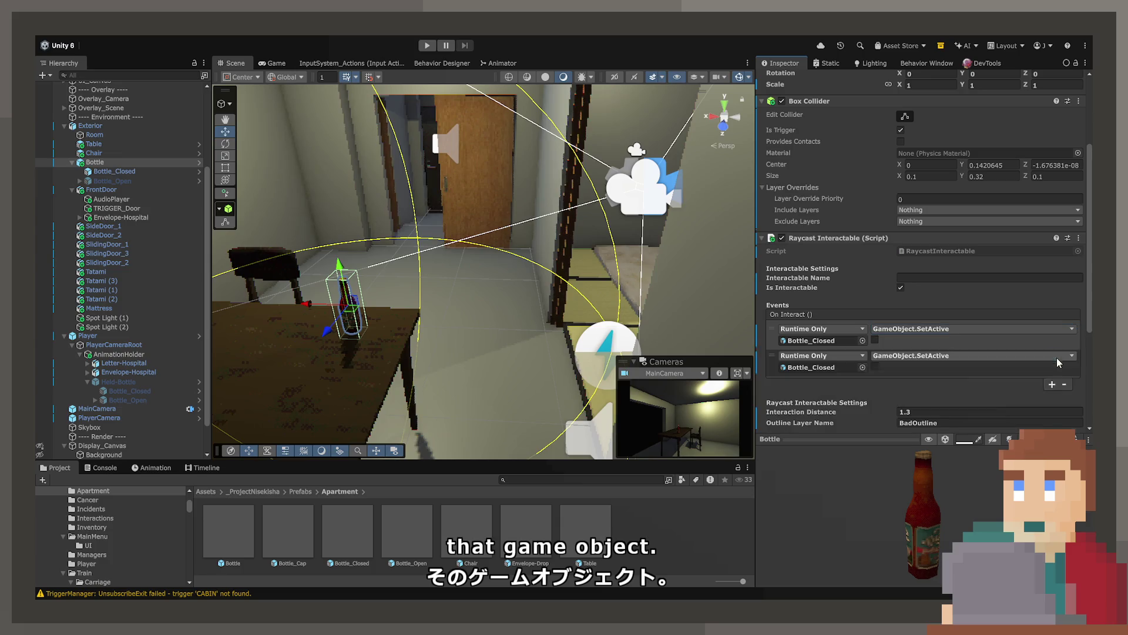
click(1059, 362)
scroll(118, 399, down, 3)
mouse_move(129, 346)
mouse_down()
mouse_move(852, 385)
mouse_move(845, 368)
mouse_up()
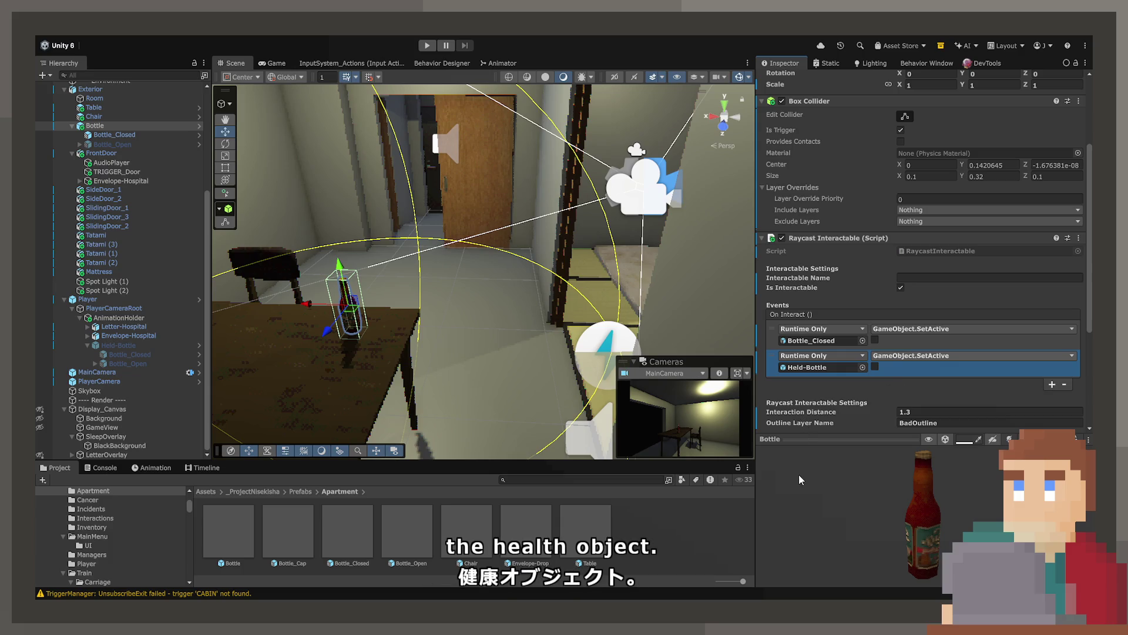
click(875, 367)
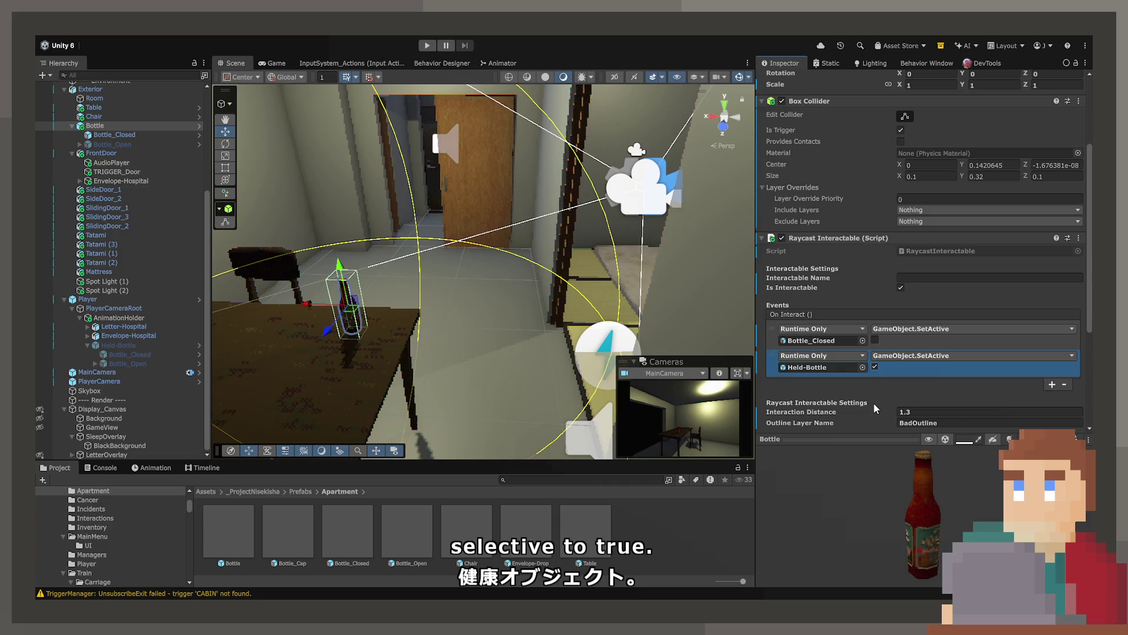
click(116, 344)
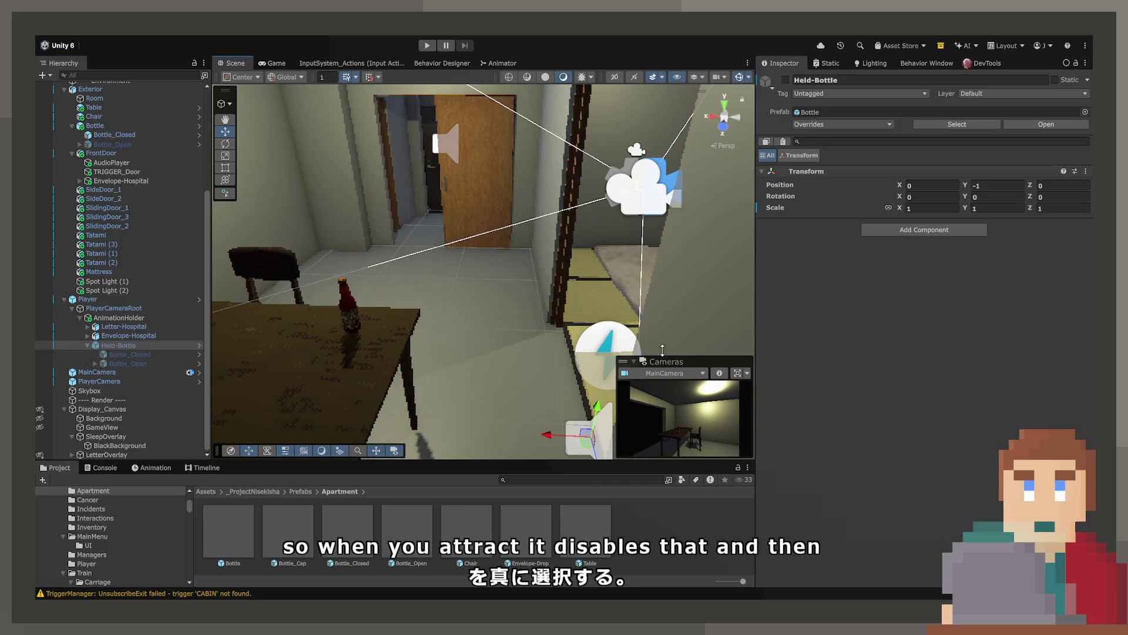
Add an Animator component to Held-Bottle by searching 'animator'.
drag(663, 350, 542, 256)
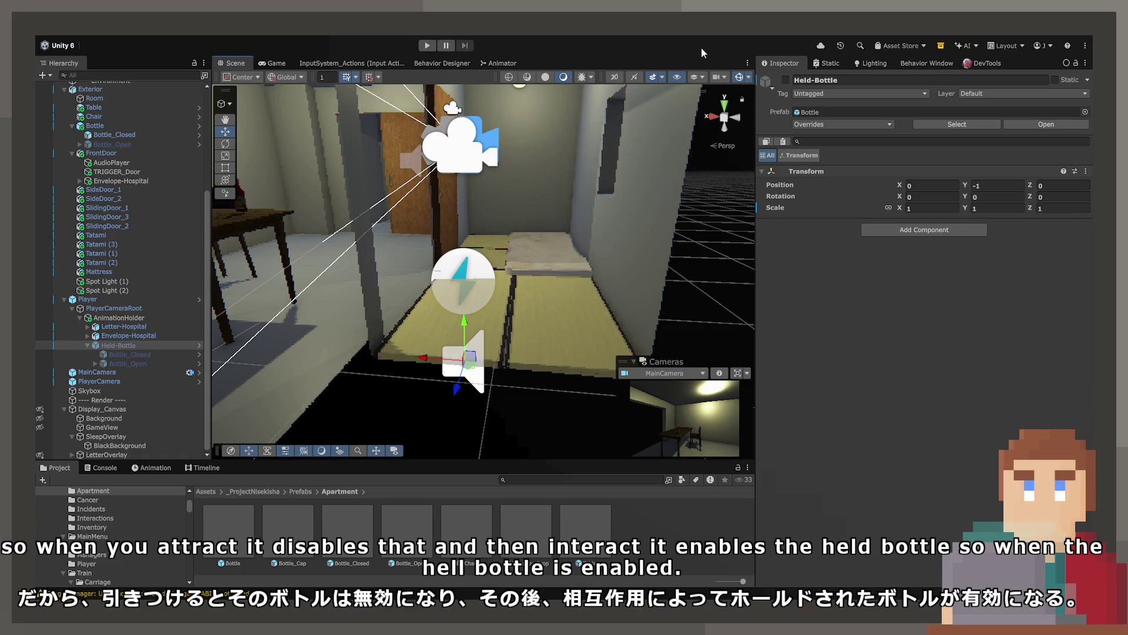
click(959, 228)
text(animator)
key(Return)
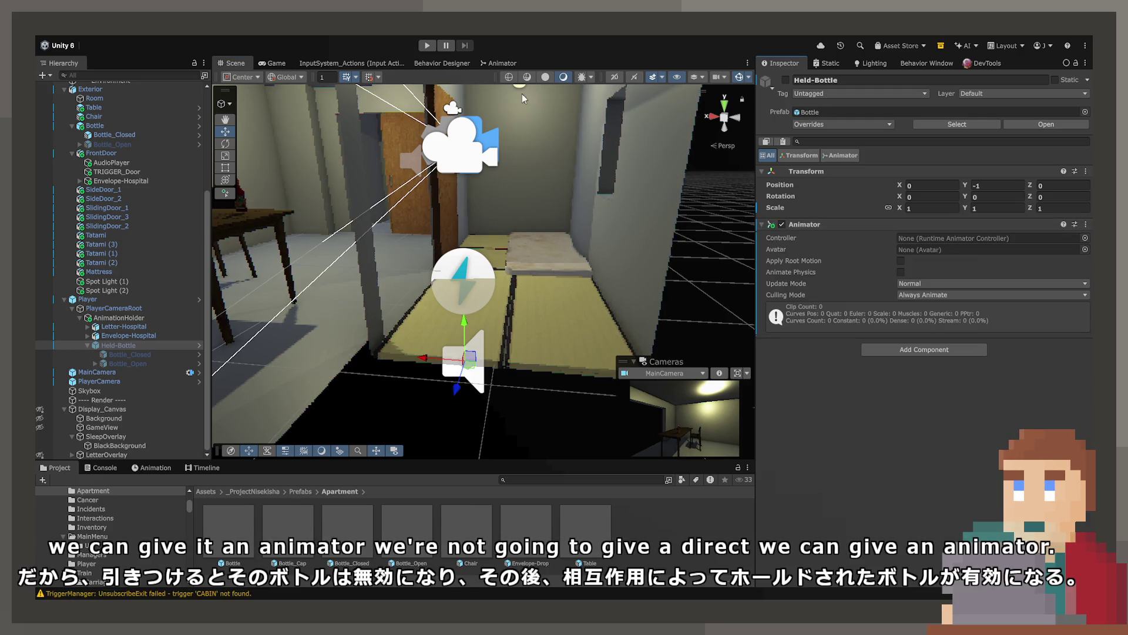
Open the Animator window and select the Animator's empty Controller slot.
click(508, 66)
scroll(475, 264, down, 5)
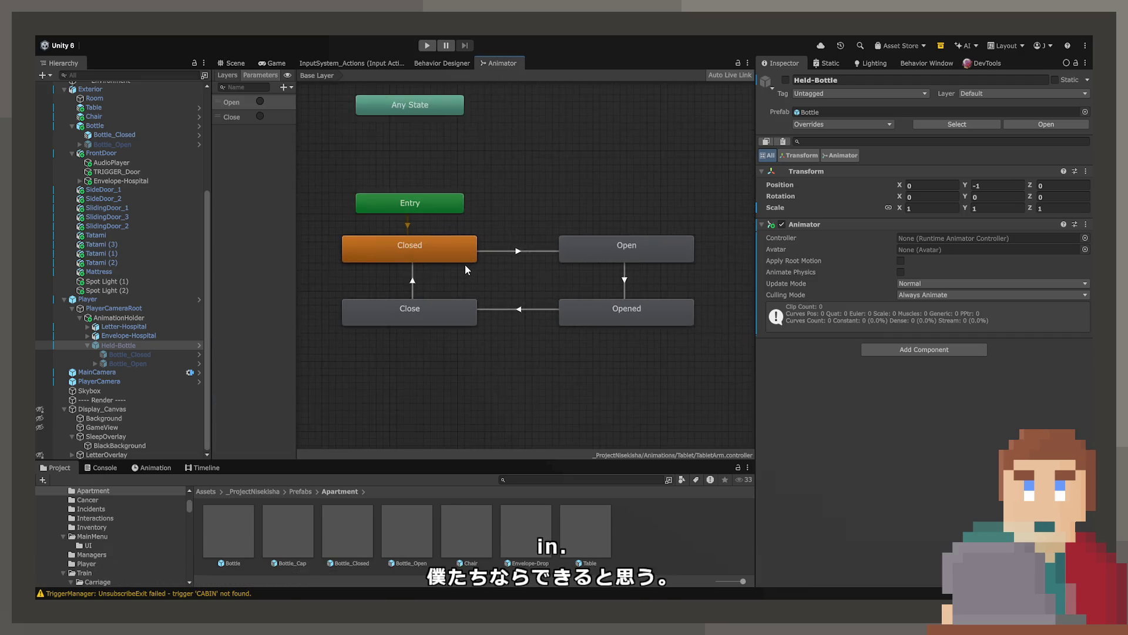
click(914, 238)
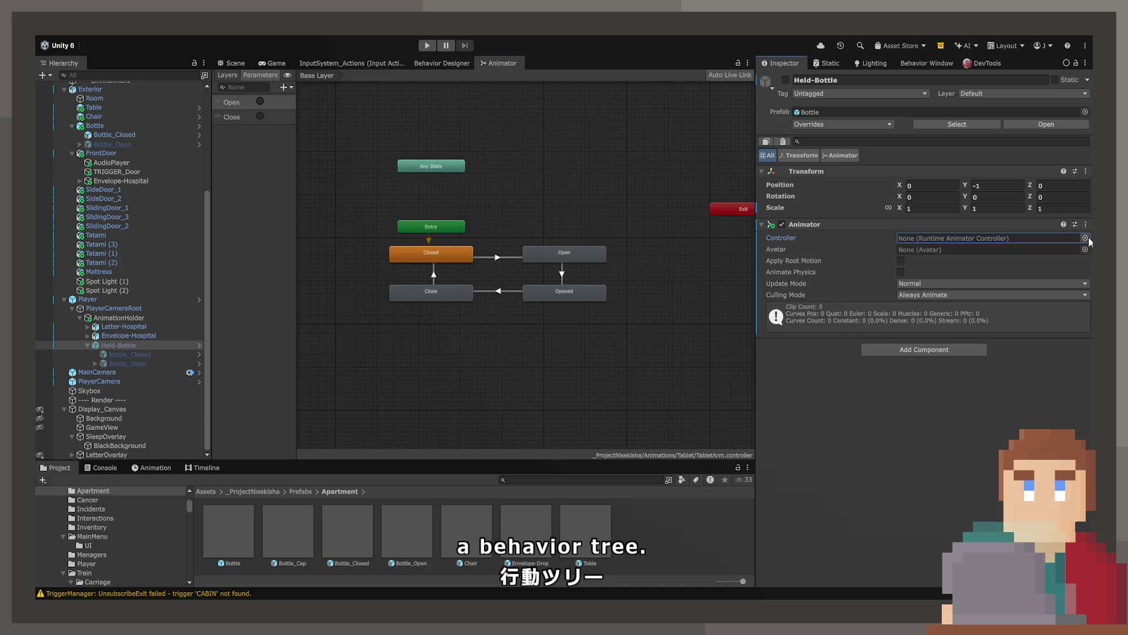
click(922, 238)
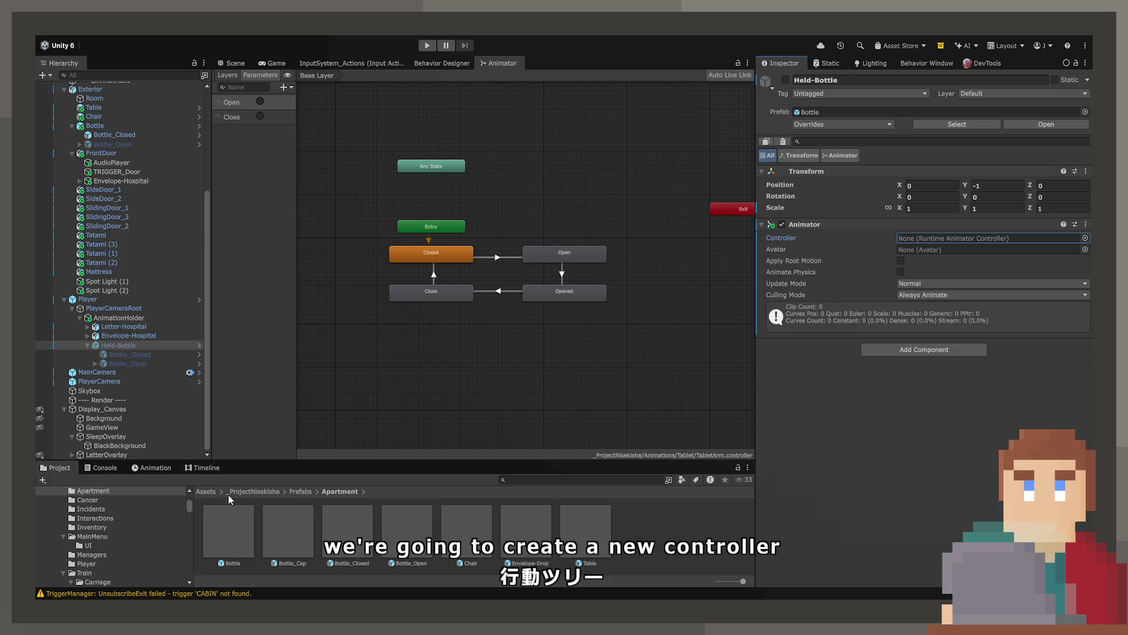
Browse the Interactions, Director and Player subfolders of _ProjectNisekisha/Animations.
click(261, 492)
double_click(237, 544)
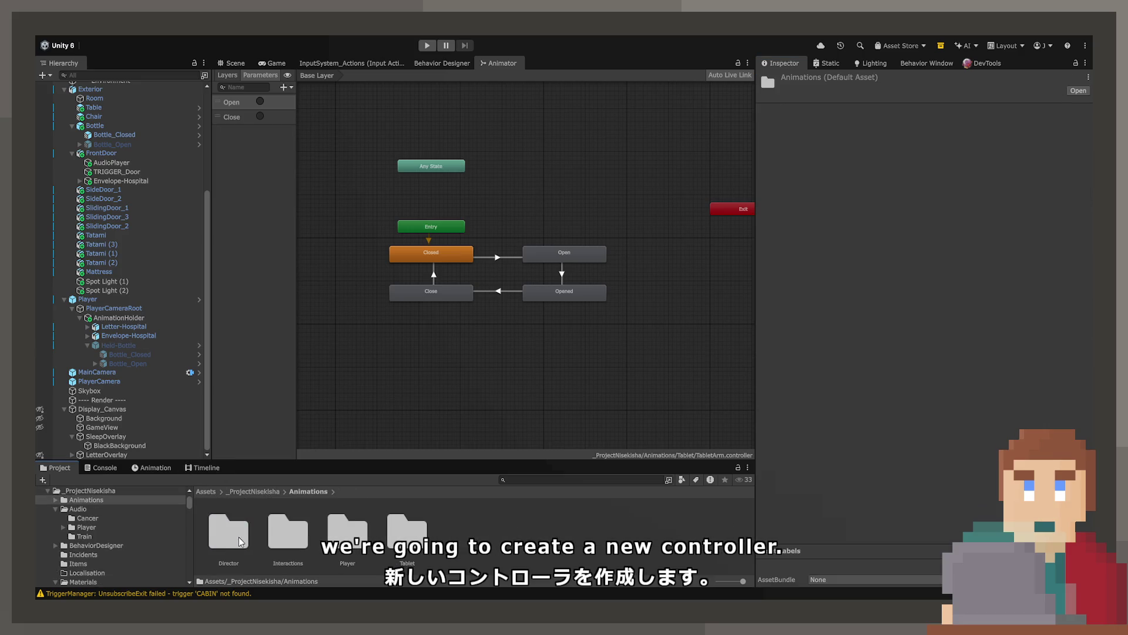
double_click(291, 529)
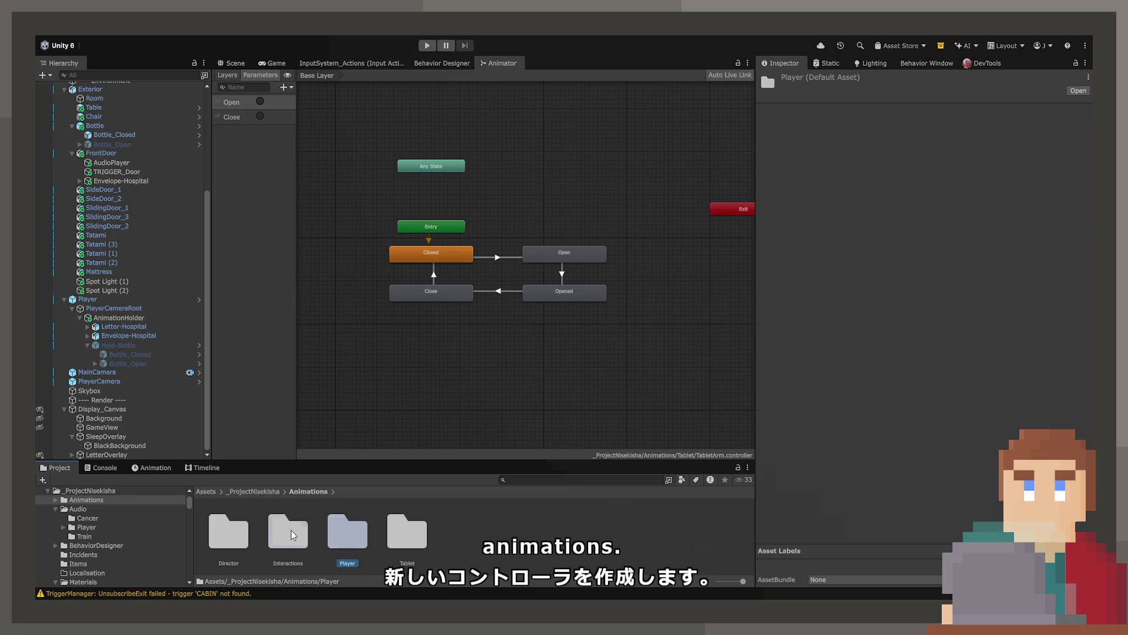
click(307, 493)
double_click(251, 535)
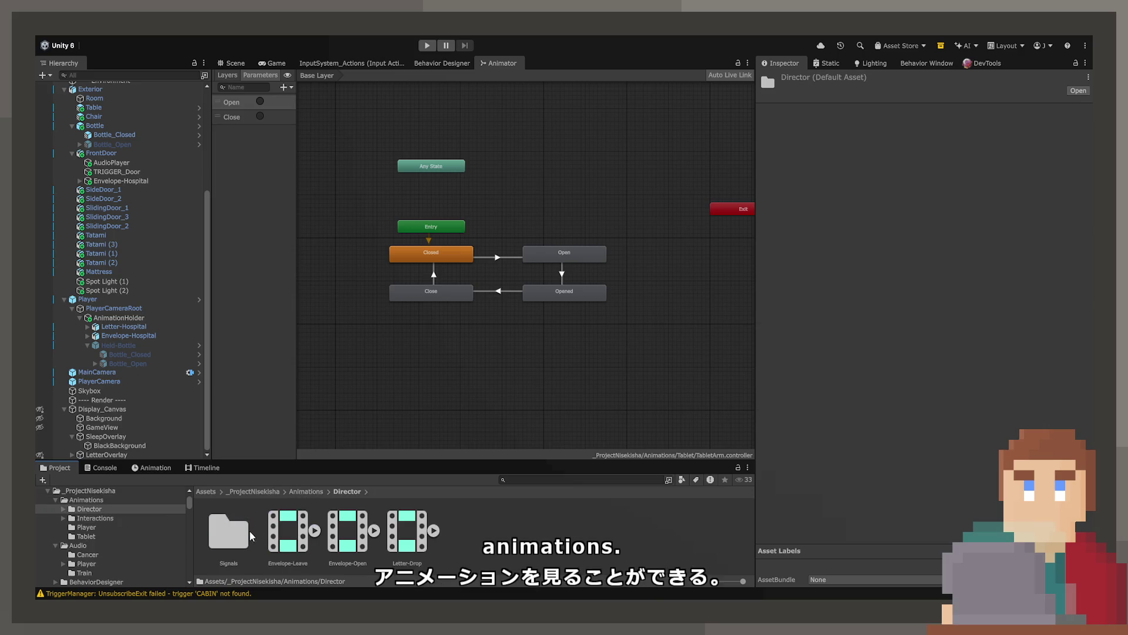
click(302, 496)
double_click(341, 532)
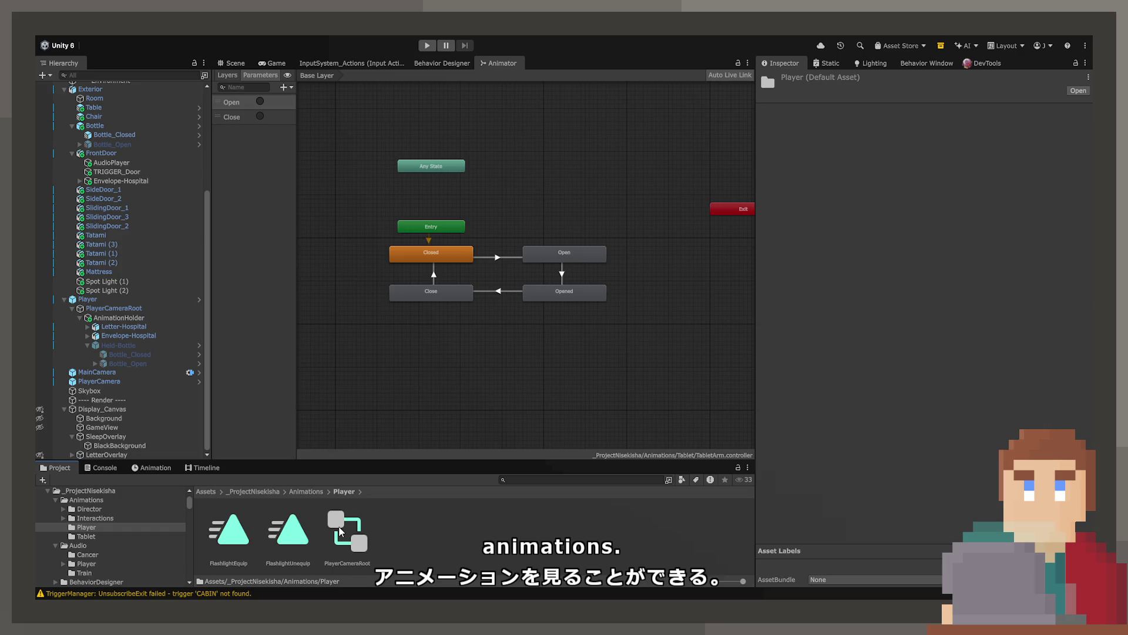
click(310, 492)
click(265, 532)
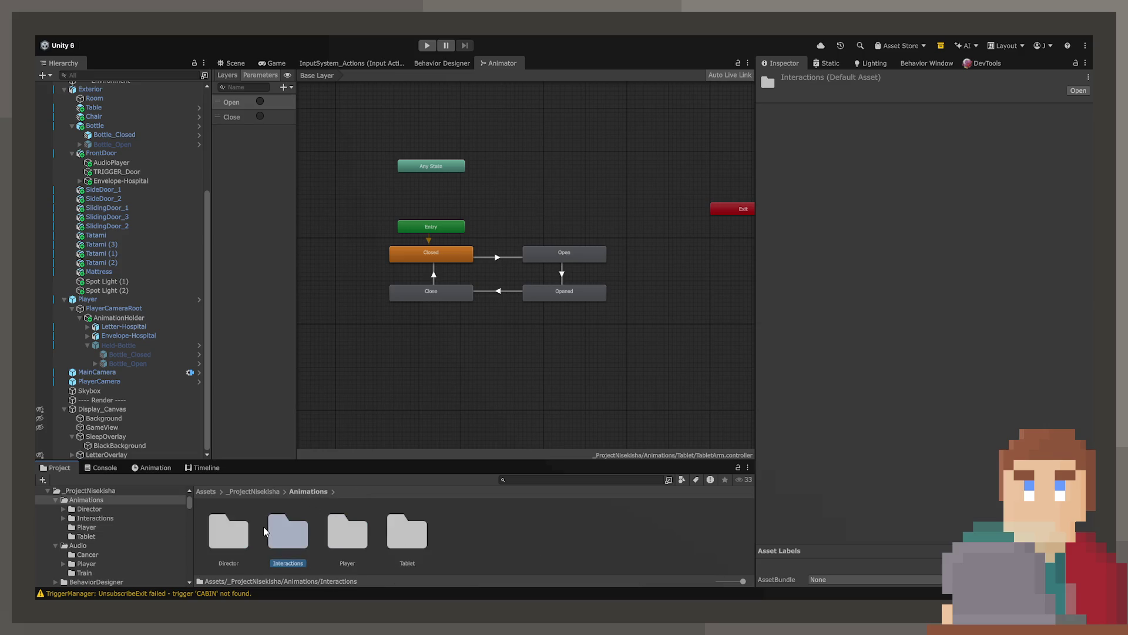
click(456, 537)
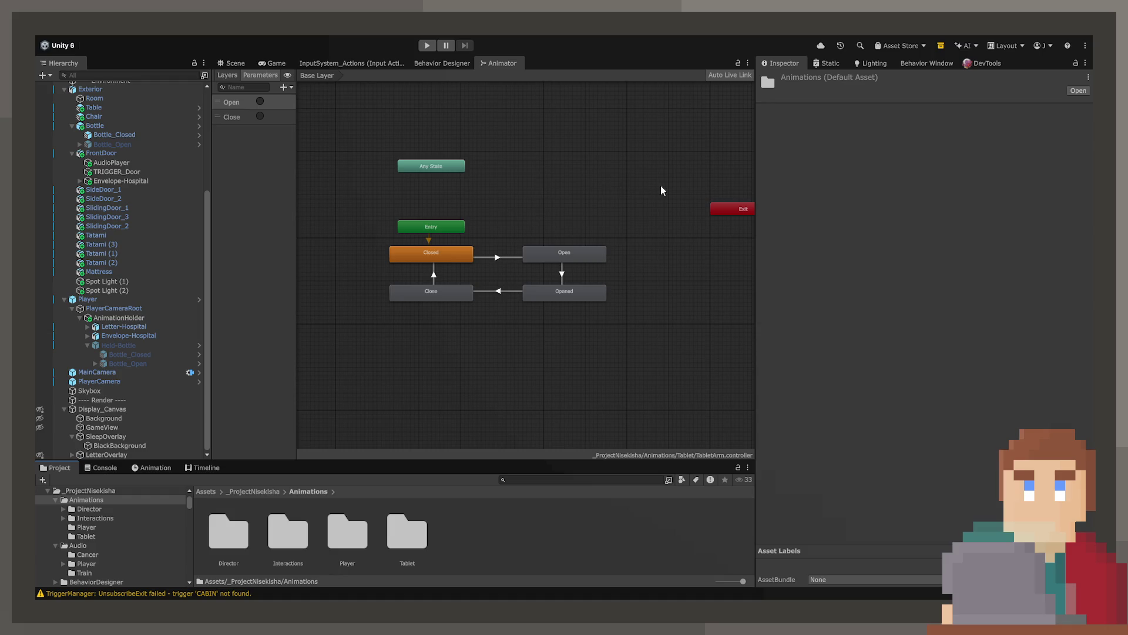
Create a 'Bottle' folder in Animations containing a new animator controller named 'Bottle'.
key(ctrl+shift+n)
text(Bottle)
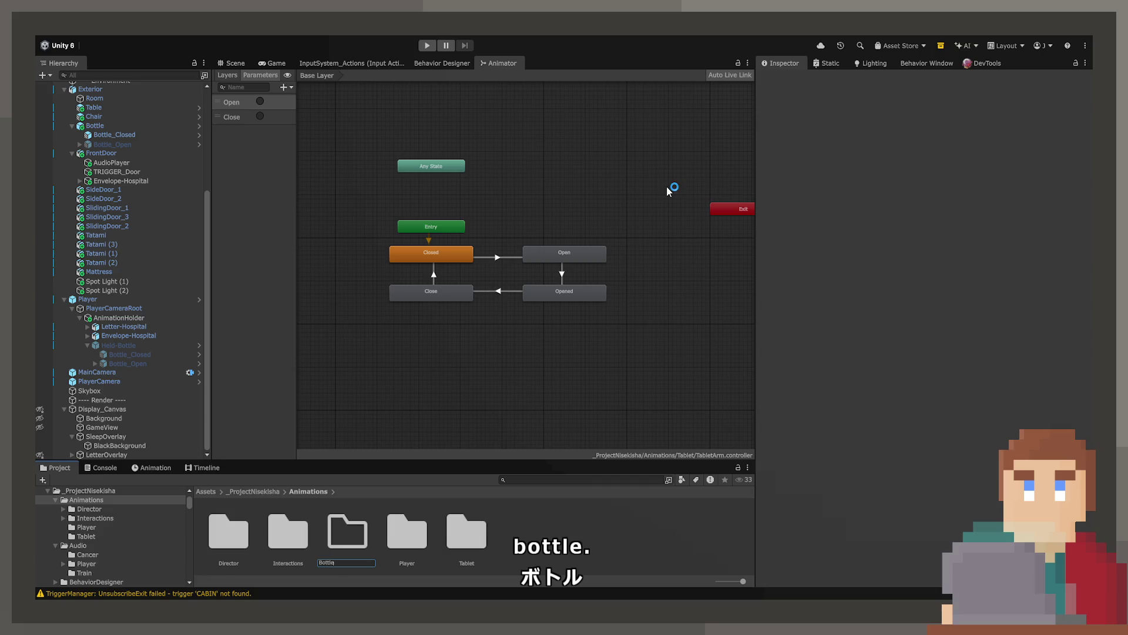
key(Return)
double_click(216, 532)
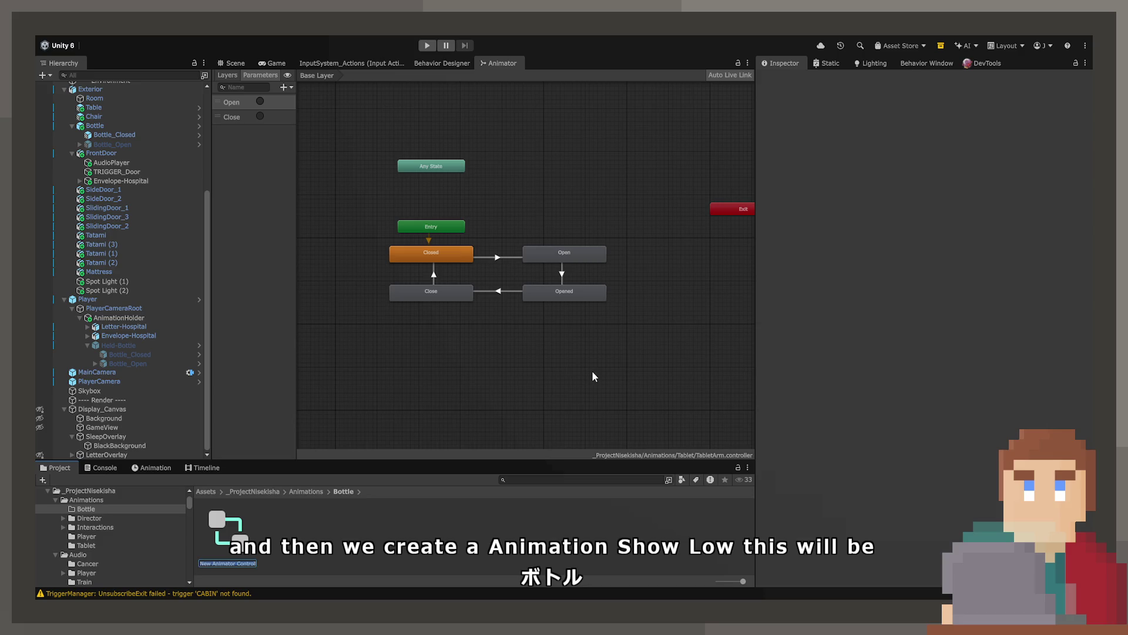
text(Bottle)
key(Return)
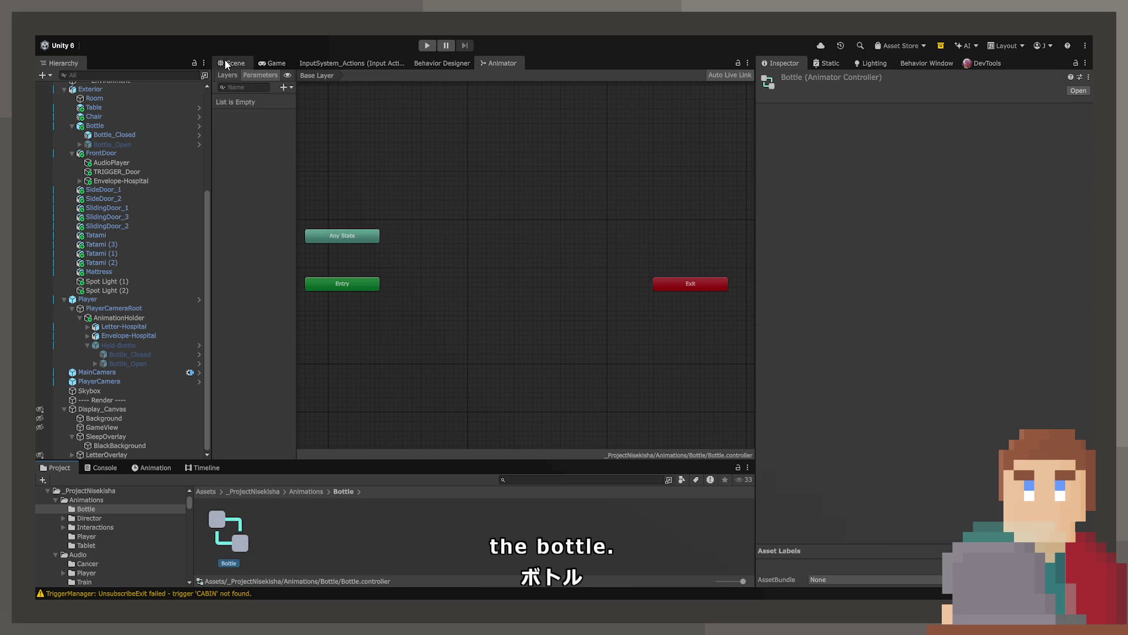
Assign the Bottle controller to Held-Bottle's Animator.
click(118, 345)
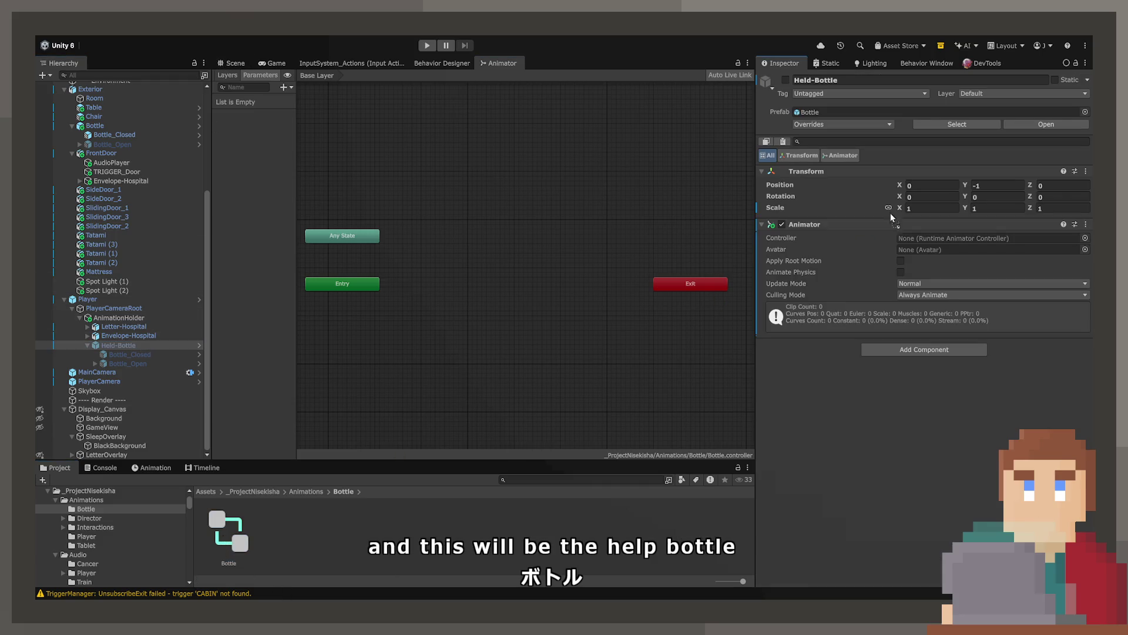
drag(229, 532, 955, 242)
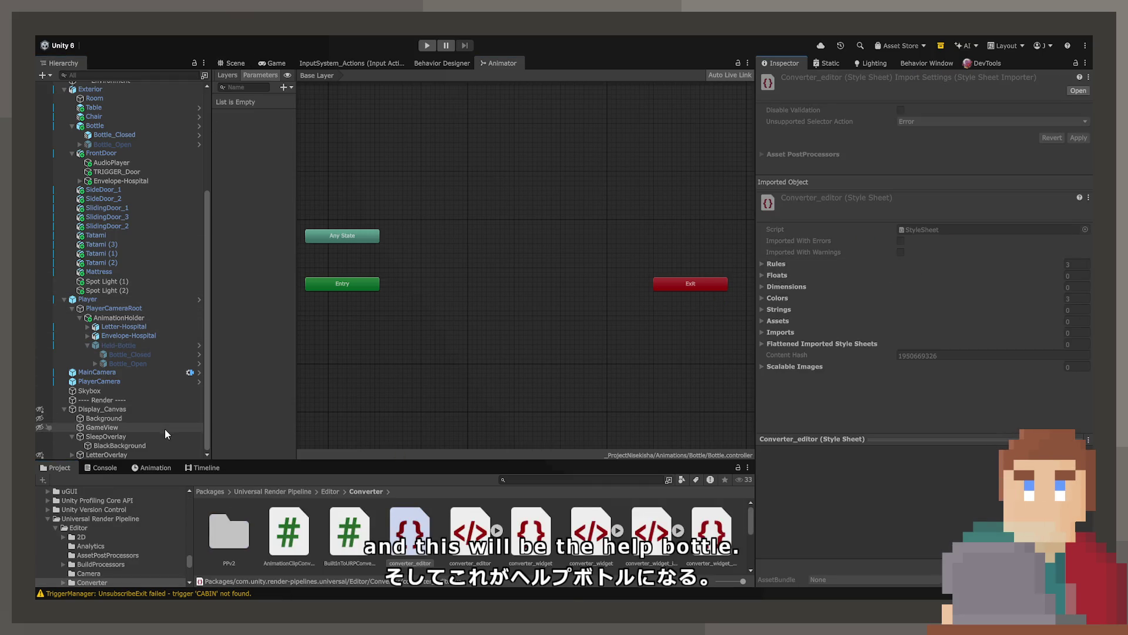
scroll(159, 500, up, 10)
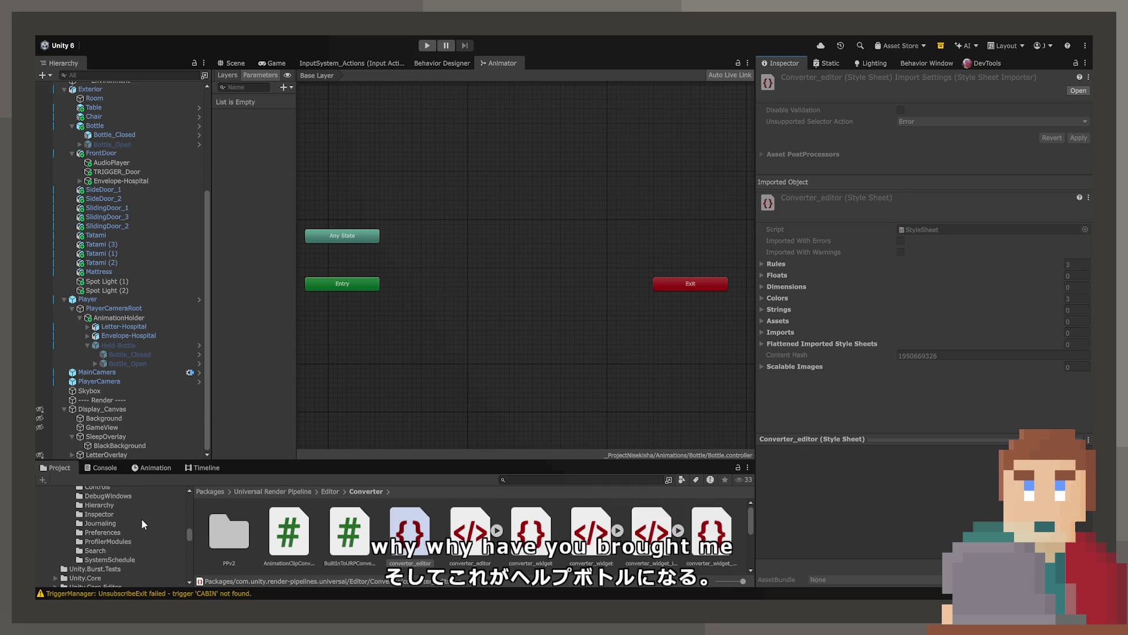
scroll(130, 546, up, 5)
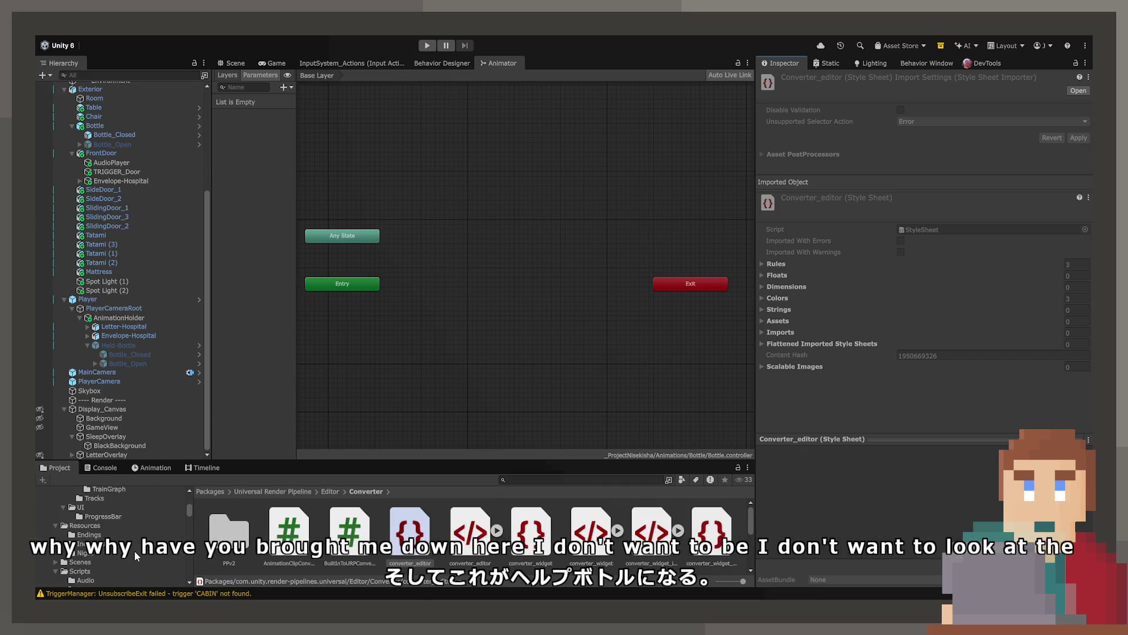
scroll(136, 550, up, 5)
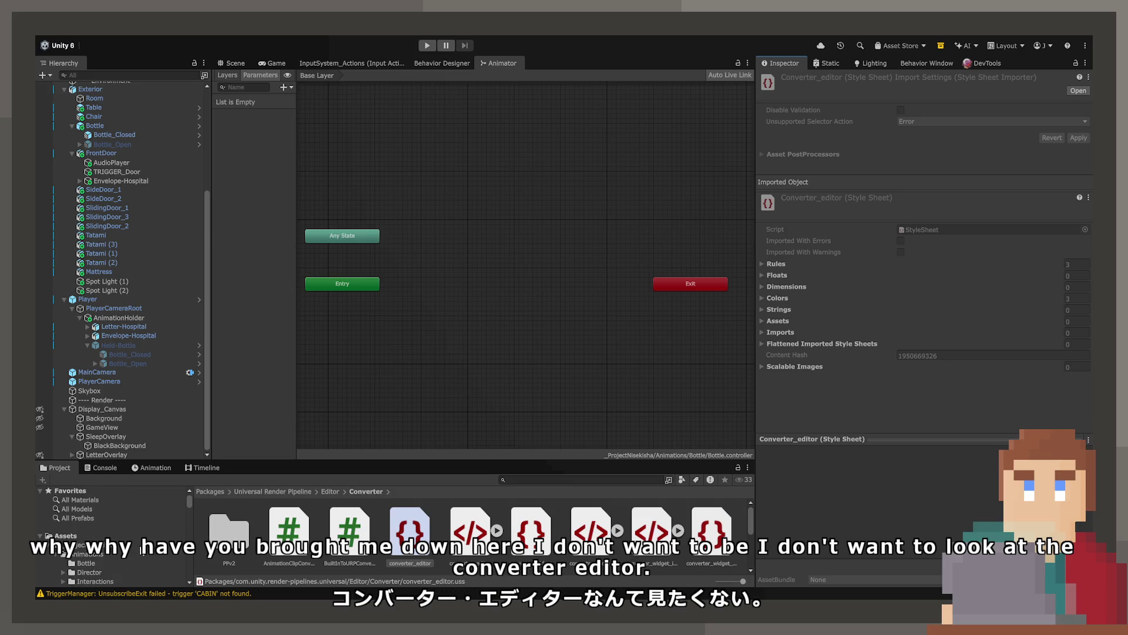
Assign the Bottle controller from Animations/Bottle to Held-Bottle's Animator.
click(136, 552)
click(71, 561)
mouse_move(228, 529)
mouse_down()
mouse_move(104, 307)
mouse_move(119, 342)
mouse_up()
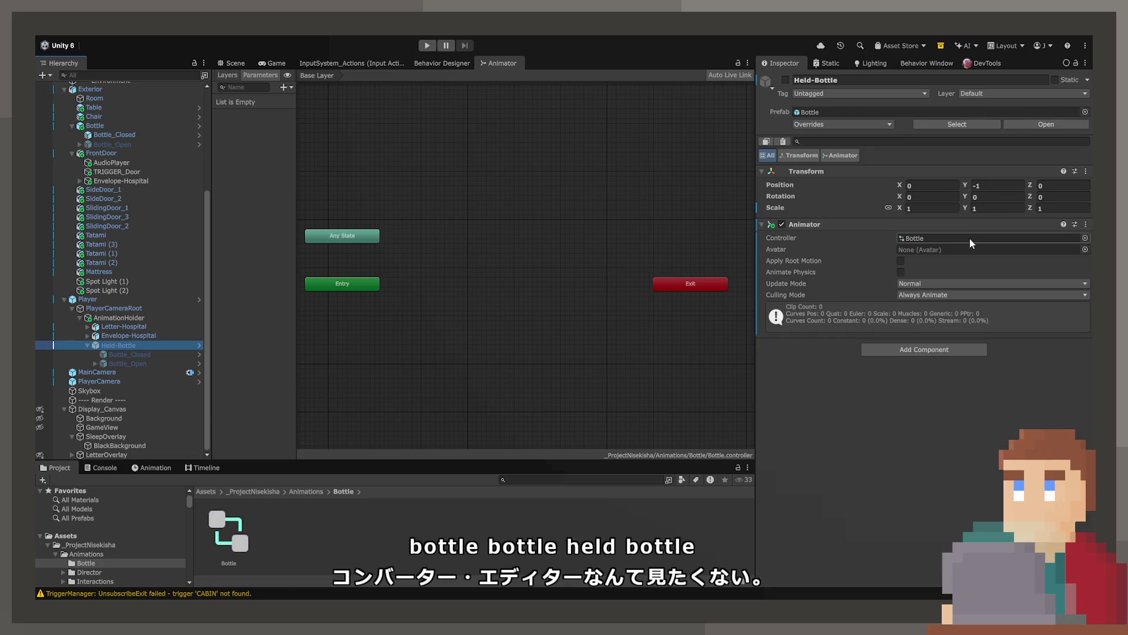
scroll(411, 294, up, 3)
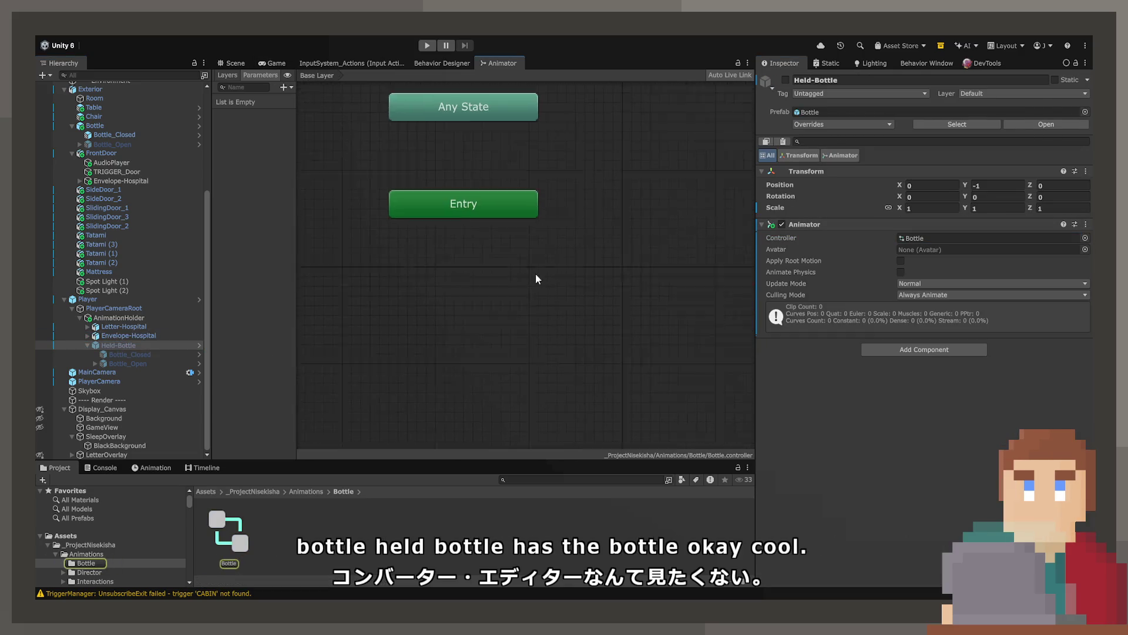
Add an empty state under Entry and name it Pickup.
drag(682, 273, 473, 293)
click(853, 82)
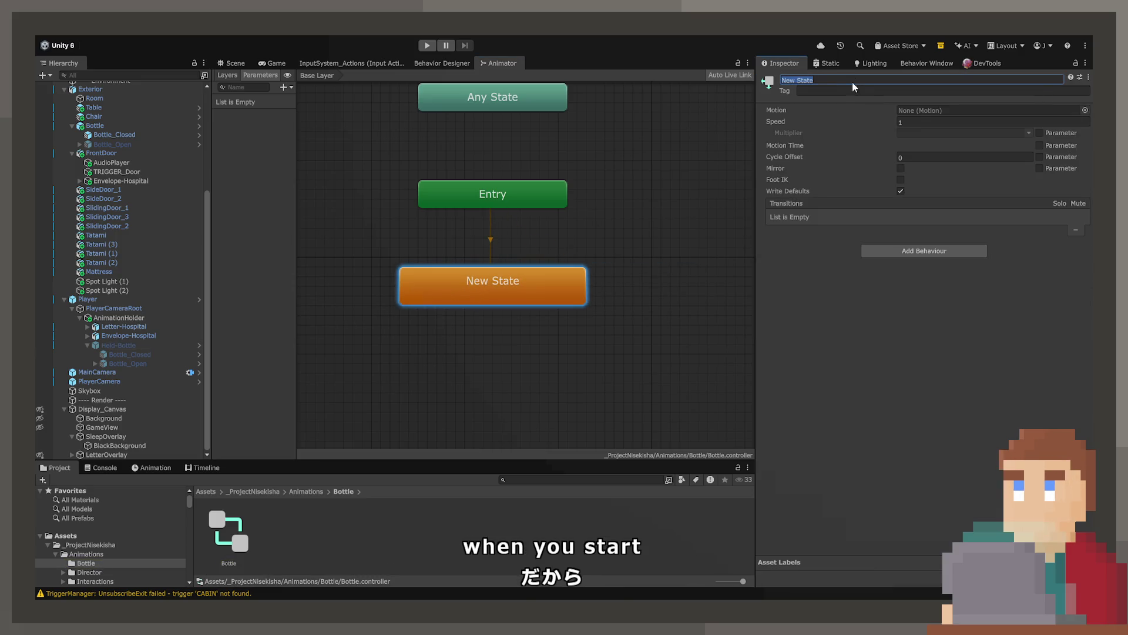
text(Bickup)
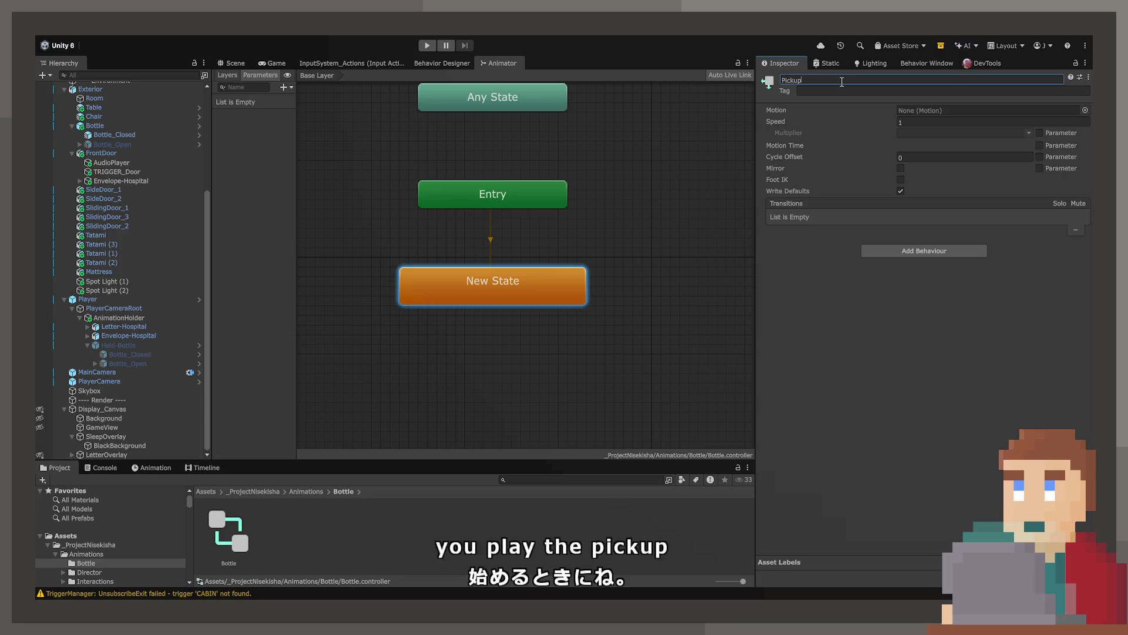
key(Return)
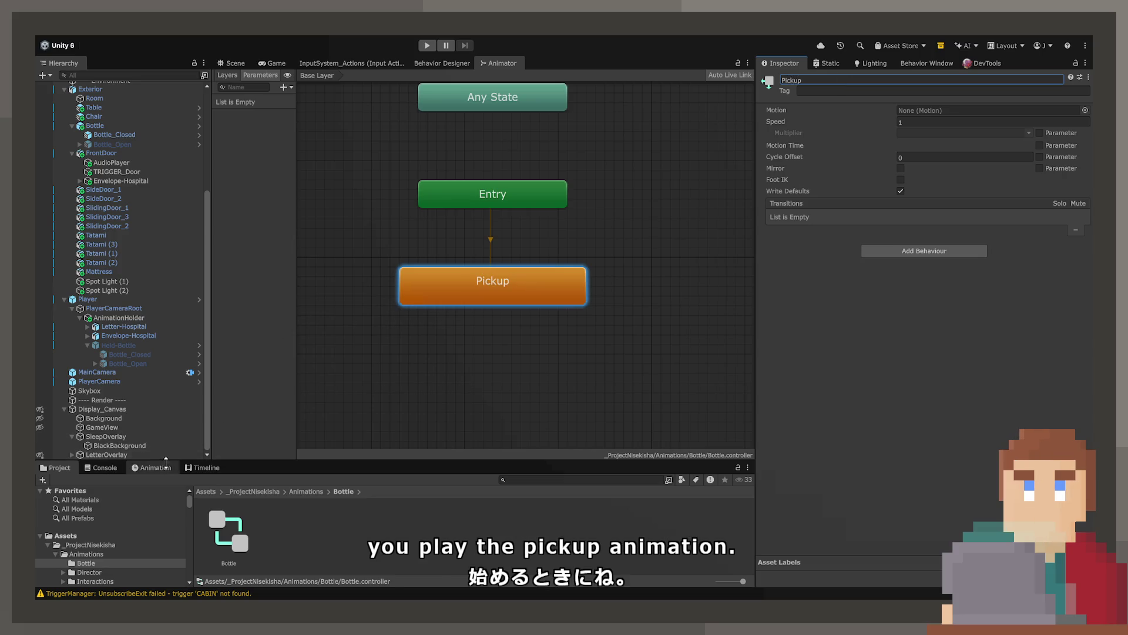
click(160, 467)
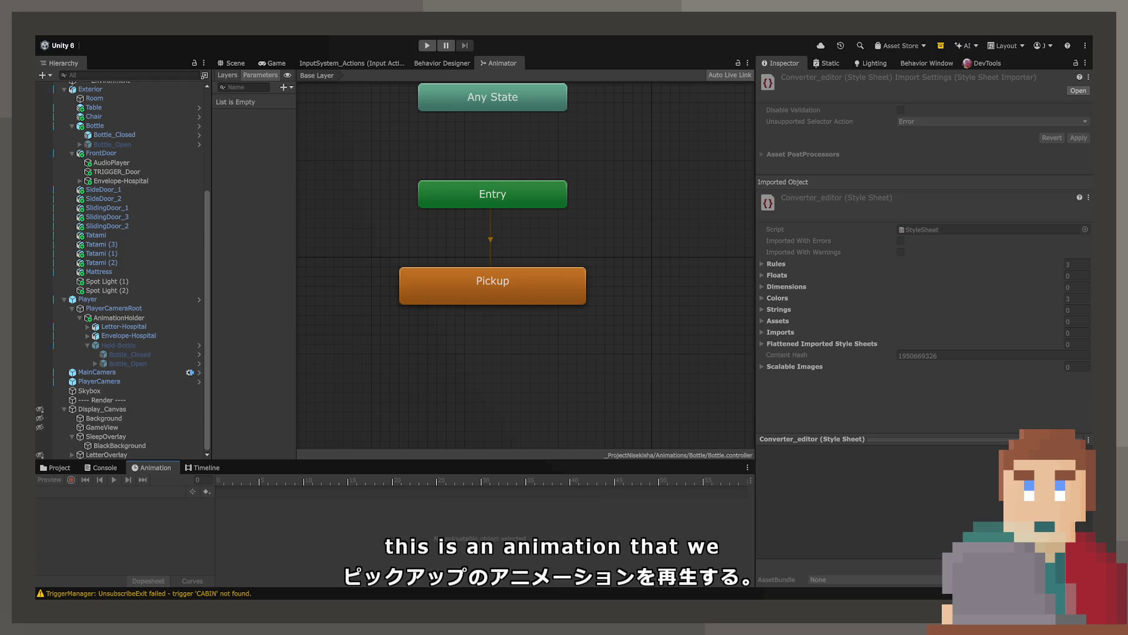
Select Held-Bottle in the Scene view and test toggling its active state while recording.
click(118, 345)
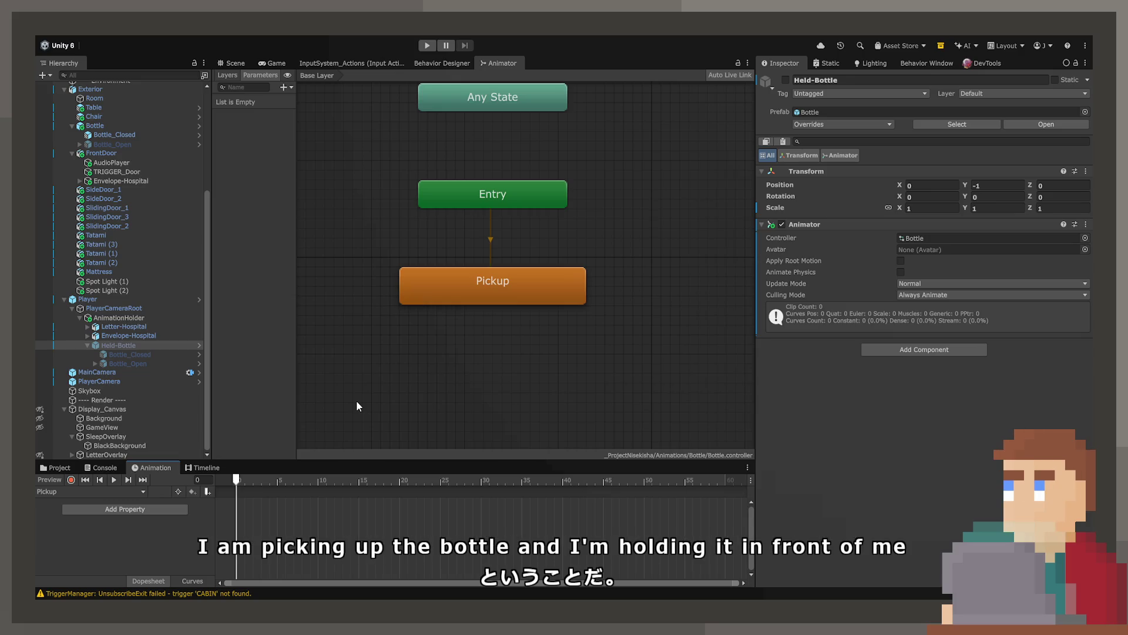
click(226, 66)
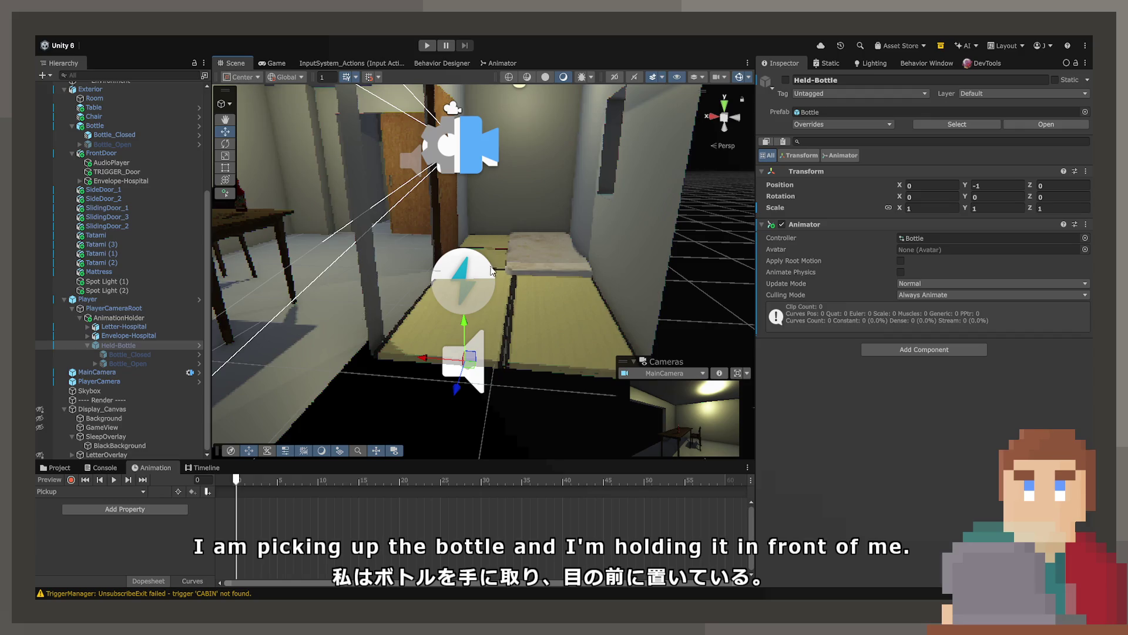
scroll(353, 293, down, 3)
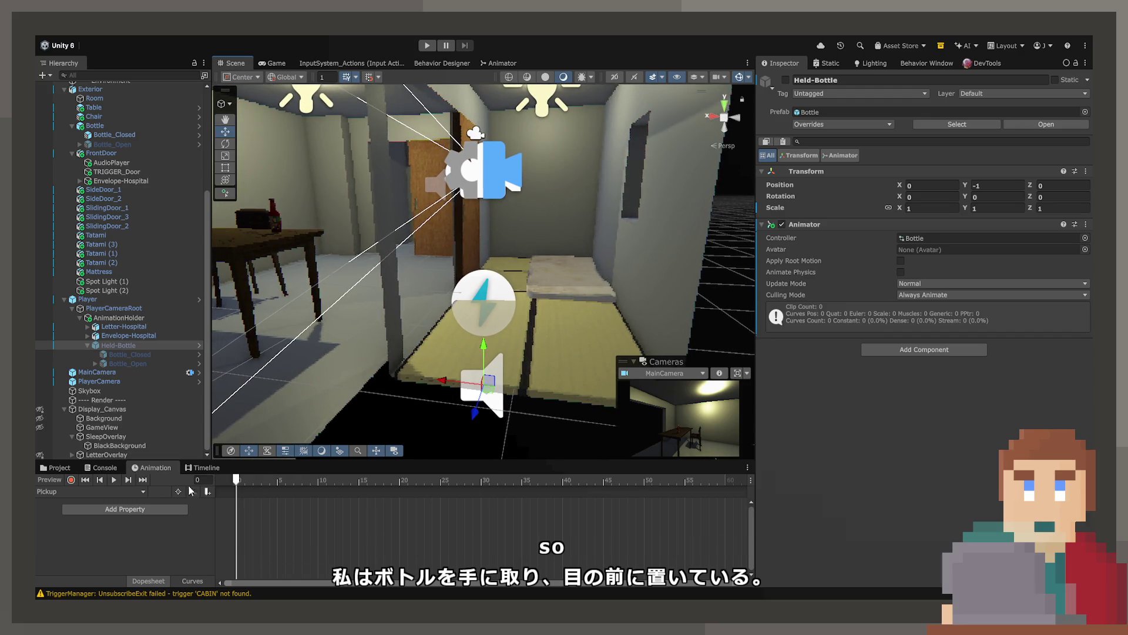
click(70, 480)
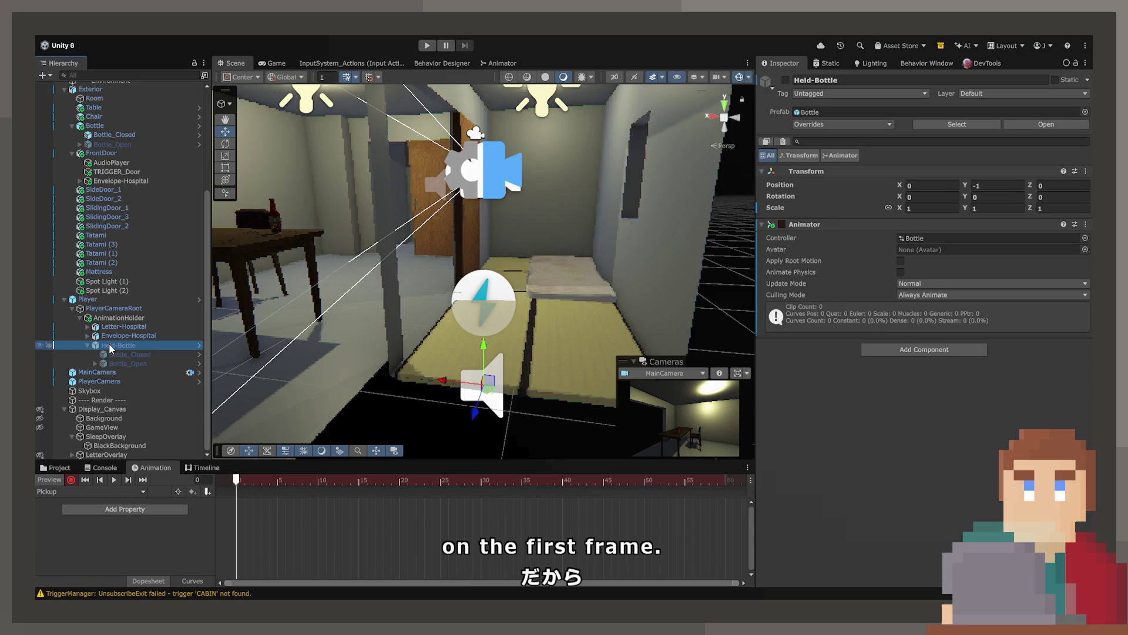
click(786, 80)
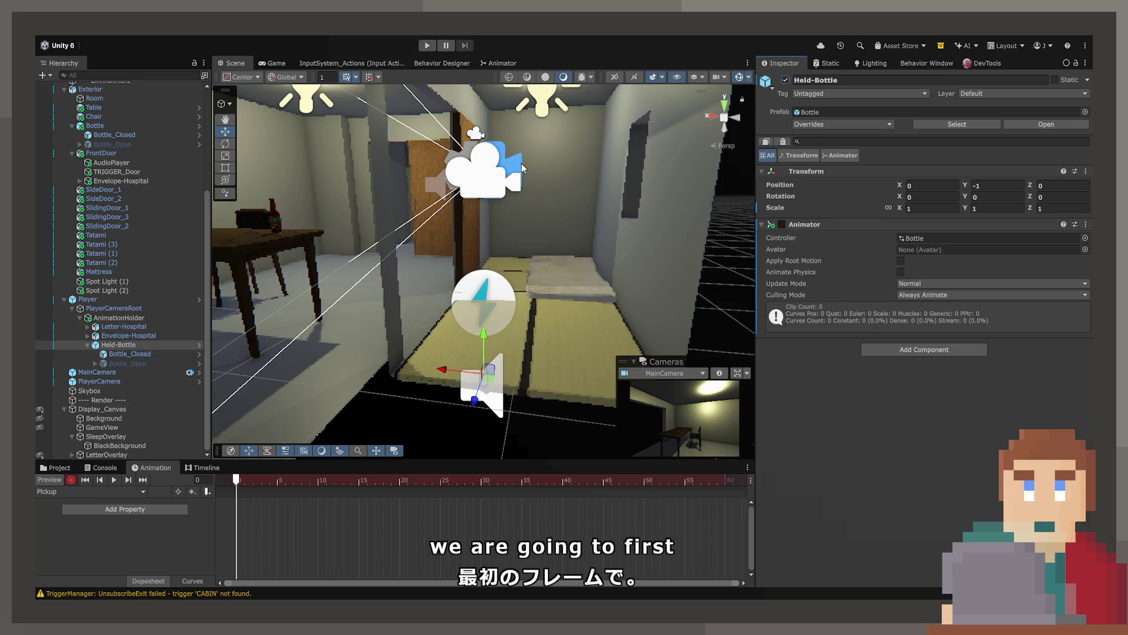
scroll(527, 270, up, 5)
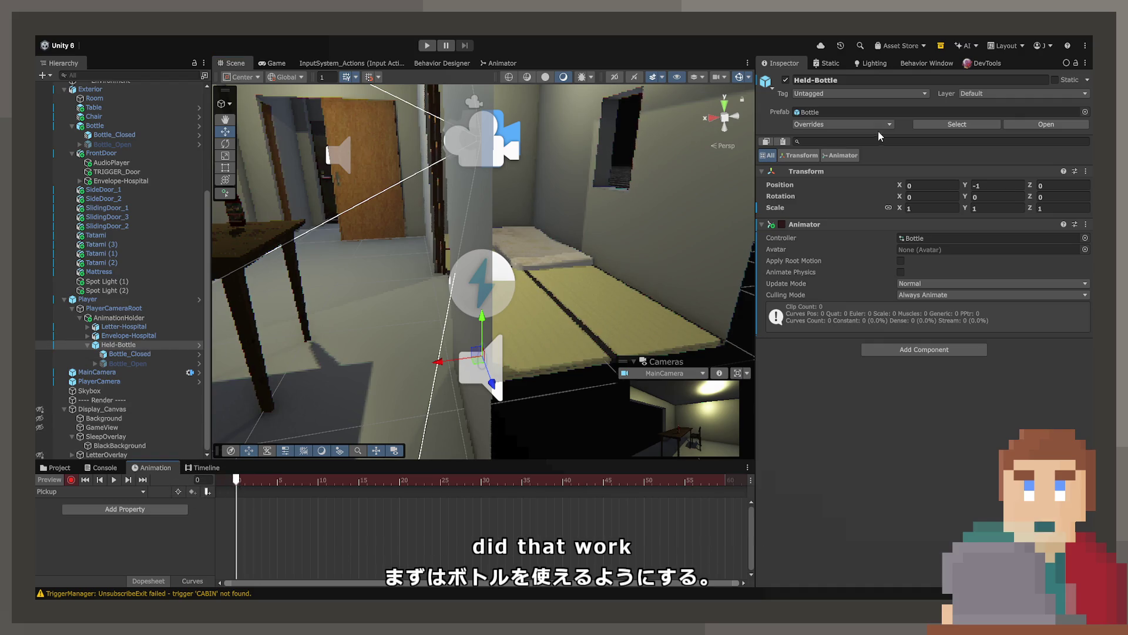
click(786, 81)
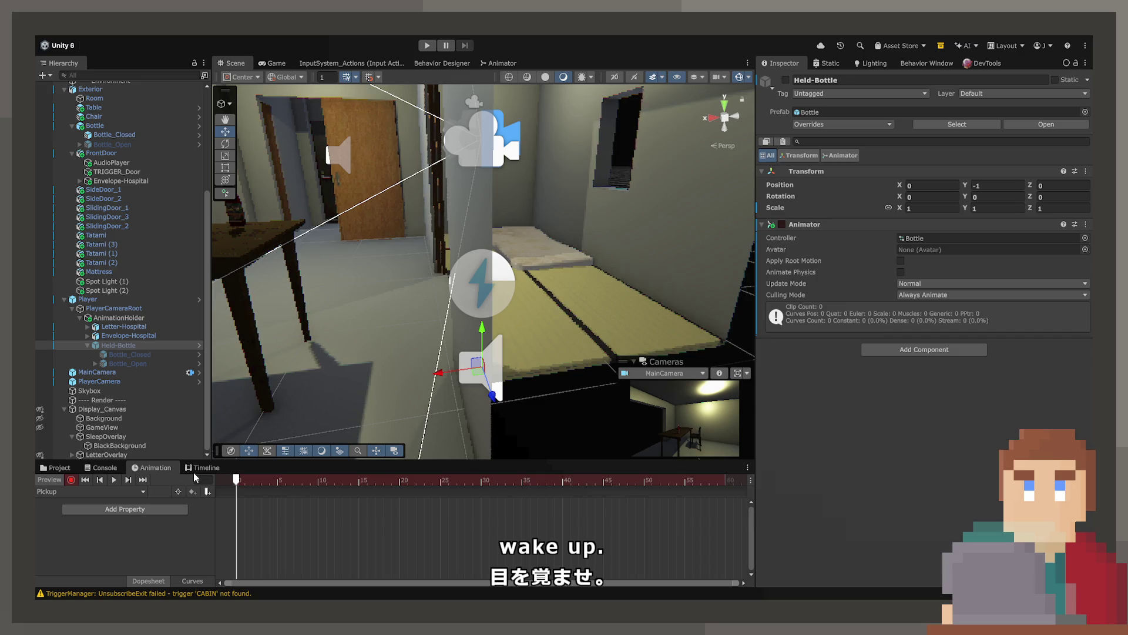
Compare Held-Bottle with the Bottle object sitting on the table.
click(107, 346)
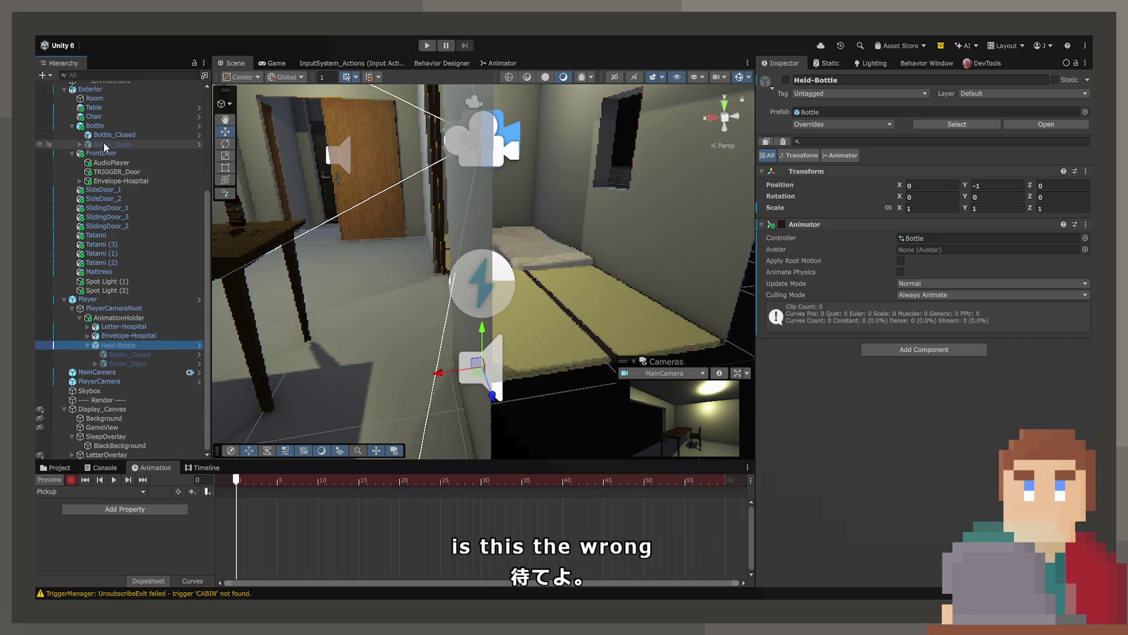
scroll(106, 147, up, 2)
click(95, 160)
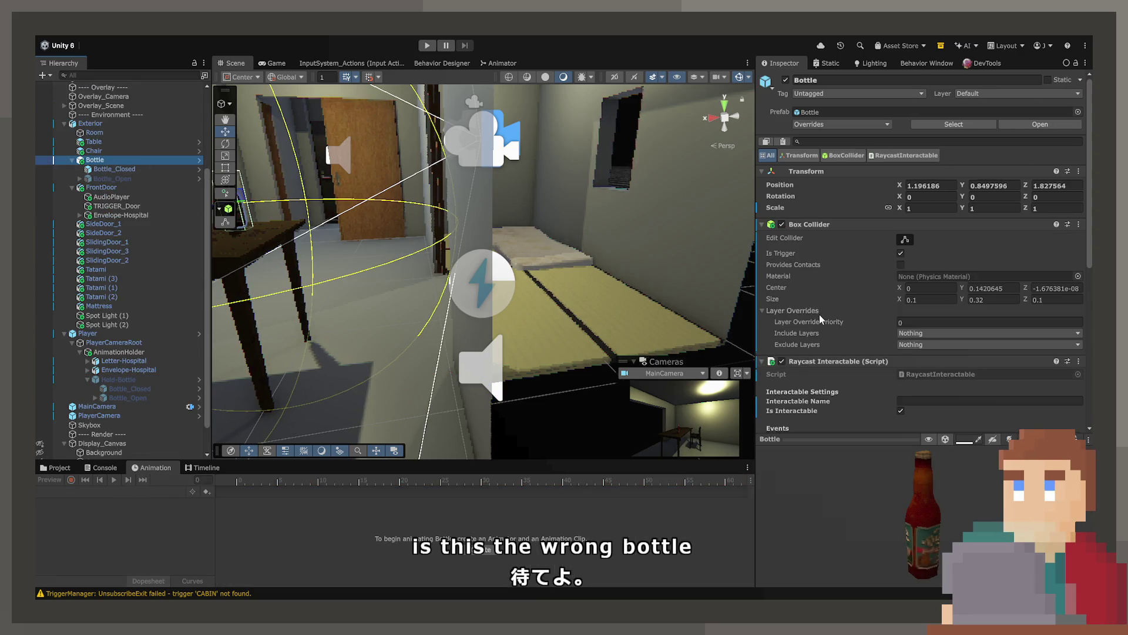
scroll(821, 318, down, 5)
scroll(823, 317, up, 2)
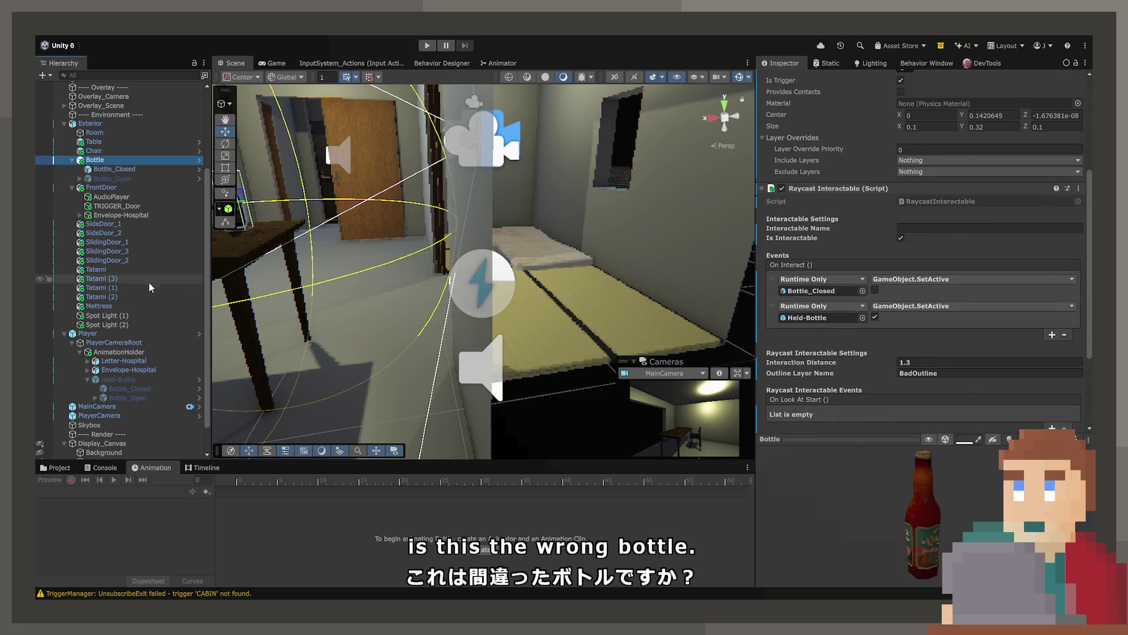
click(118, 380)
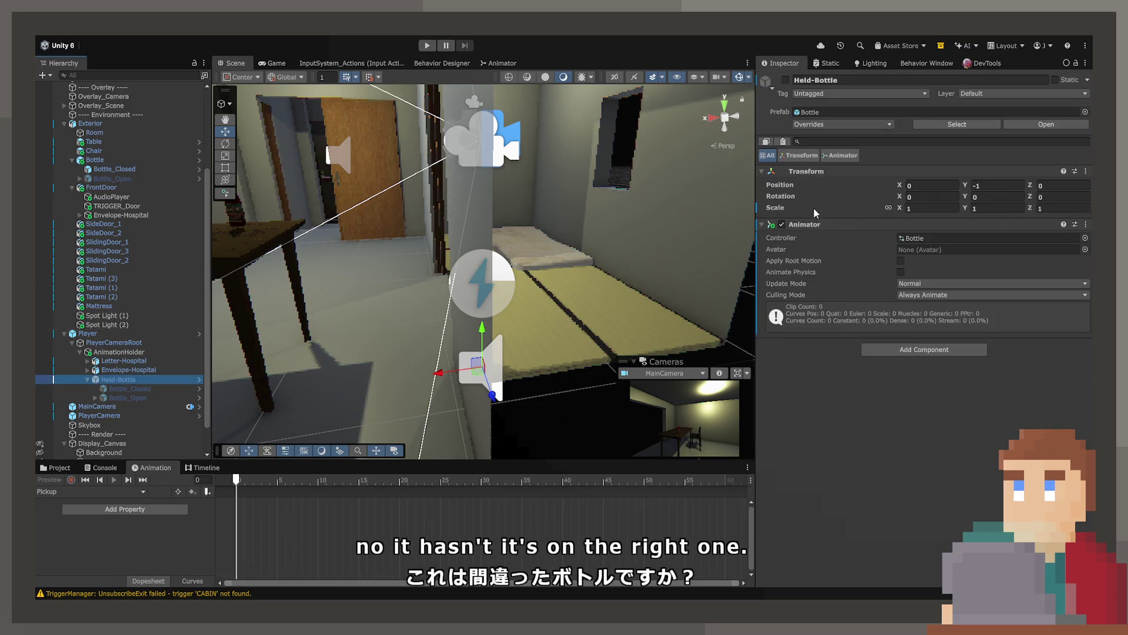
Confirm Held-Bottle uses the Bottle controller and its Pickup state plays the Pickup clip.
click(940, 238)
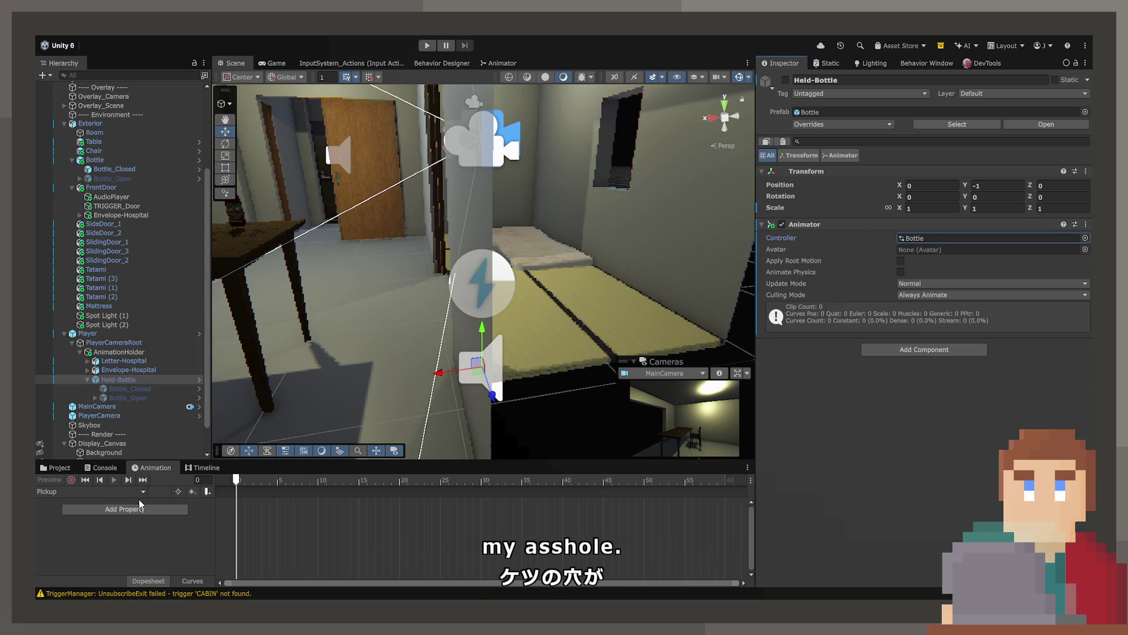
click(504, 63)
click(460, 303)
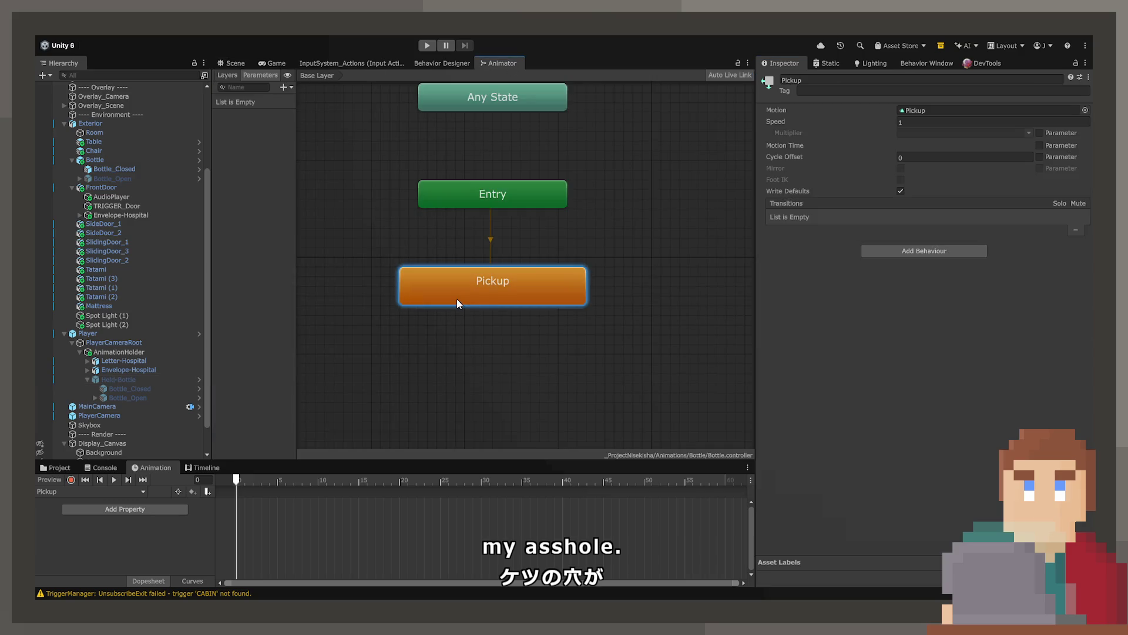
click(232, 63)
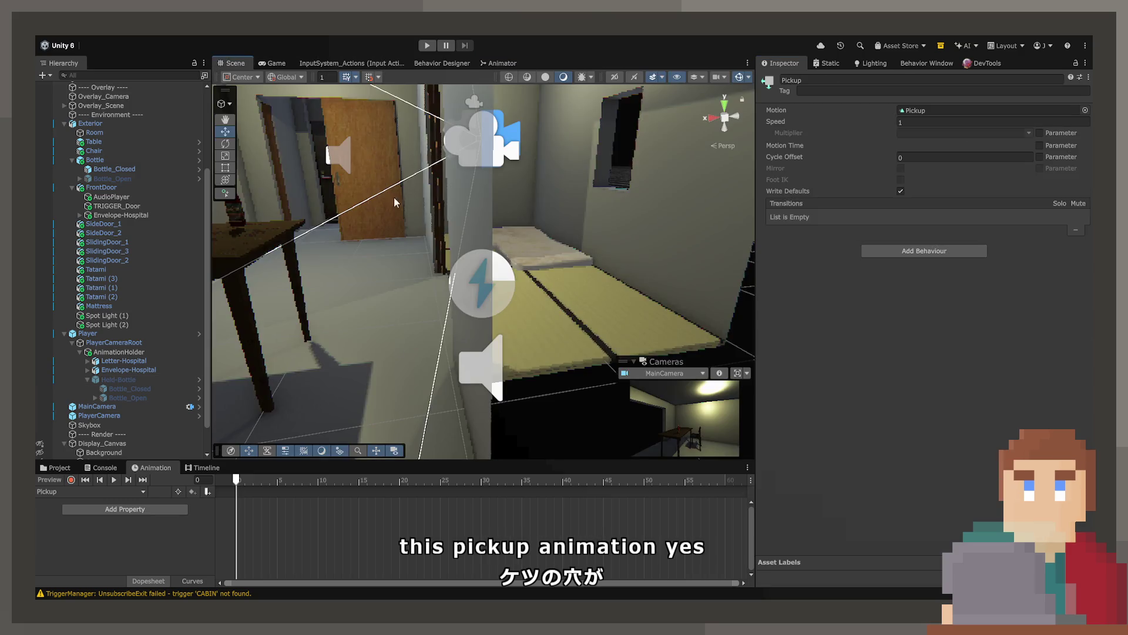
click(122, 379)
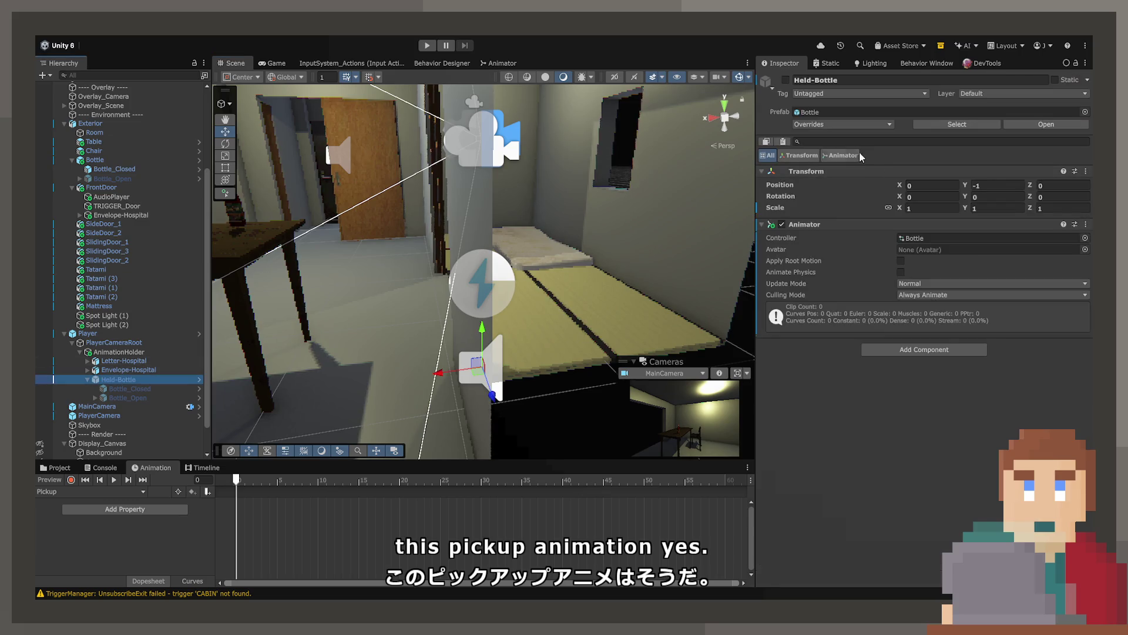
Start recording the Pickup clip, enable Held-Bottle, and orbit the view toward the table.
click(71, 480)
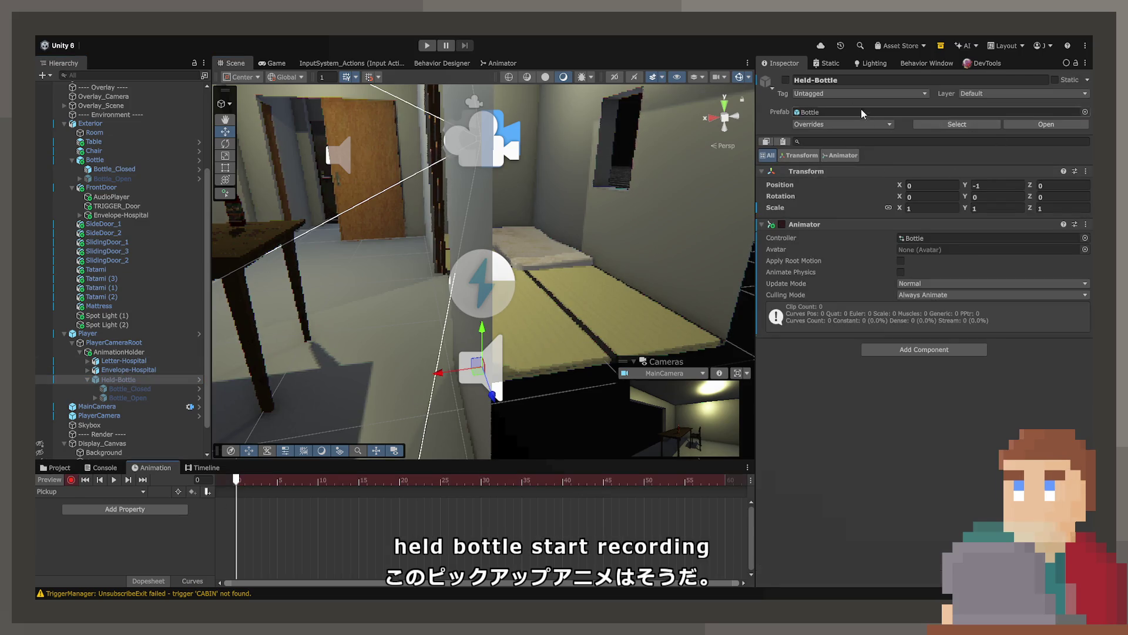
click(786, 84)
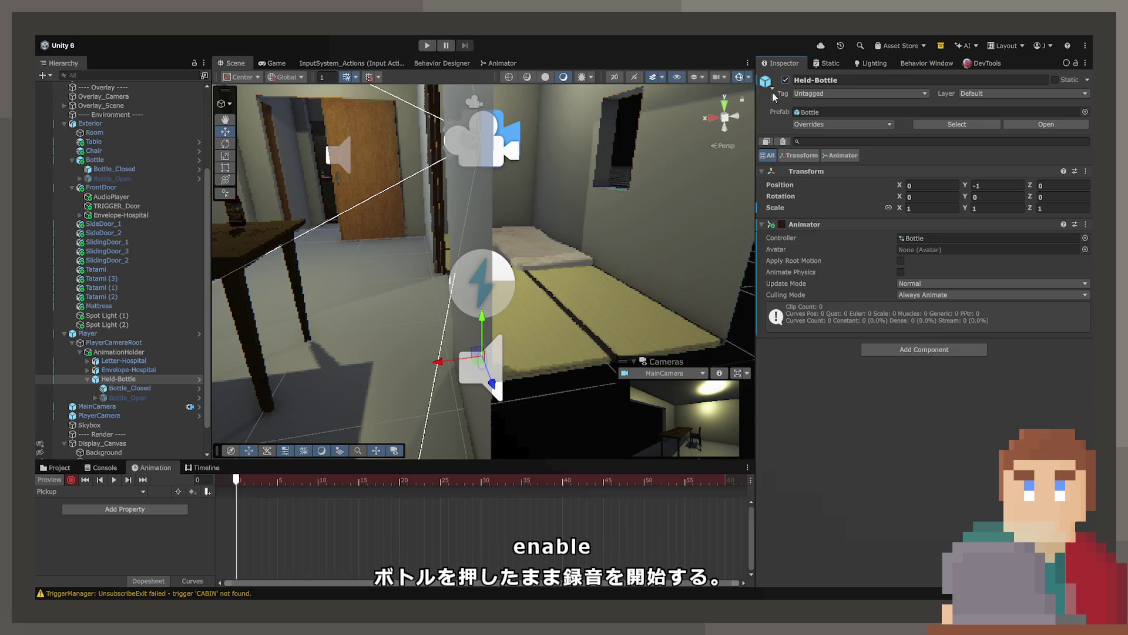
drag(447, 259, 379, 267)
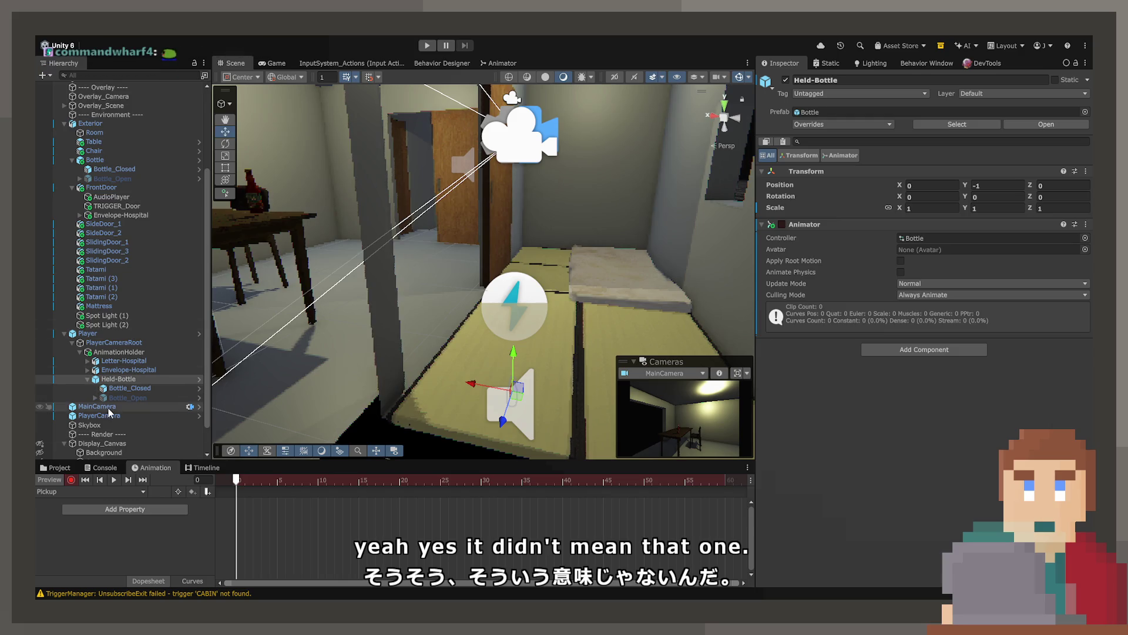
click(109, 382)
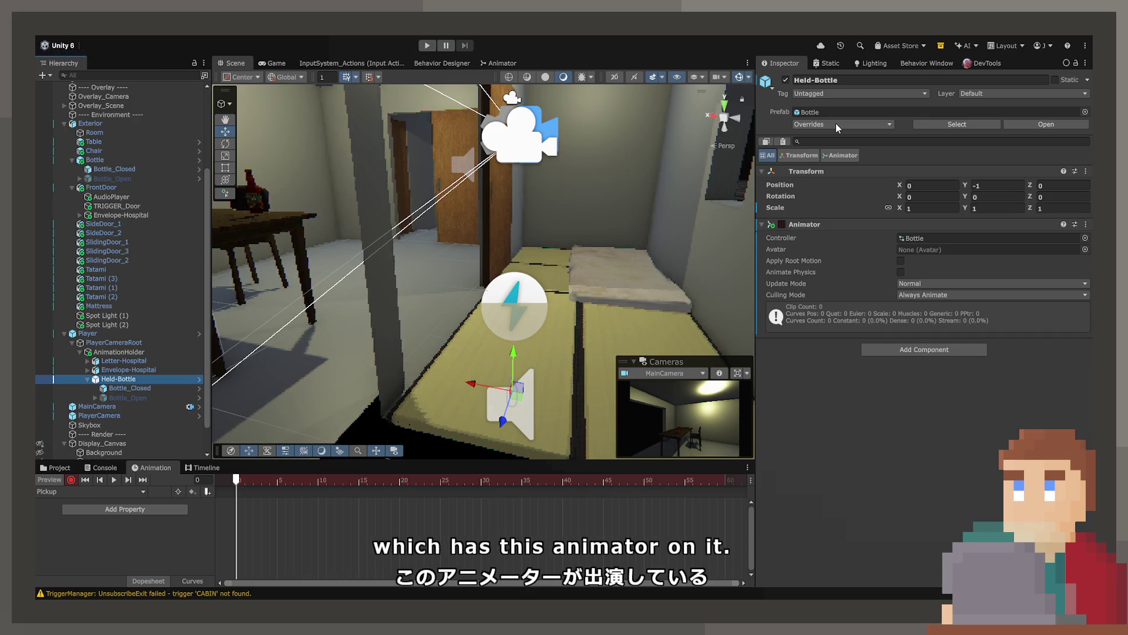
click(149, 529)
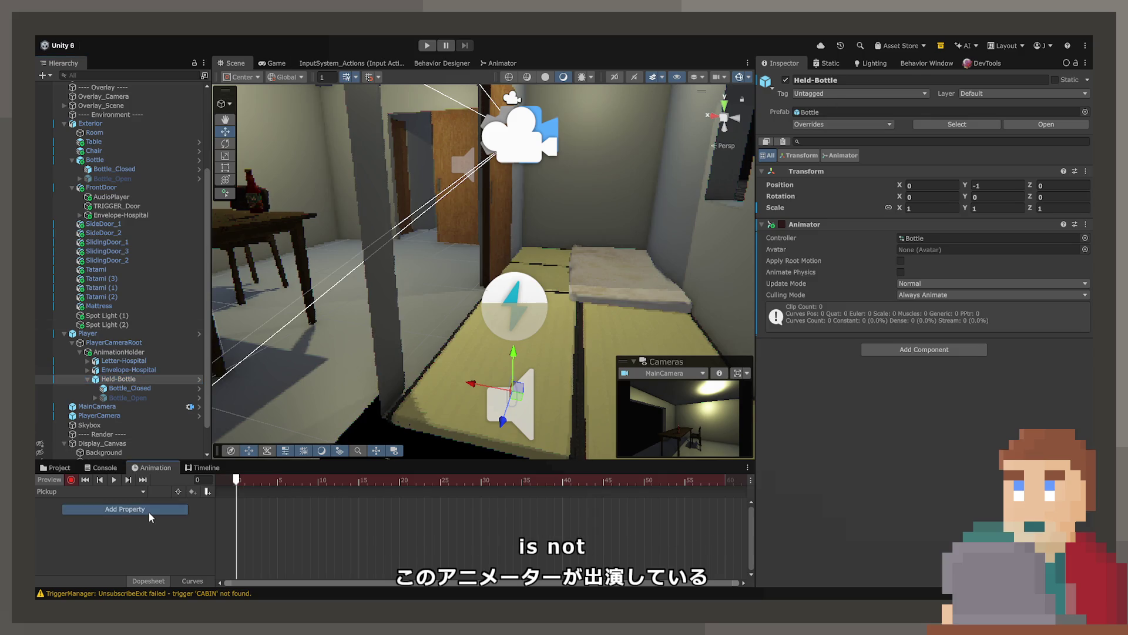
Remove the Bottle_Open Is Active track from the Pickup clip.
click(139, 398)
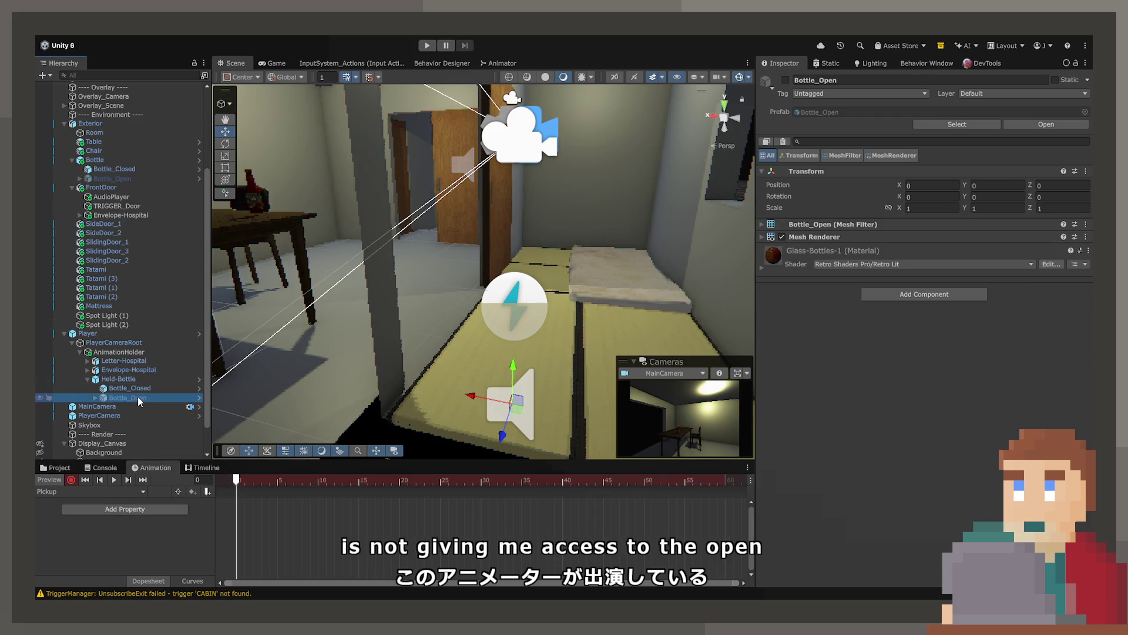
click(784, 80)
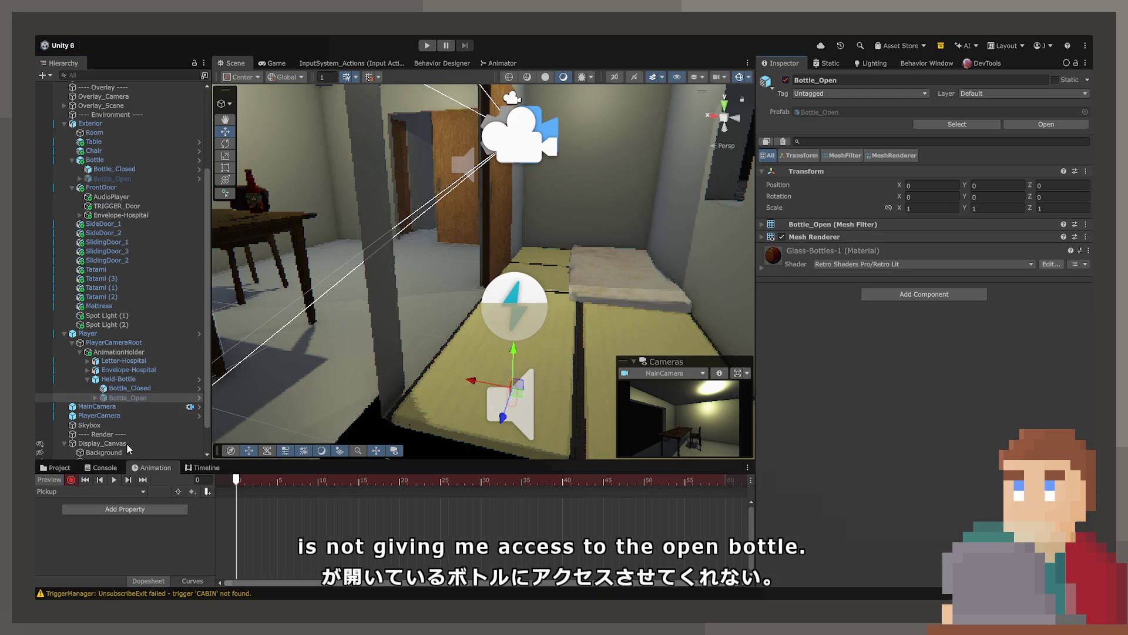
click(120, 379)
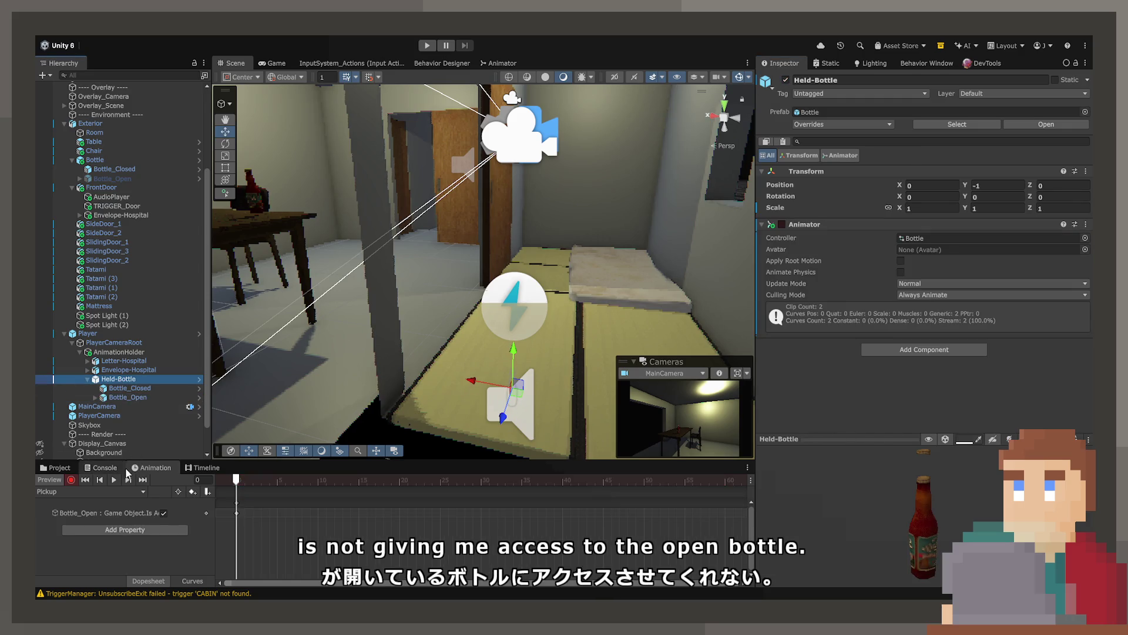
click(119, 516)
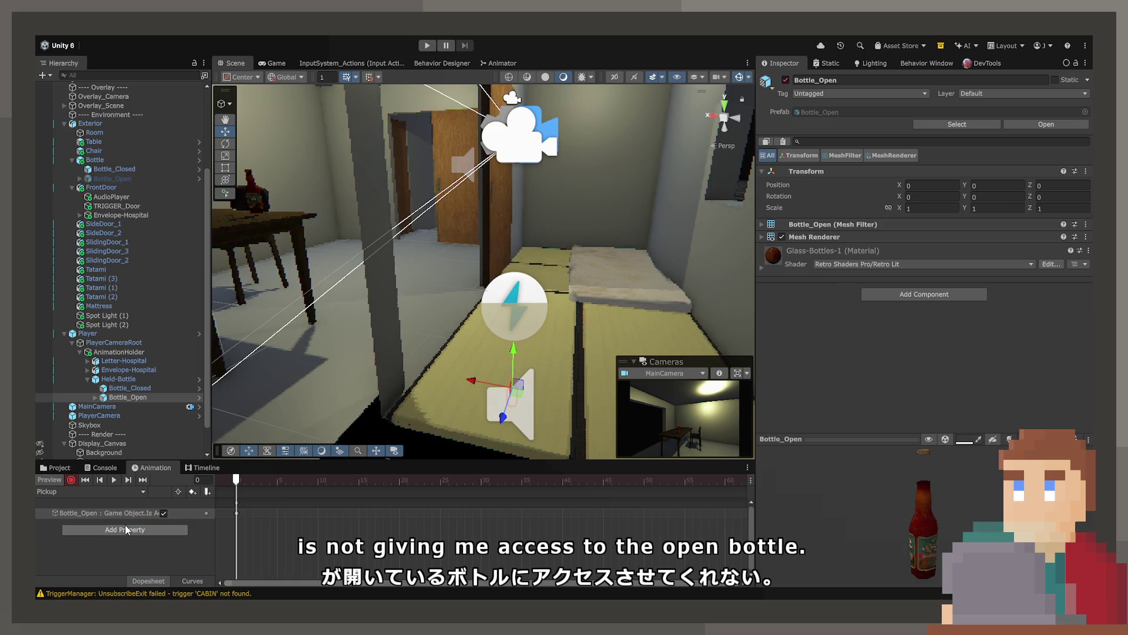
click(129, 516)
key(Delete)
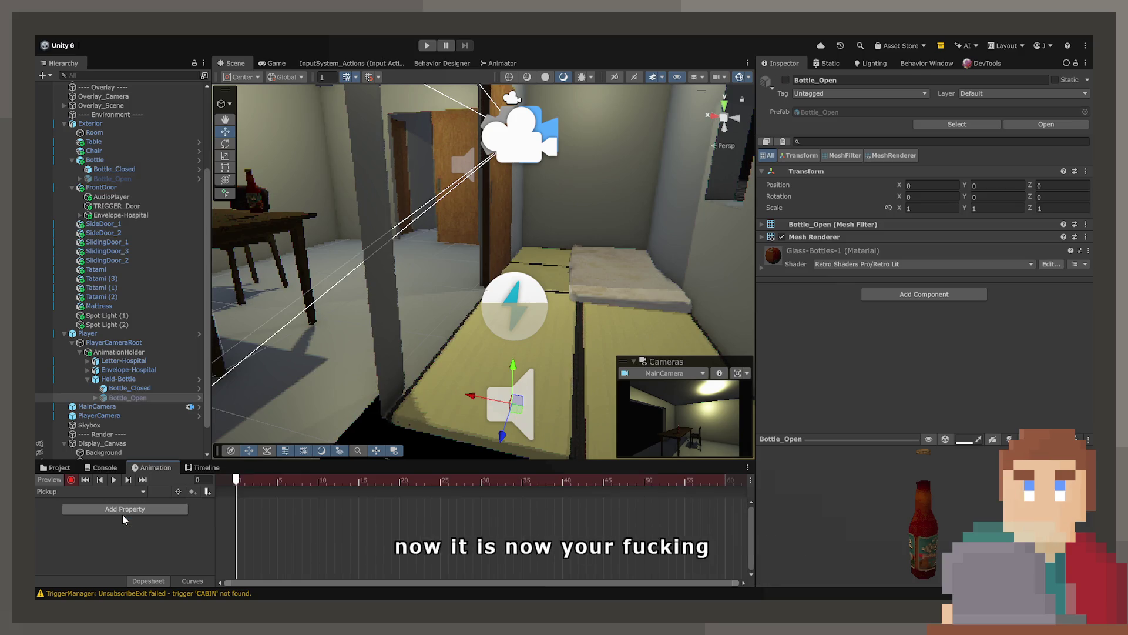
click(786, 81)
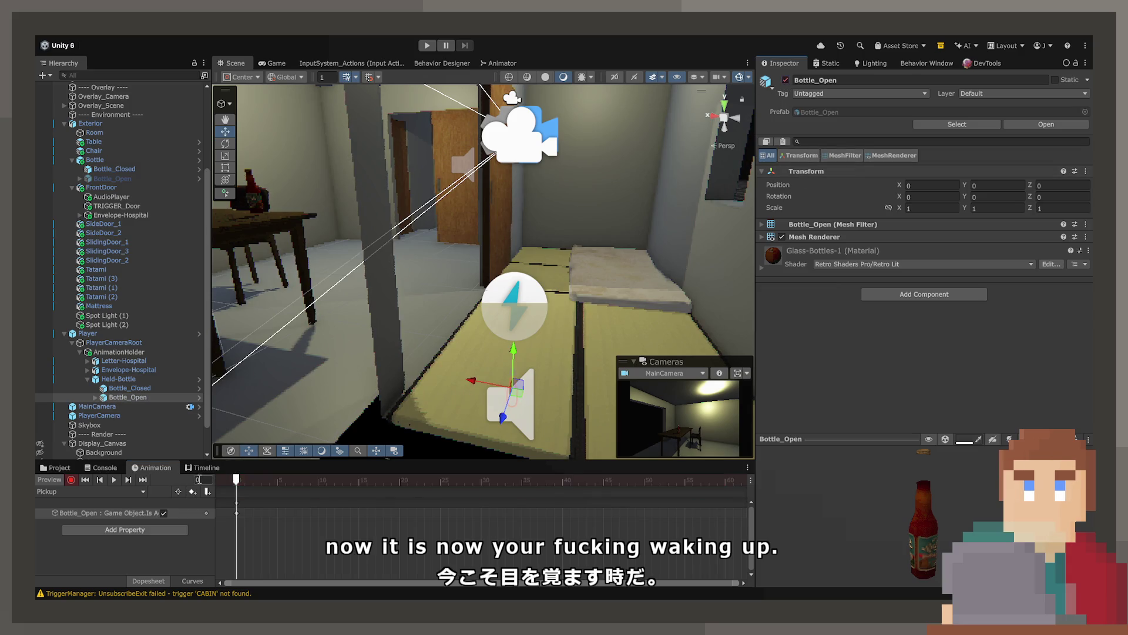
click(786, 80)
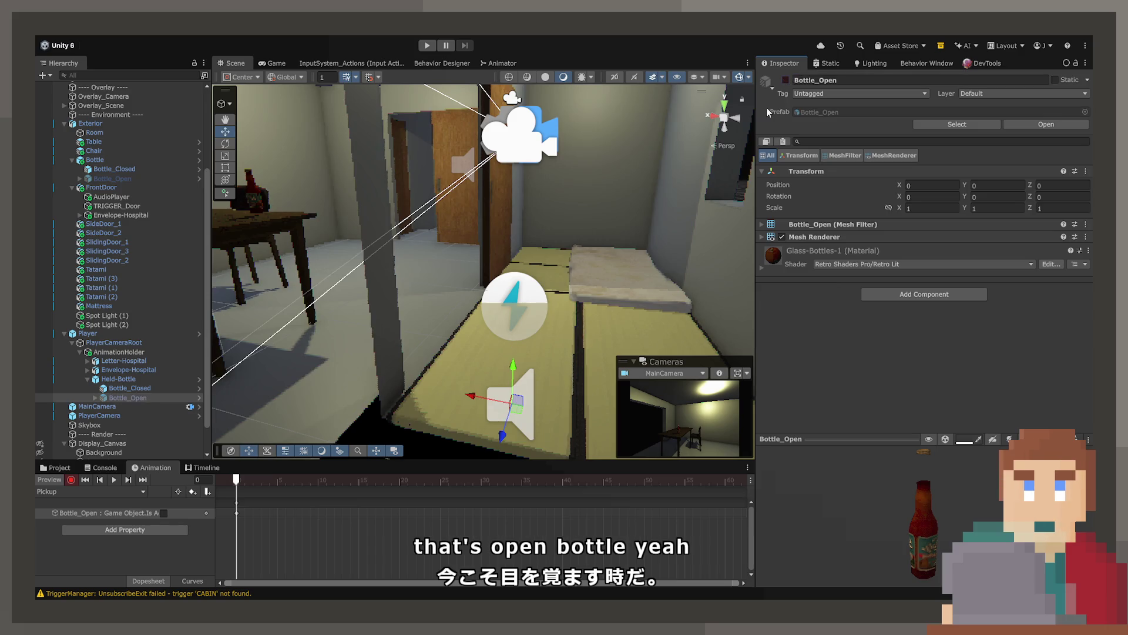
click(235, 514)
key(Delete)
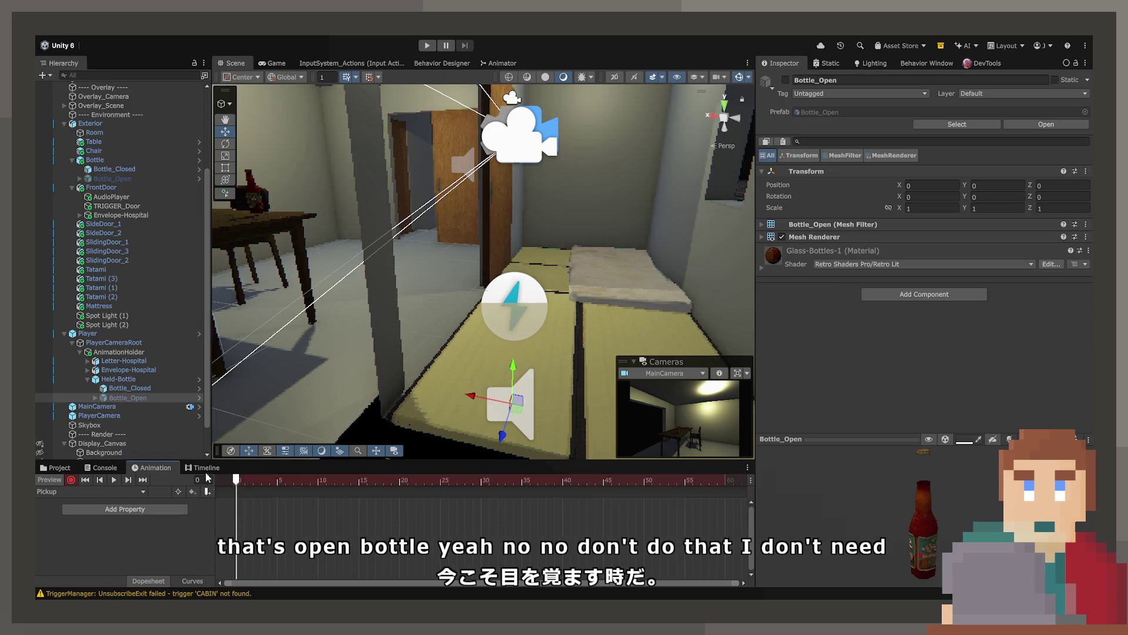
Leave Held-Bottle enabled in the scene.
click(120, 380)
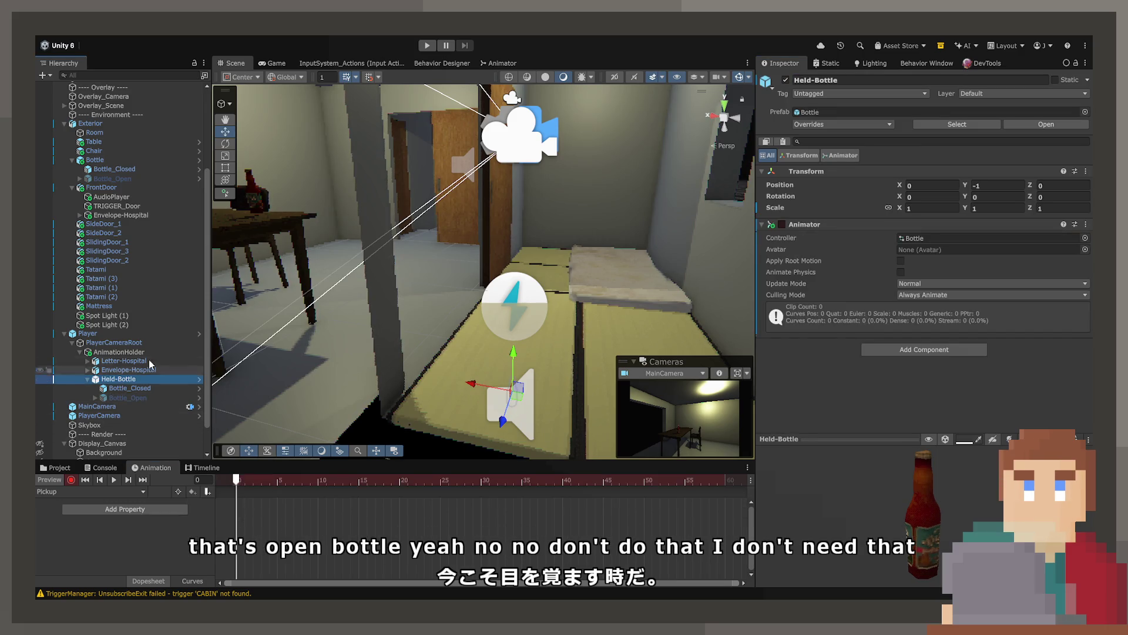
click(786, 81)
click(786, 80)
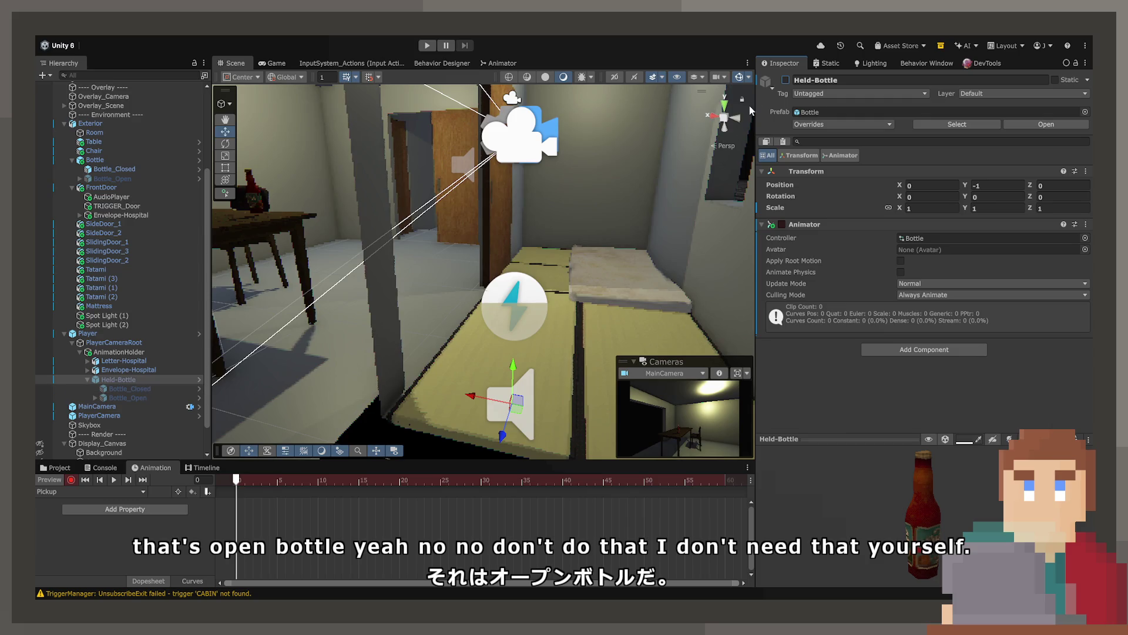
click(786, 80)
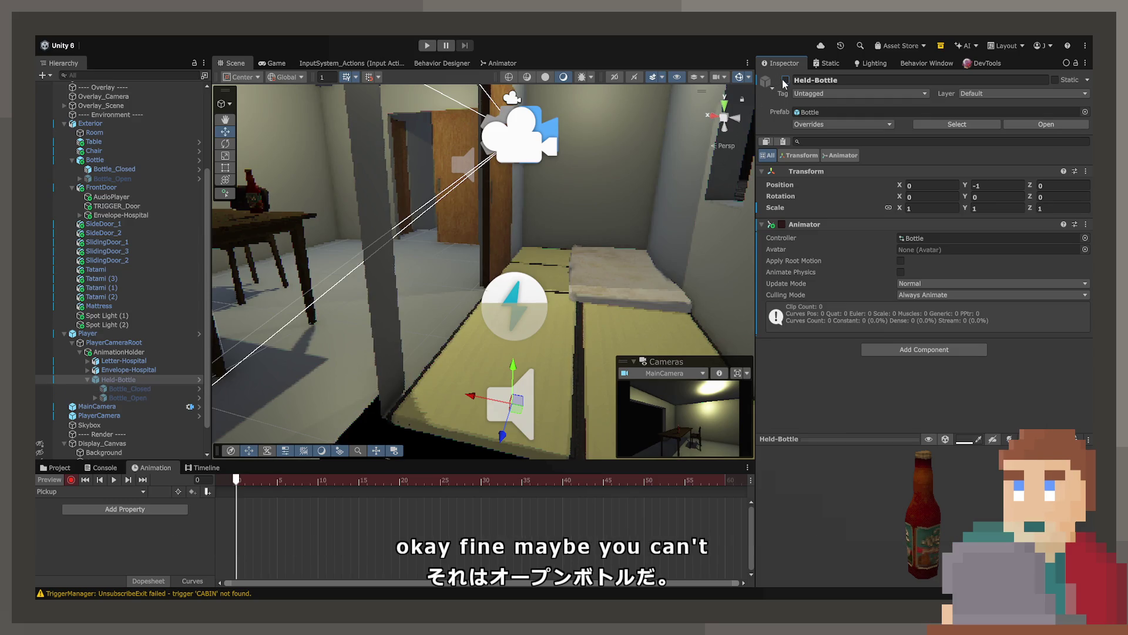
Inspect the Bottle_Closed child and check the room through the Game camera.
click(161, 387)
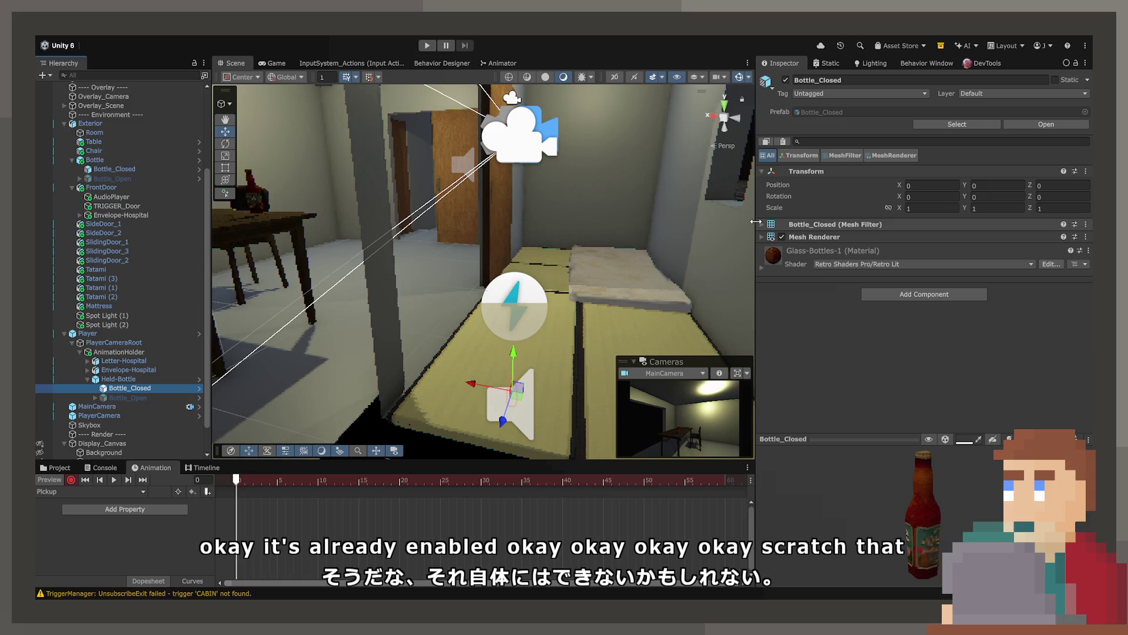
click(271, 61)
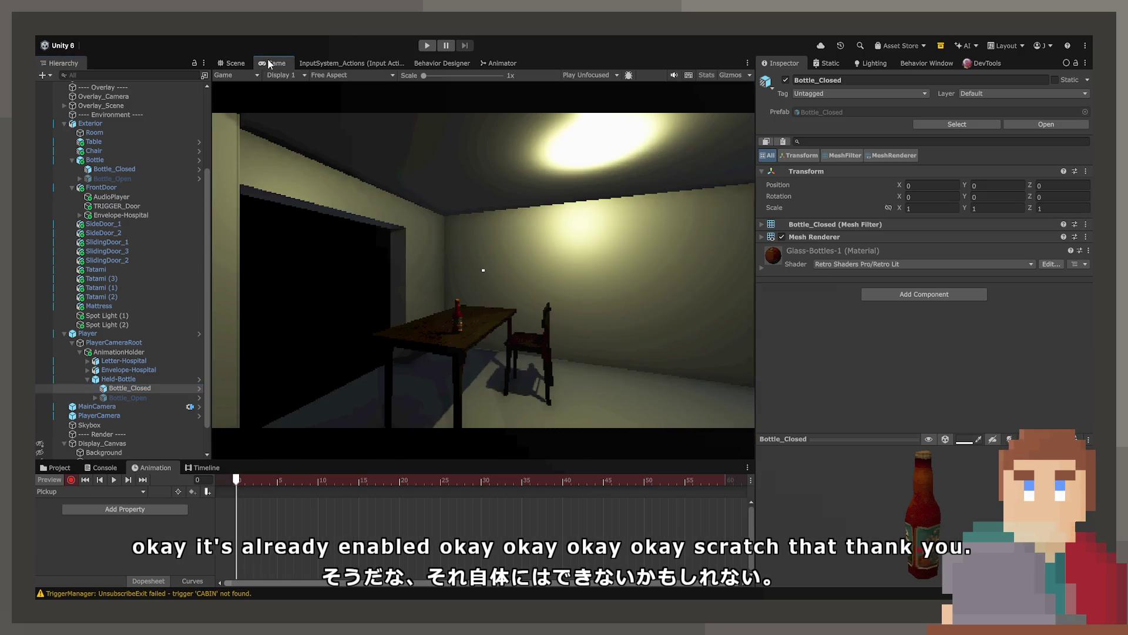
click(234, 63)
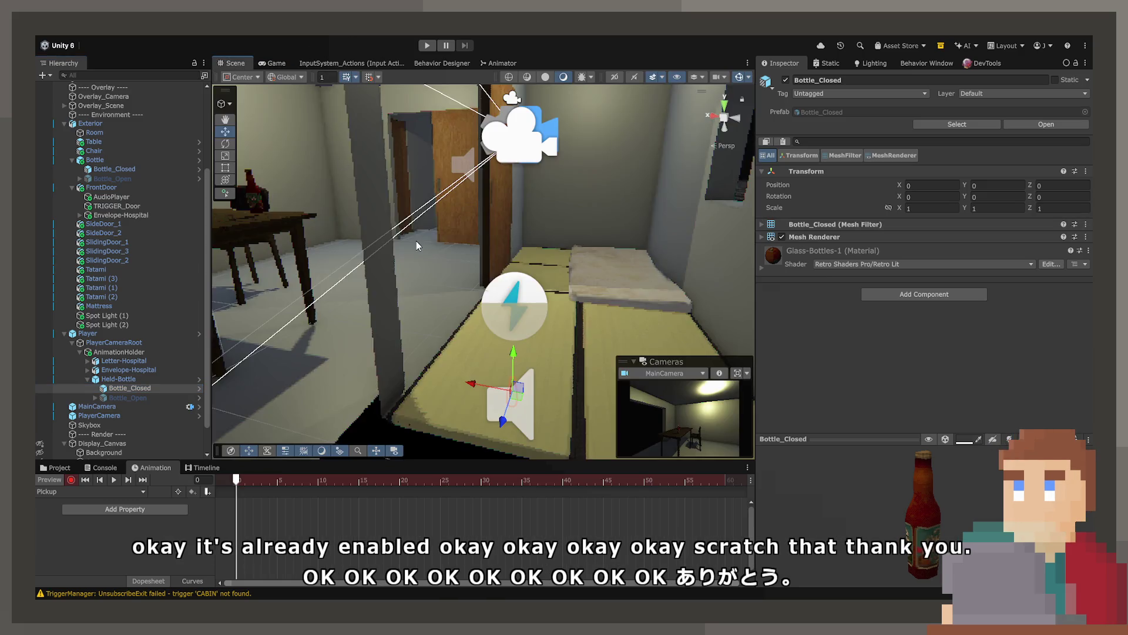
drag(416, 241, 437, 265)
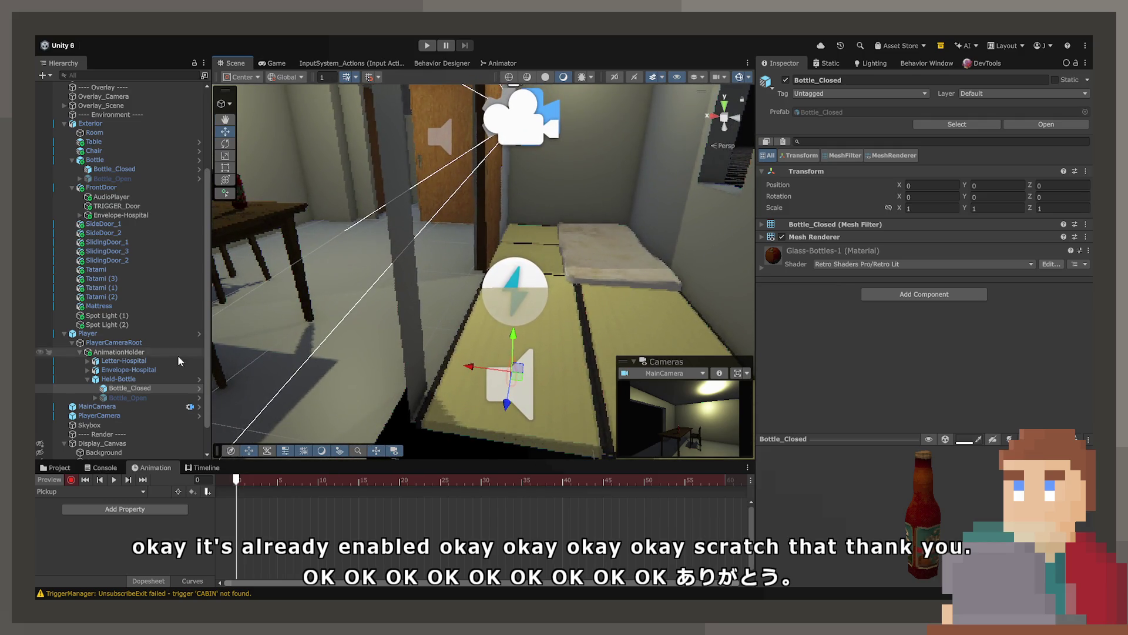
click(121, 379)
click(136, 389)
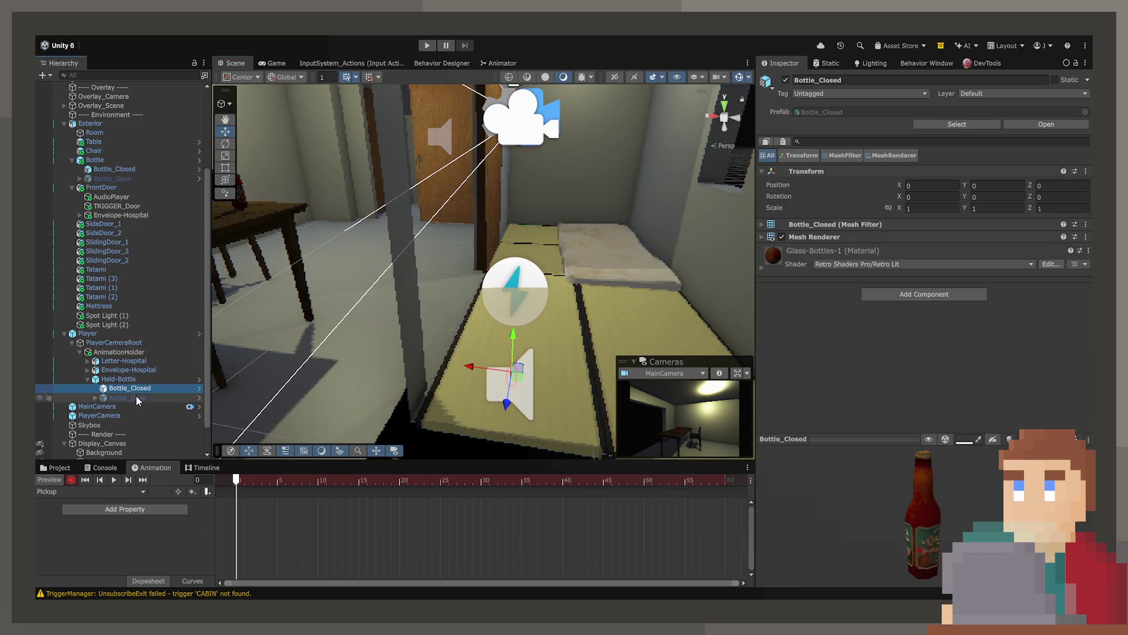
Undo to remove Held-Bottle's Animator and stop animation recording.
click(137, 381)
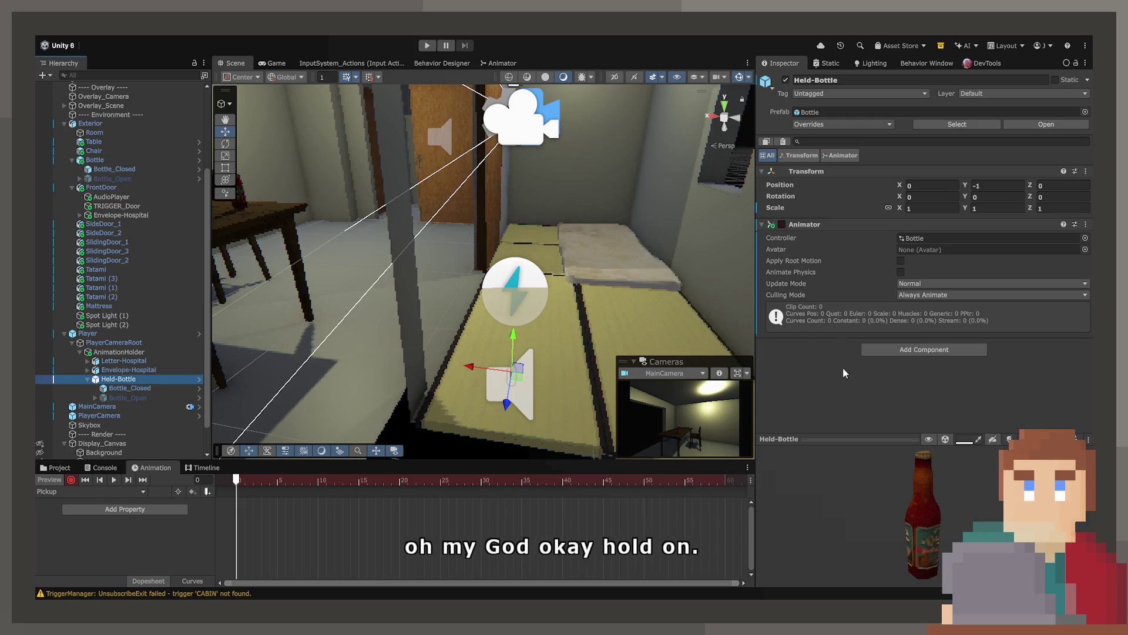
click(129, 382)
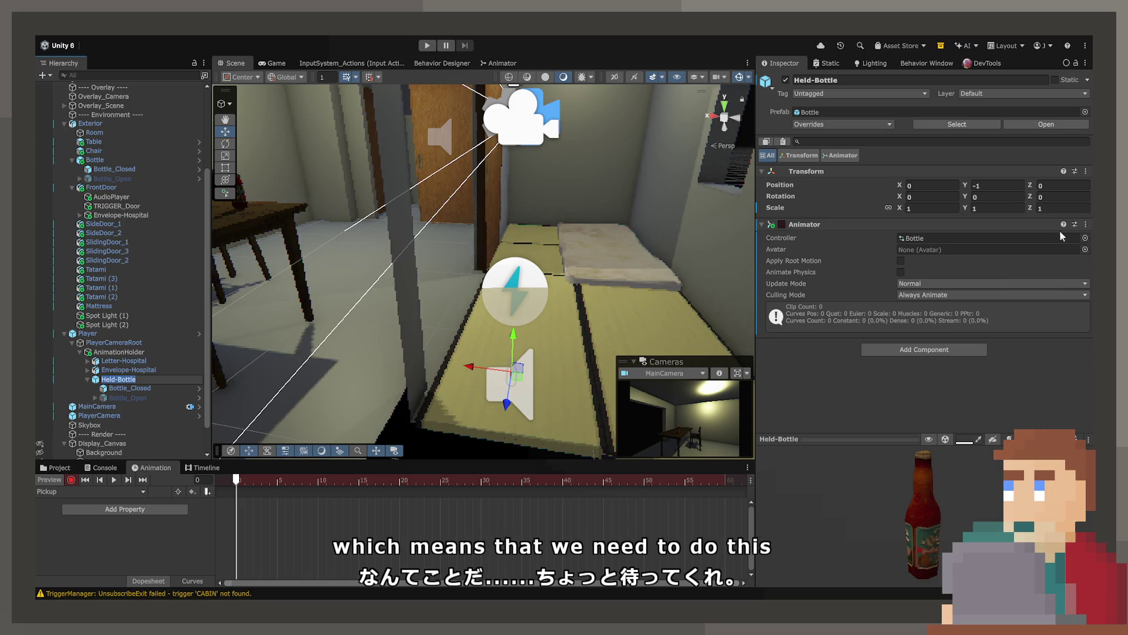
key(ctrl+z)
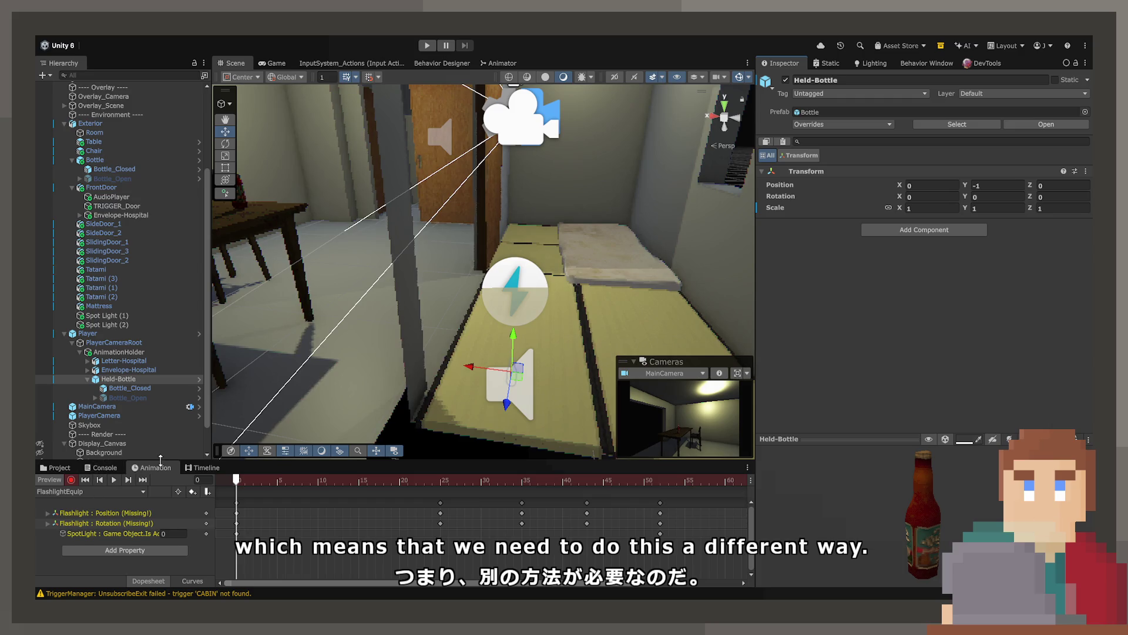
click(71, 479)
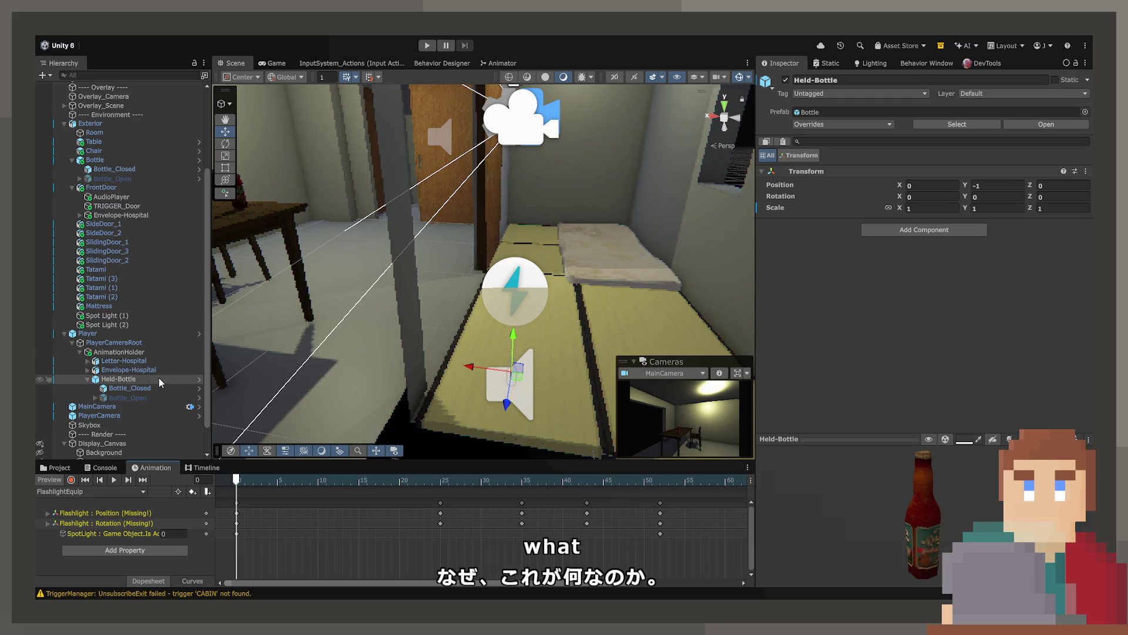
Check the Bottle controller in Animations/Bottle and add an empty child under Held-Bottle.
click(58, 467)
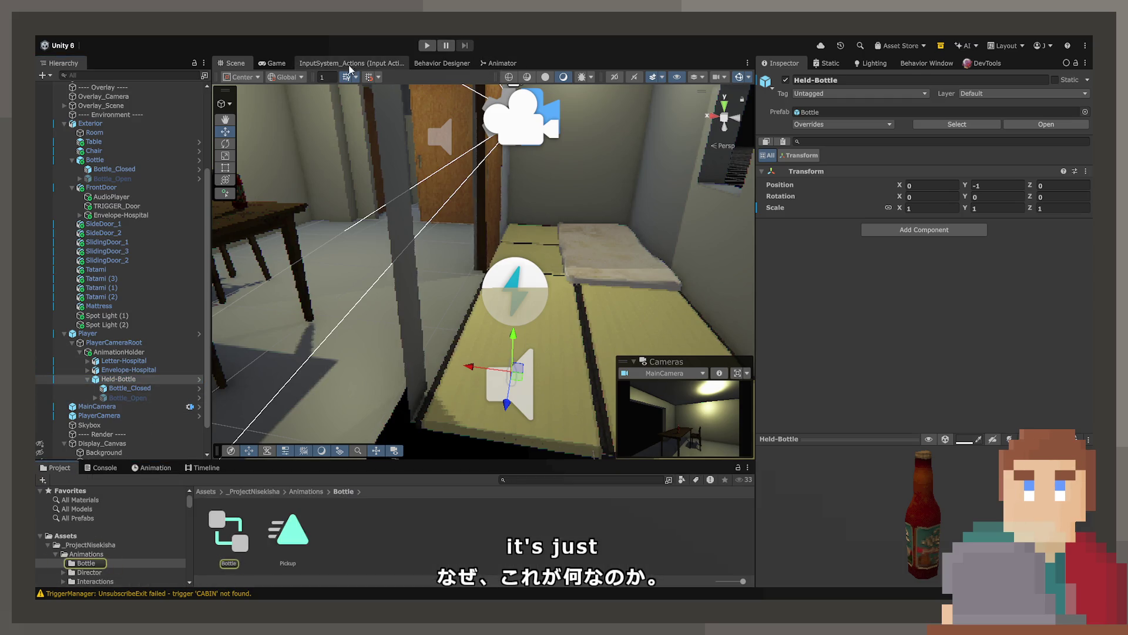
click(229, 530)
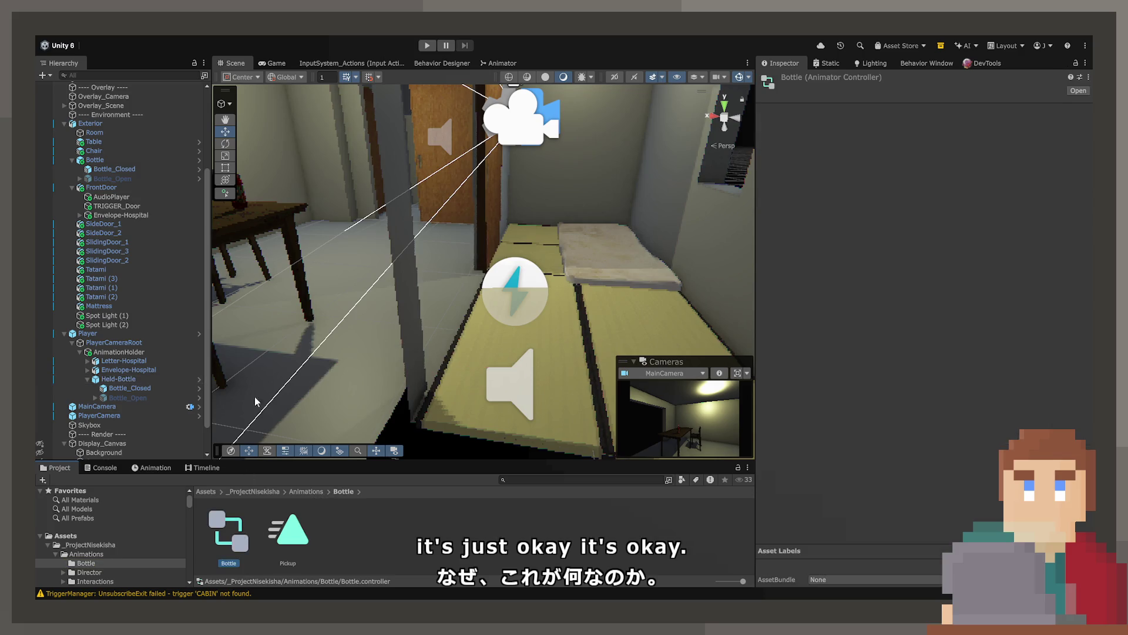
click(113, 380)
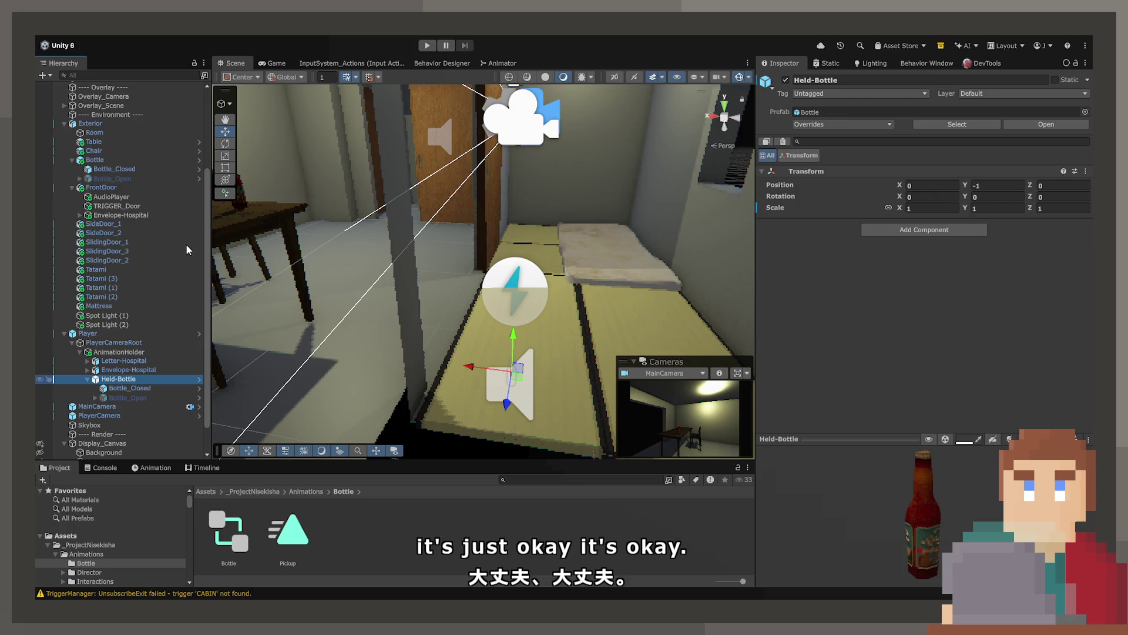
key(alt+shift+n)
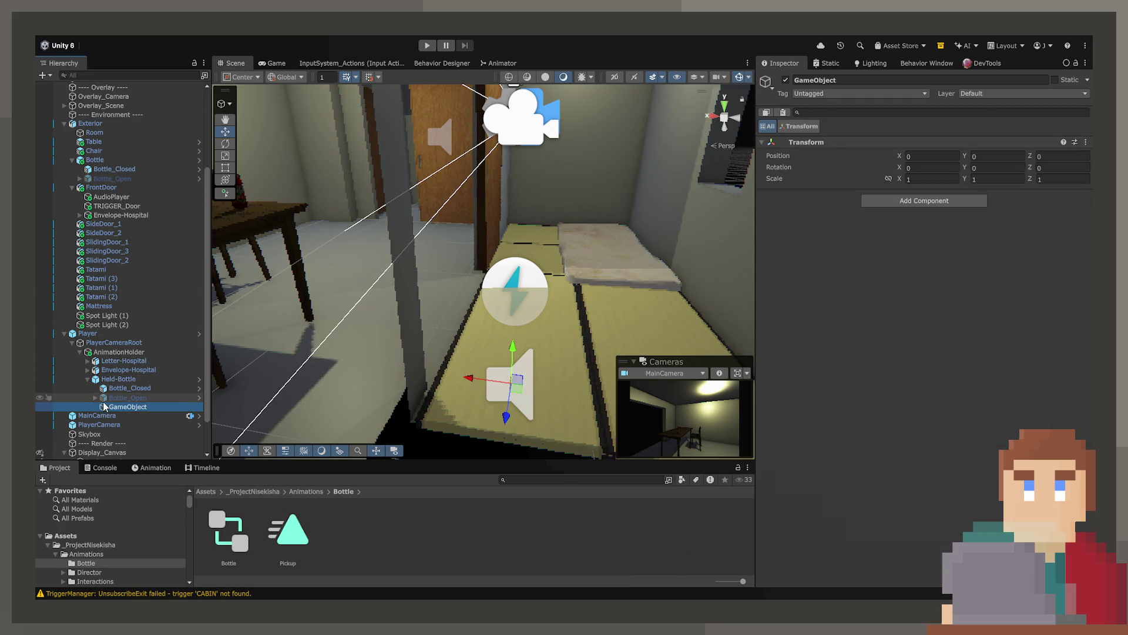
Make the table Bottle's On Interact enable Held-Bottle, and set Held-Bottle to start disabled.
click(88, 379)
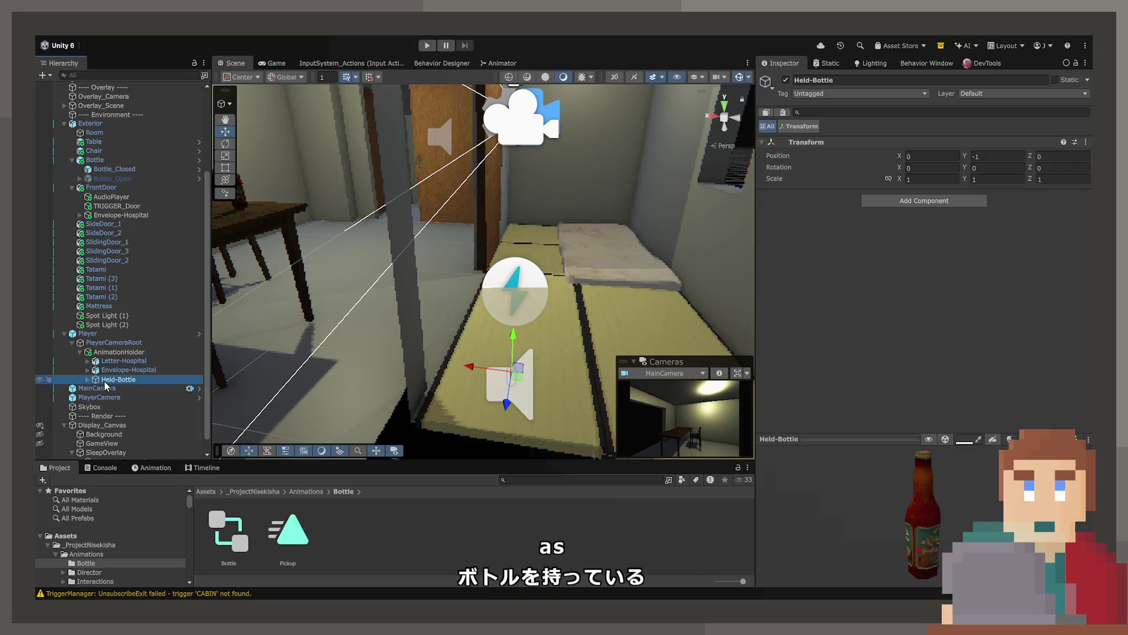
click(98, 161)
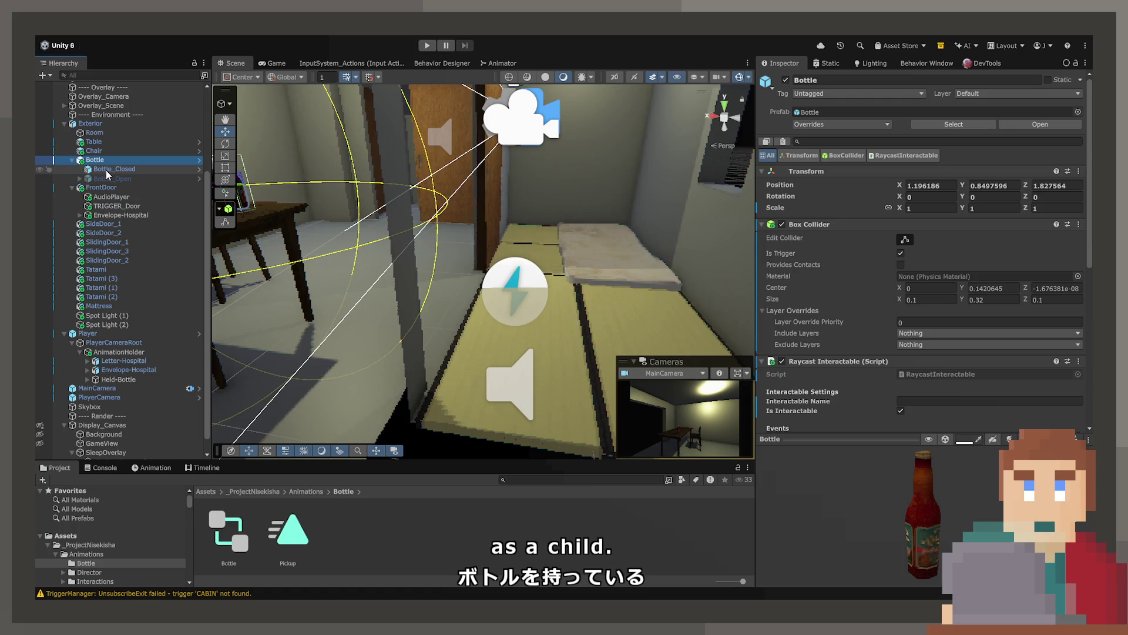
scroll(776, 347, down, 6)
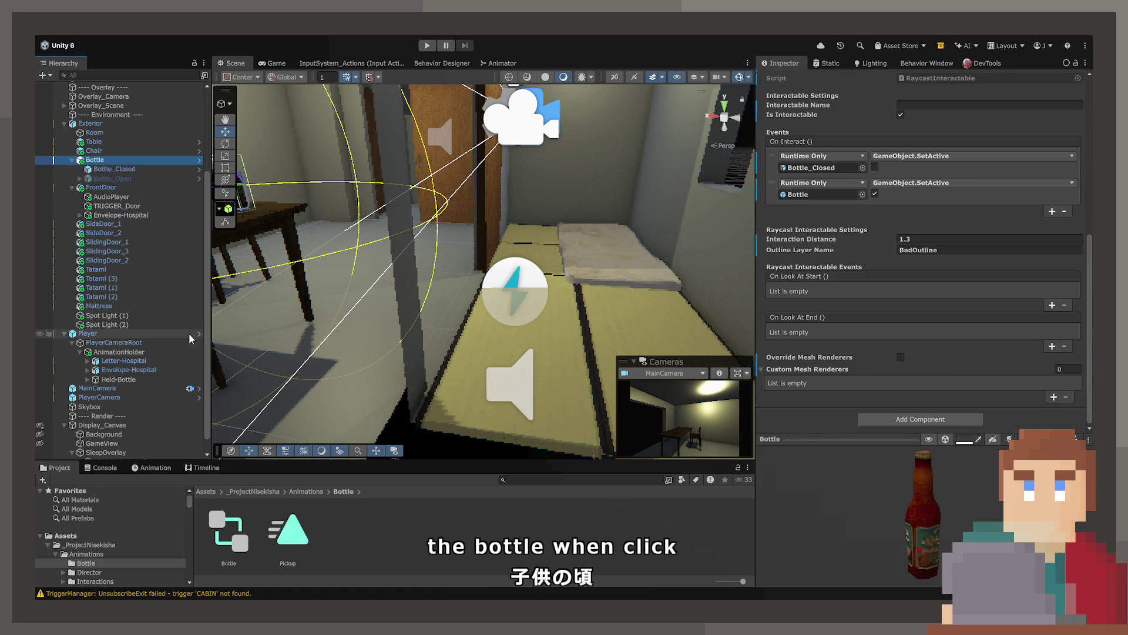
scroll(107, 379, down, 1)
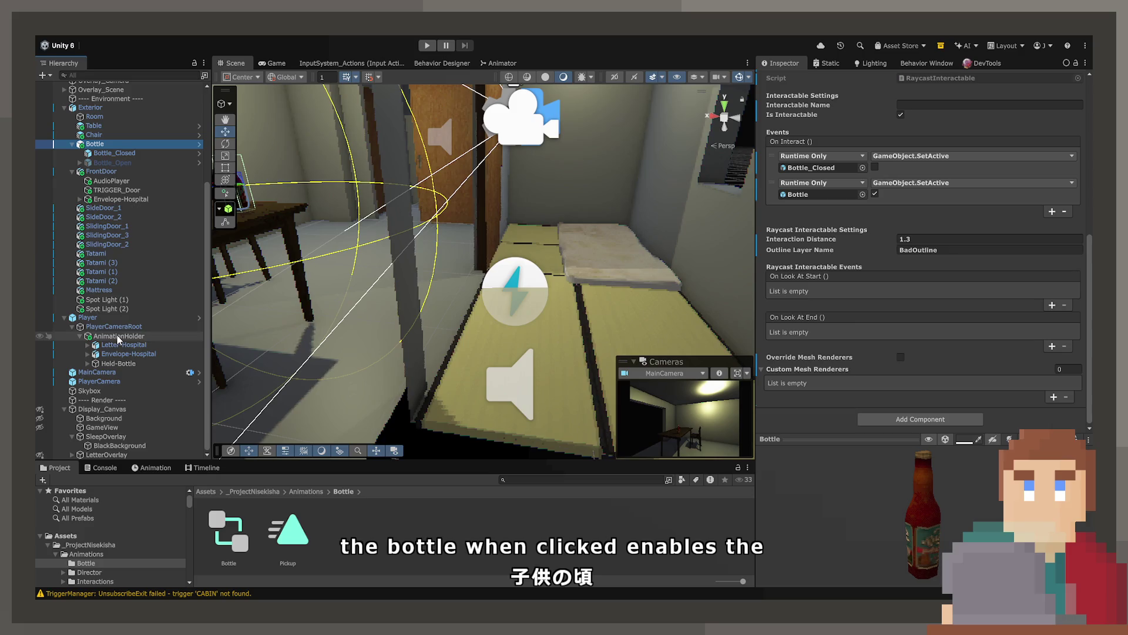
drag(765, 207, 808, 195)
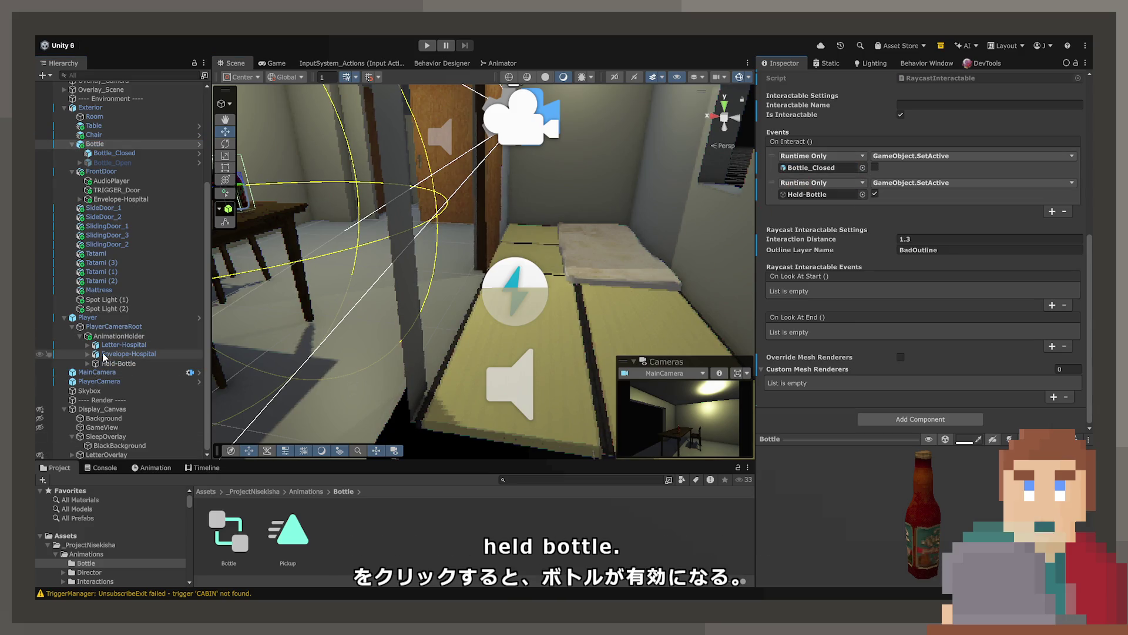
click(118, 363)
click(787, 80)
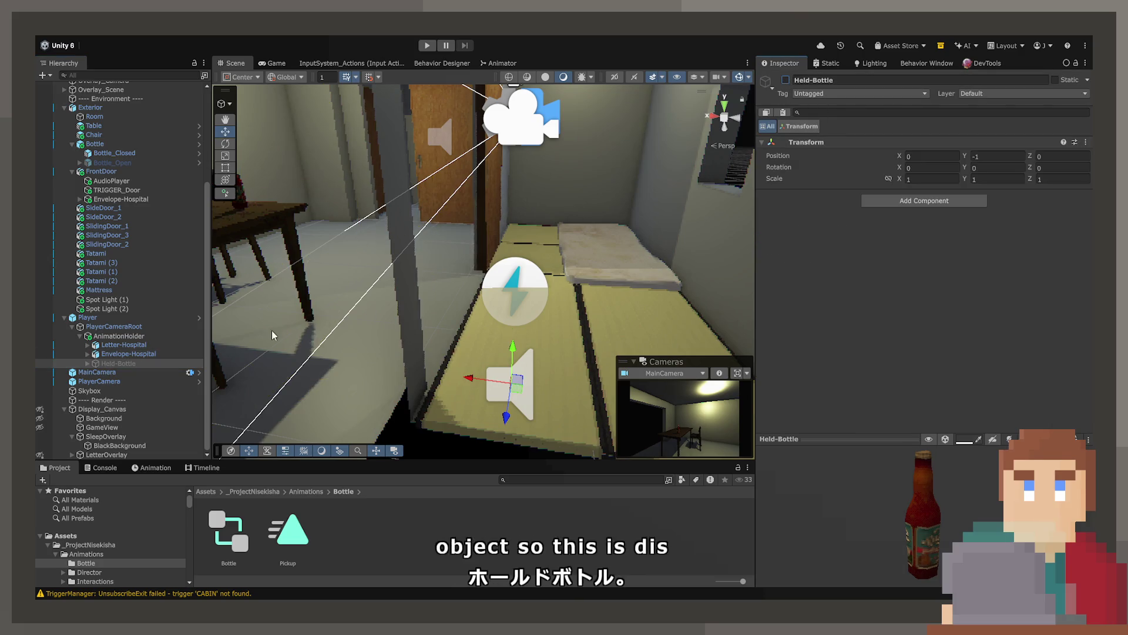
Give Held-Bottle an Animator using the Bottle controller and paste a Bottle copy as its child.
click(937, 201)
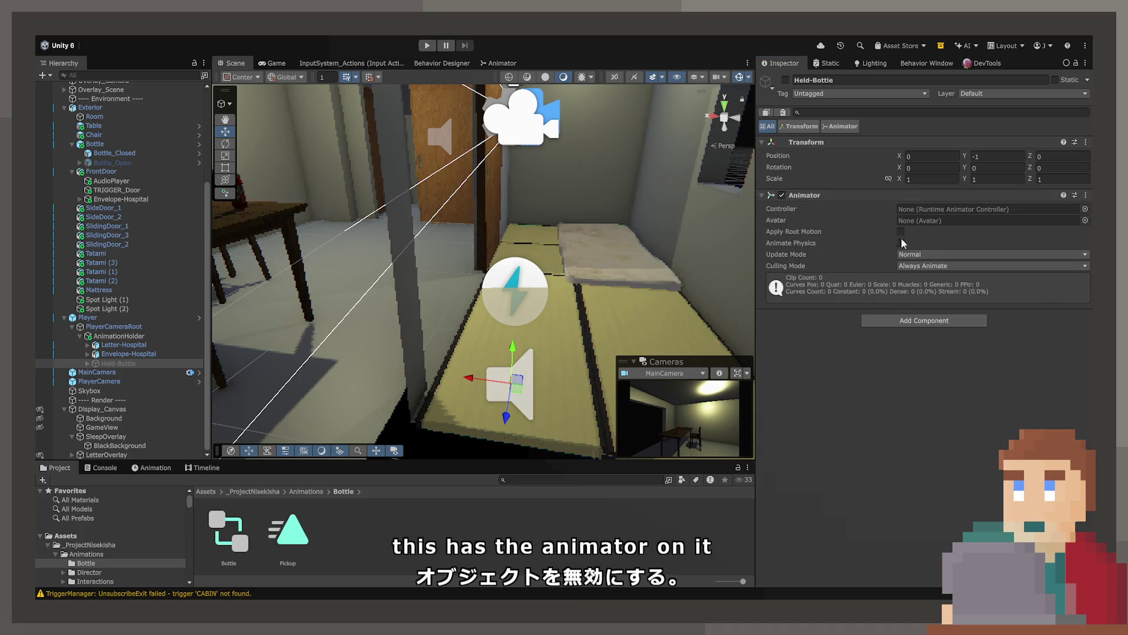
key(ctrl+shift+v)
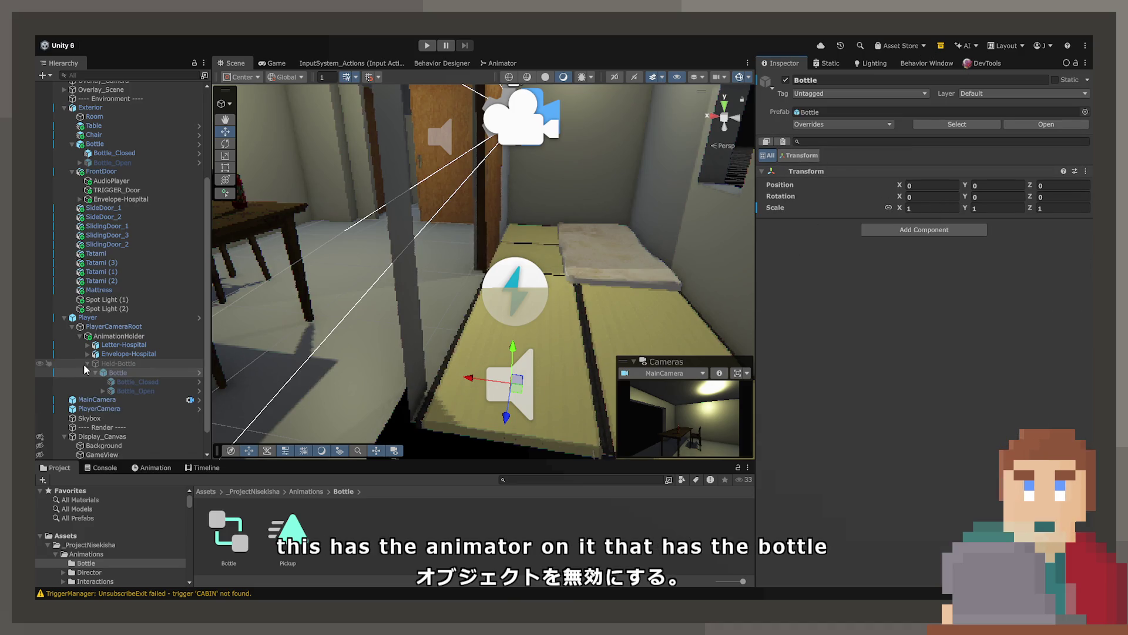
click(106, 364)
click(934, 209)
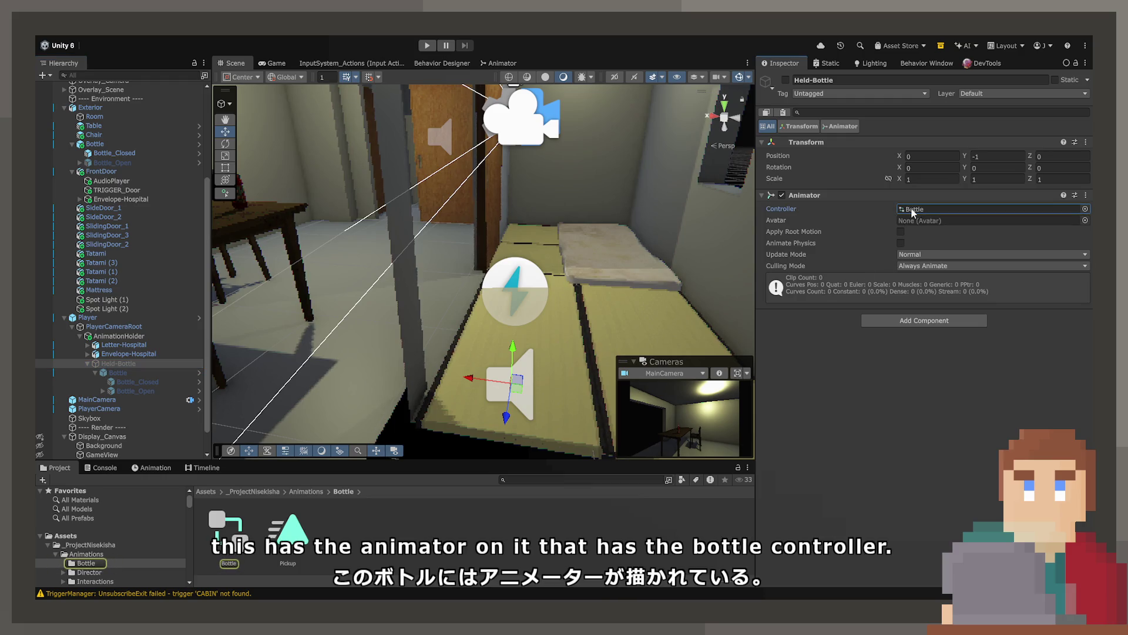
click(786, 80)
click(141, 373)
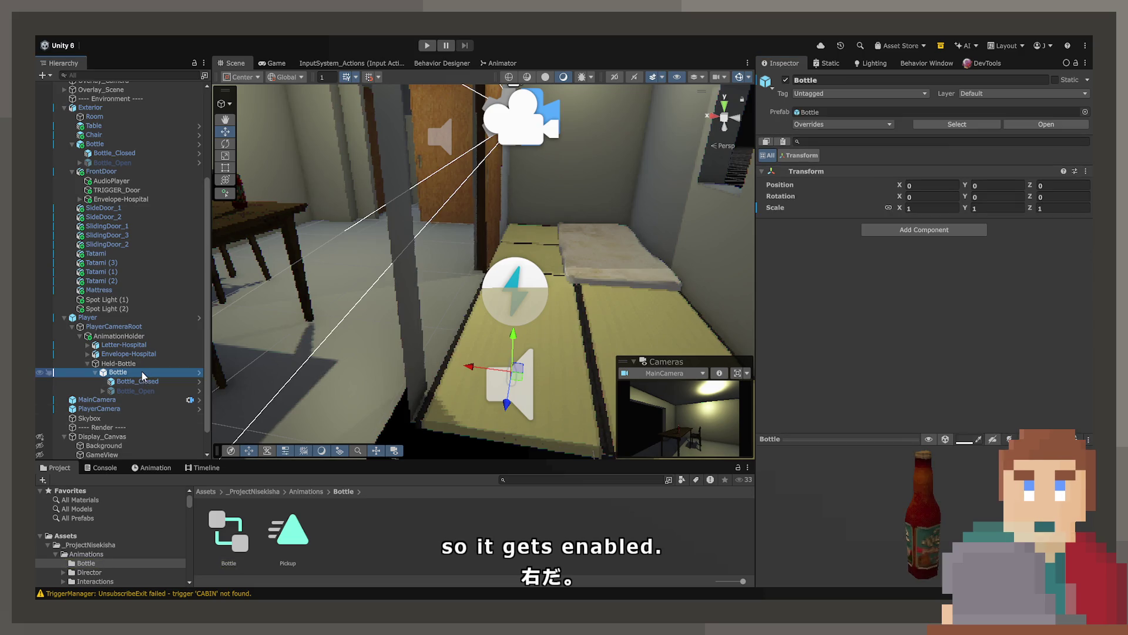
click(157, 468)
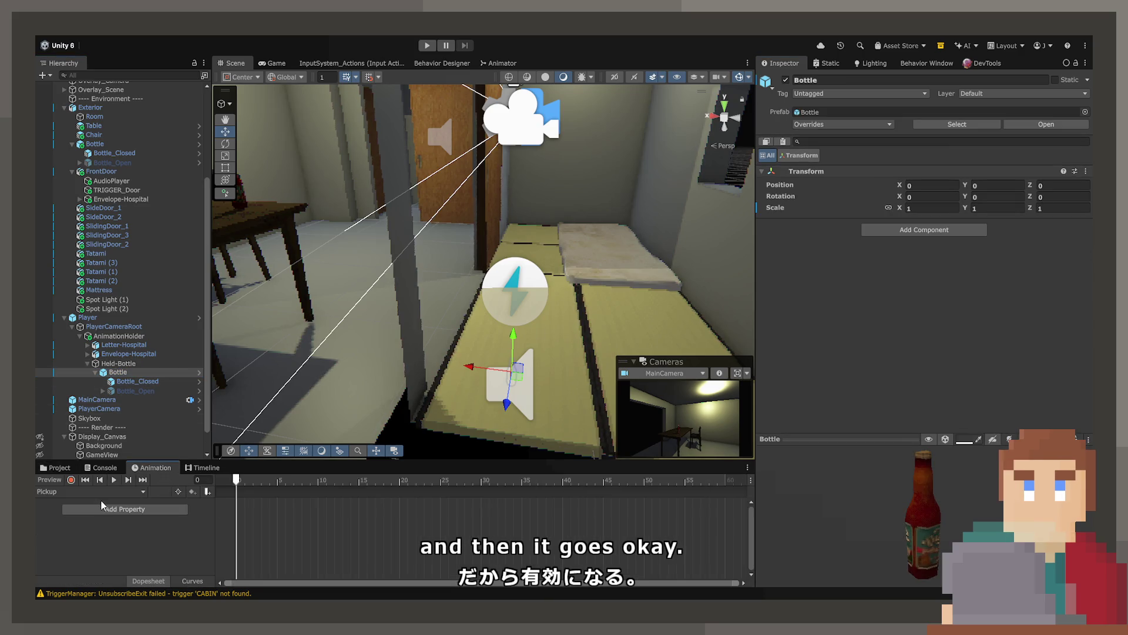
Record frame 0 with the Bottle moved and tilted into its starting pose, then check the Game view.
click(71, 480)
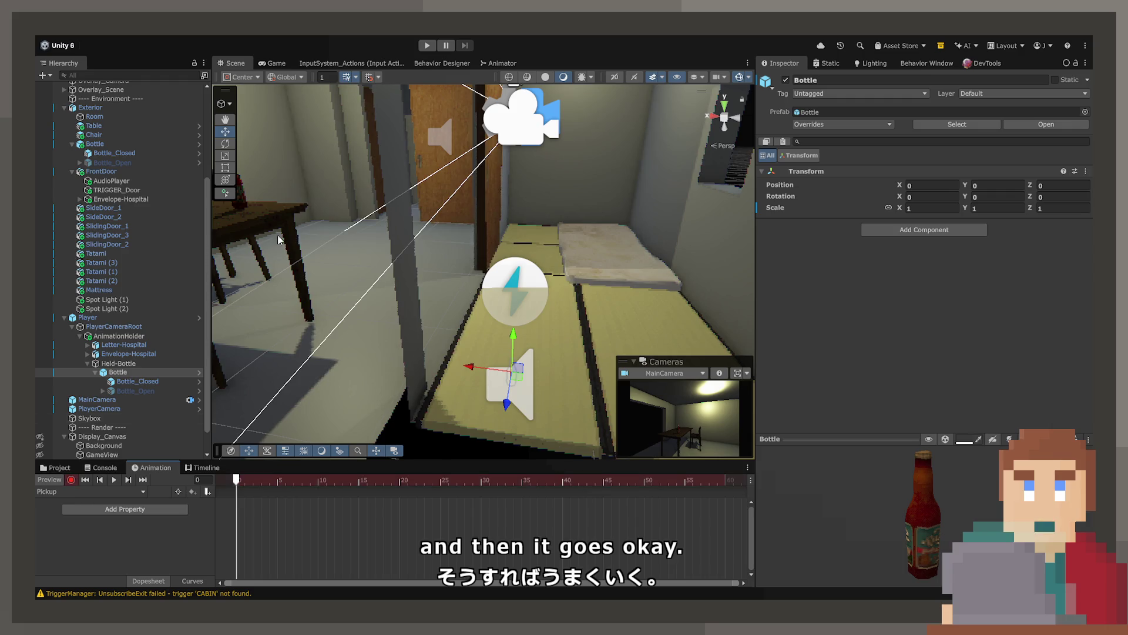
mouse_move(515, 387)
mouse_down()
mouse_move(442, 404)
mouse_move(427, 141)
mouse_move(276, 139)
mouse_move(227, 123)
mouse_up()
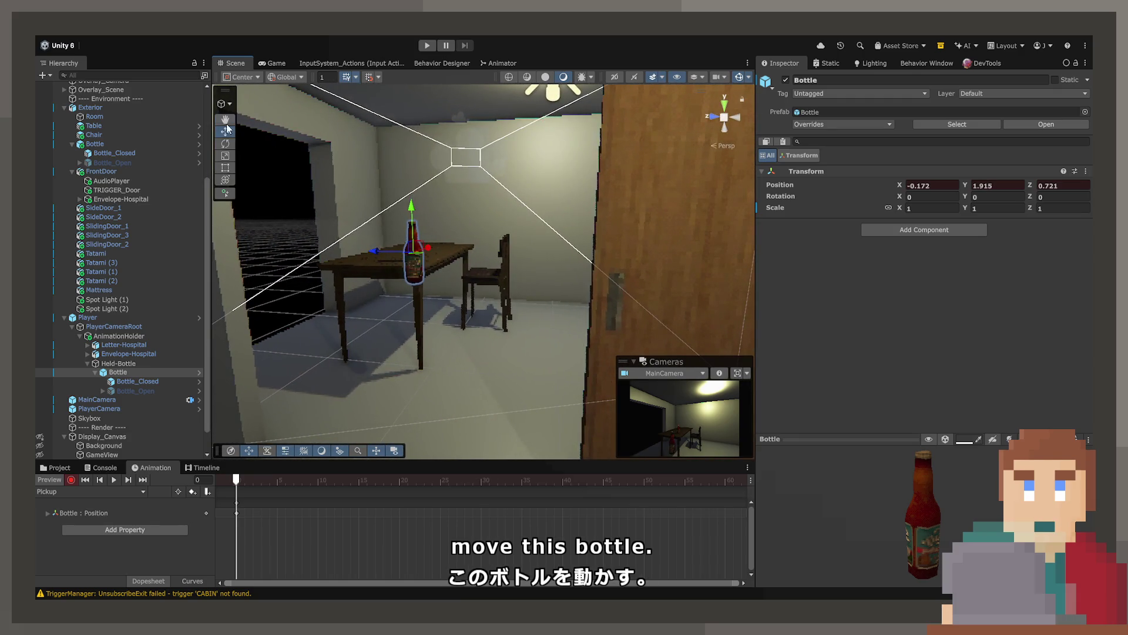
click(225, 144)
mouse_move(400, 212)
mouse_down()
mouse_move(406, 203)
mouse_move(428, 242)
mouse_move(453, 256)
mouse_move(612, 278)
mouse_move(220, 164)
mouse_up()
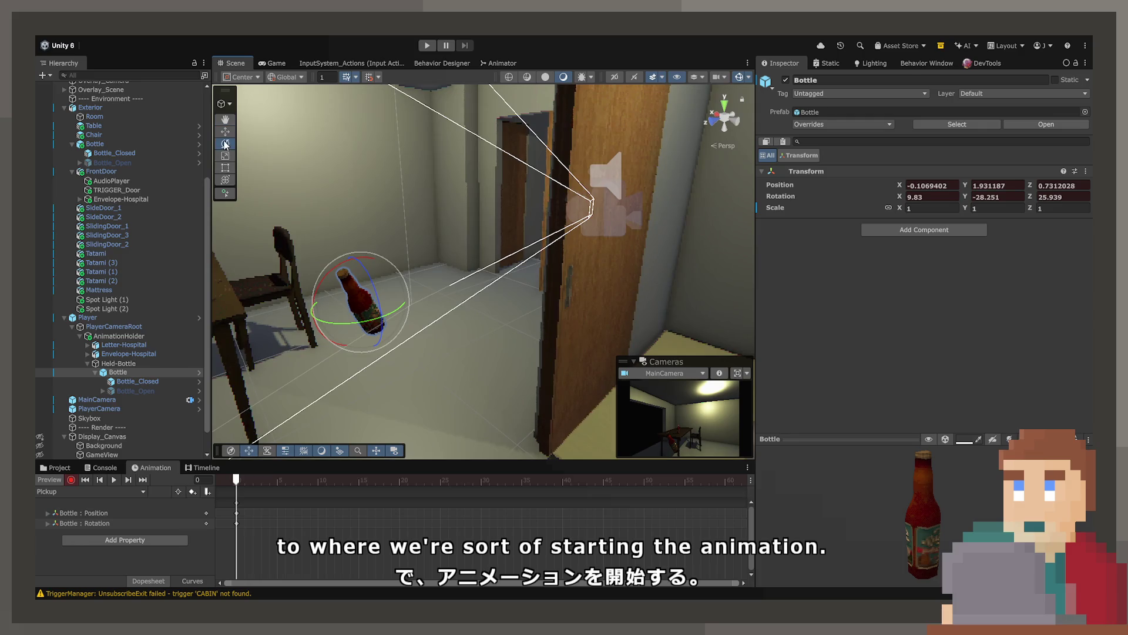
click(225, 132)
mouse_move(359, 306)
mouse_down()
mouse_move(521, 298)
mouse_move(379, 347)
mouse_up()
drag(543, 363, 504, 359)
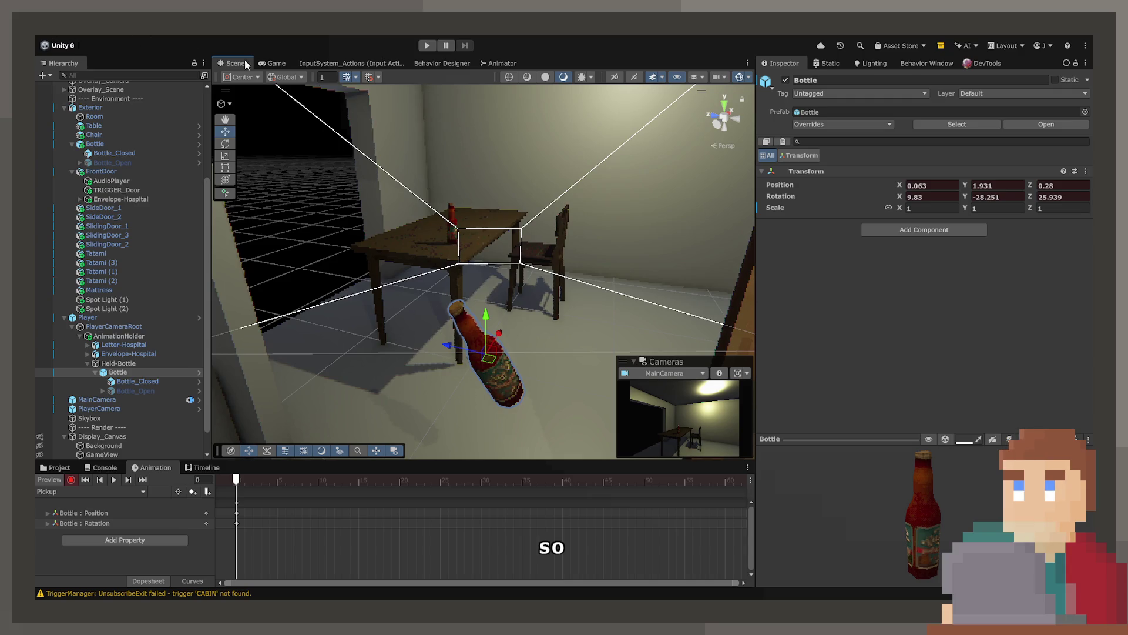
click(275, 63)
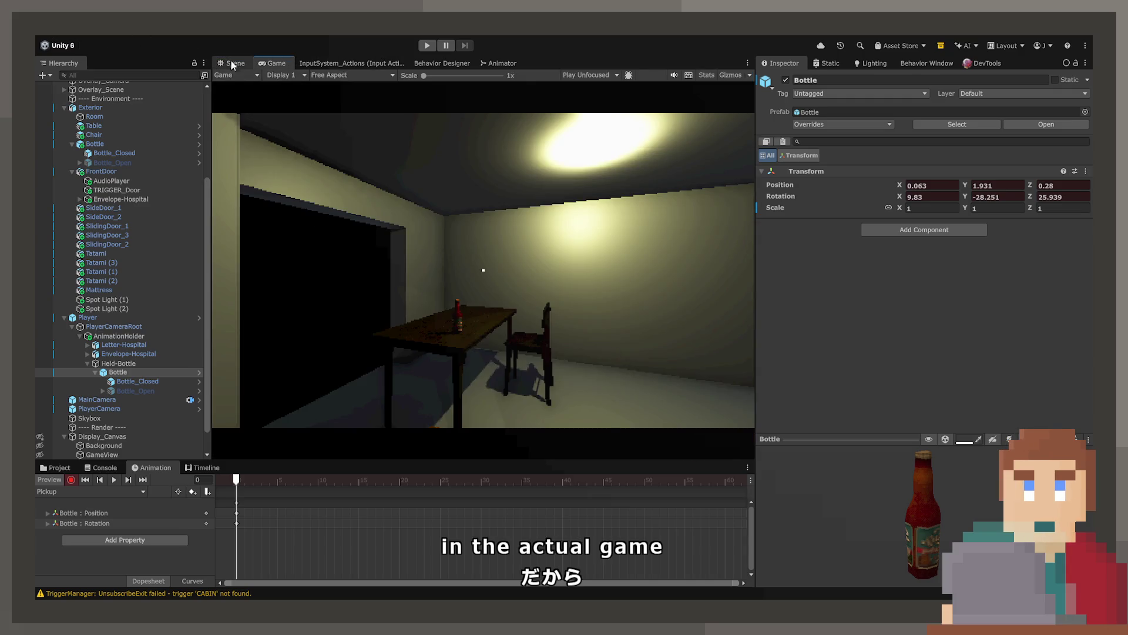
At frame 60, lift the Bottle in front of the camera with rotation 0, 0, 0.
click(233, 63)
drag(477, 358, 461, 351)
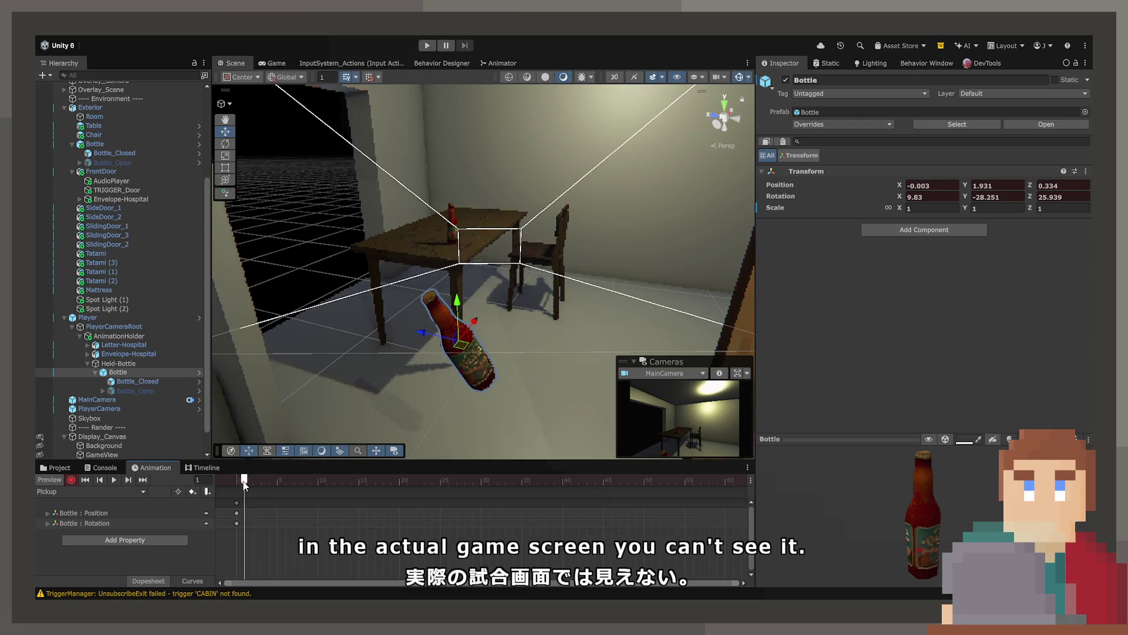
drag(604, 504, 699, 505)
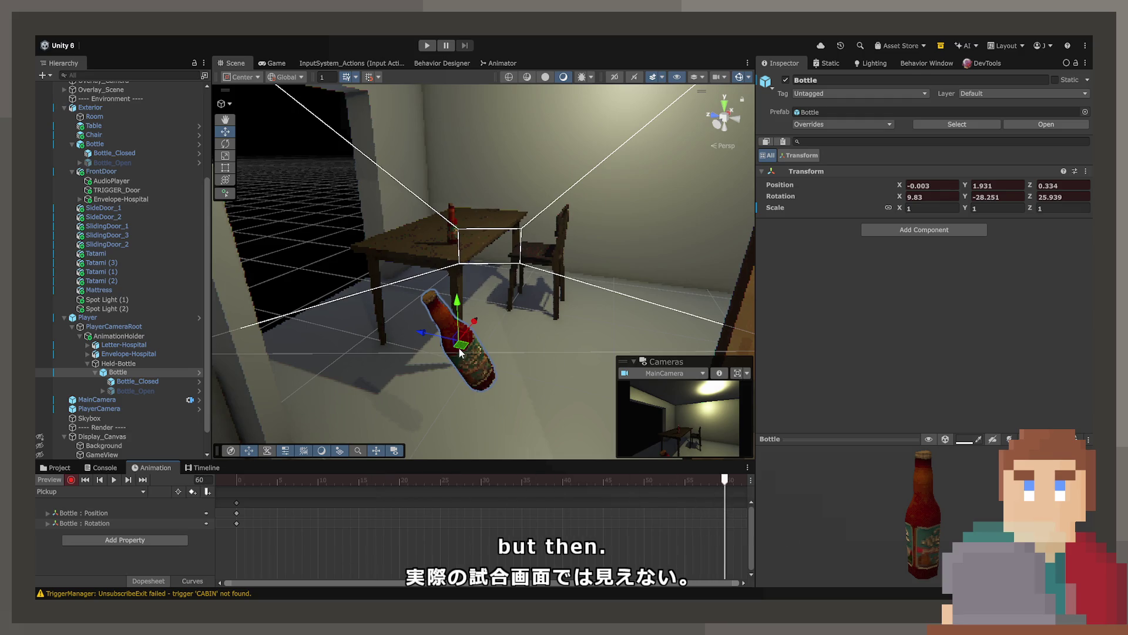
mouse_move(460, 350)
mouse_down()
mouse_move(540, 244)
mouse_move(527, 291)
mouse_move(470, 306)
mouse_move(552, 270)
mouse_up()
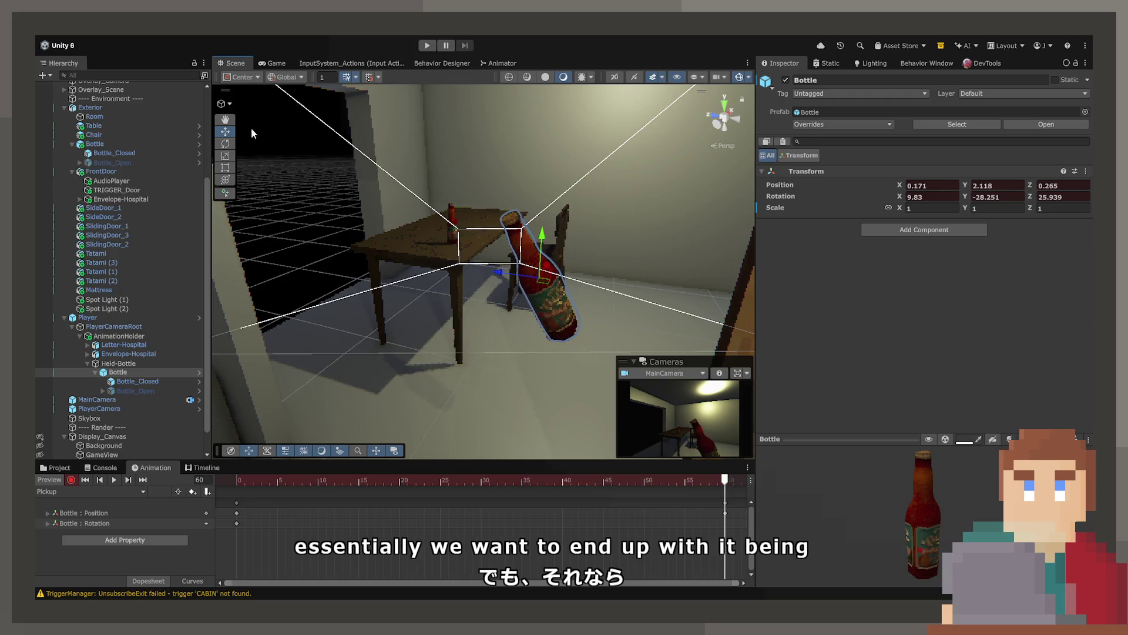
click(225, 143)
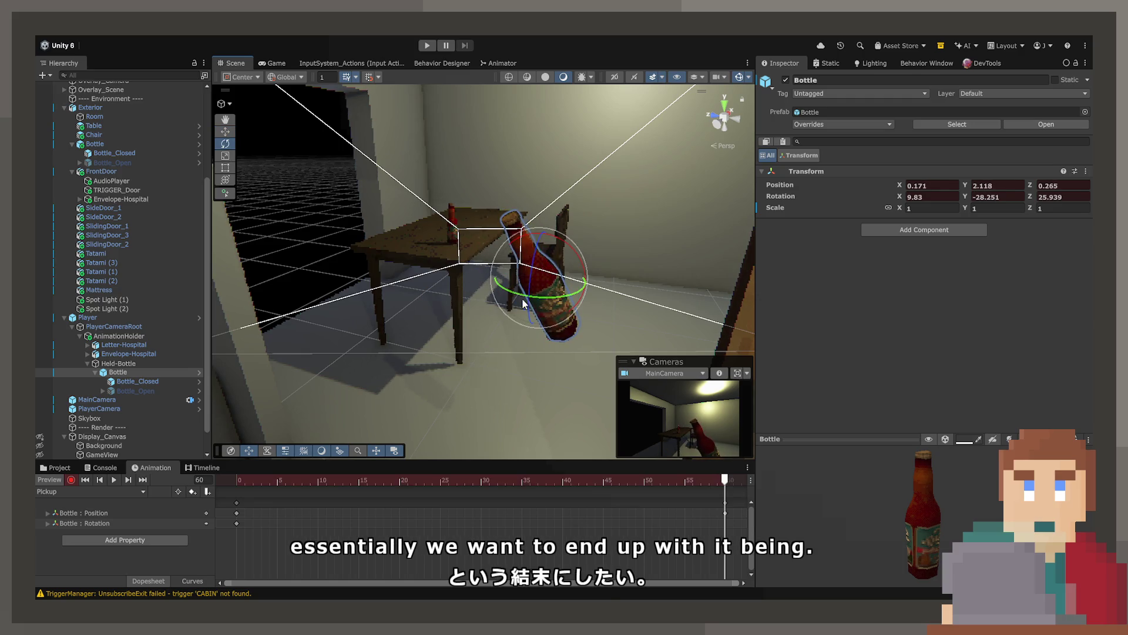
mouse_move(557, 243)
mouse_down()
mouse_move(558, 265)
mouse_move(559, 253)
mouse_up()
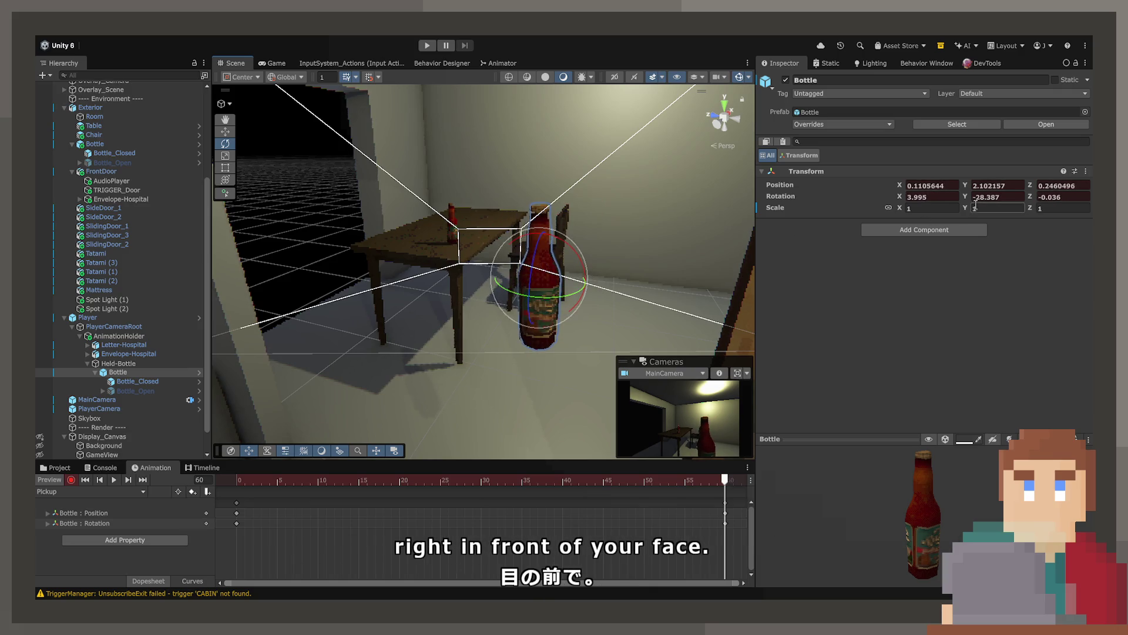
text(0)
key(Tab)
text(0)
key(Tab)
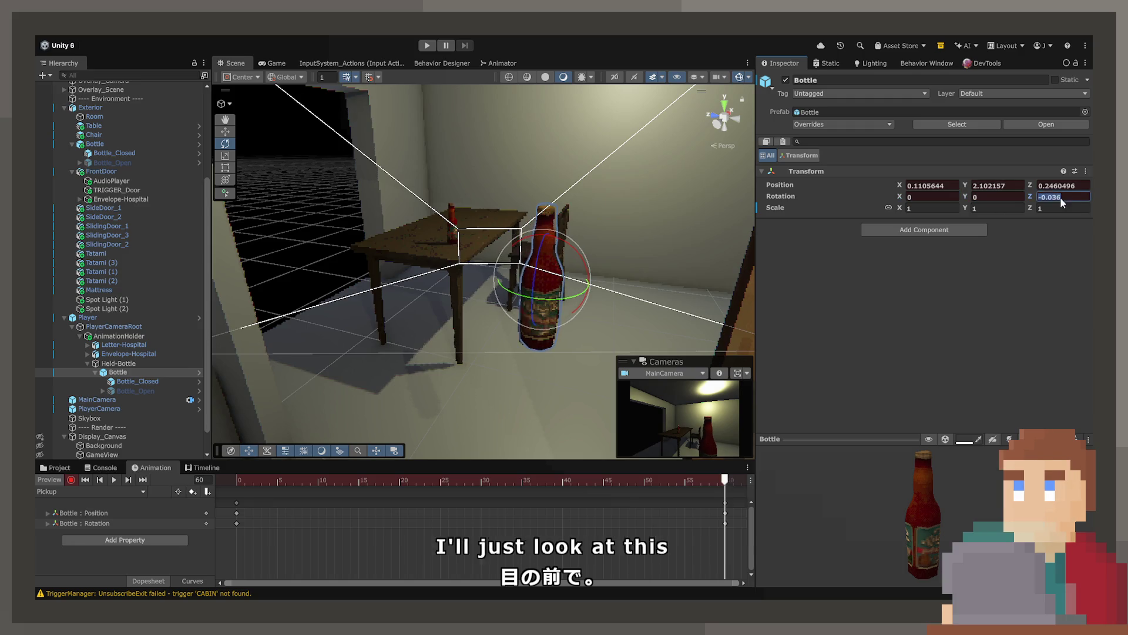
text(0)
Fine-tune the Bottle's height and position near the camera, then scrub back to frame 18 to check.
mouse_move(583, 298)
mouse_down()
mouse_move(284, 317)
mouse_move(249, 310)
mouse_move(238, 276)
mouse_up()
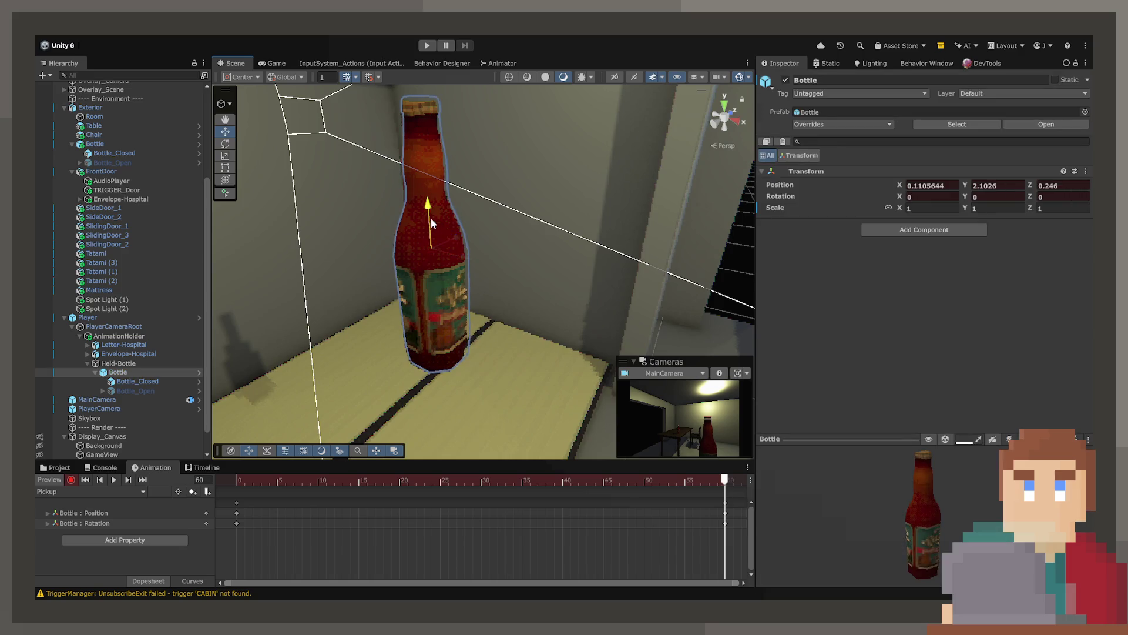
mouse_move(431, 218)
mouse_down()
mouse_move(436, 281)
mouse_move(465, 289)
mouse_move(452, 302)
mouse_move(440, 265)
mouse_move(465, 276)
mouse_move(469, 327)
mouse_move(521, 322)
mouse_move(376, 306)
mouse_up()
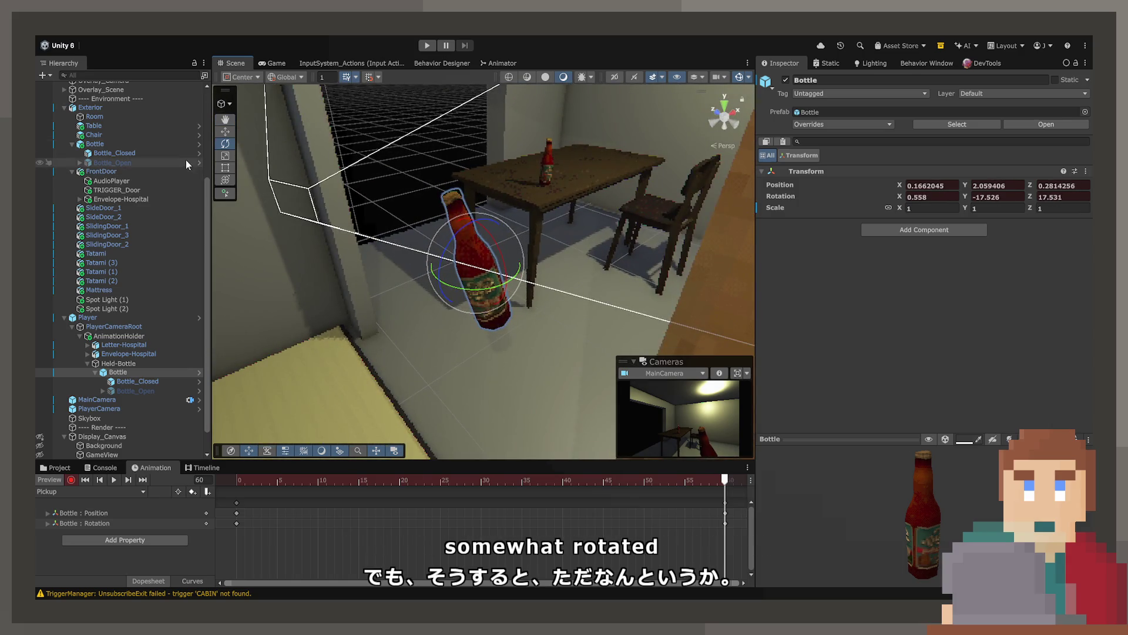
click(225, 132)
drag(471, 269, 452, 263)
mouse_move(728, 473)
mouse_down()
mouse_move(306, 492)
mouse_move(382, 497)
mouse_move(280, 534)
mouse_move(223, 532)
mouse_up()
click(236, 503)
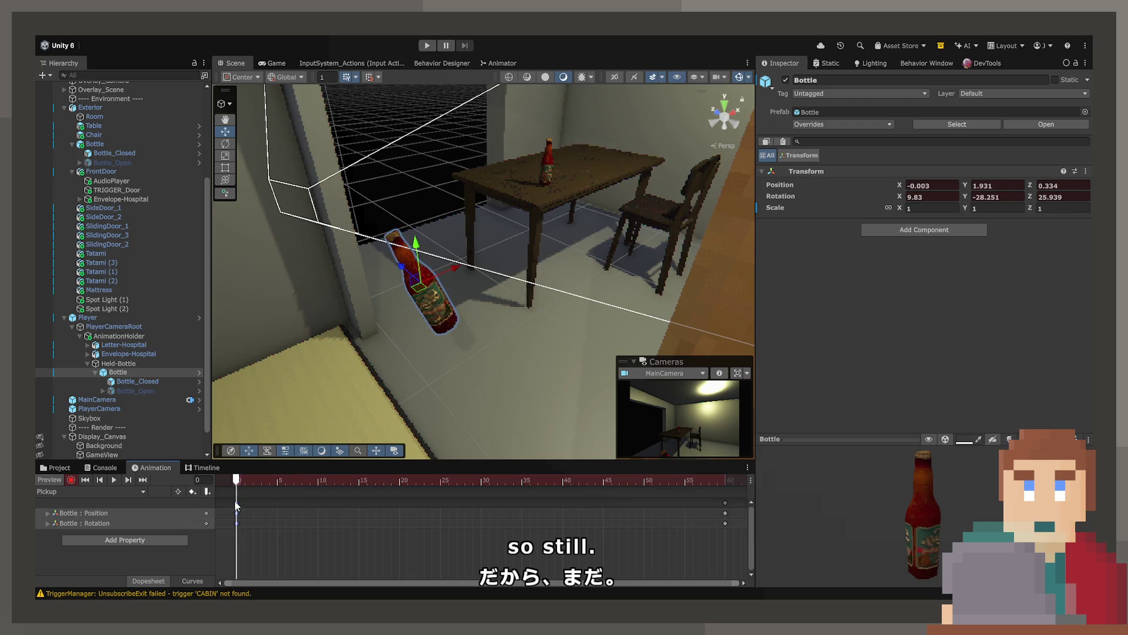
Tilt the bottle's starting pose, then paste the frame-60 keys at frame 50.
click(225, 143)
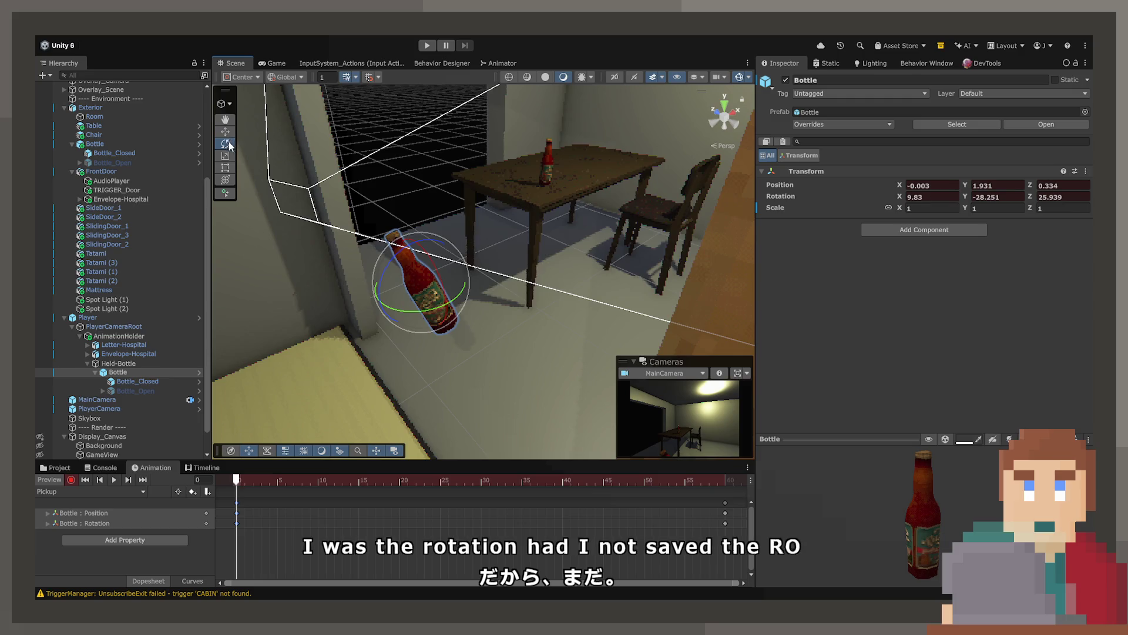
mouse_move(443, 299)
mouse_down()
mouse_move(406, 253)
mouse_move(416, 317)
mouse_move(421, 310)
mouse_up()
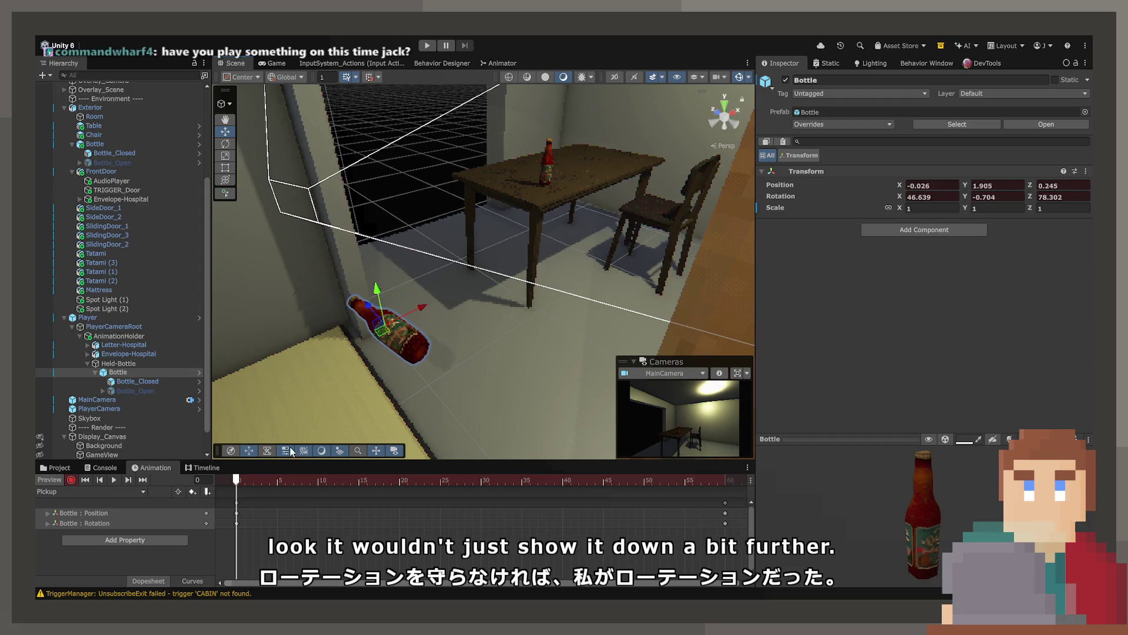
click(676, 479)
mouse_move(406, 480)
mouse_down()
mouse_move(610, 481)
mouse_move(725, 499)
mouse_up()
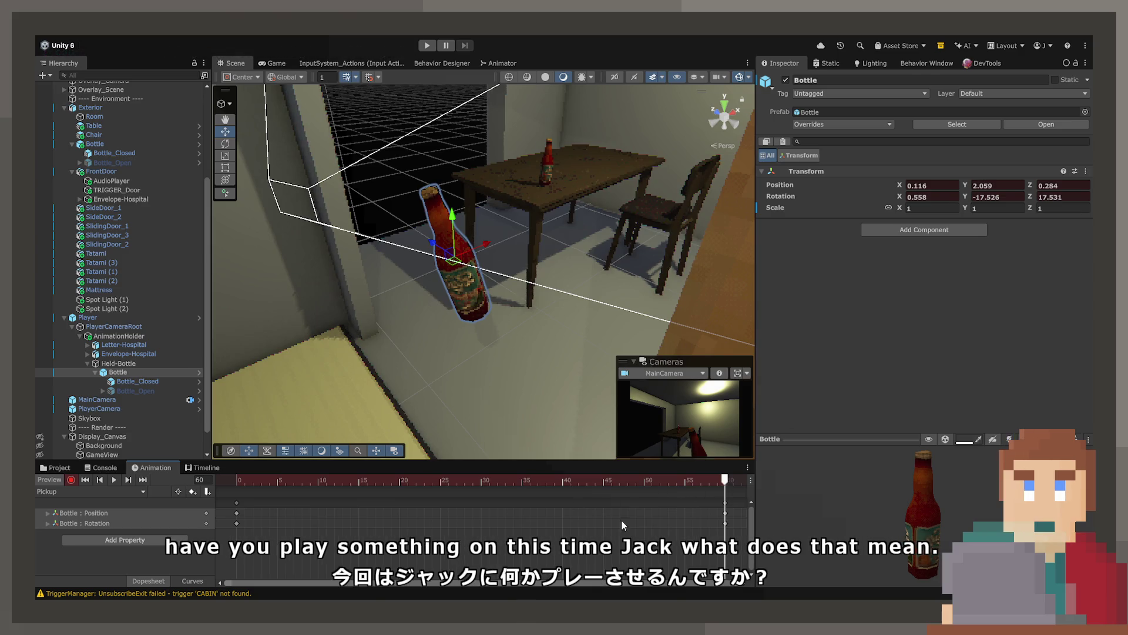
click(726, 502)
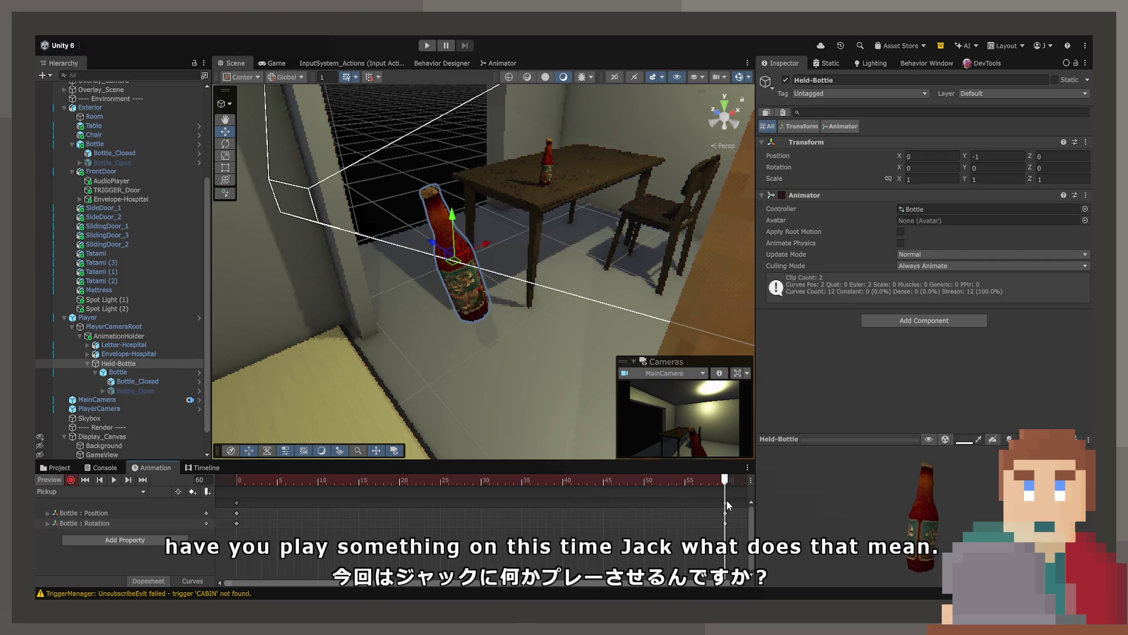
click(643, 481)
key(ctrl+v)
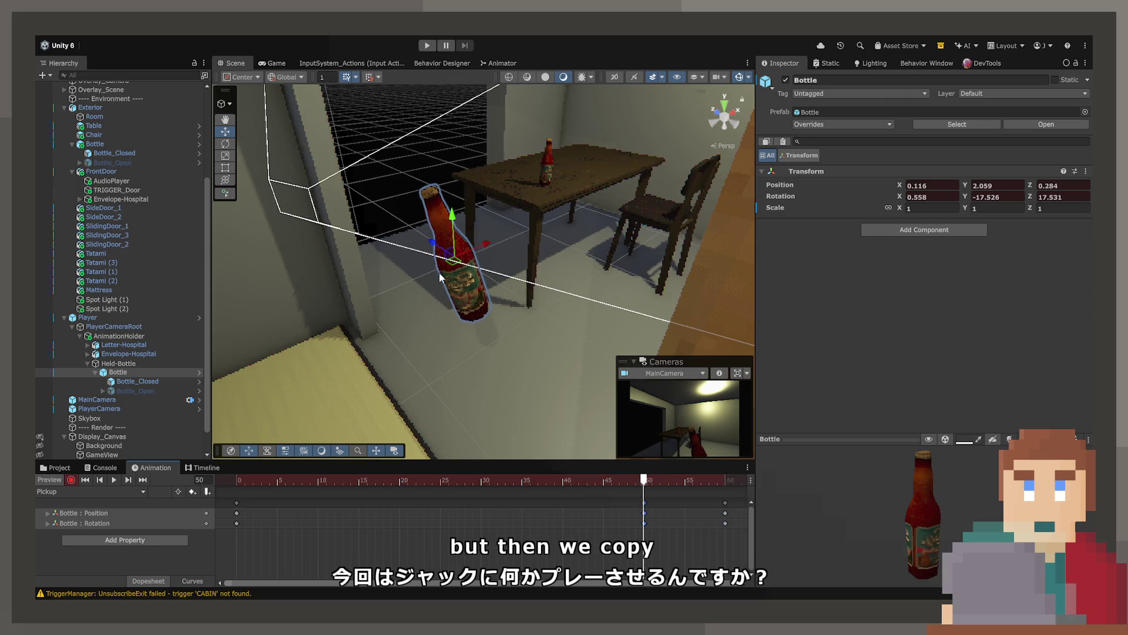
At frame 50, rotate the bottle past its final tilt and raise it slightly up and right.
key(e)
mouse_move(427, 251)
mouse_down()
mouse_move(473, 235)
mouse_move(497, 274)
mouse_up()
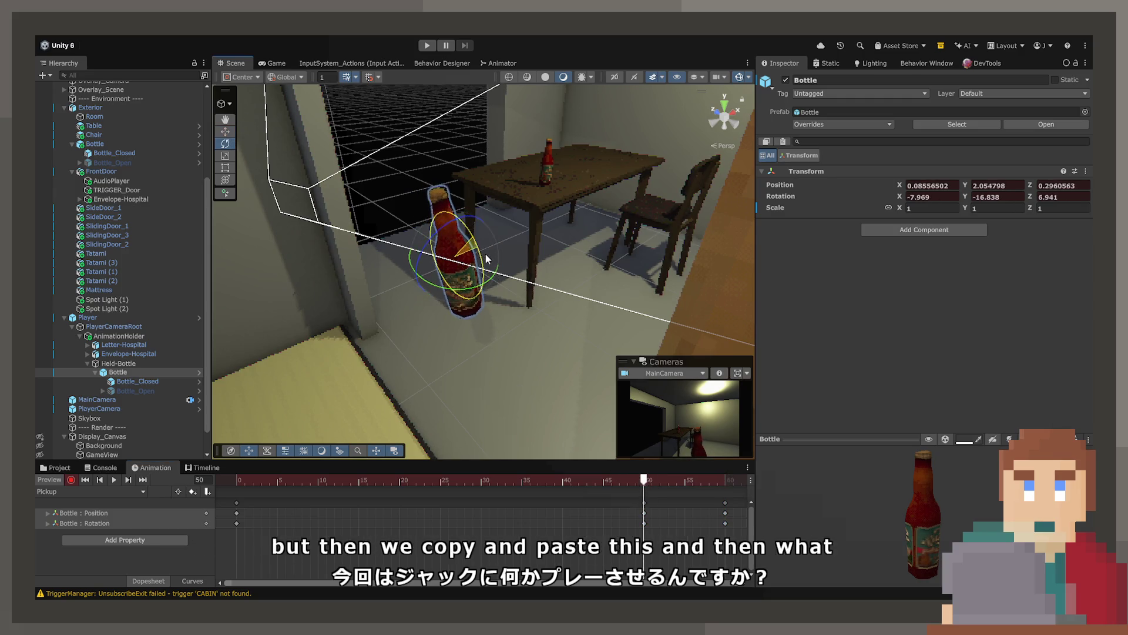
key(w)
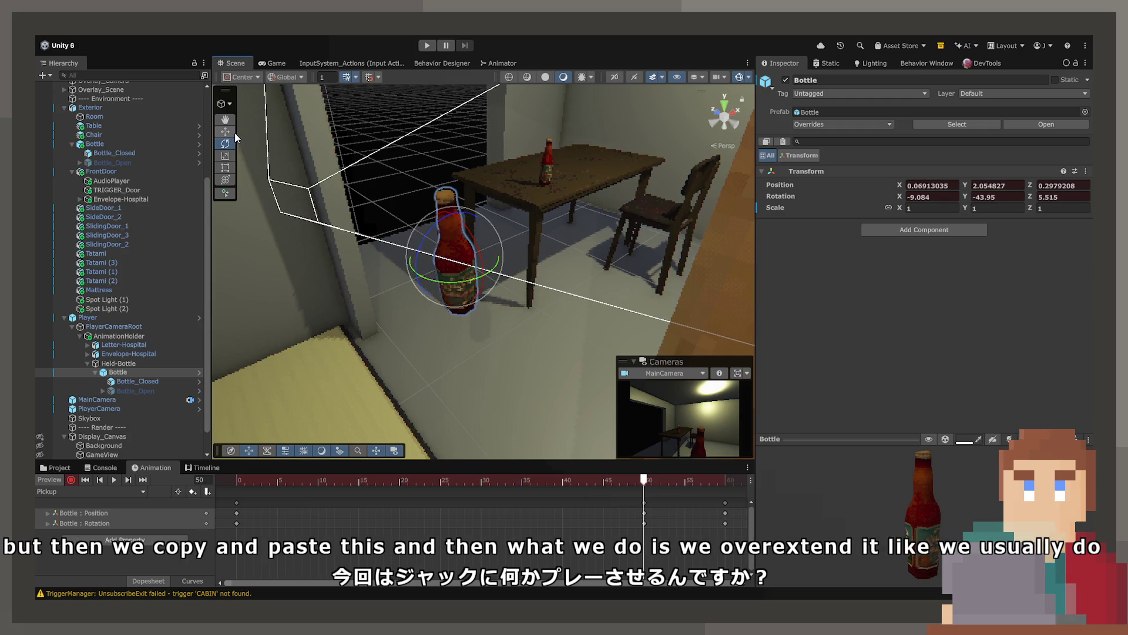
drag(457, 263, 482, 252)
Preview the animation and retime the selected keys to frame 25.
mouse_move(655, 474)
mouse_down()
mouse_move(302, 476)
mouse_move(305, 515)
mouse_up()
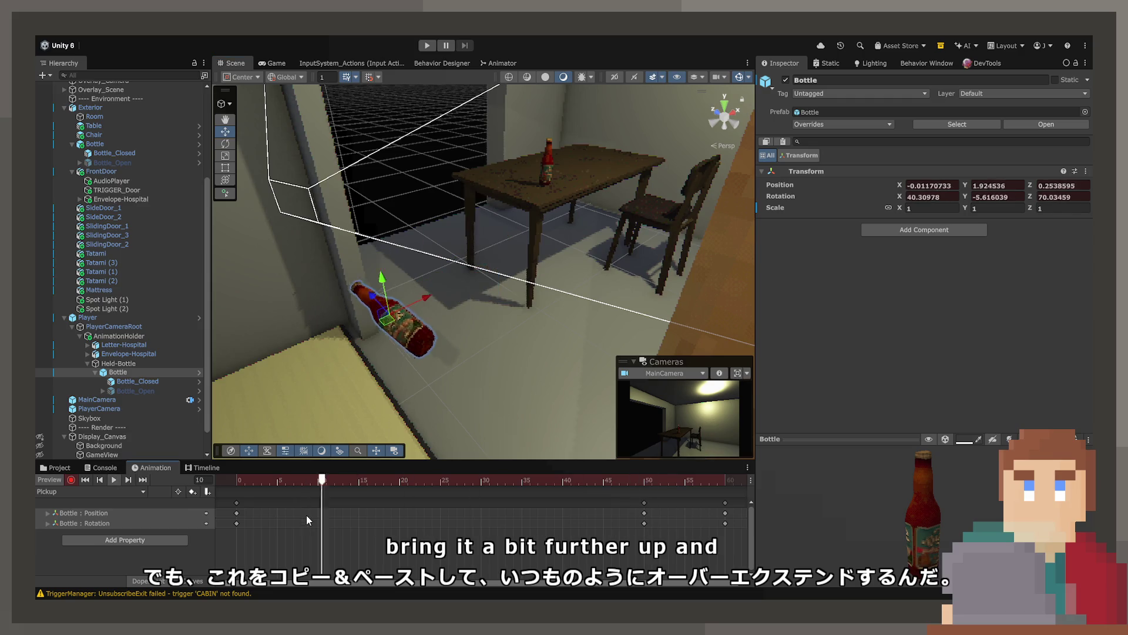
key(space)
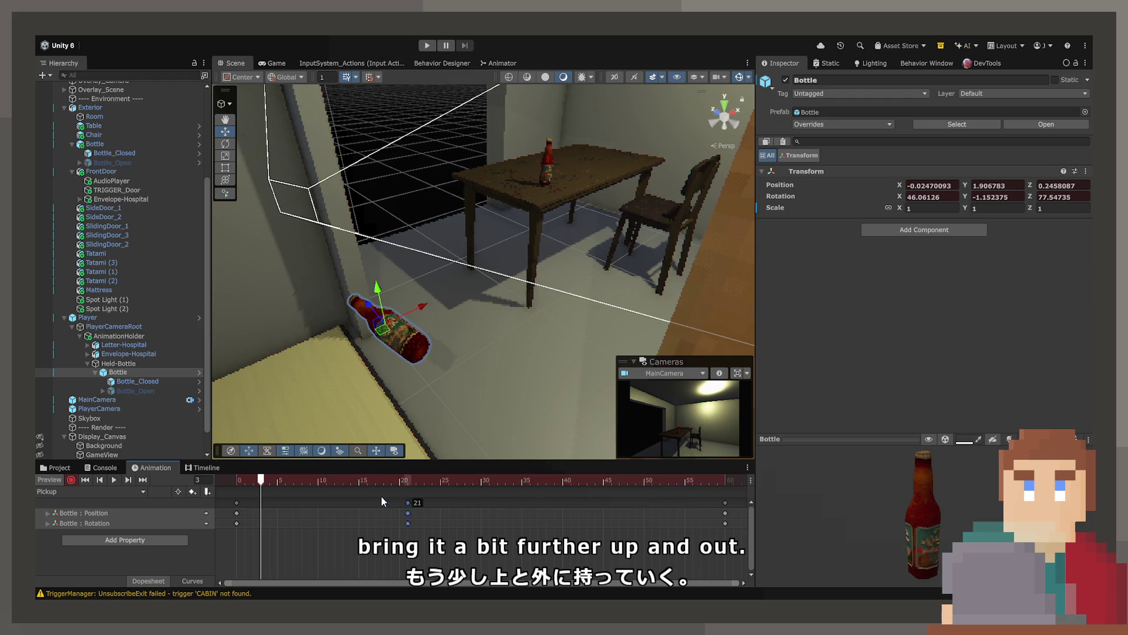
drag(356, 503, 444, 503)
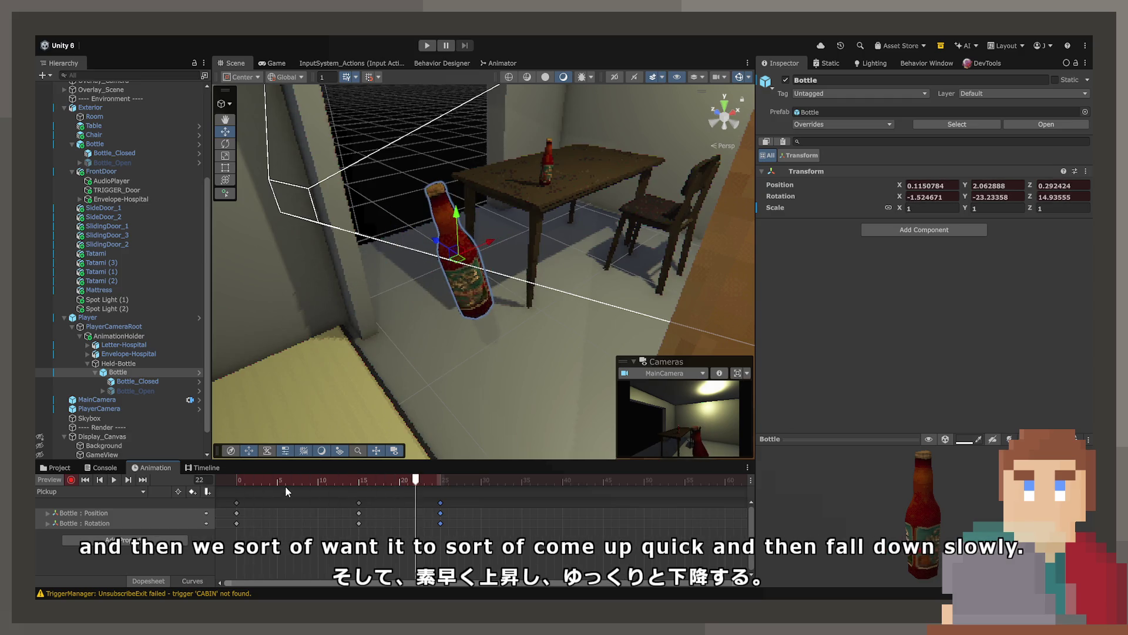
At frame 0, rotate the bottle's starting pose so it lies tilted on the table.
click(245, 480)
drag(246, 481, 239, 481)
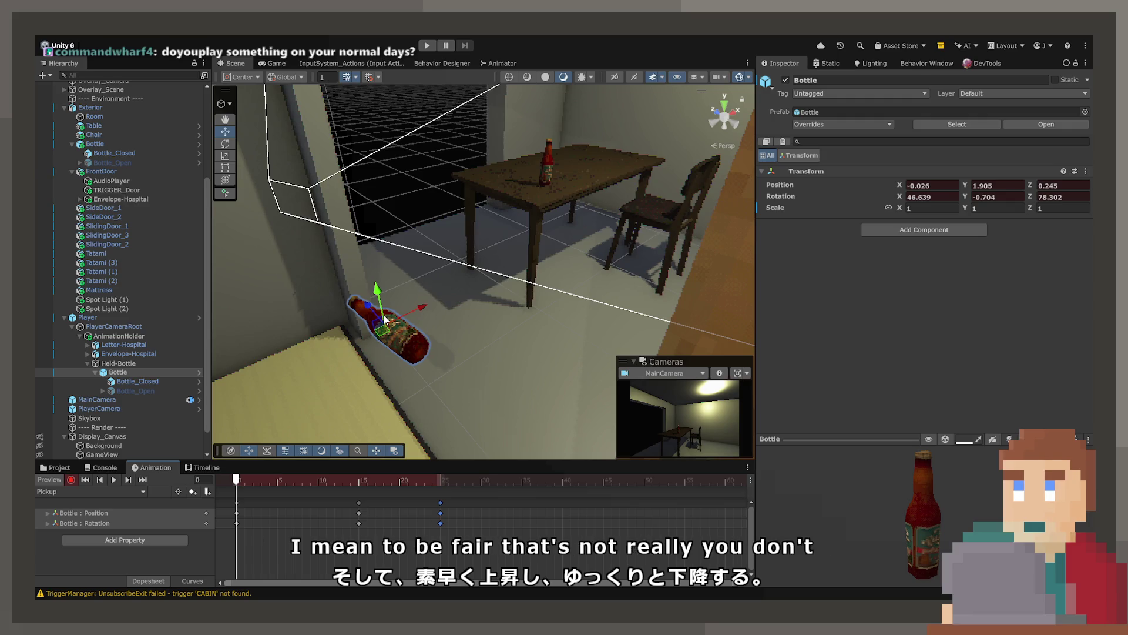
drag(385, 321, 512, 257)
key(e)
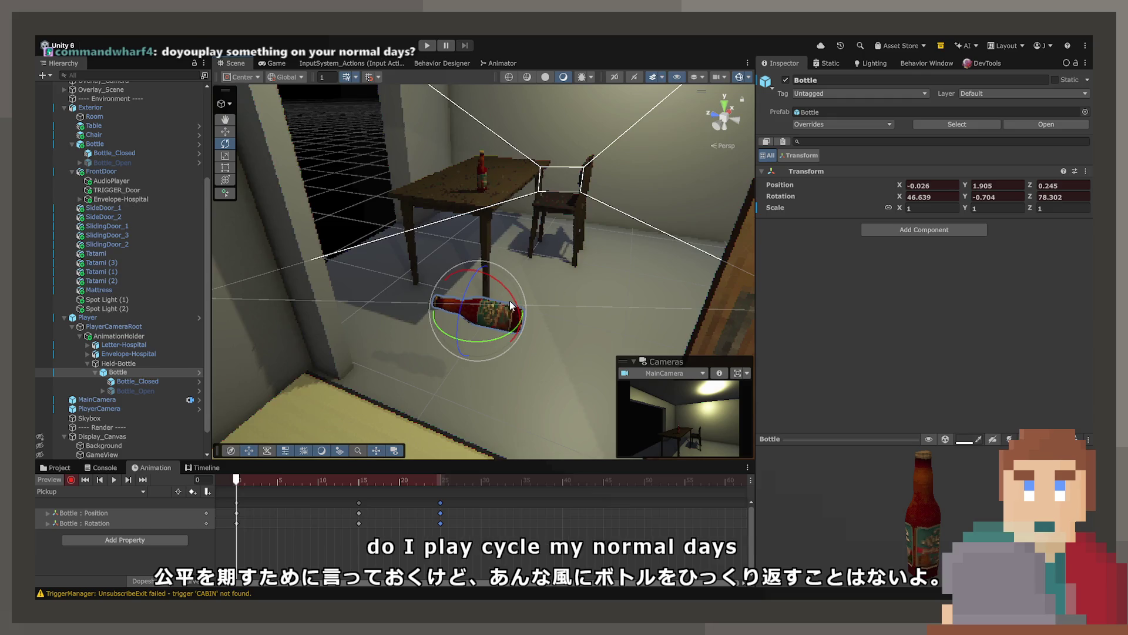
mouse_move(517, 329)
mouse_down()
mouse_move(533, 363)
mouse_move(484, 308)
mouse_move(475, 311)
mouse_up()
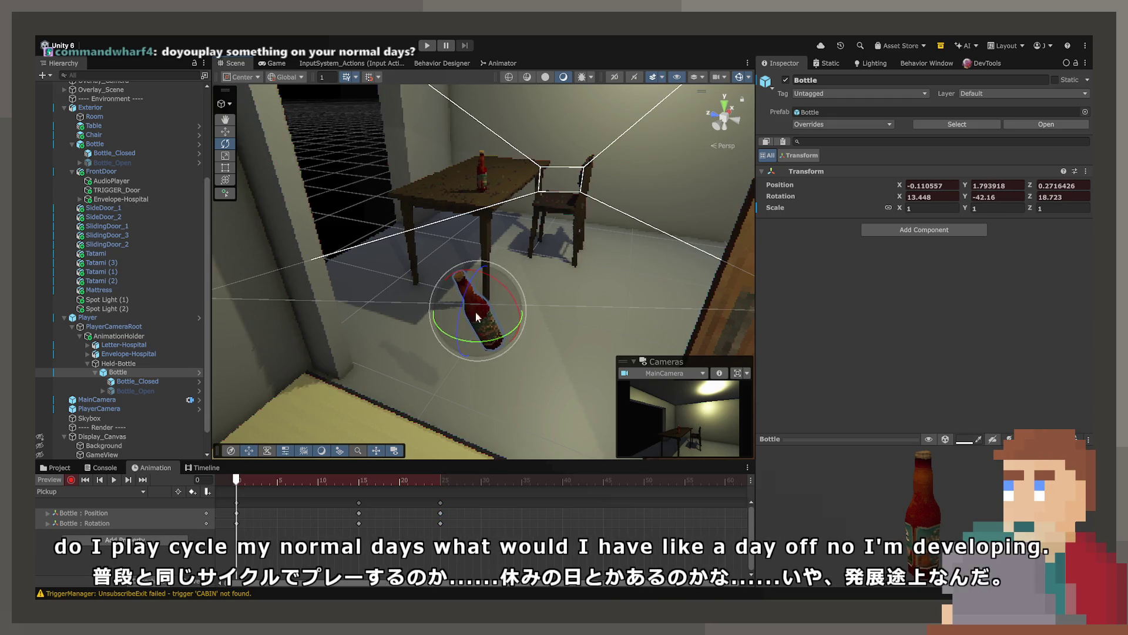
Play the pickup and scrub to frame 18 to check the motion.
click(253, 480)
key(space)
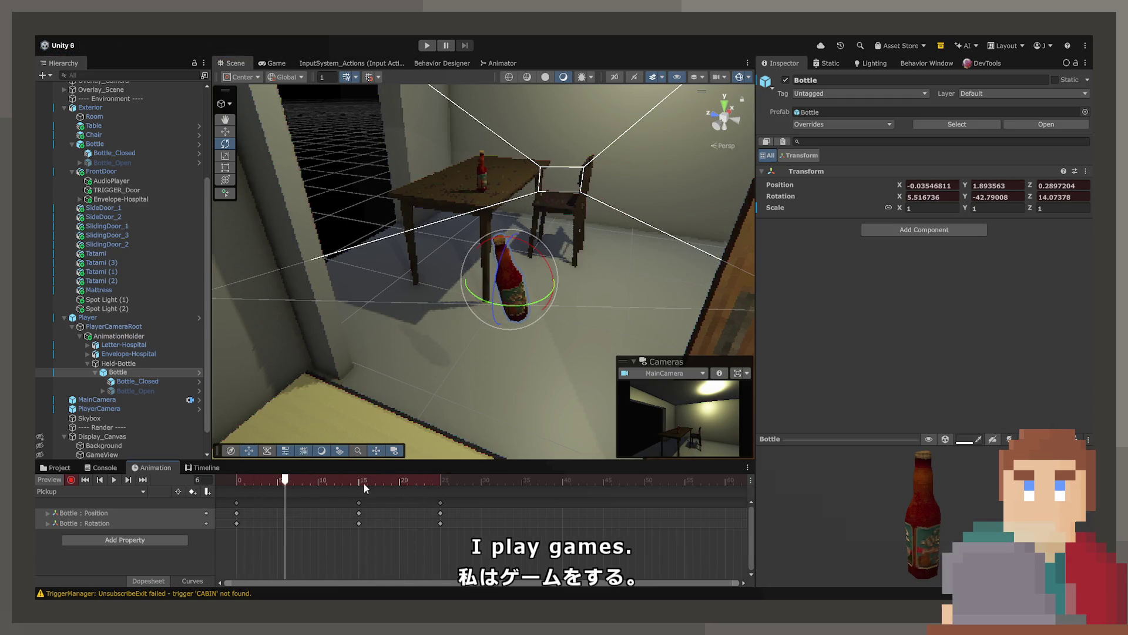
drag(258, 480, 383, 486)
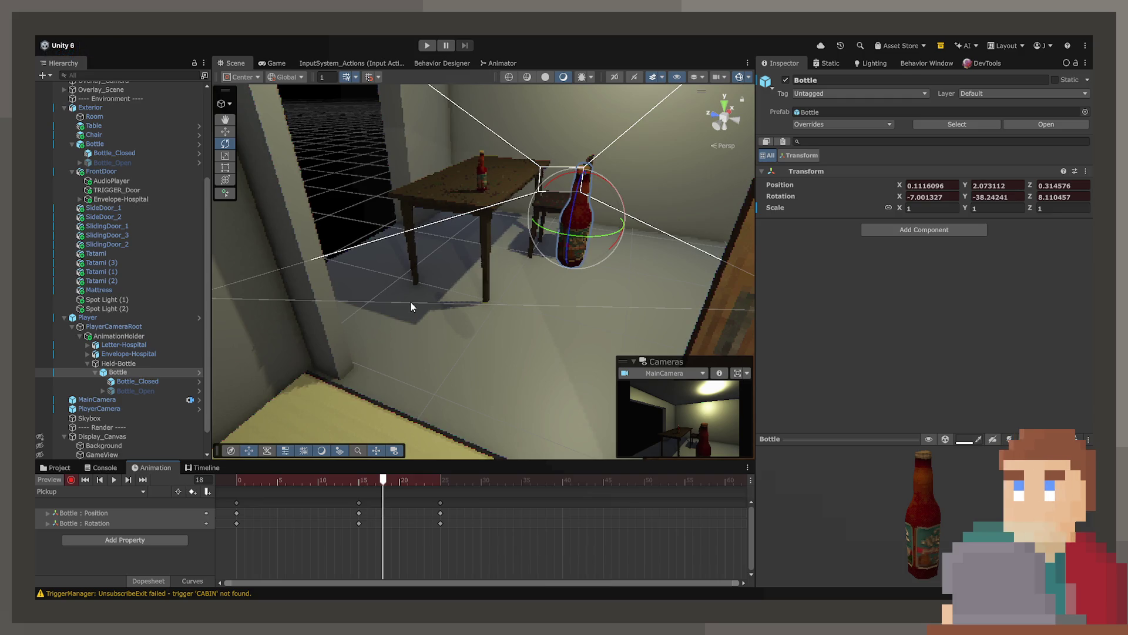
Play the pickup from frame 0 in the Game view, then return to the Scene view.
click(272, 63)
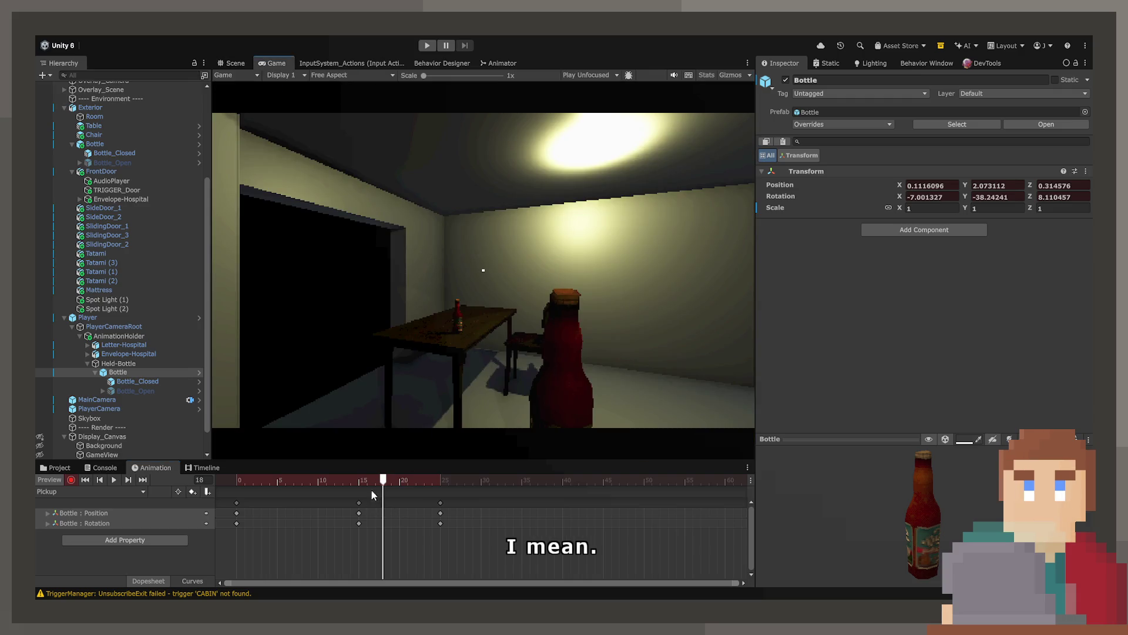
click(237, 480)
key(space)
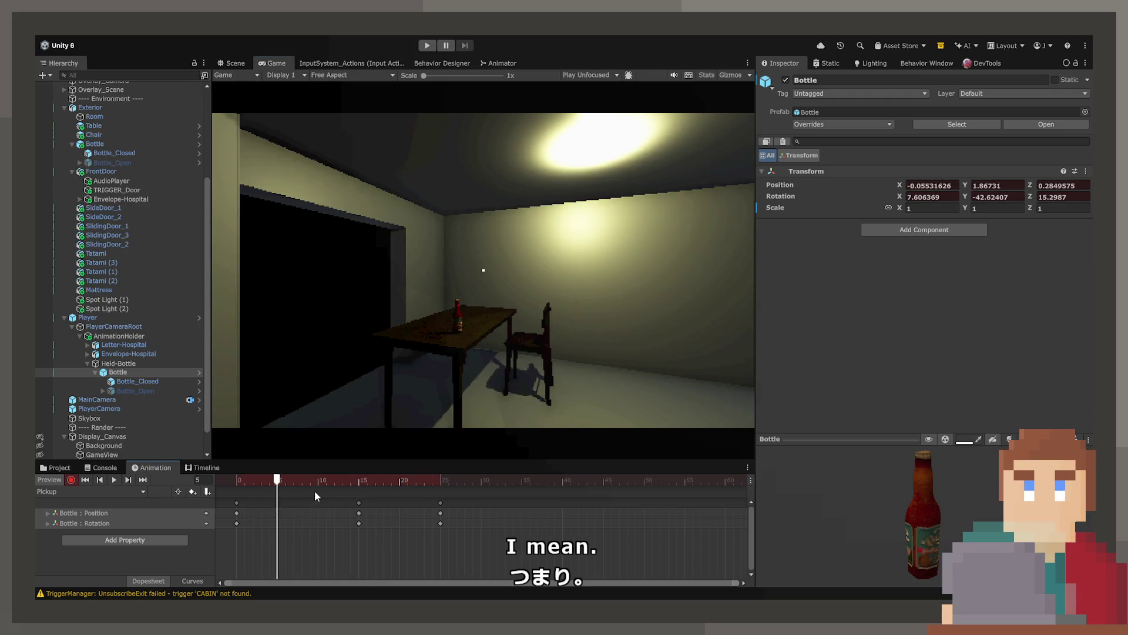
click(231, 61)
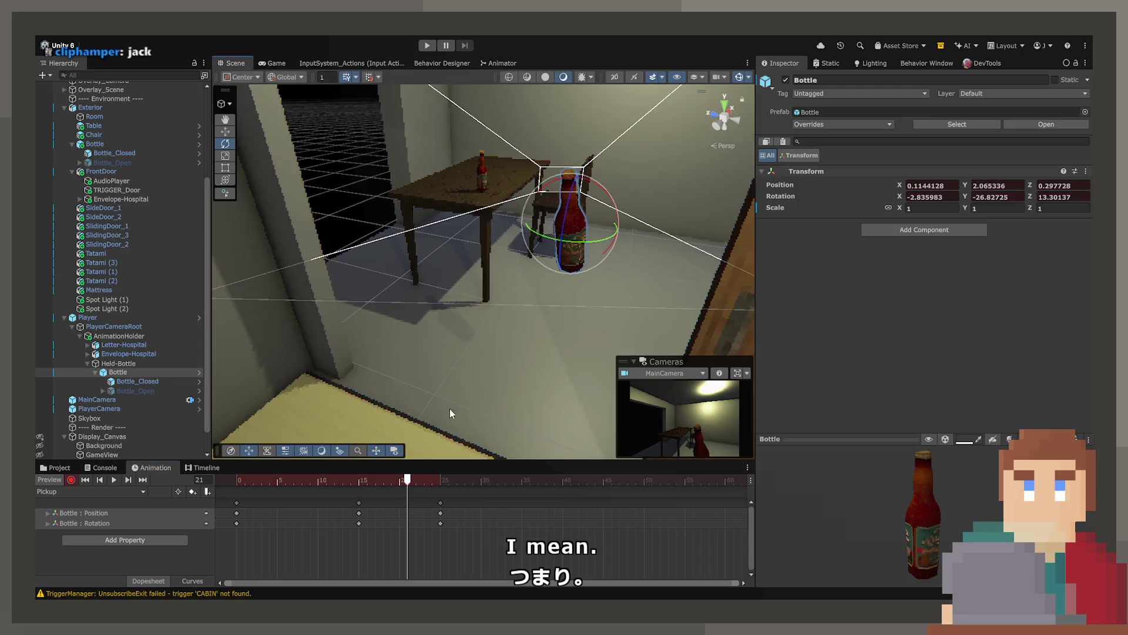
Move the bottle further right at frames 25 and 15.
click(442, 479)
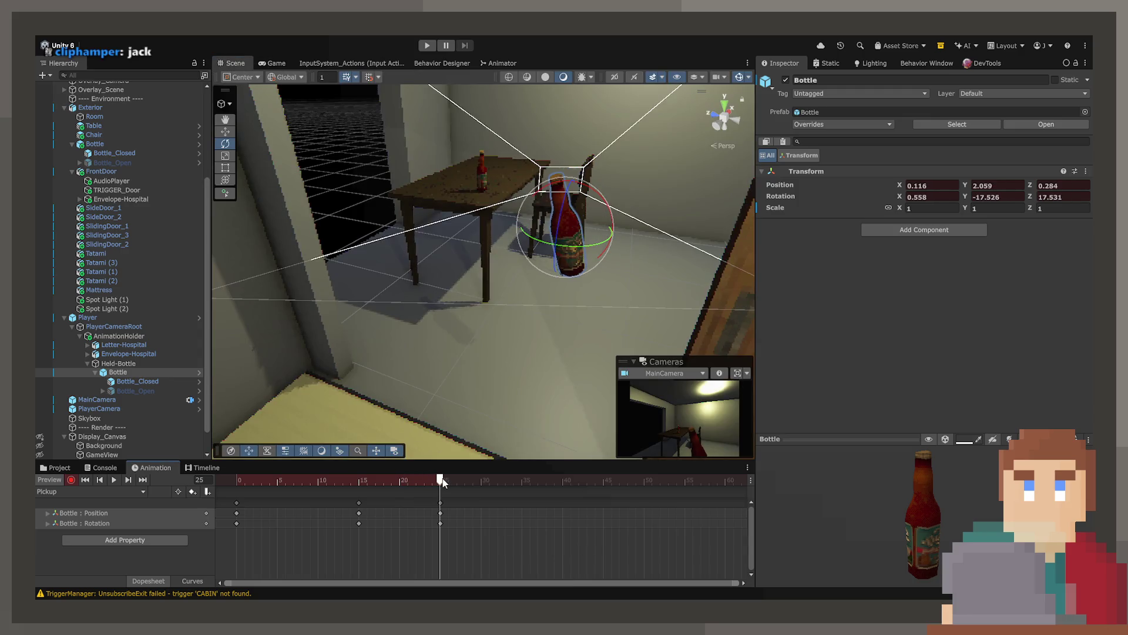
click(225, 132)
drag(574, 231, 634, 217)
click(363, 480)
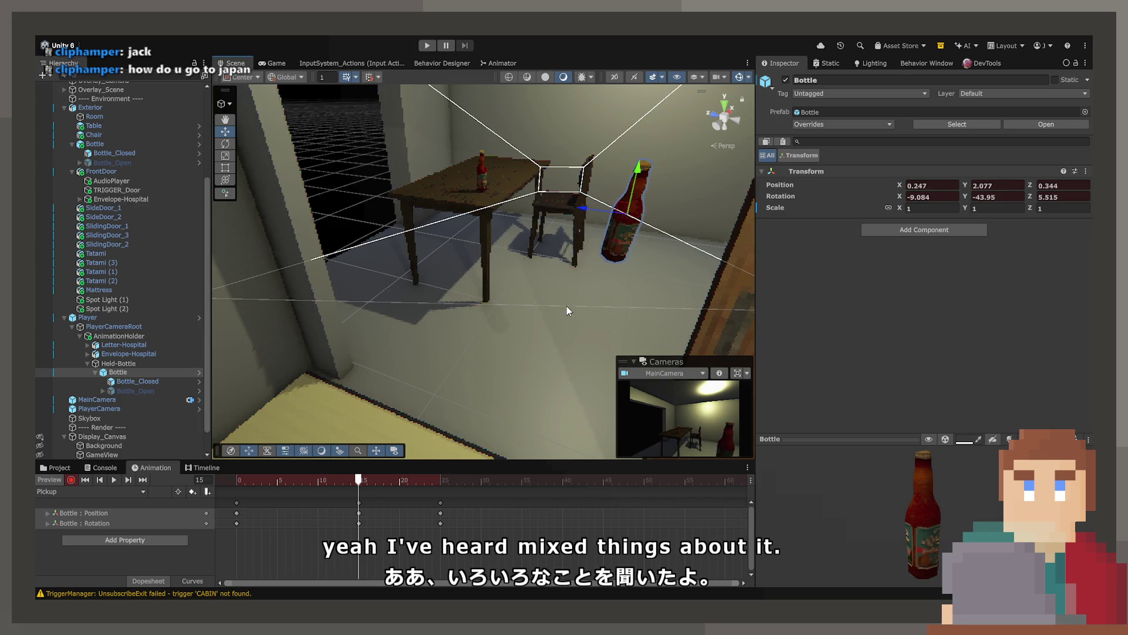
click(366, 480)
Scrub the early frames in the Game view to check the lift.
mouse_move(379, 474)
mouse_down()
mouse_move(423, 480)
mouse_move(227, 480)
mouse_up()
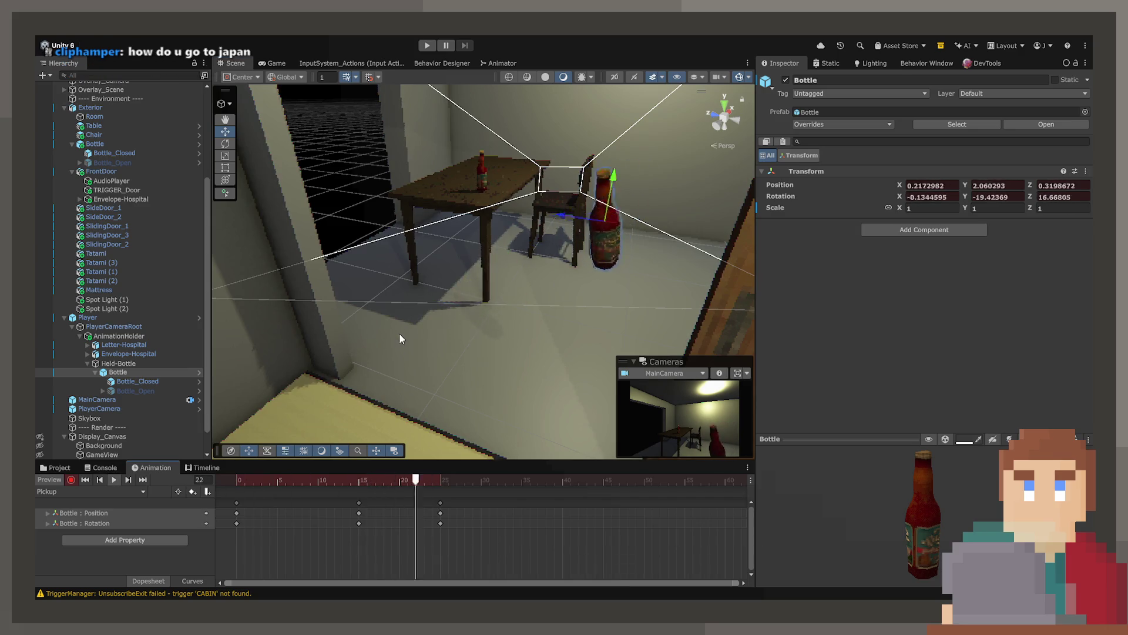
click(350, 479)
click(274, 64)
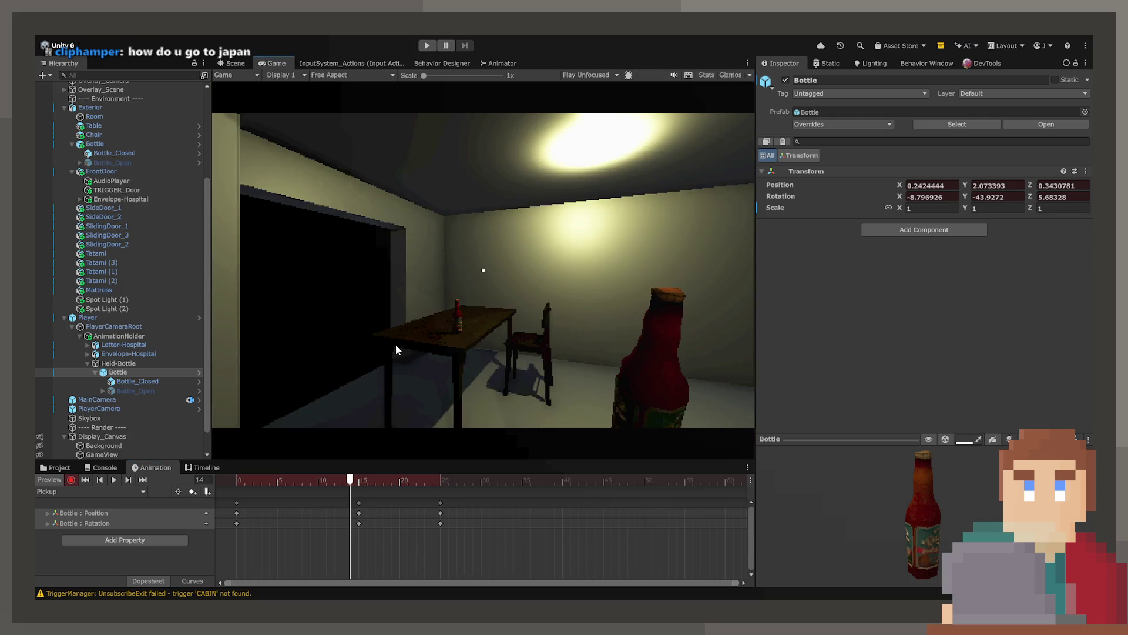
mouse_move(350, 479)
mouse_down()
mouse_move(372, 480)
mouse_move(260, 480)
mouse_up()
Copy the frame-25 keys to frame 60 so the pose holds, and play to check.
click(440, 503)
mouse_move(445, 480)
mouse_down()
mouse_move(649, 499)
mouse_move(738, 488)
mouse_move(306, 478)
mouse_up()
key(ctrl+c)
key(ctrl+v)
click(332, 476)
key(space)
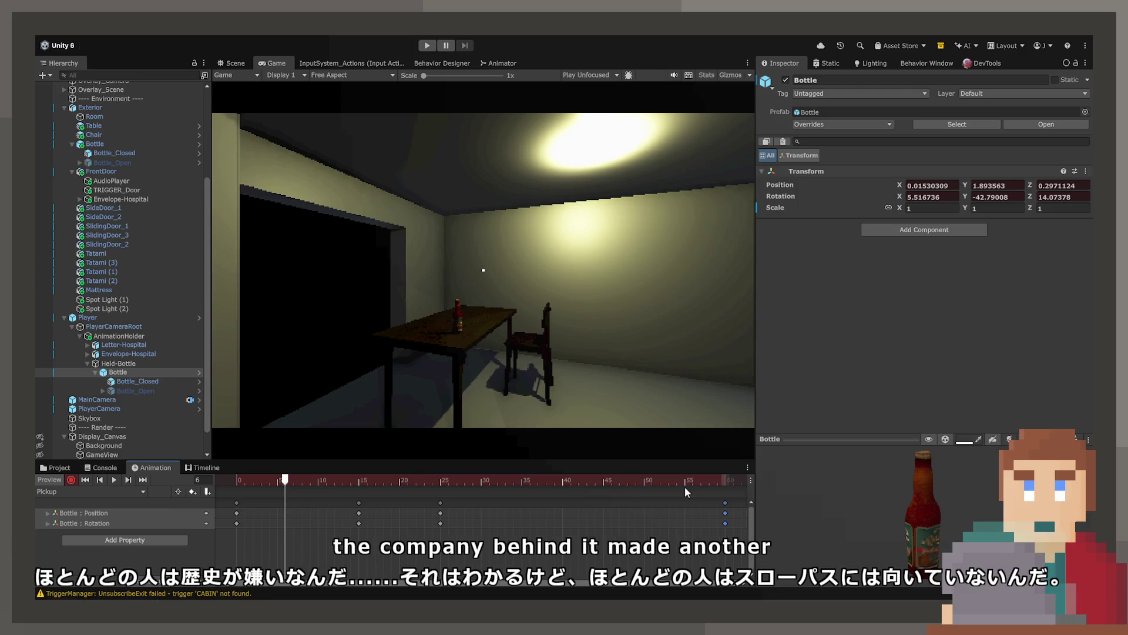
Select the frame-25 keys and re-tilt the bottle's lifted pose with the Rotate tool.
click(446, 482)
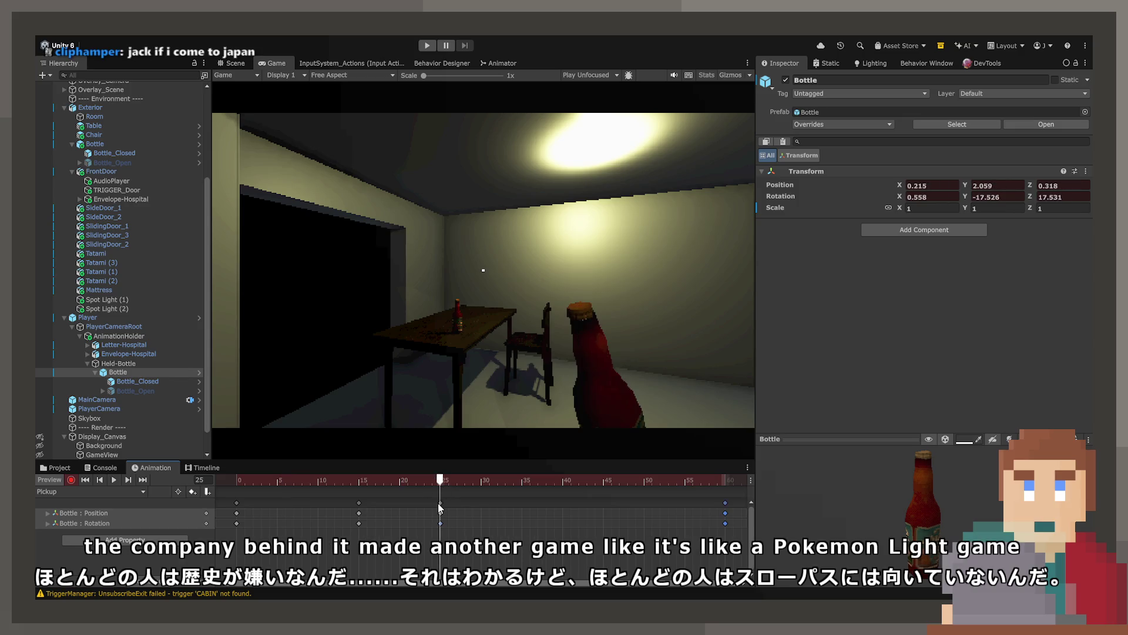
click(480, 483)
click(442, 483)
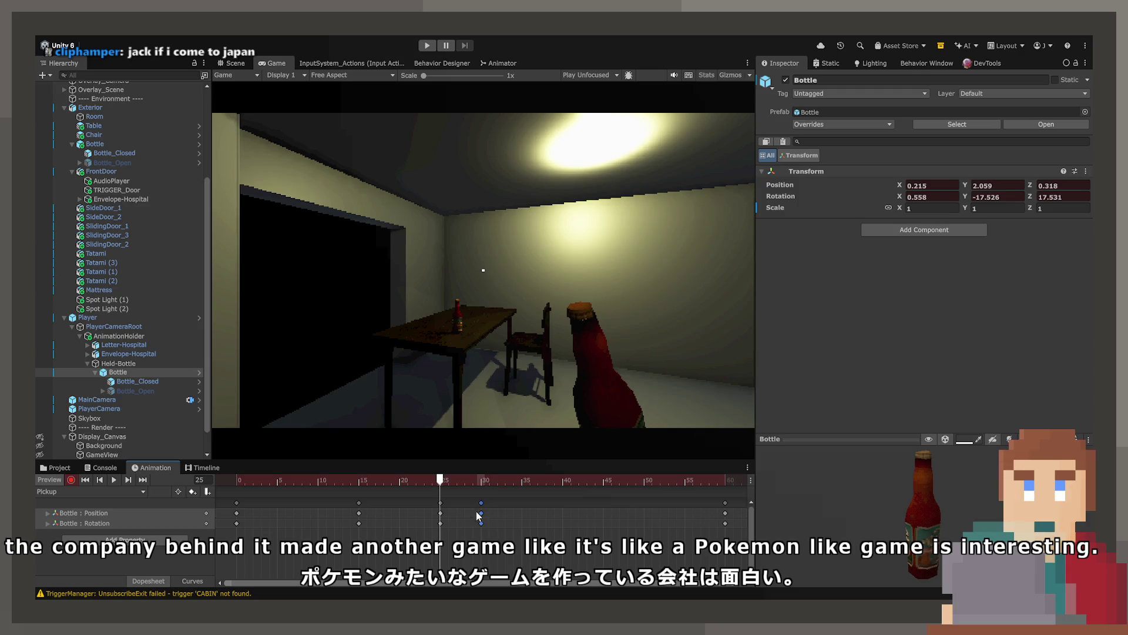
click(440, 502)
click(225, 62)
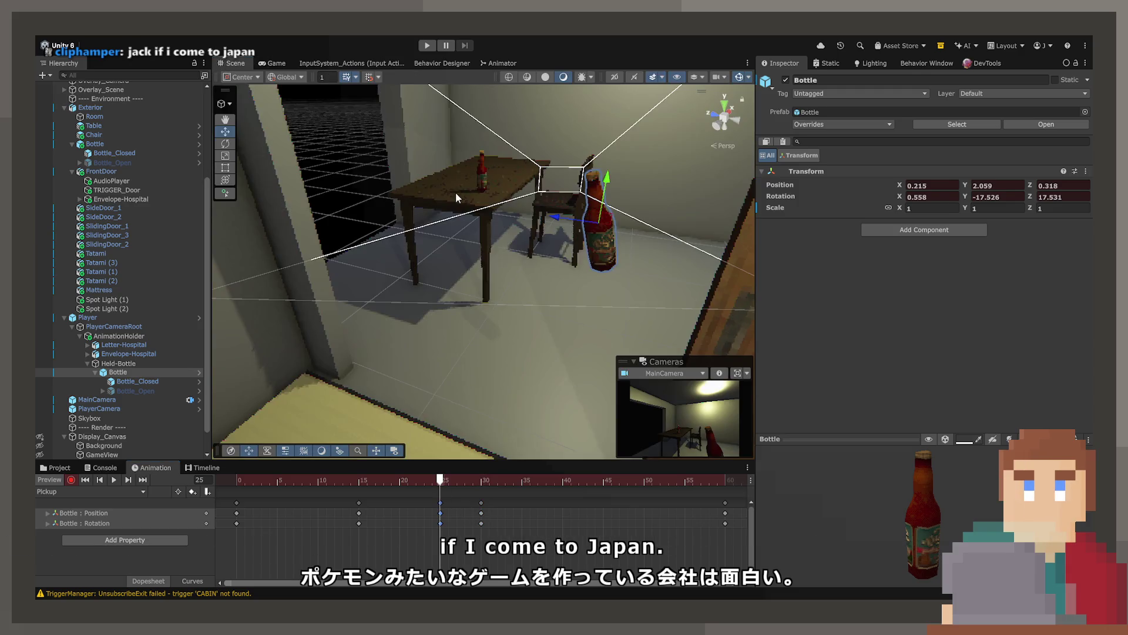
drag(570, 235, 239, 147)
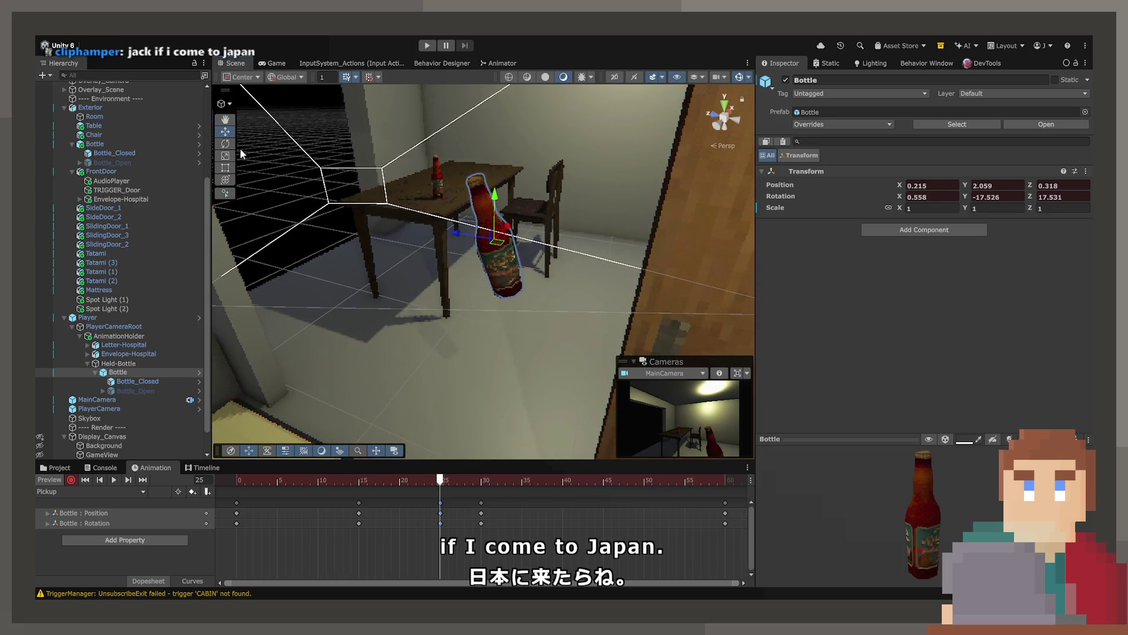
click(225, 144)
mouse_move(516, 198)
mouse_down()
mouse_move(483, 252)
mouse_move(495, 260)
mouse_up()
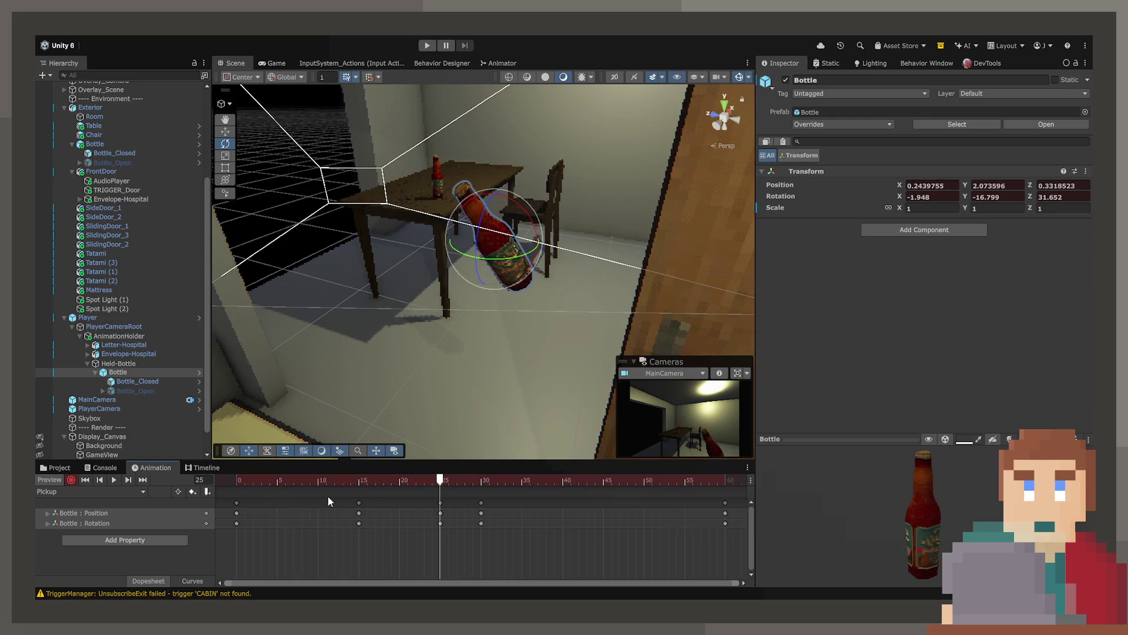
Preview the pickup from frame 6 and return to the Game view.
drag(335, 479, 282, 480)
key(space)
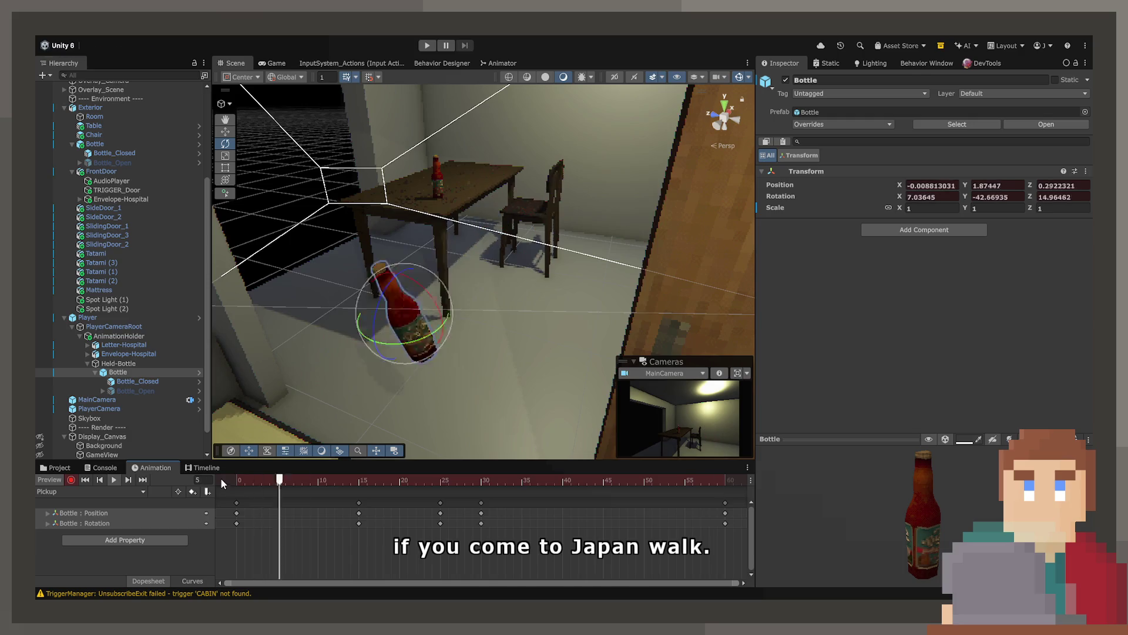
key(space)
click(271, 64)
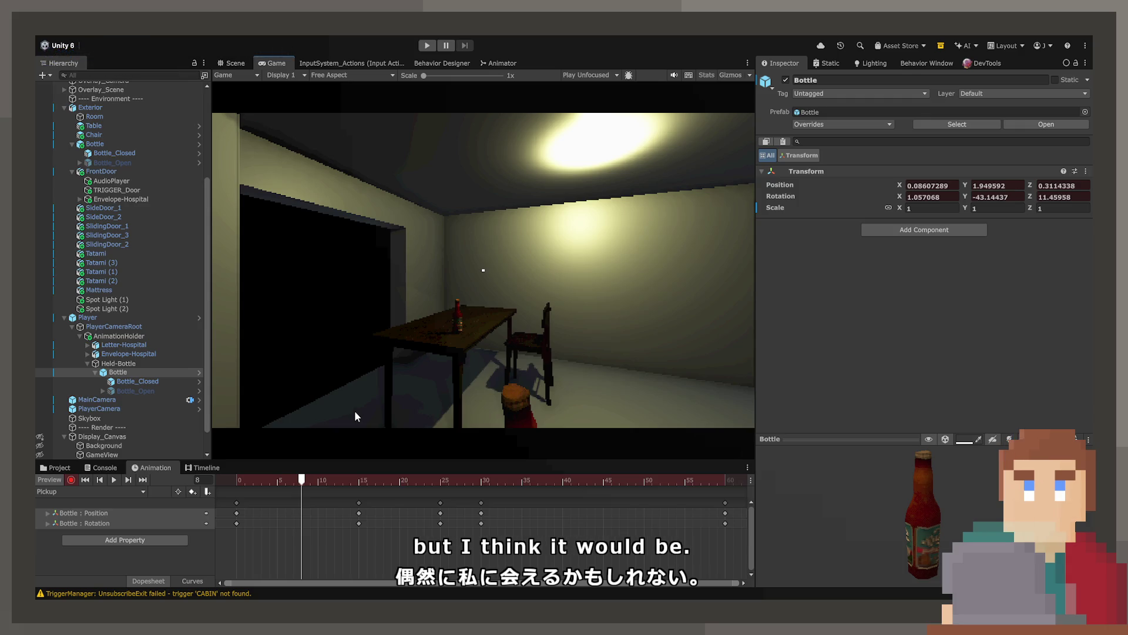
Shift the bottle slightly down-left at frame 25 and preview the lift.
click(315, 480)
mouse_move(315, 490)
mouse_down()
mouse_move(227, 489)
mouse_move(334, 501)
mouse_move(492, 482)
mouse_move(441, 483)
mouse_up()
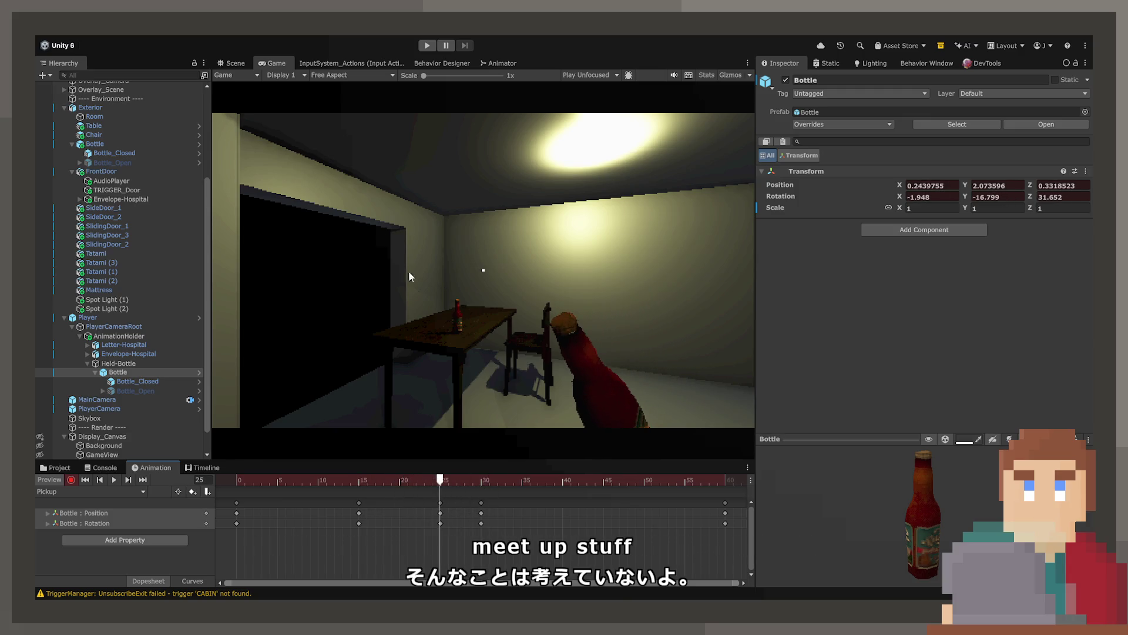
click(231, 63)
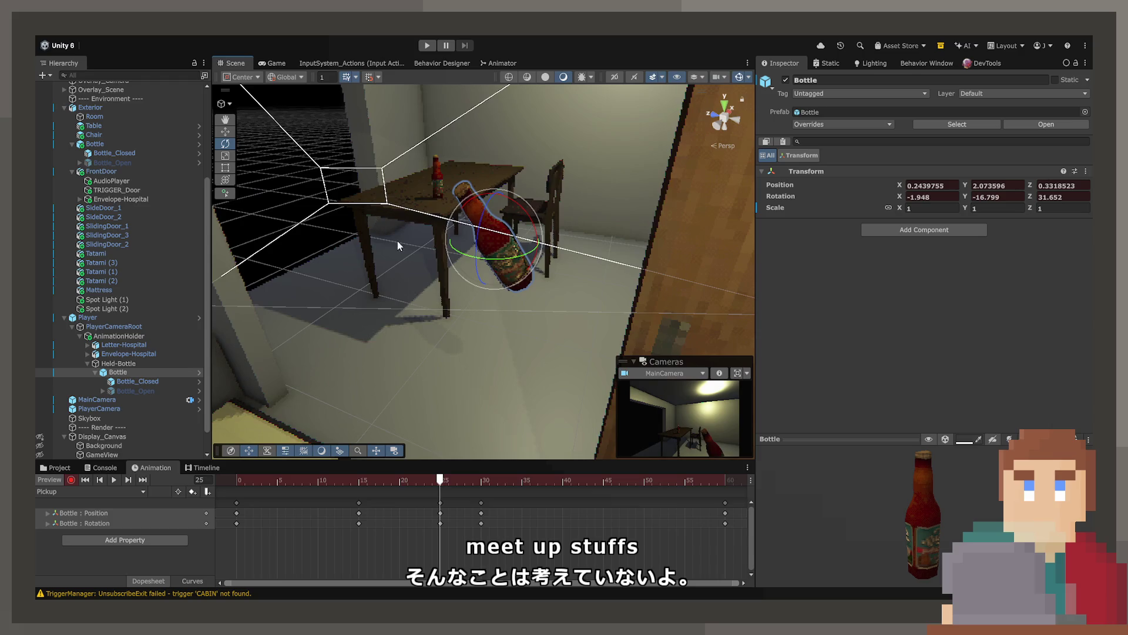
click(226, 131)
mouse_move(503, 254)
mouse_down()
mouse_move(492, 249)
mouse_move(483, 264)
mouse_up()
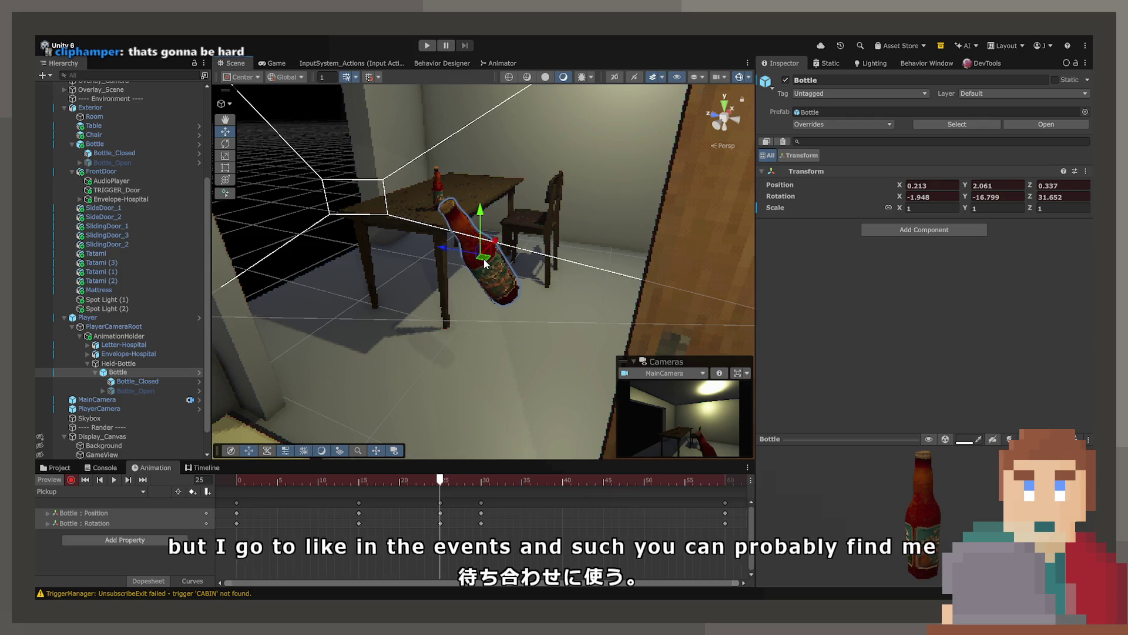
key(space)
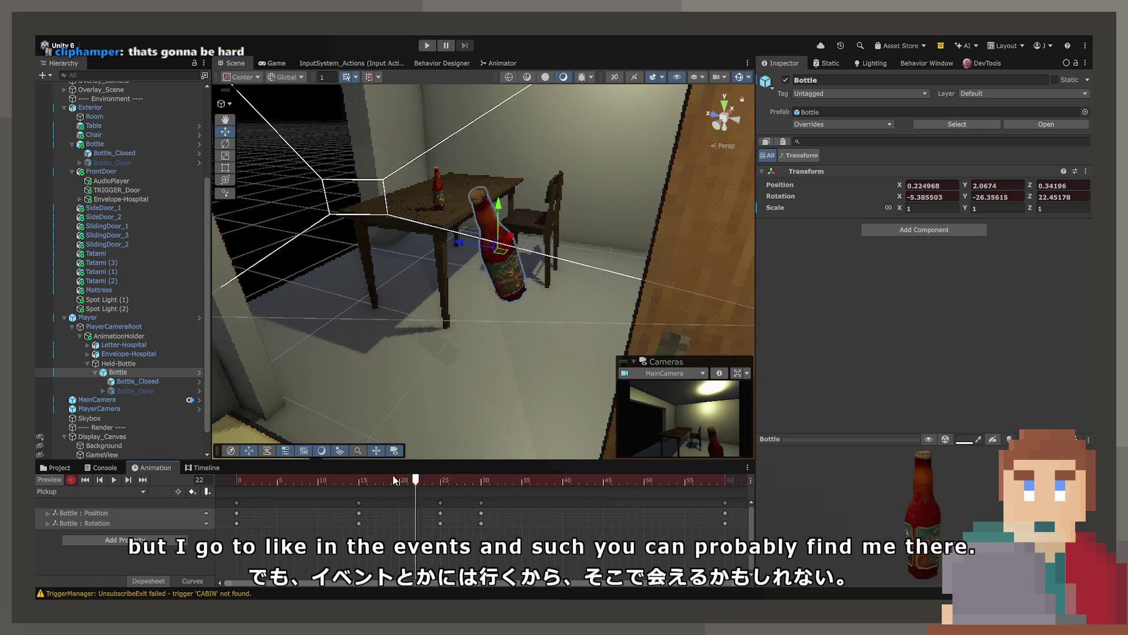
click(274, 63)
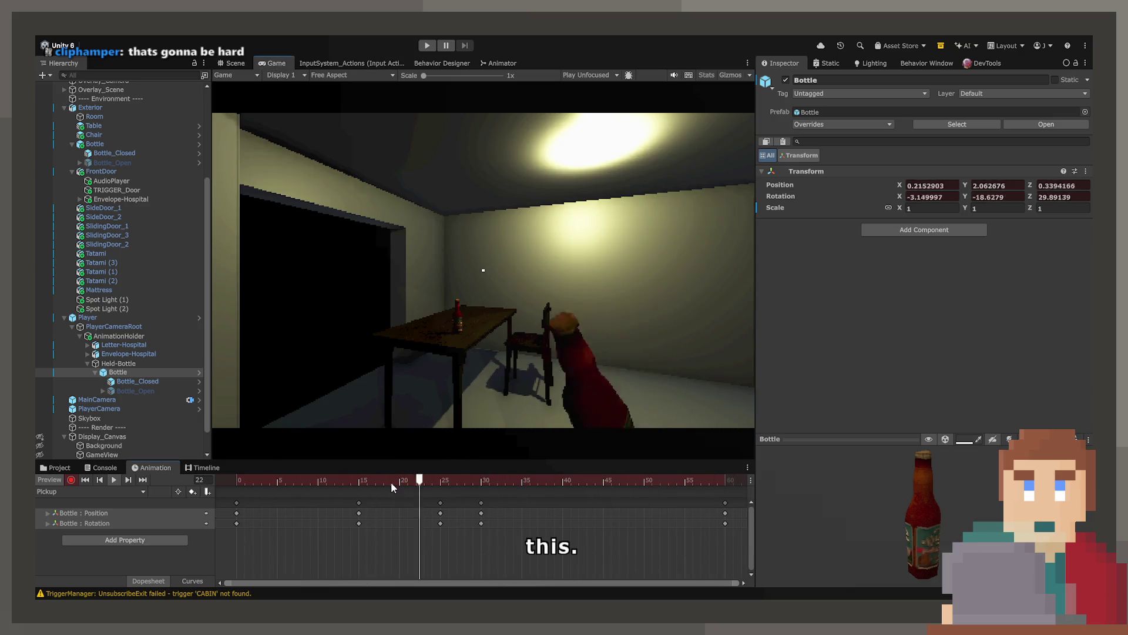
Retime the Dopesheet keys to roughly frames 25, 38 and 44, previewing the timing.
drag(479, 502, 602, 504)
drag(440, 503, 562, 503)
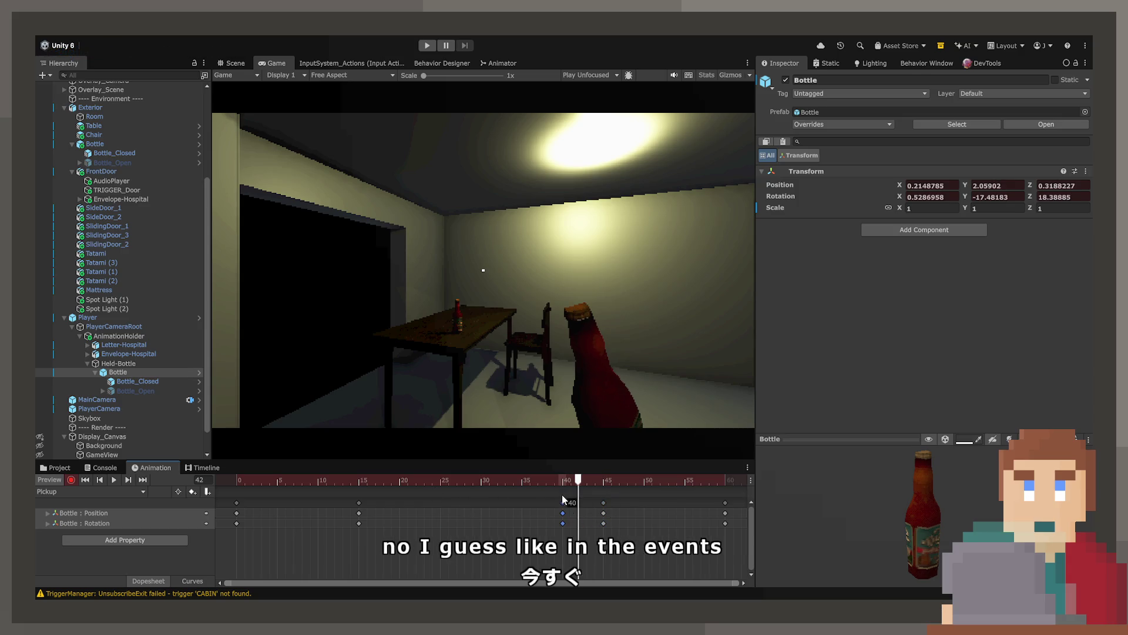
drag(359, 503, 477, 501)
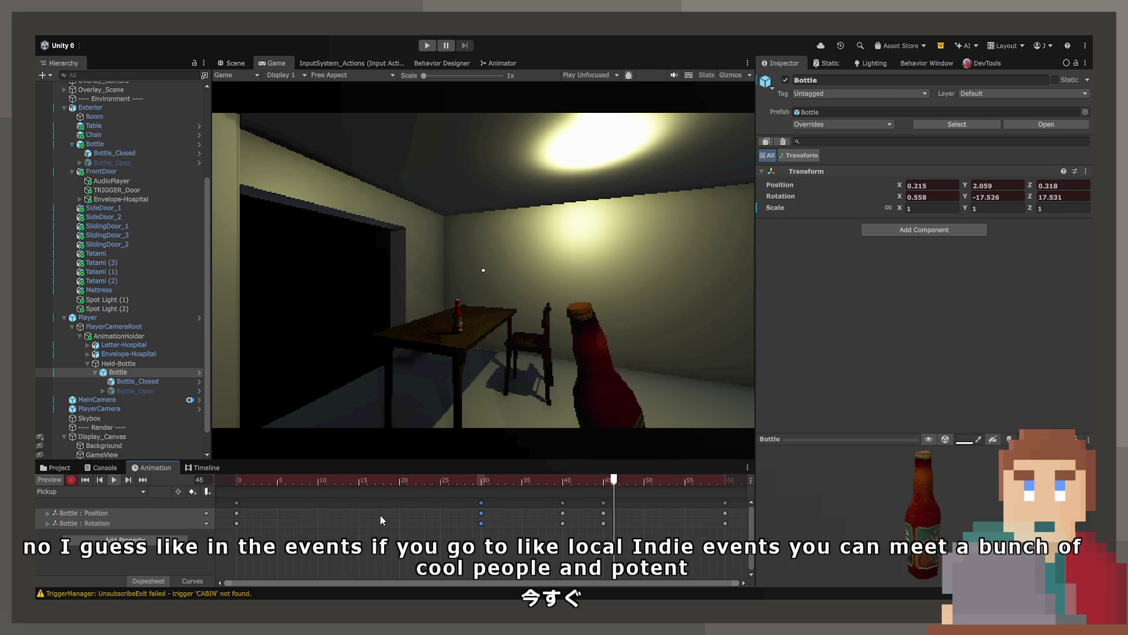
drag(482, 513, 442, 511)
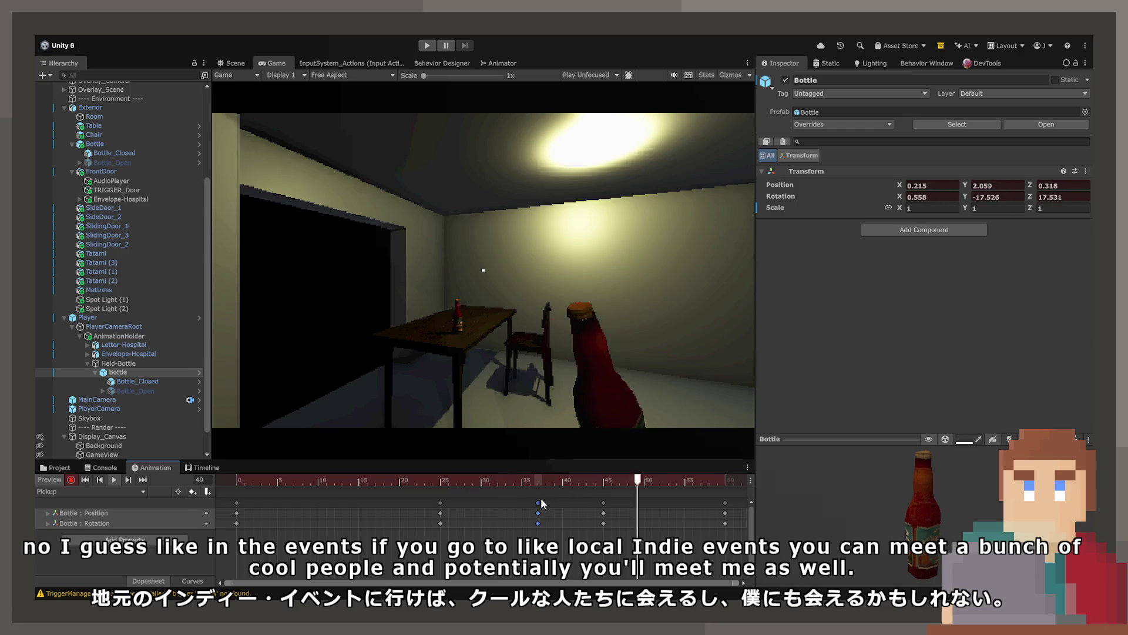
drag(528, 503, 522, 499)
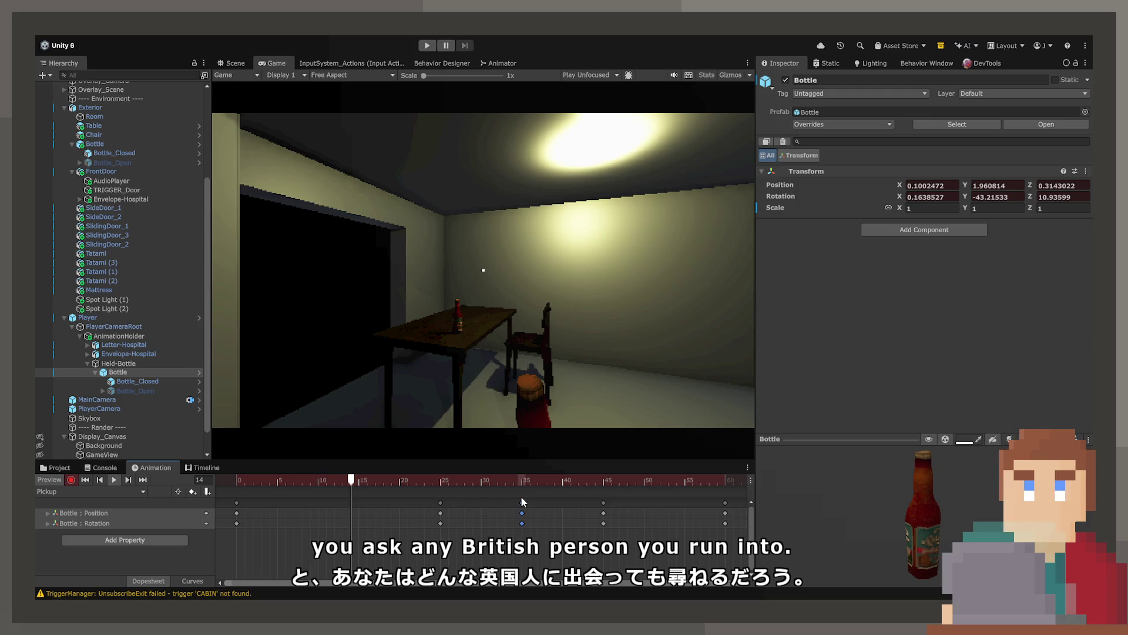
key(space)
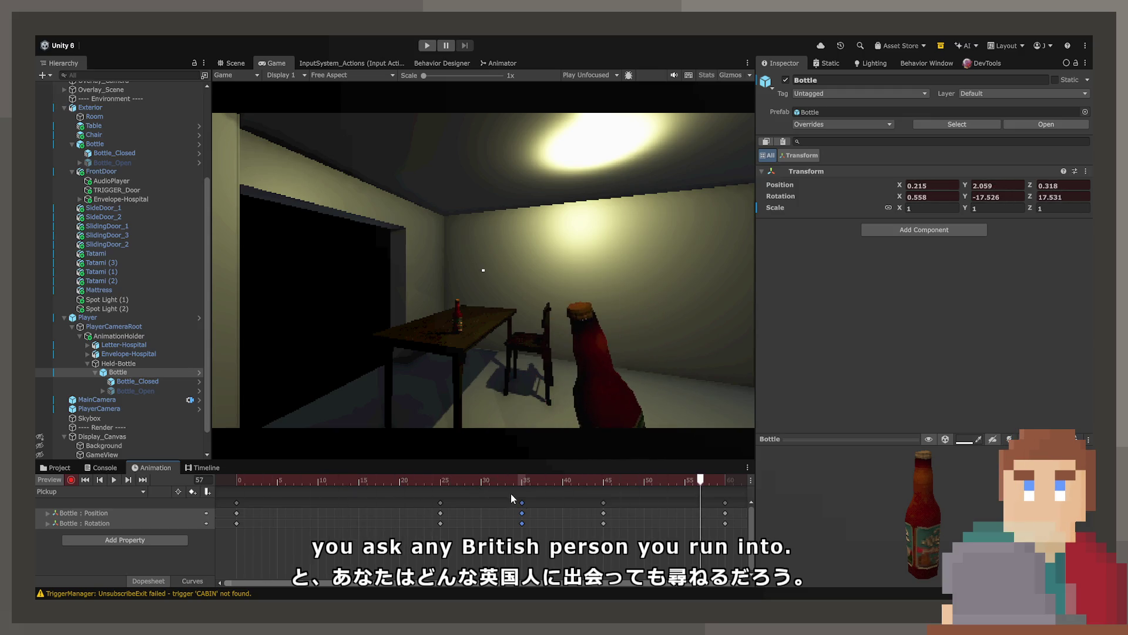
mouse_move(522, 501)
mouse_down()
mouse_move(559, 503)
mouse_move(536, 504)
mouse_up()
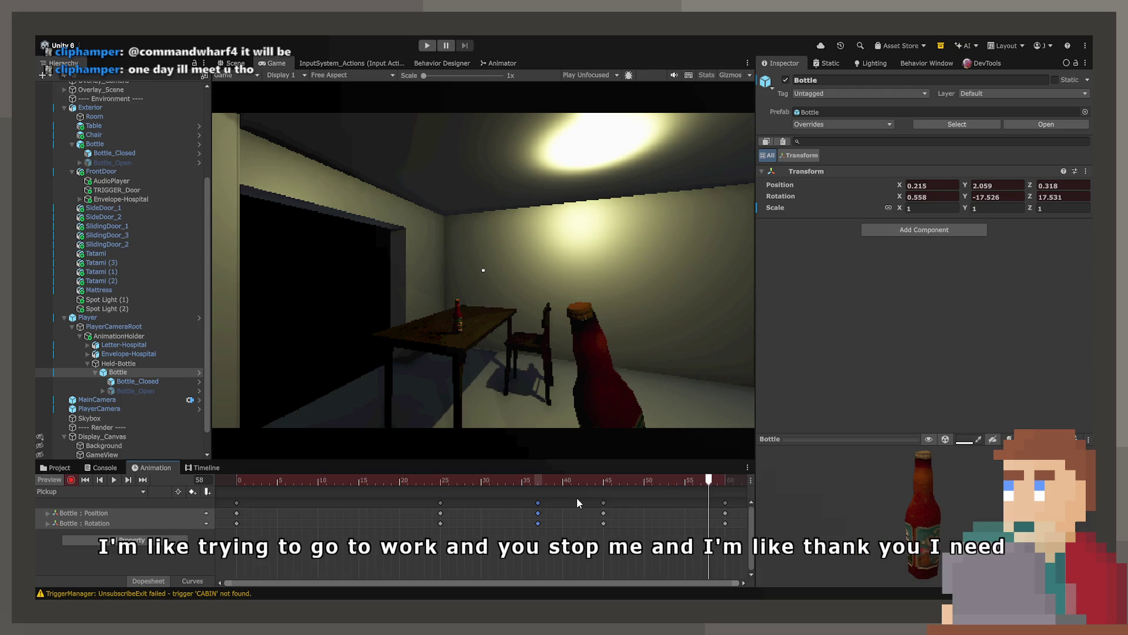
key(shift+comma)
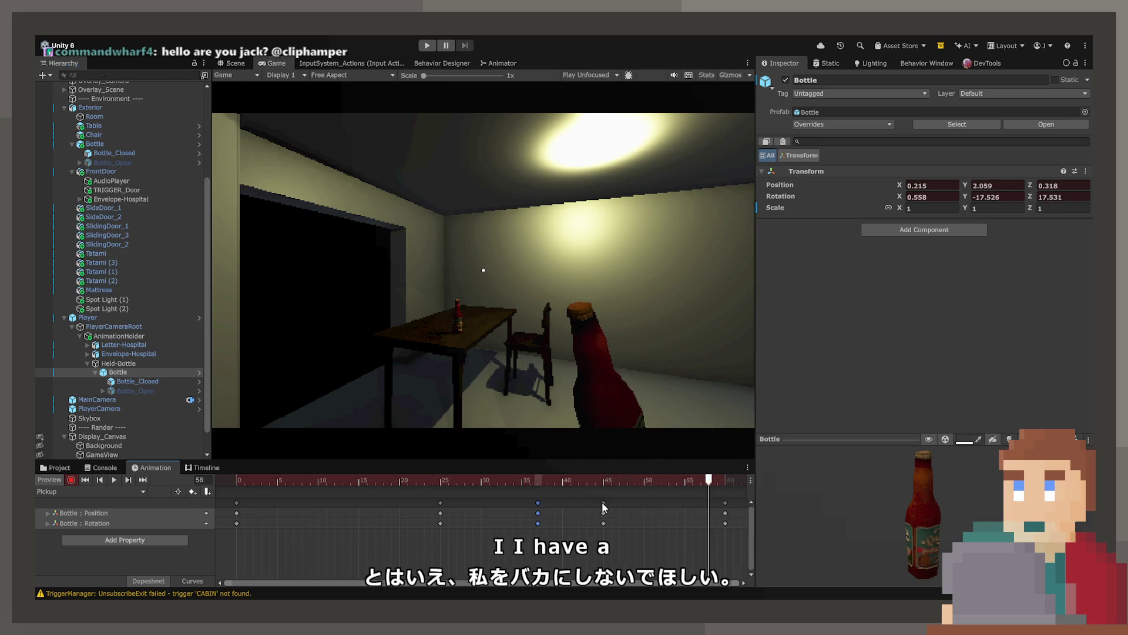
Shift the key column at about 44 to 47, then test moving frame-25 keys and undo.
drag(604, 502, 628, 503)
mouse_move(540, 499)
mouse_down()
mouse_move(563, 508)
mouse_move(428, 489)
mouse_move(217, 492)
mouse_up()
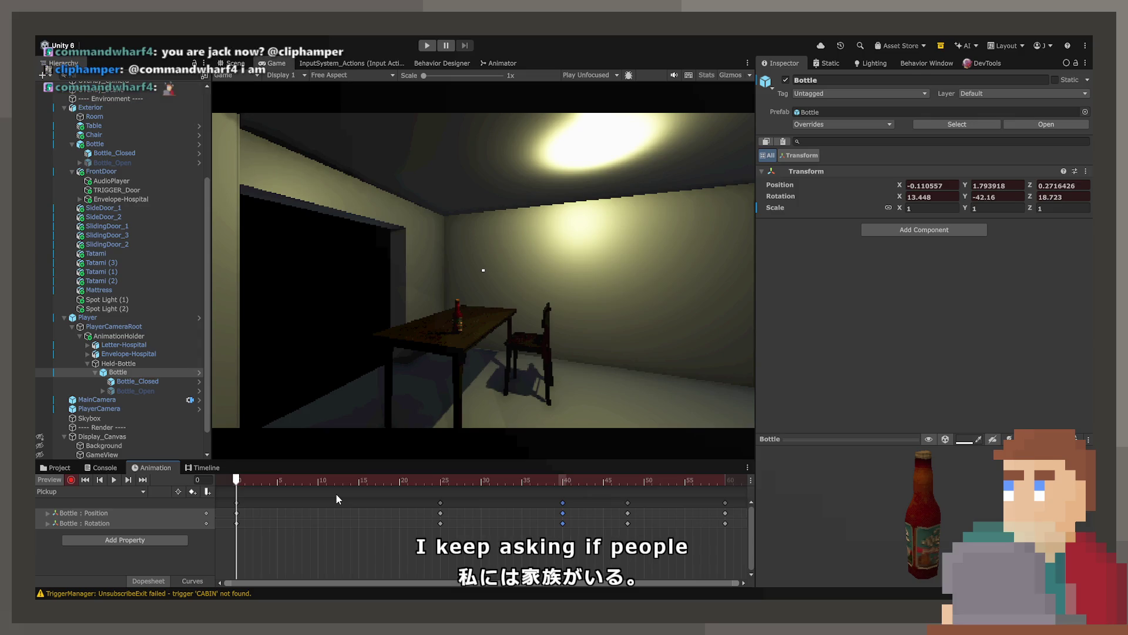
key(period)
key(period)
key(period)
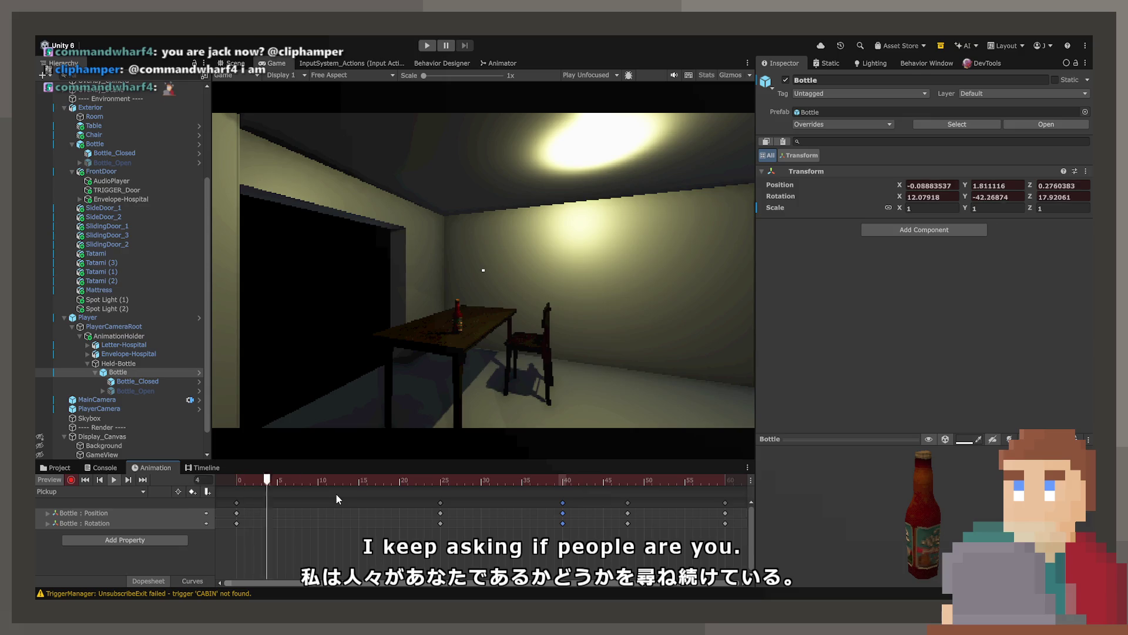
key(space)
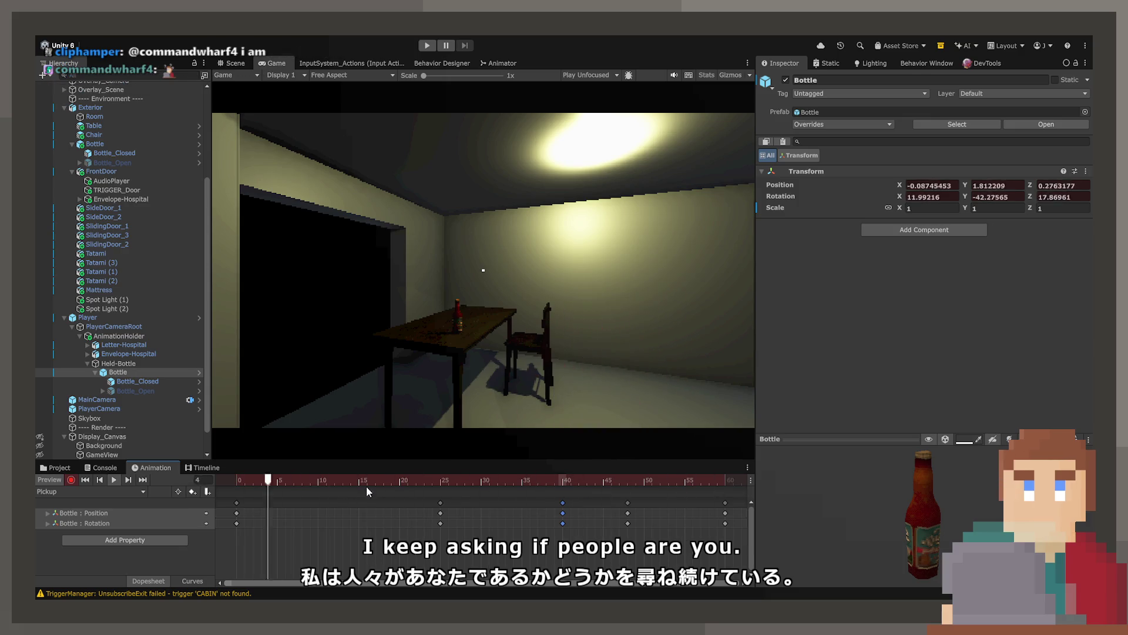
drag(439, 503, 521, 503)
key(ctrl+z)
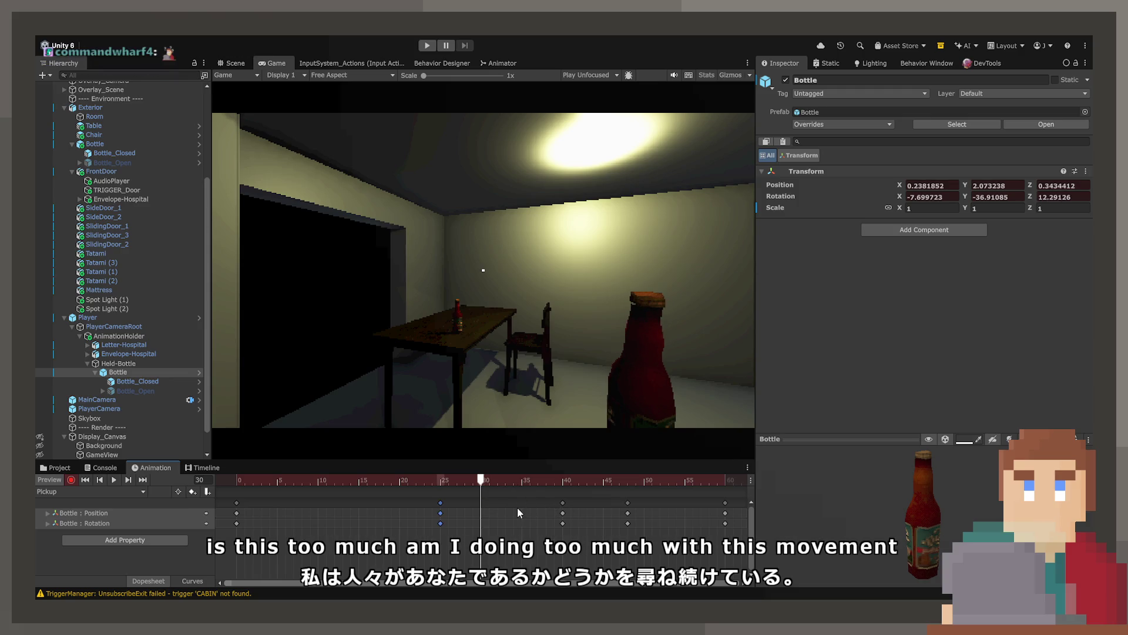
scroll(453, 509, down, 3)
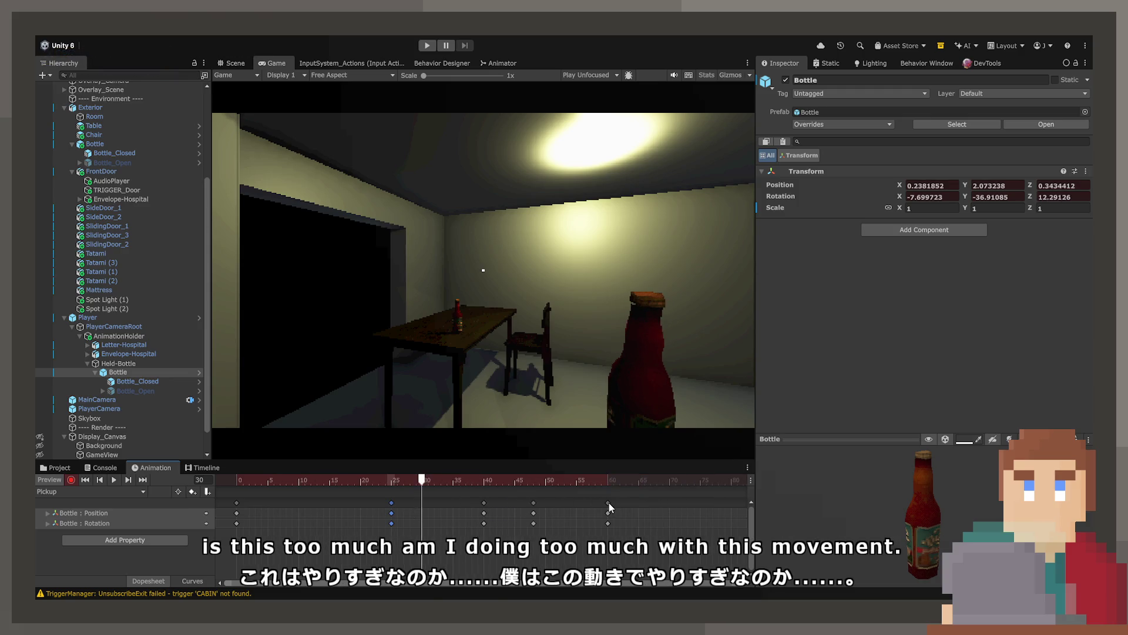
Shift keys 25–60 to 45–80, preview, then pull them back to frames 35–70.
drag(609, 502, 731, 503)
key(space)
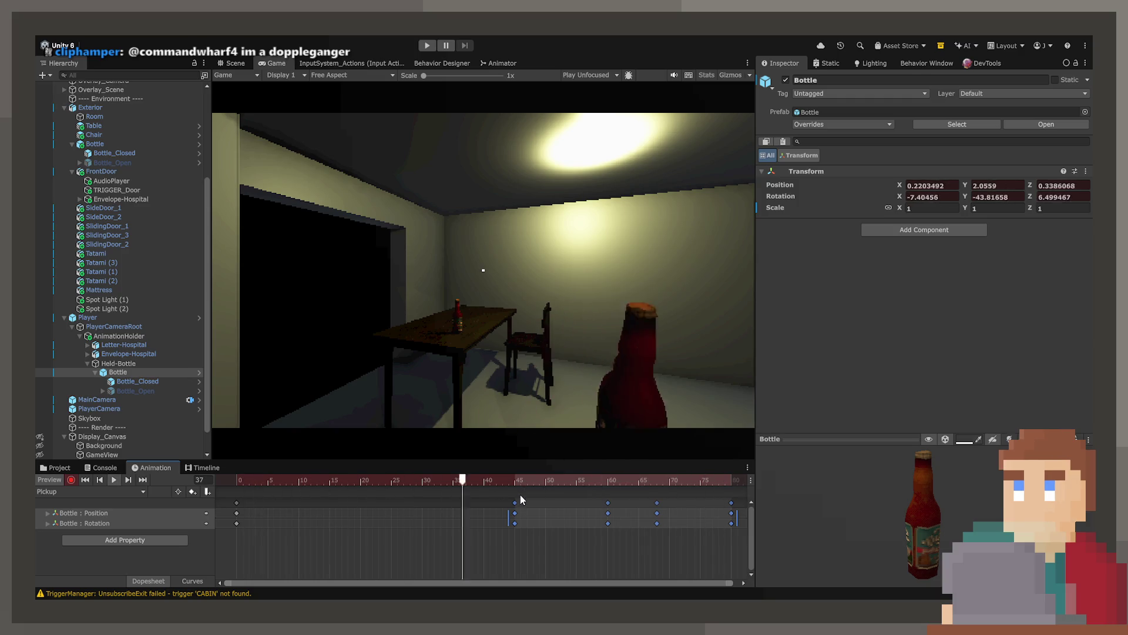
drag(520, 501, 458, 503)
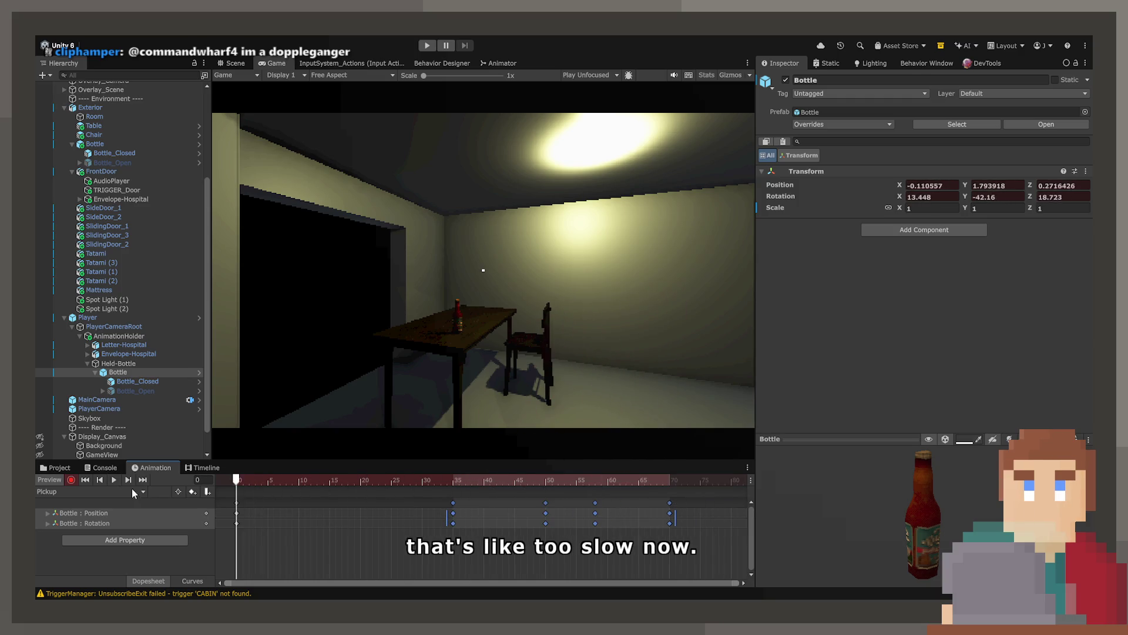
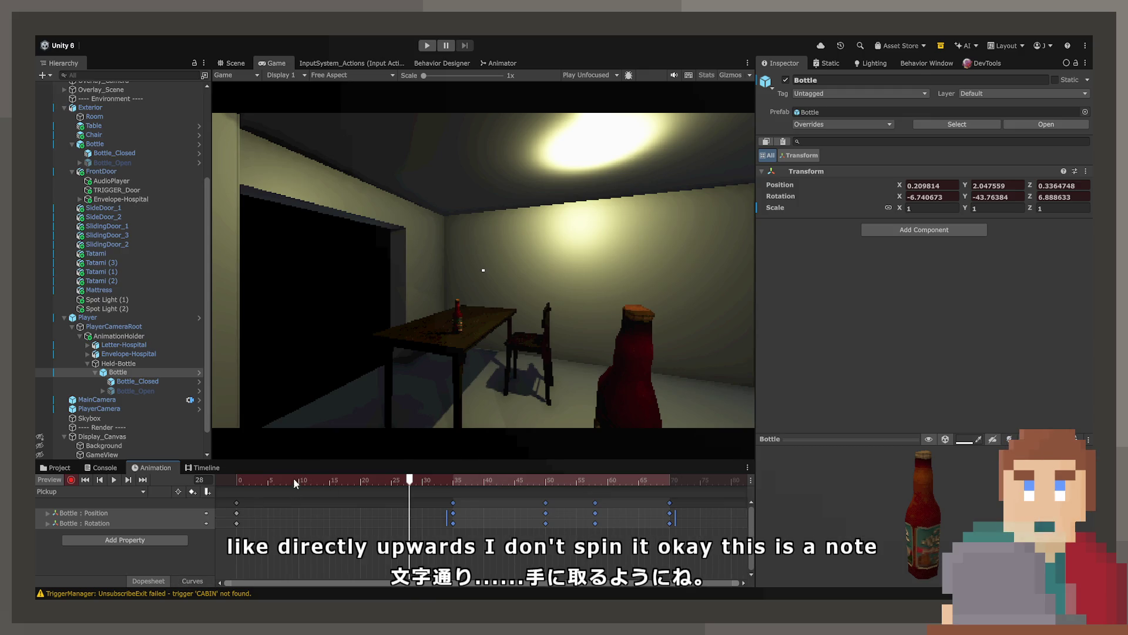
At frame 0, zero the bottle's X, Y and Z rotation so it stands nearly upright.
drag(286, 498, 238, 487)
click(237, 481)
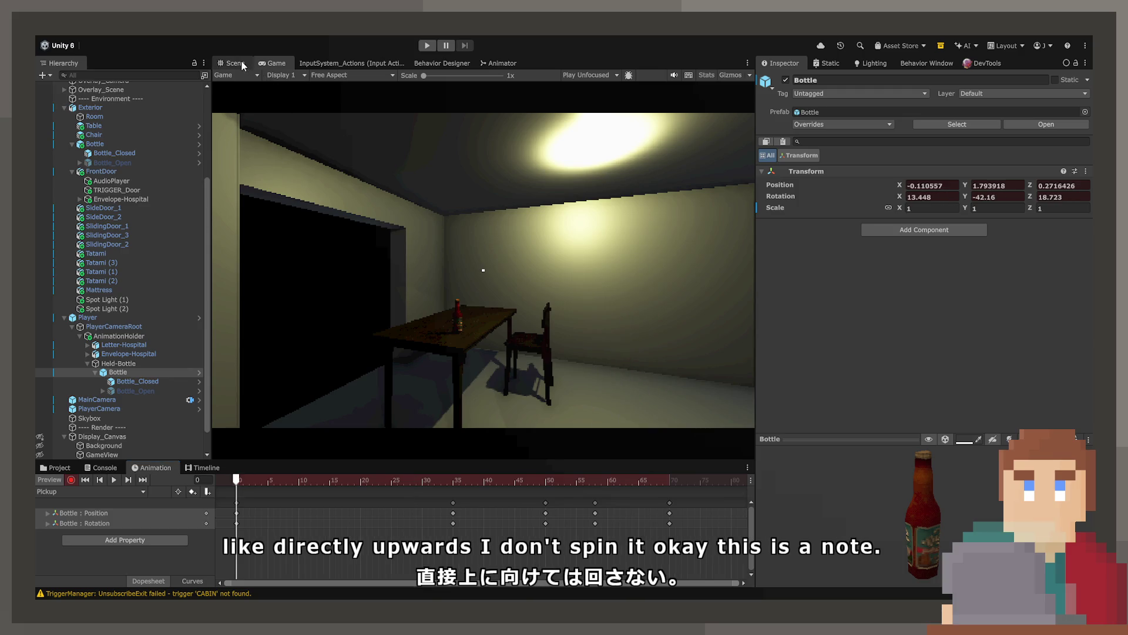
click(238, 63)
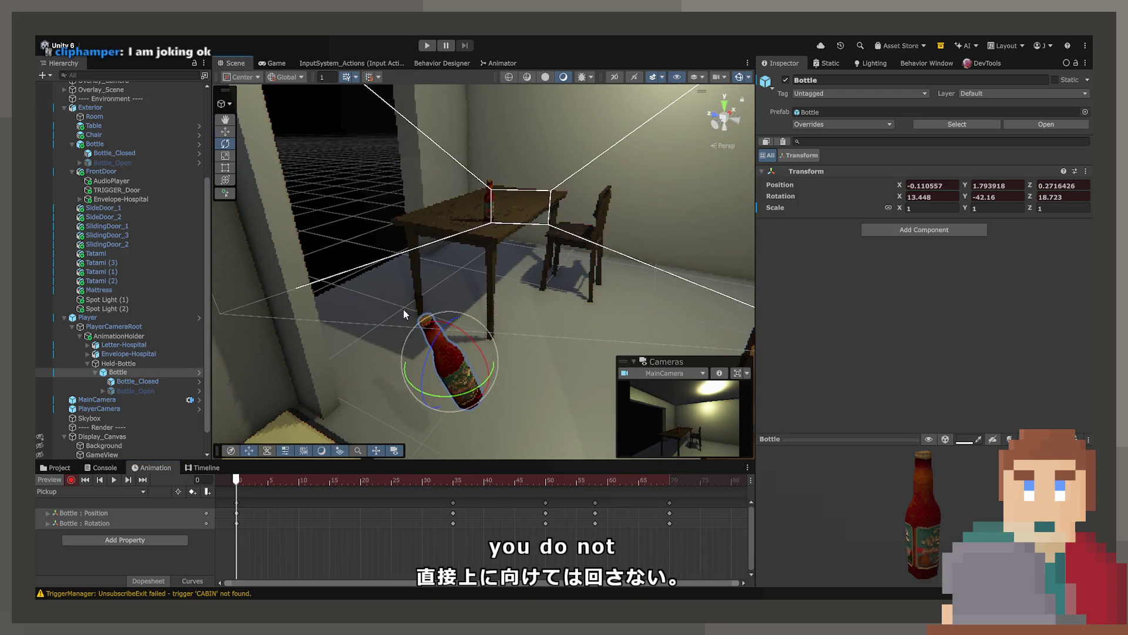
drag(468, 340, 497, 353)
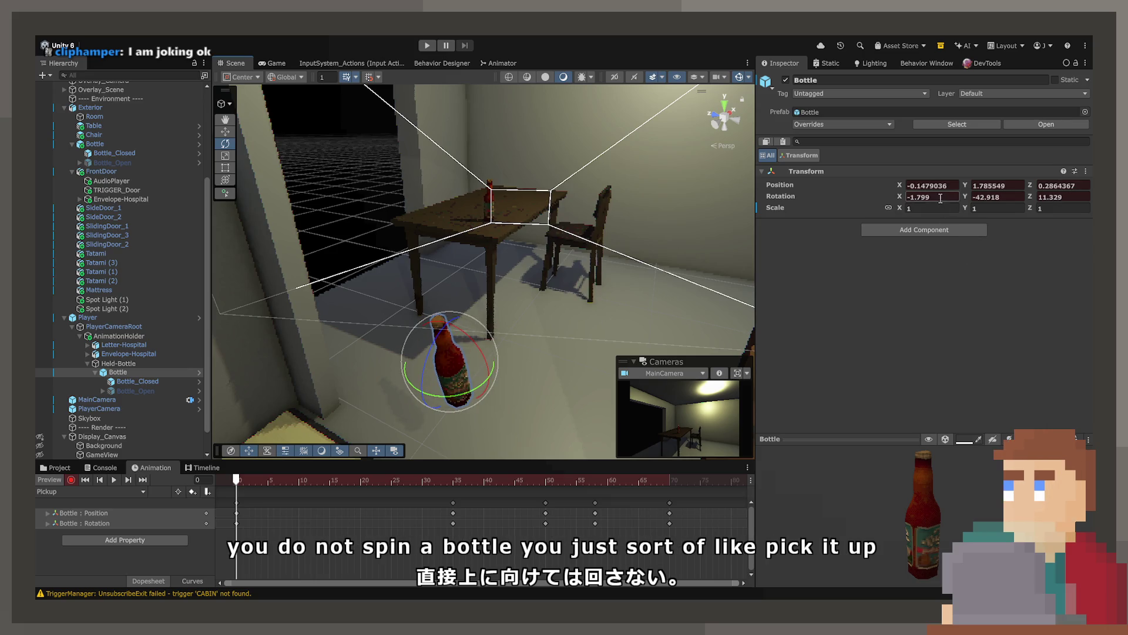
text(0)
key(Tab)
text(0)
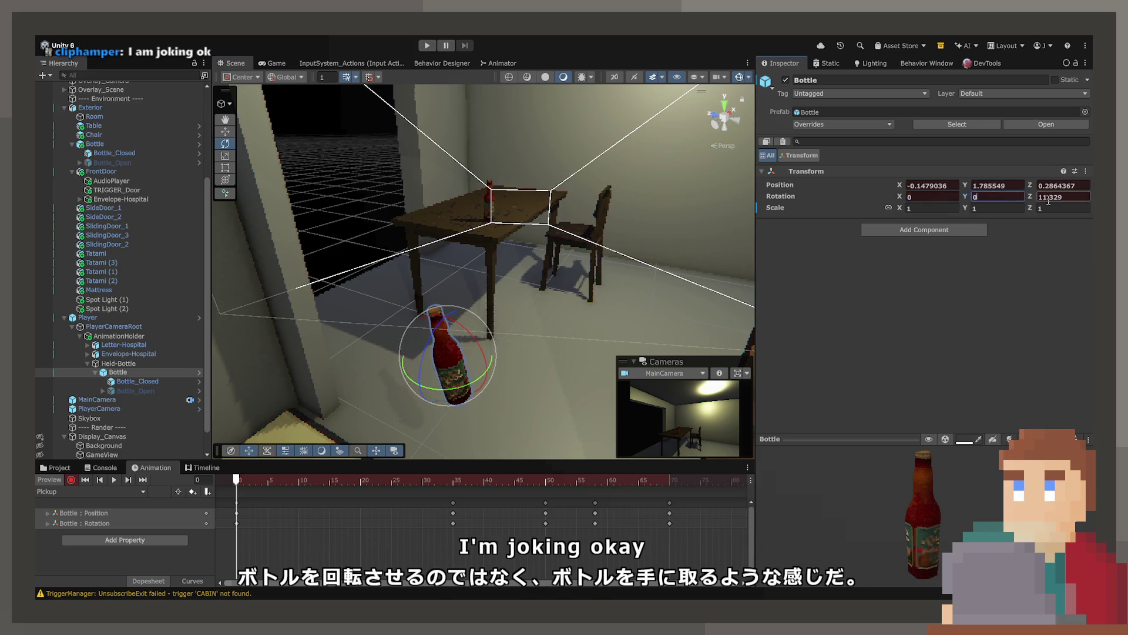
key(Tab)
text(0)
Slide the bottle at frame 0 slightly toward the room centre.
drag(486, 348, 393, 297)
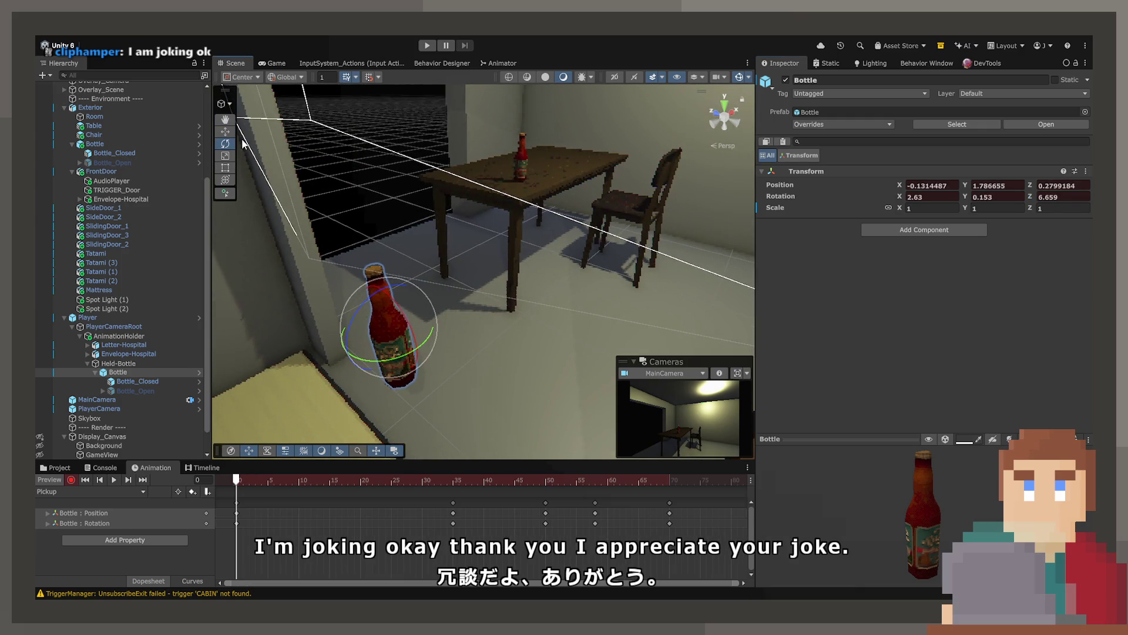
click(226, 131)
key(f)
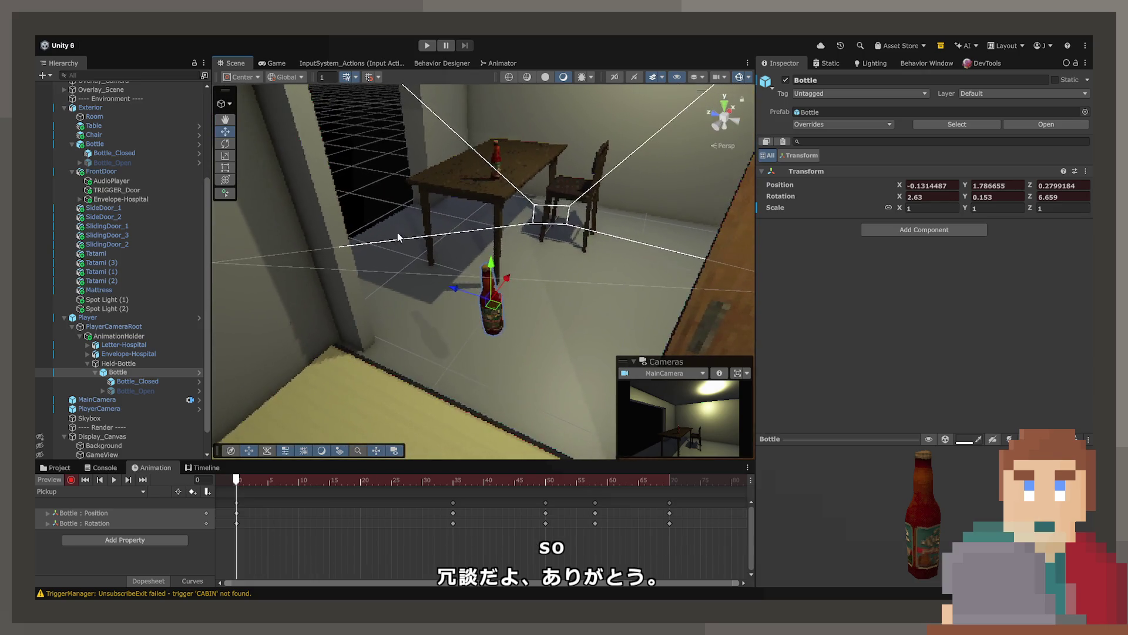
drag(495, 312, 617, 281)
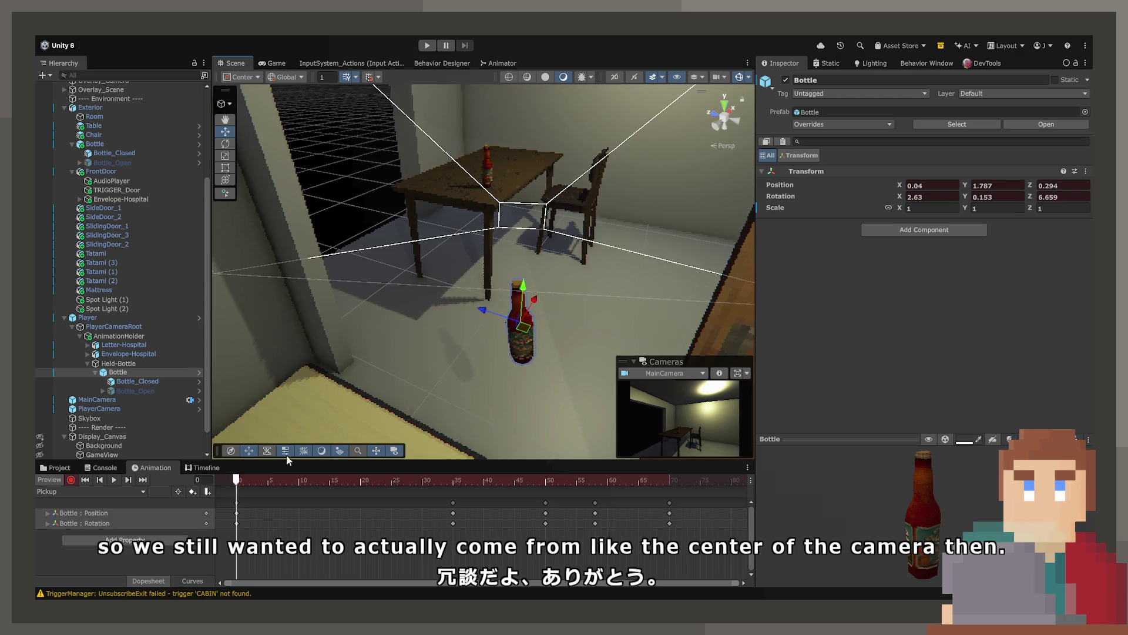
Scrub to frame 35 and view the mid-lift pose from the player camera.
click(257, 481)
mouse_move(256, 483)
mouse_down()
mouse_move(477, 480)
mouse_move(435, 485)
mouse_move(449, 497)
mouse_up()
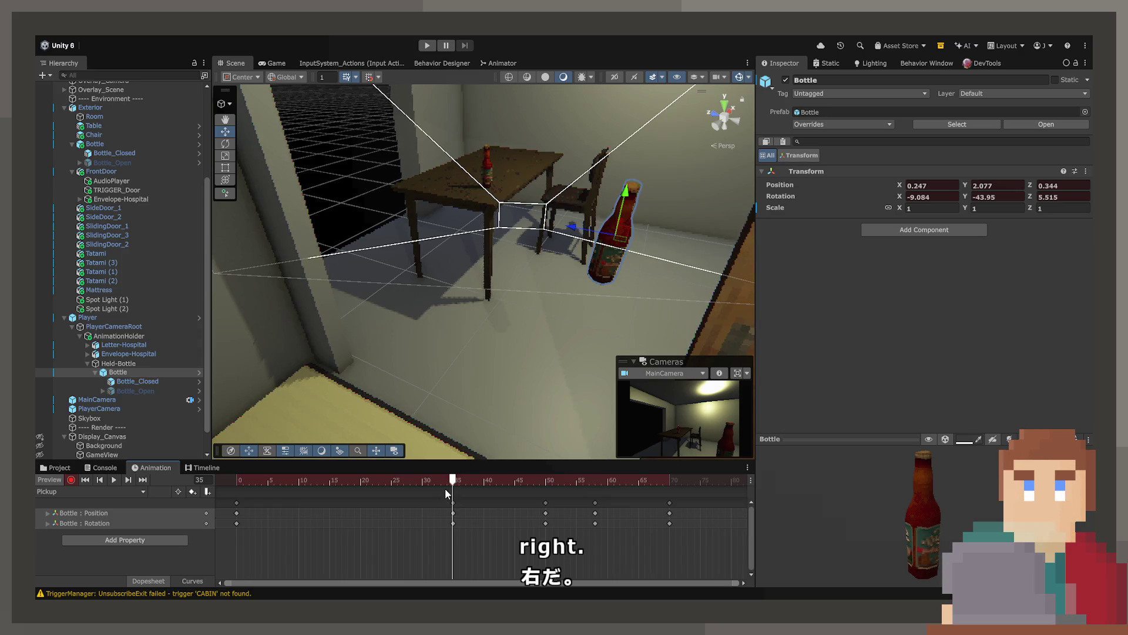
click(275, 64)
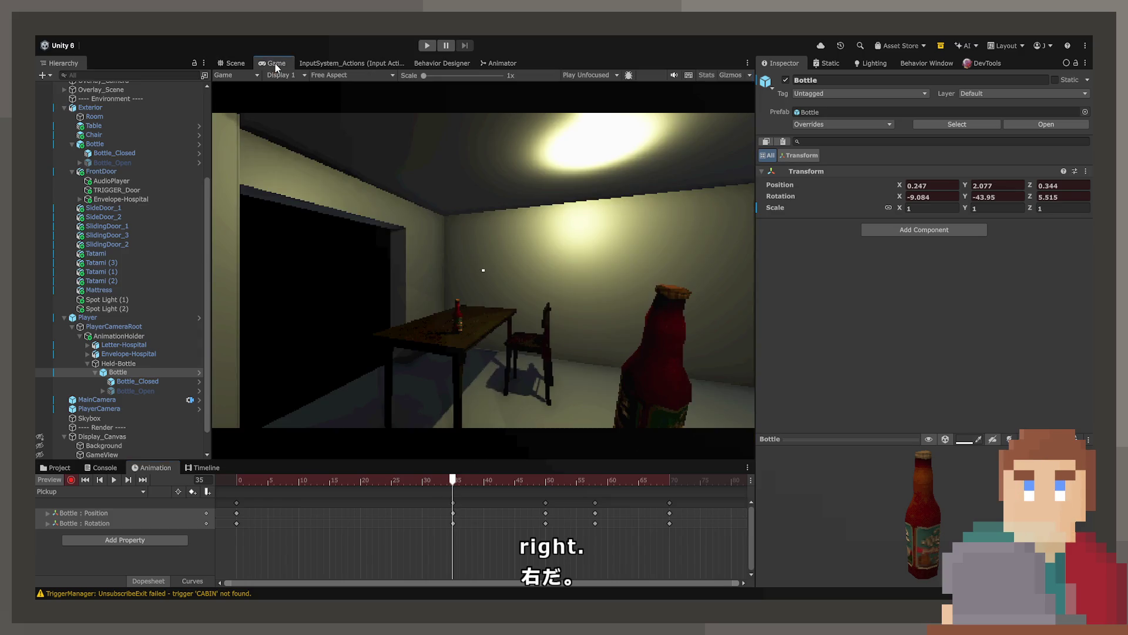
Set the bottle's frame-35 rotation to X 0, Y 0, Z 0 in the Inspector.
click(244, 63)
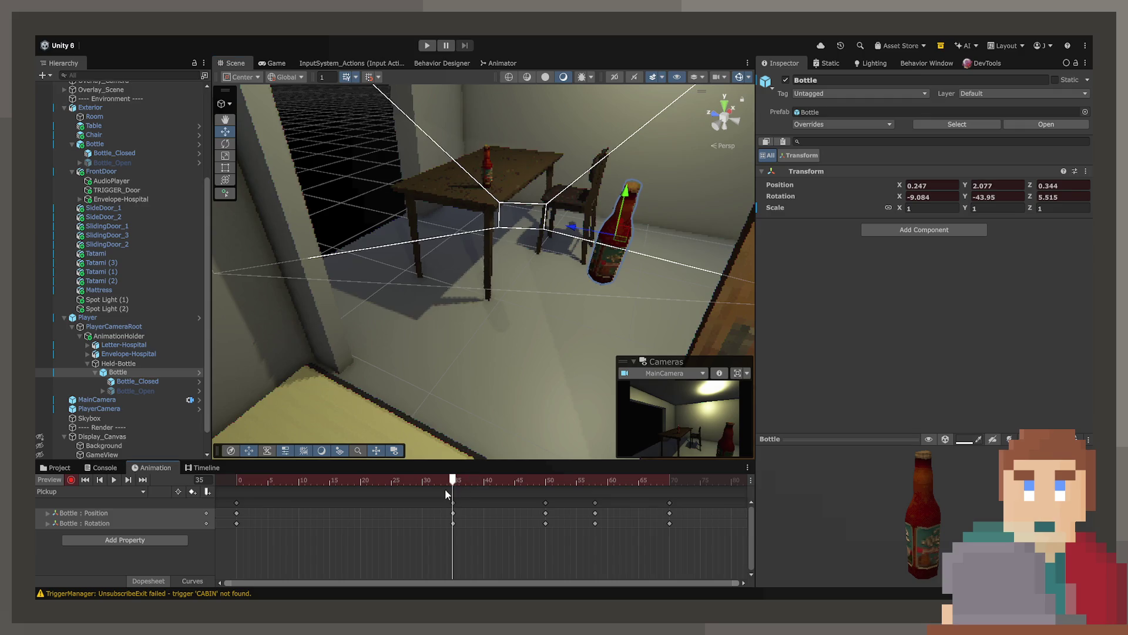
click(945, 198)
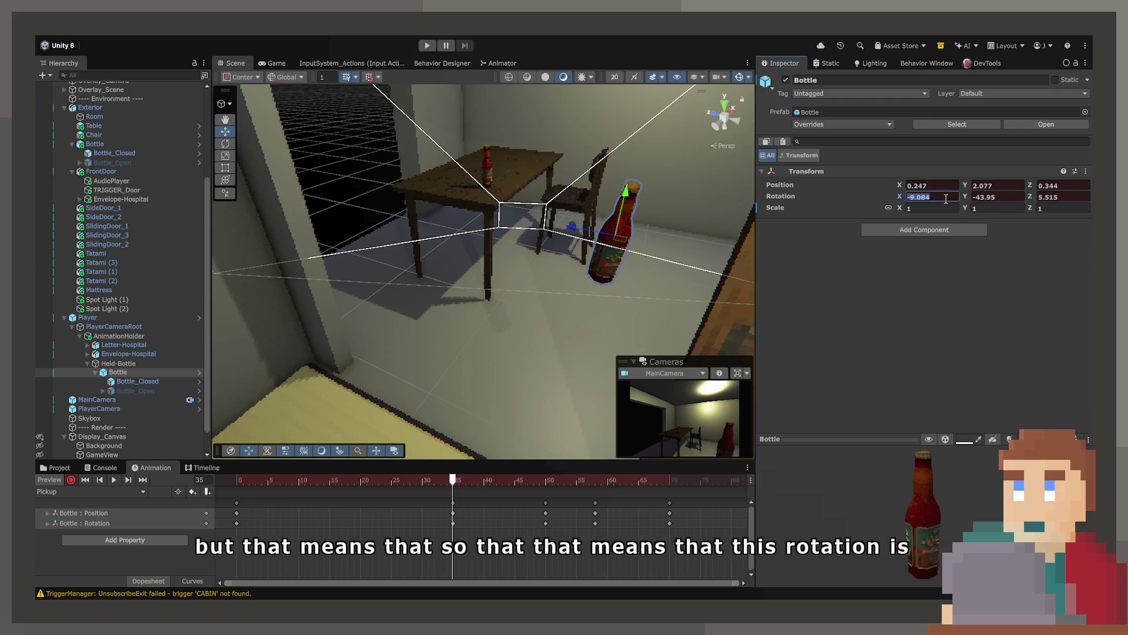
text(0)
key(Tab)
text(0)
key(Tab)
text(0)
key(Return)
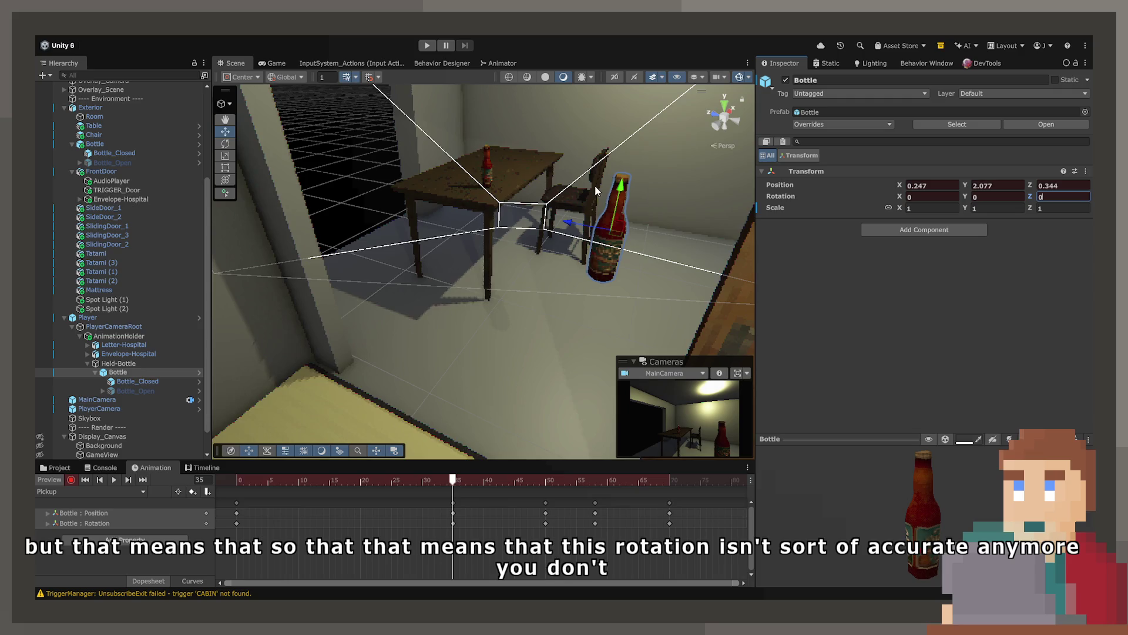
mouse_move(646, 194)
mouse_down()
mouse_move(588, 210)
mouse_move(464, 201)
mouse_move(497, 207)
mouse_up()
click(223, 143)
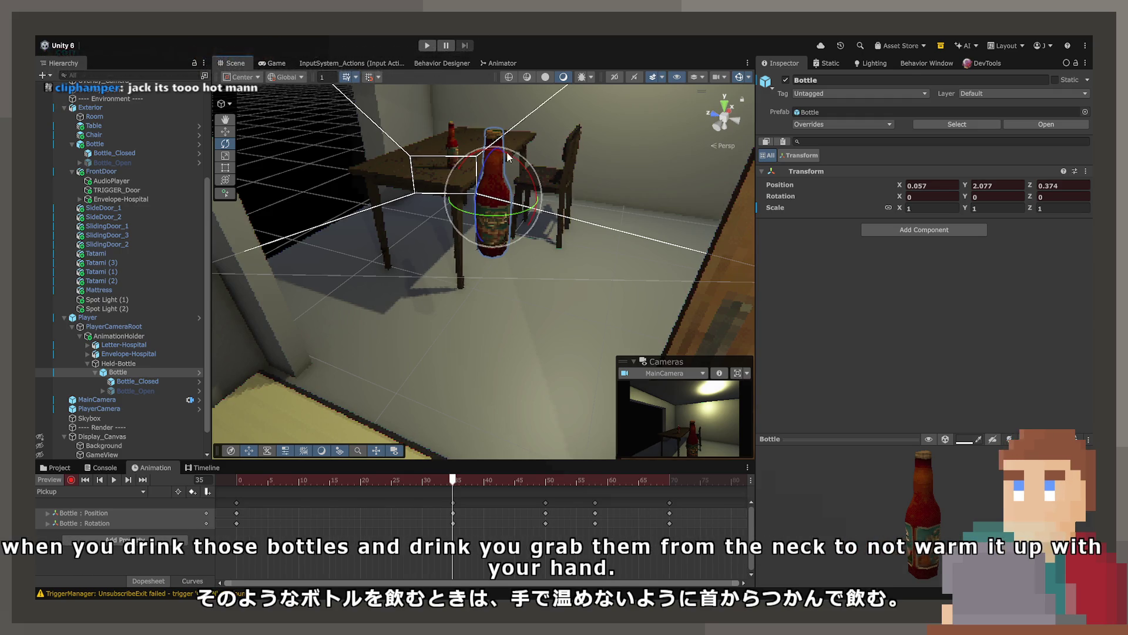
Tilt the bottle slightly at frame 35 and shift its frame-0 and frame-35 positions right.
mouse_move(524, 171)
mouse_down()
mouse_move(505, 226)
mouse_move(491, 216)
mouse_up()
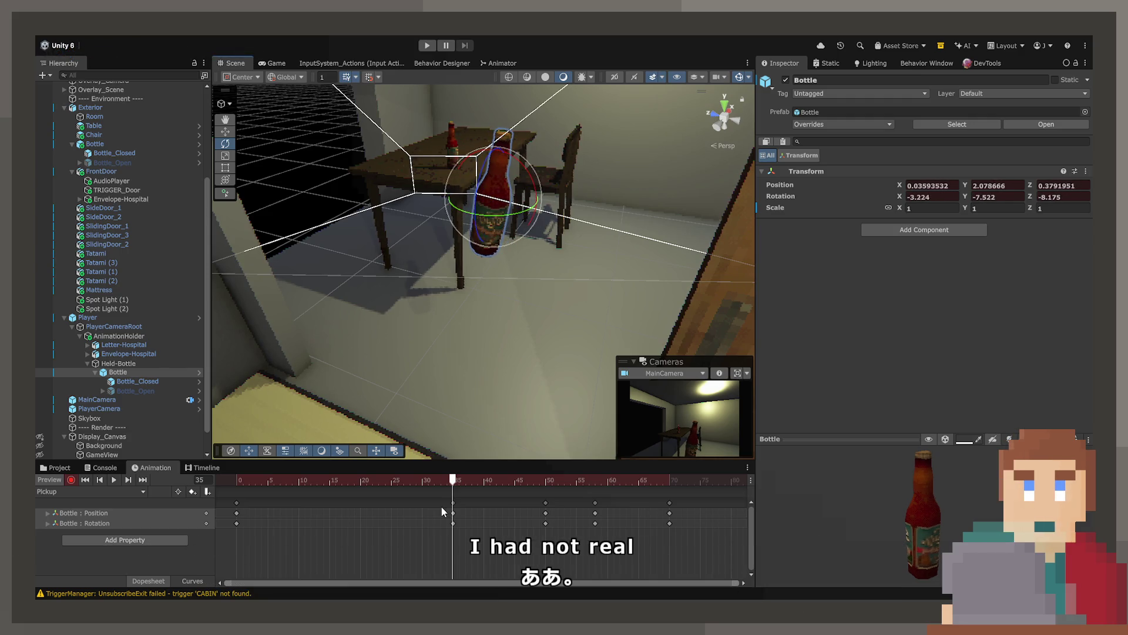
click(237, 480)
mouse_move(236, 481)
mouse_down()
mouse_move(550, 482)
mouse_move(234, 482)
mouse_move(401, 498)
mouse_move(439, 495)
mouse_move(317, 498)
mouse_move(486, 484)
mouse_move(223, 489)
mouse_up()
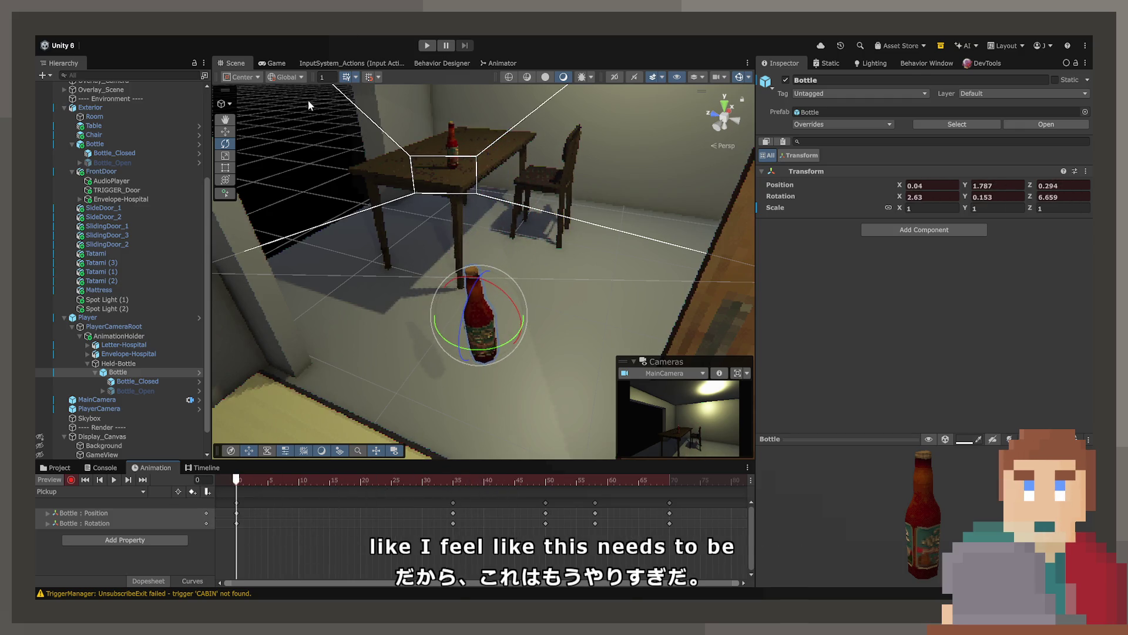
key(w)
drag(481, 326, 530, 325)
drag(302, 474, 453, 477)
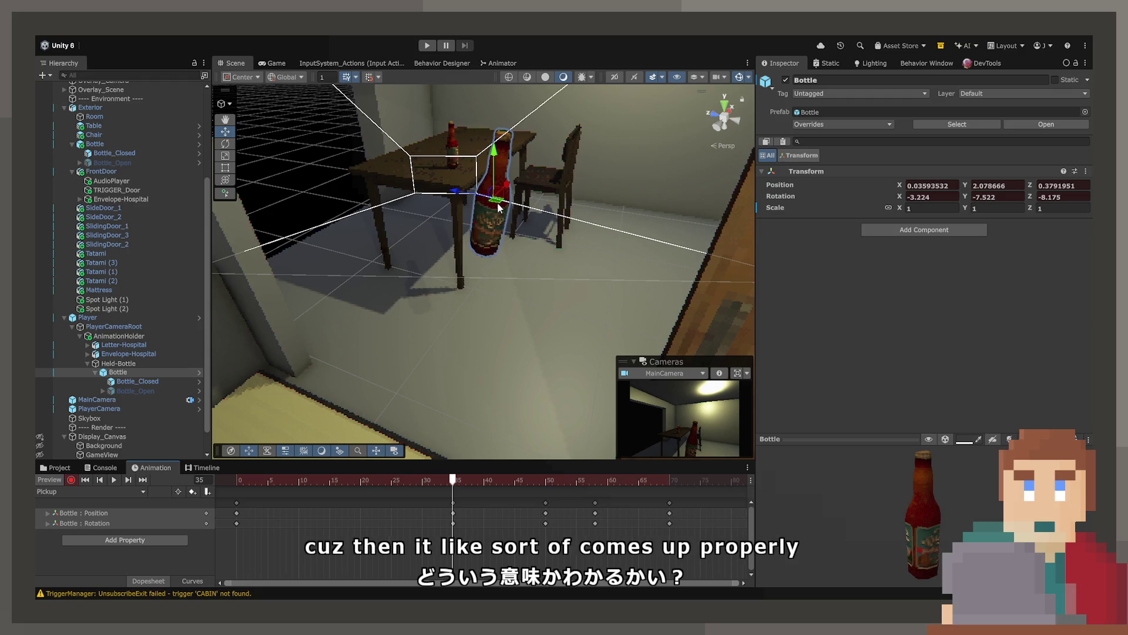
drag(498, 202, 561, 208)
mouse_move(438, 480)
mouse_down()
mouse_move(233, 479)
mouse_move(546, 481)
mouse_up()
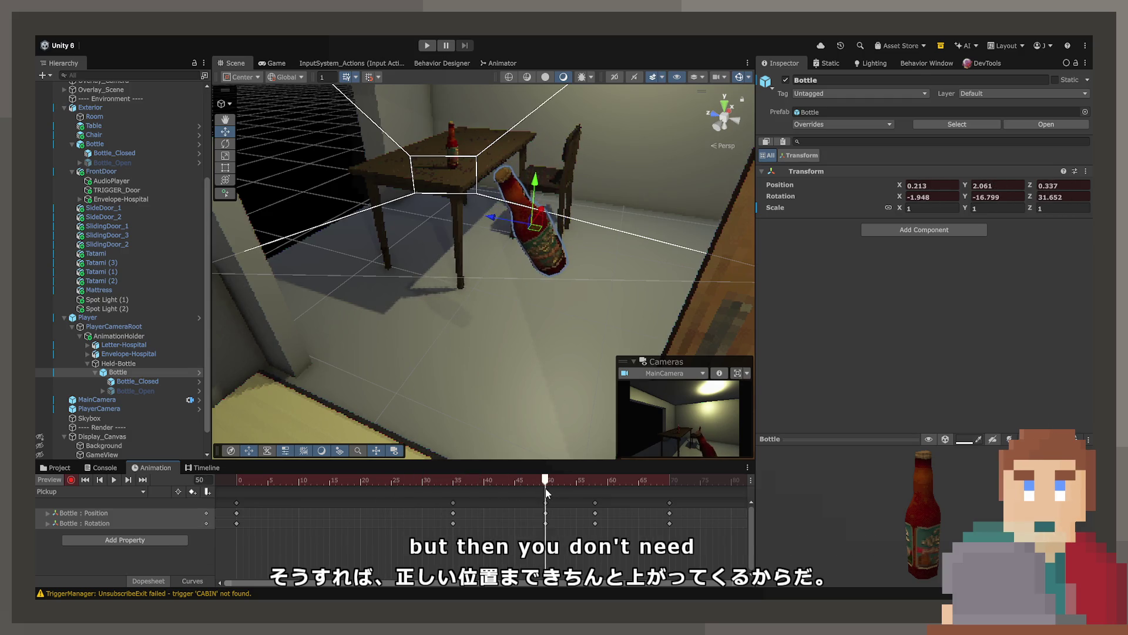
Delete the late keyframe columns after frame 35.
click(595, 502)
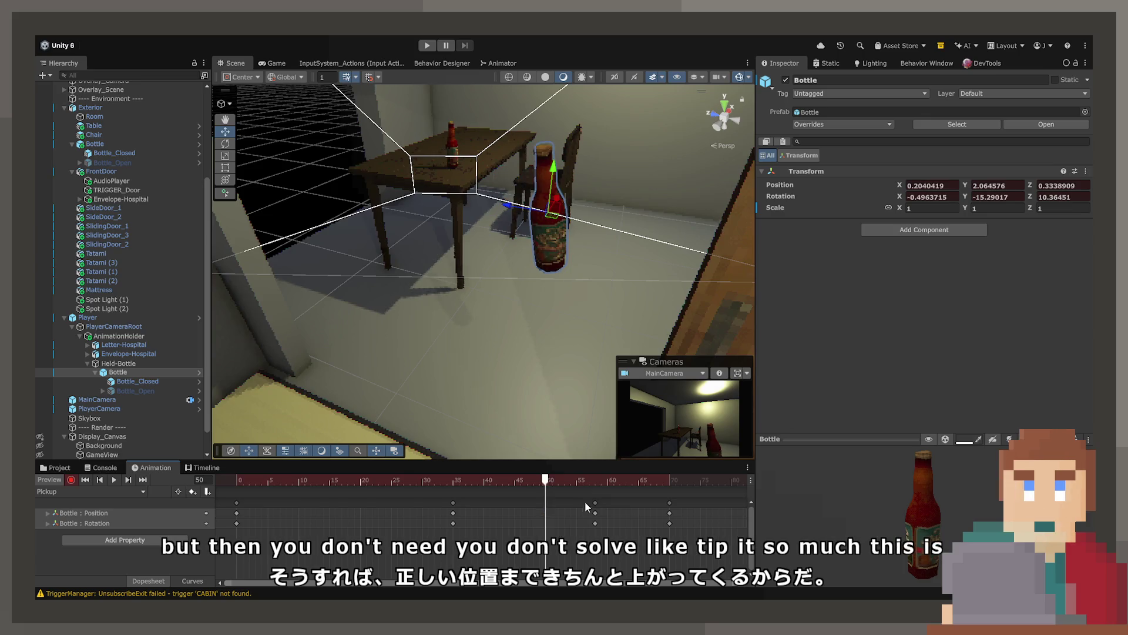
key(Delete)
mouse_move(598, 482)
mouse_down()
mouse_move(662, 482)
mouse_move(446, 494)
mouse_up()
key(Delete)
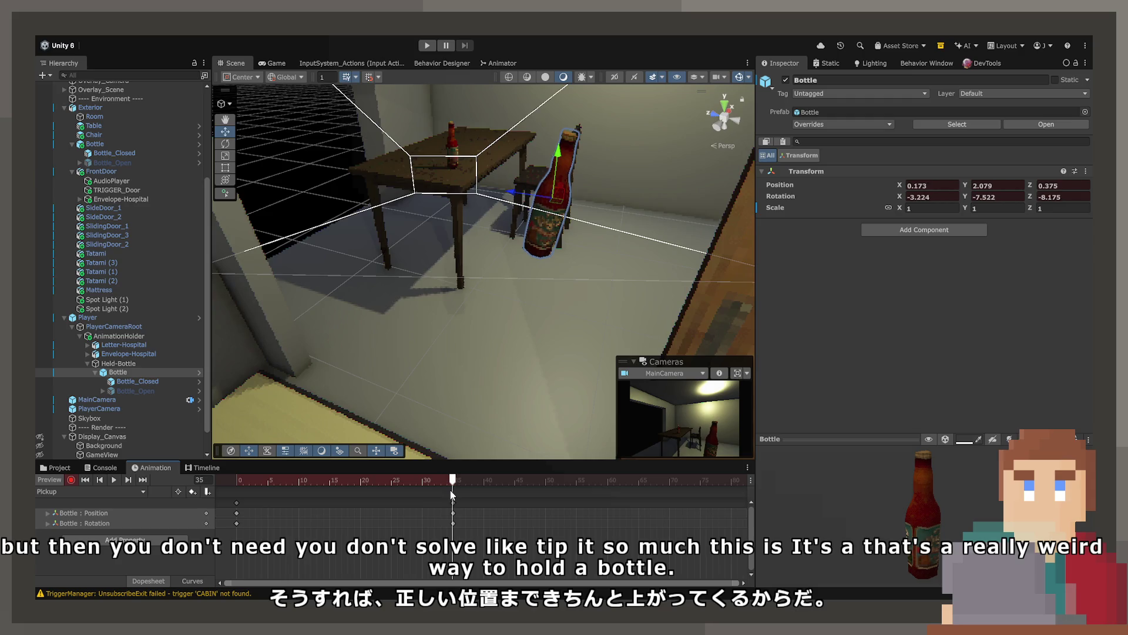
Copy the frame-35 keys to frame 60, then straighten the bottle and nudge it to 0.208, 2.035, 0.363.
click(453, 502)
drag(515, 480, 606, 483)
key(ctrl+c)
key(ctrl+v)
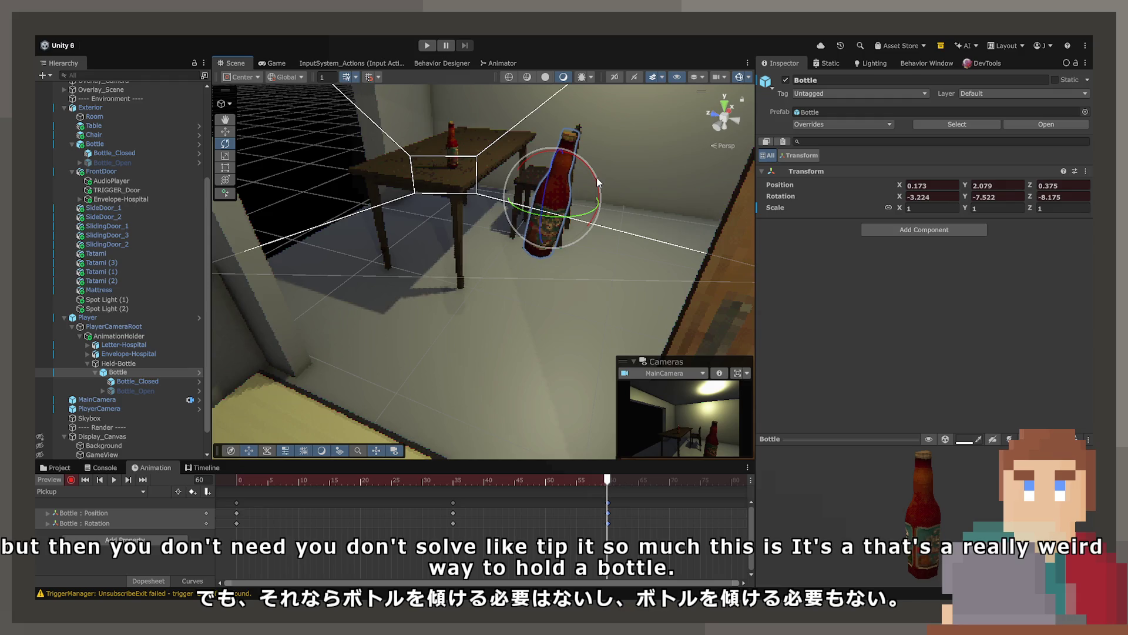
drag(594, 183, 583, 162)
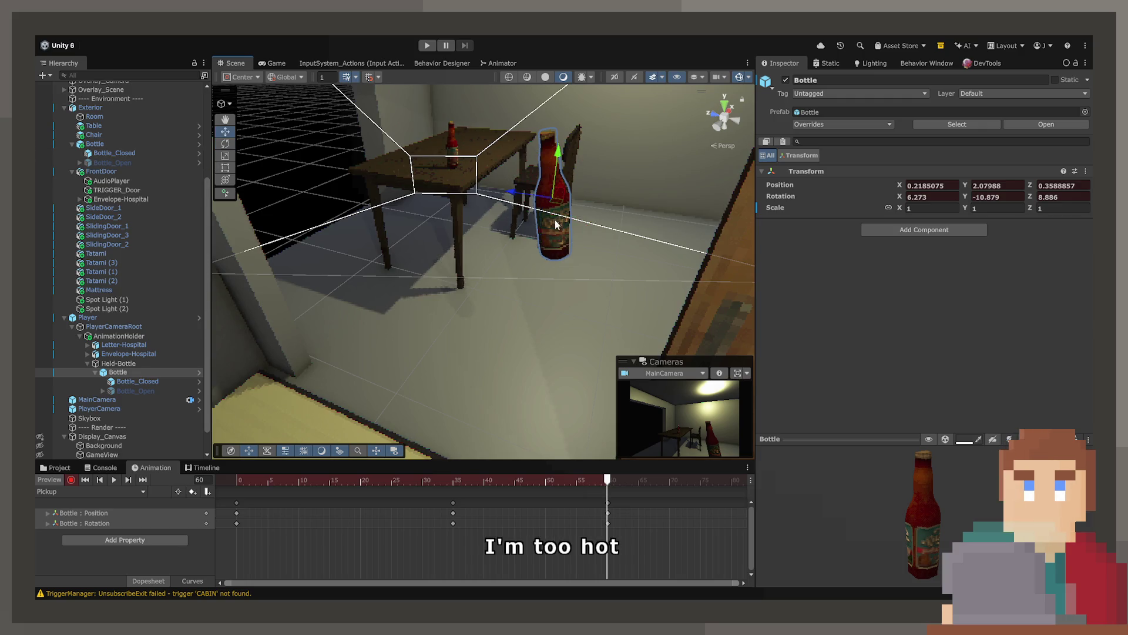
drag(559, 205, 549, 225)
Play the clip from the start and view it from the player camera.
drag(609, 489, 238, 481)
key(space)
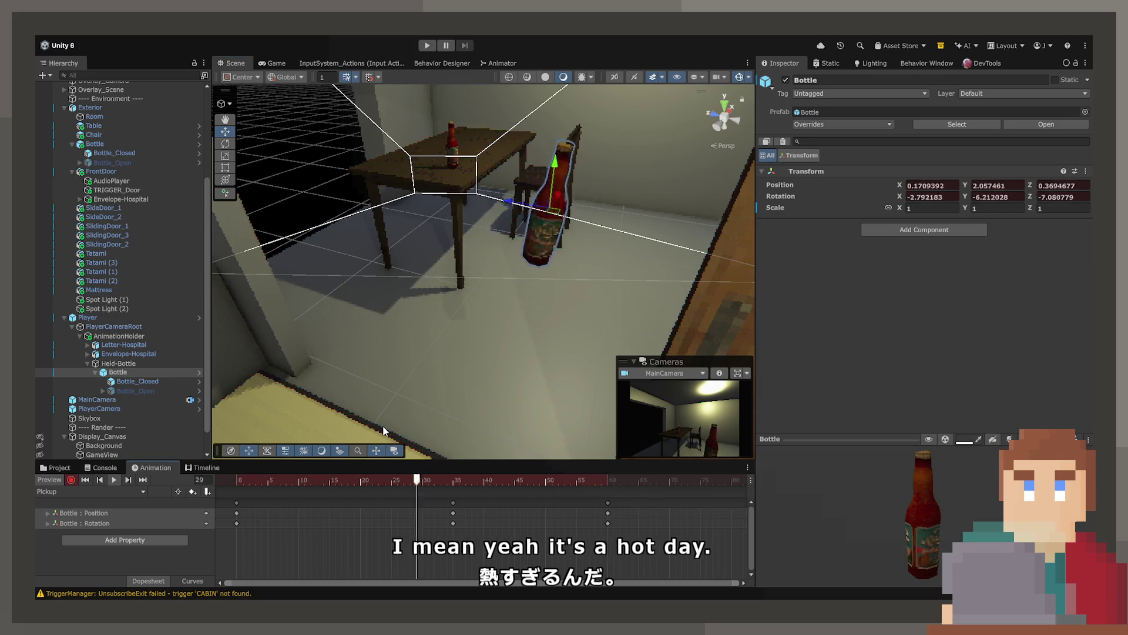
key(space)
click(277, 63)
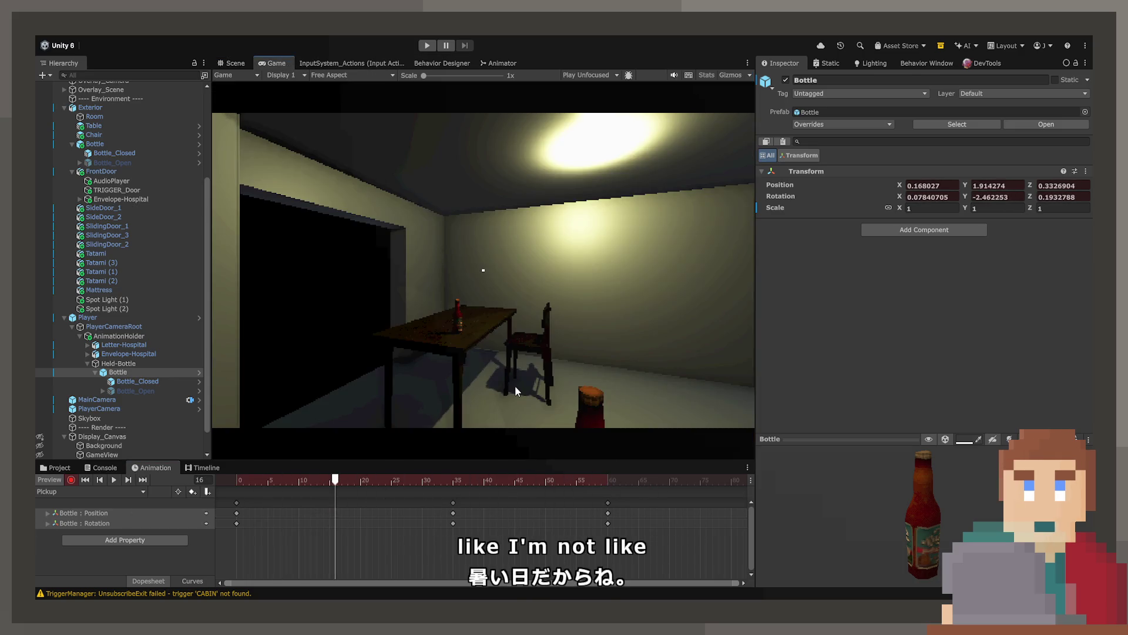
Move the mid-lift keys to frame 29 and the final keys to frame 49.
key(space)
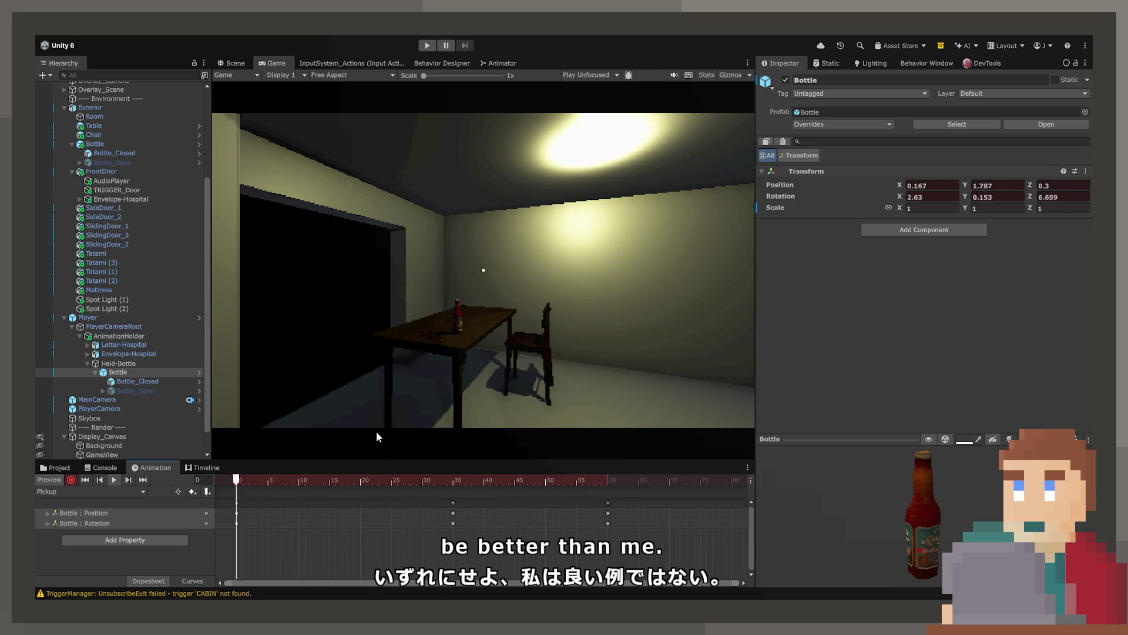
drag(453, 503, 422, 503)
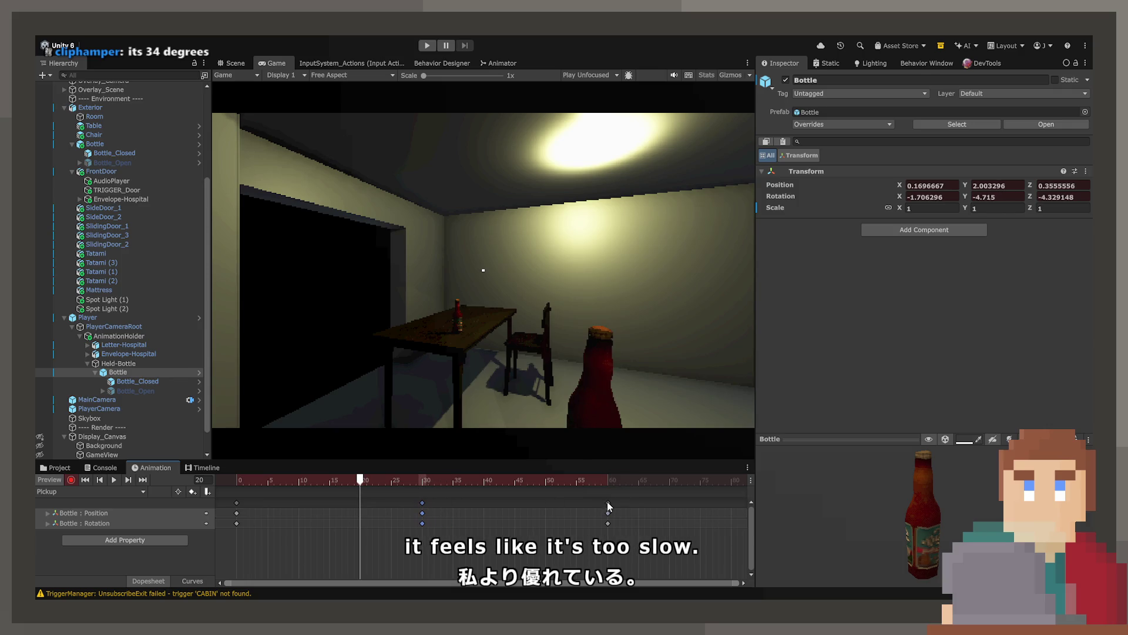
drag(529, 512, 542, 517)
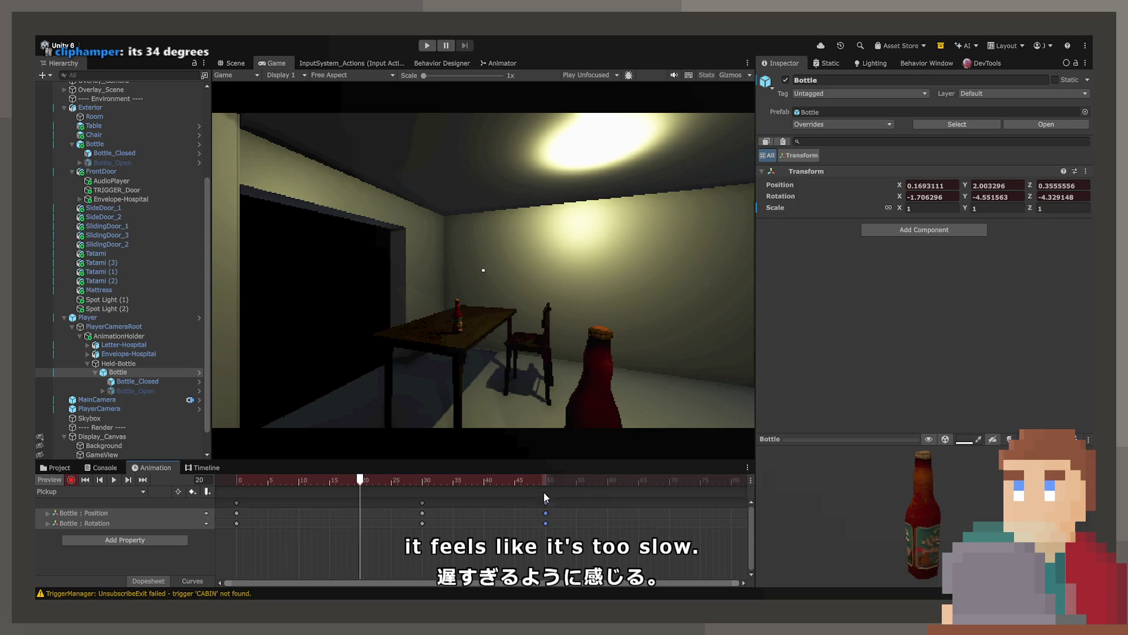
drag(538, 462, 537, 458)
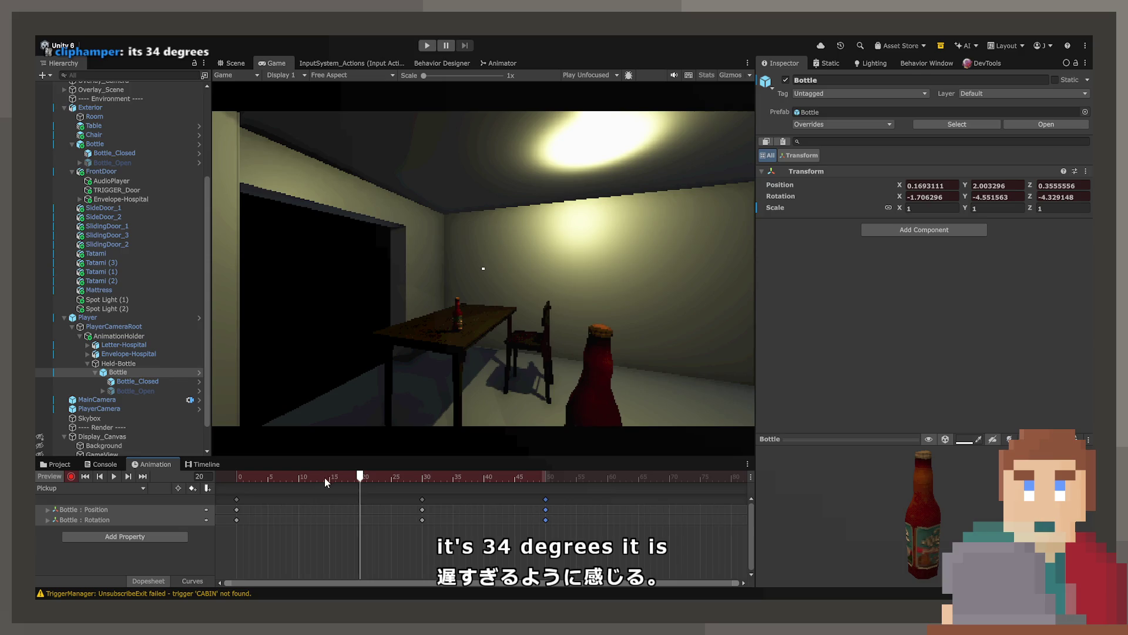
Replay the clip, then scrub toward the end and paste the bottle's keys at frame 80.
key(space)
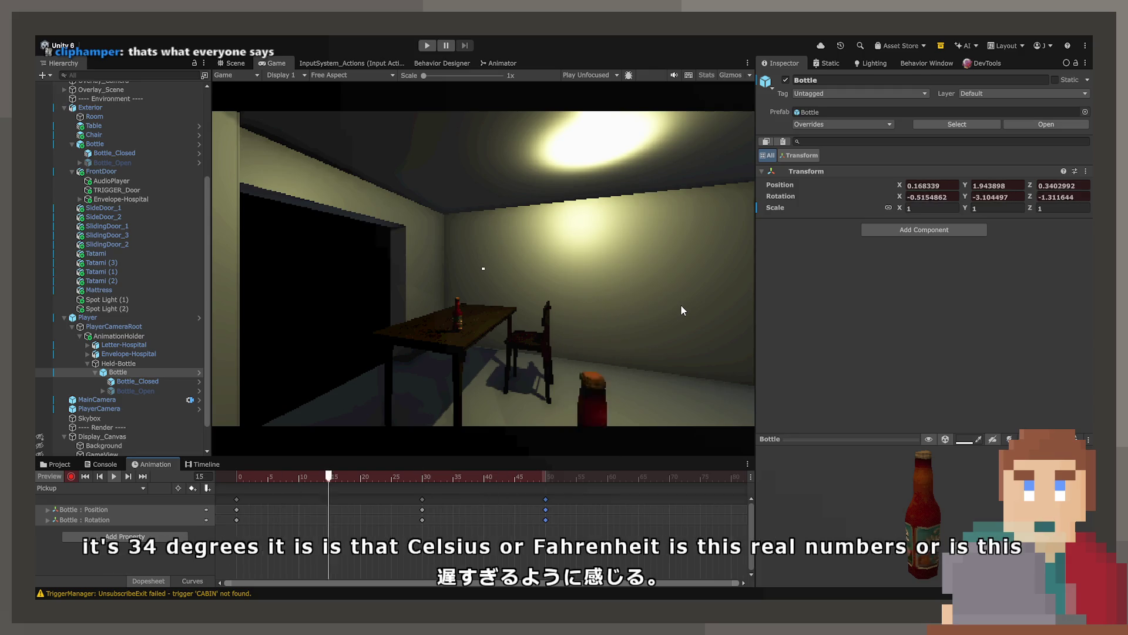
click(545, 482)
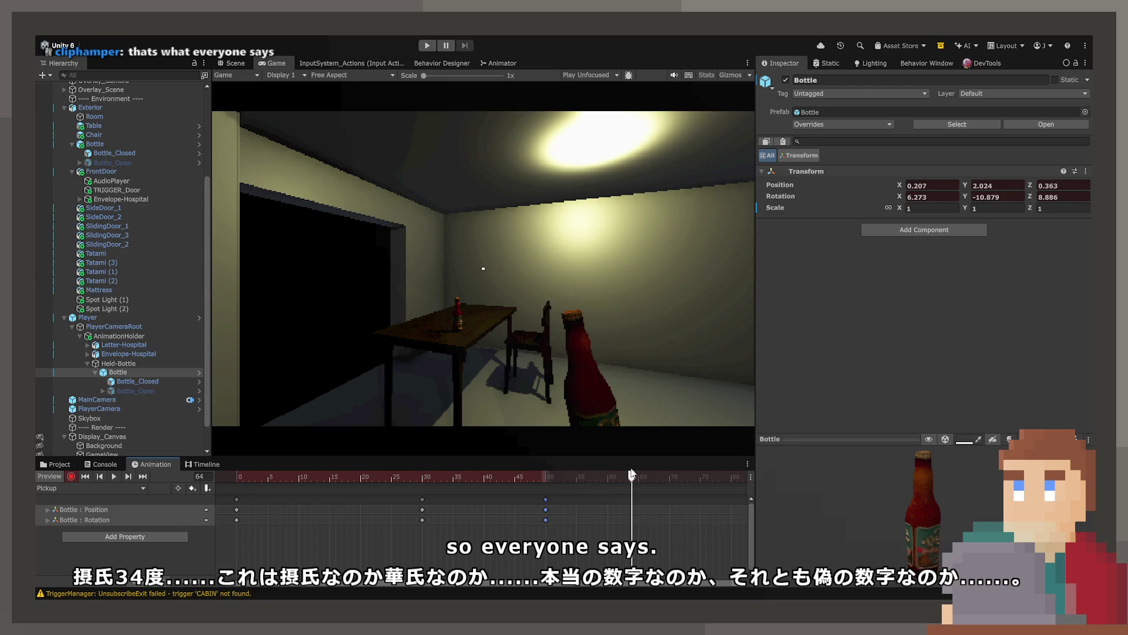
mouse_move(632, 473)
mouse_down()
mouse_move(695, 498)
mouse_move(731, 491)
mouse_up()
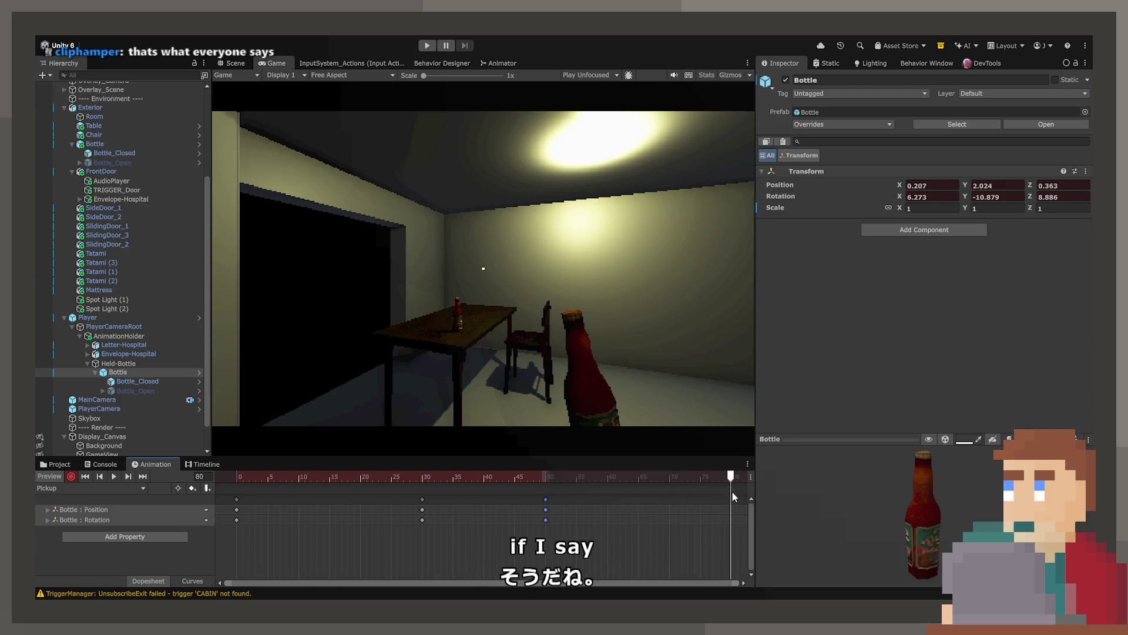
key(ctrl+v)
click(237, 476)
Play the Pickup clip preview with the new frame-80 keys.
key(space)
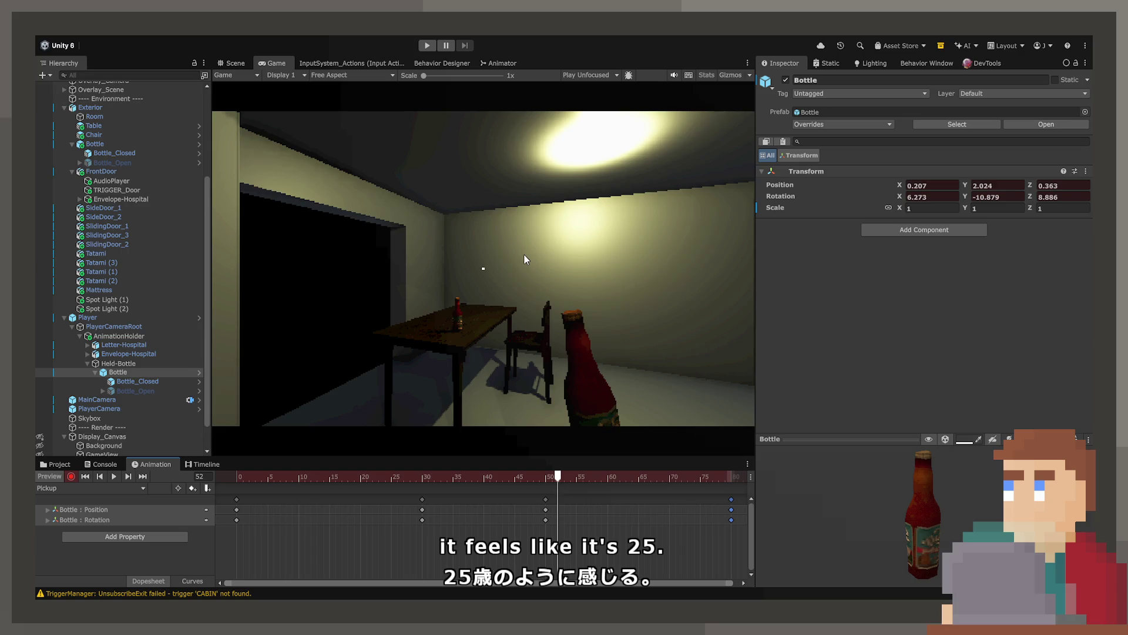
Drag the frame-50 keys to frame 45, replay the clip, and delete the frame-80 keys.
key(space)
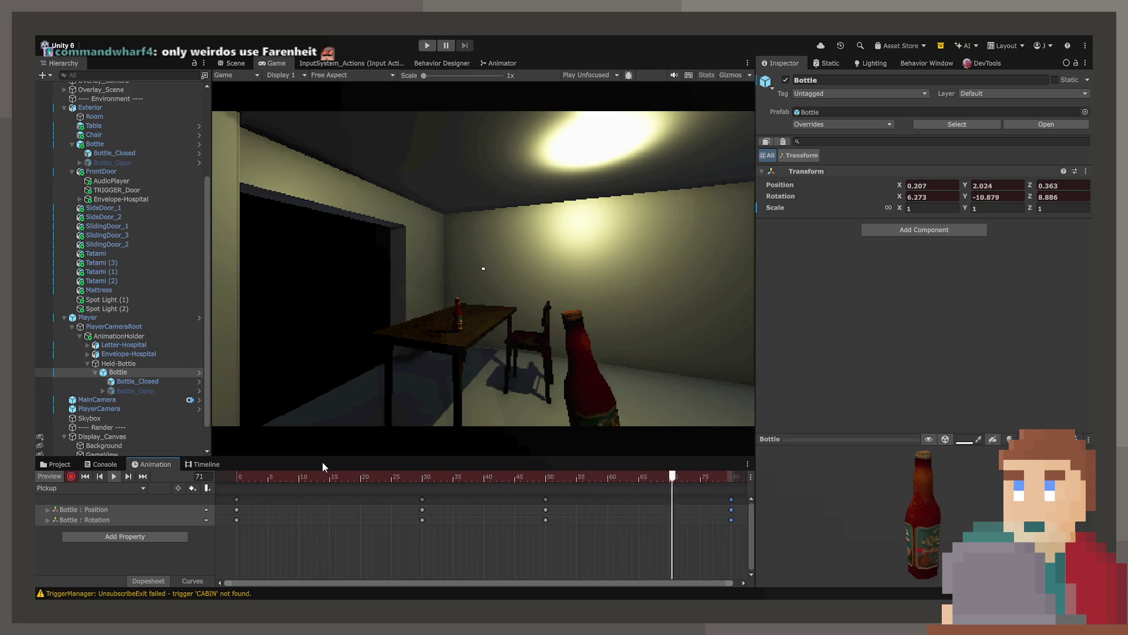
click(292, 476)
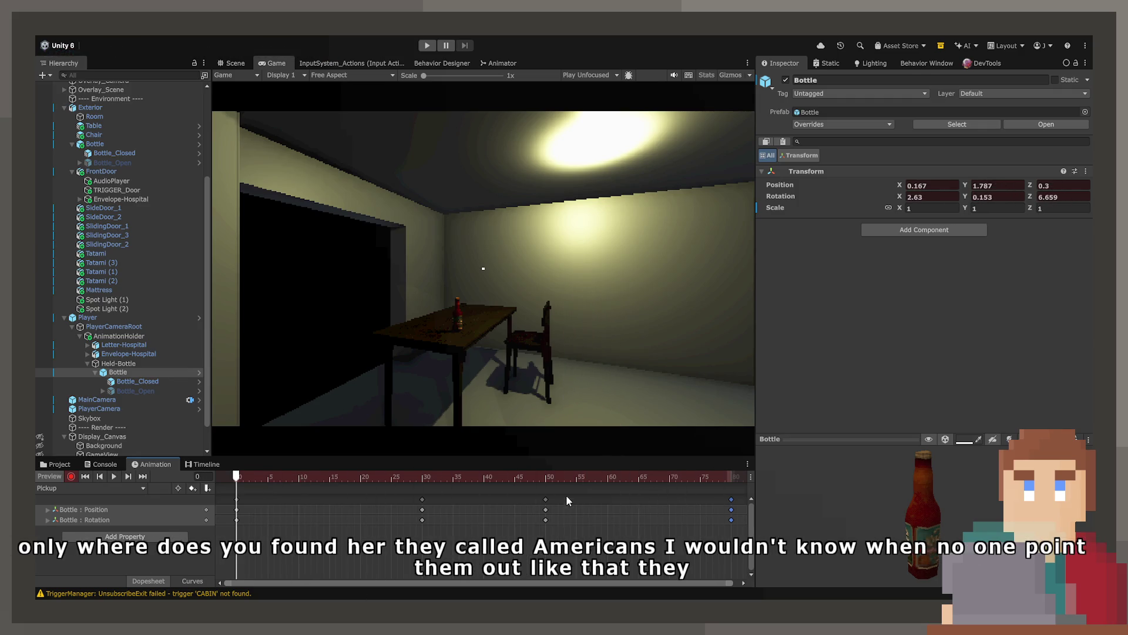
drag(522, 502, 516, 502)
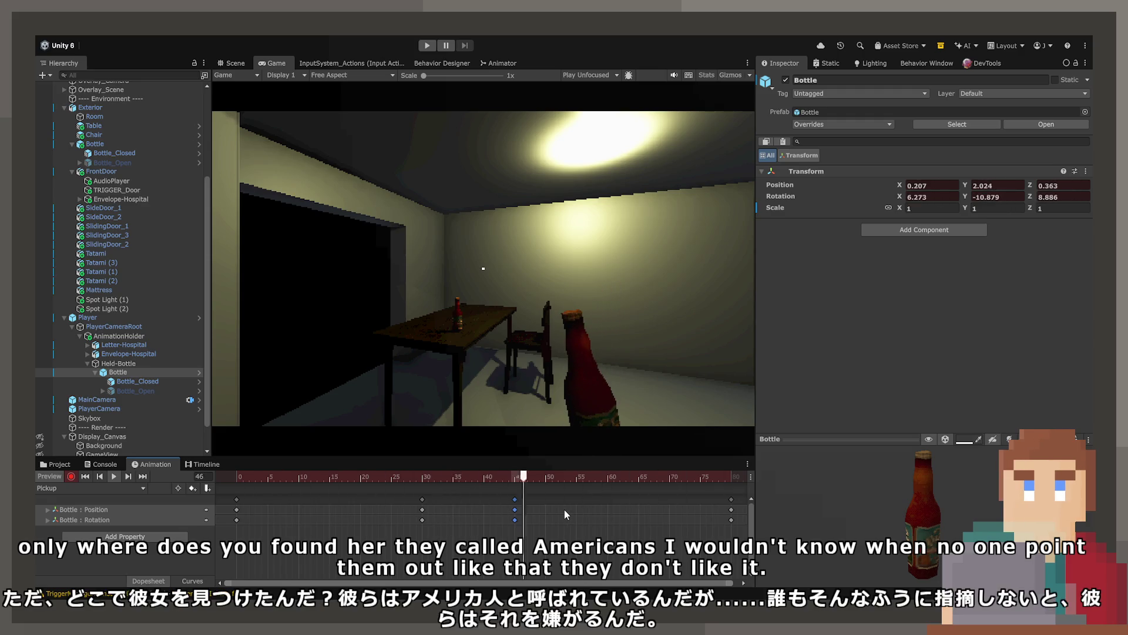
mouse_move(446, 485)
mouse_down()
mouse_move(278, 489)
mouse_move(239, 476)
mouse_move(339, 480)
mouse_up()
mouse_move(432, 477)
mouse_down()
mouse_move(341, 478)
mouse_move(399, 496)
mouse_up()
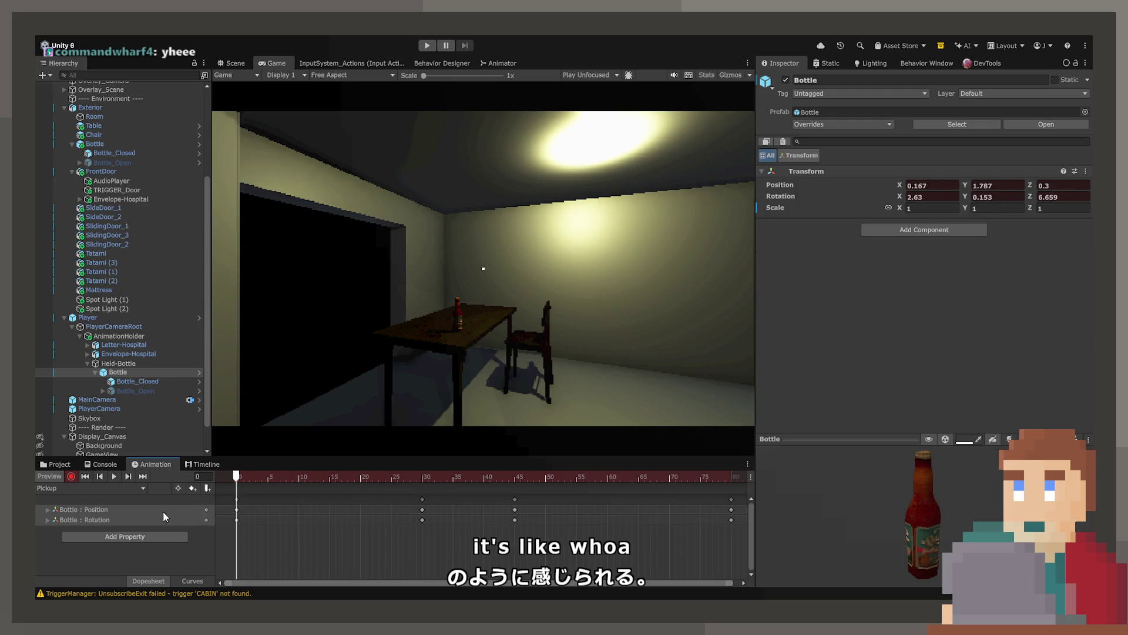
key(space)
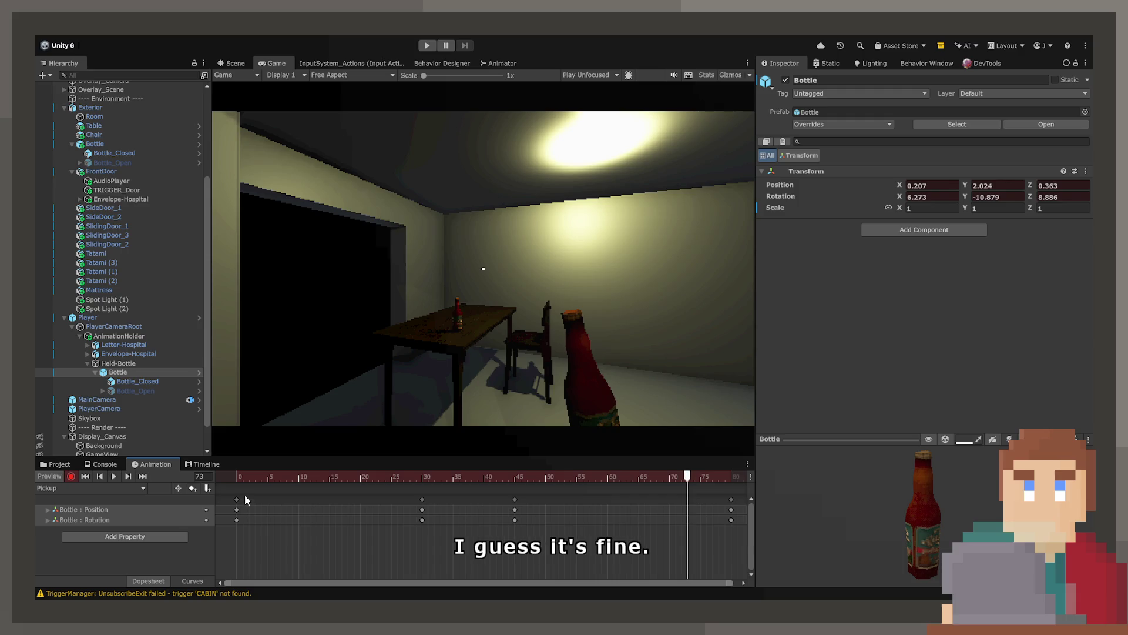
click(731, 499)
key(Delete)
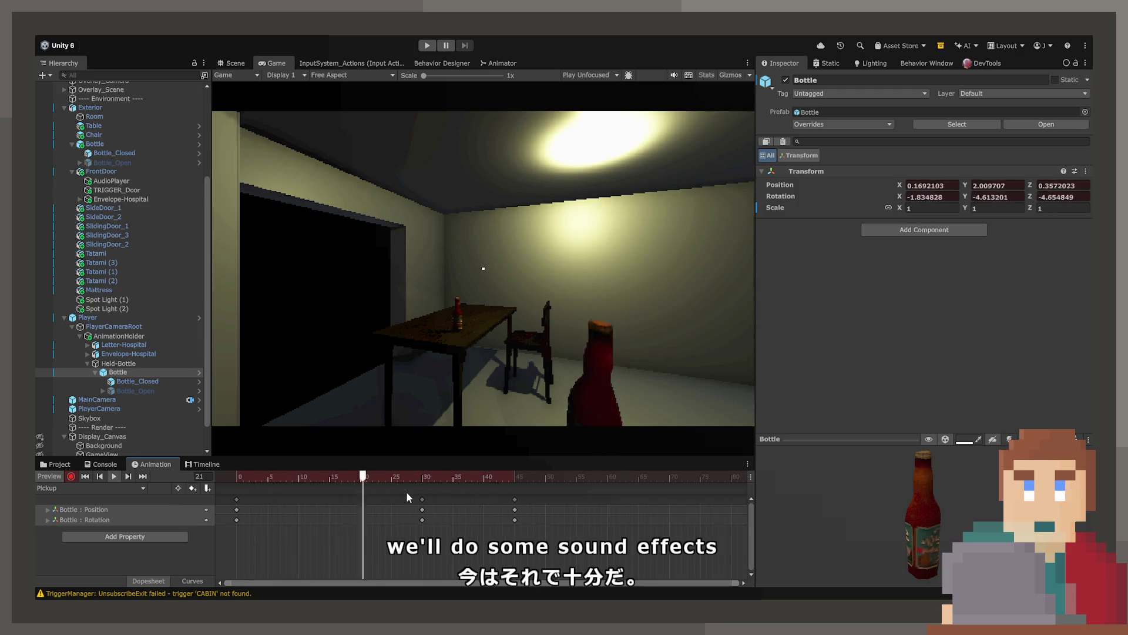
Check the bottle in Scene and Game views, then select Held-Bottle in the Hierarchy.
click(235, 64)
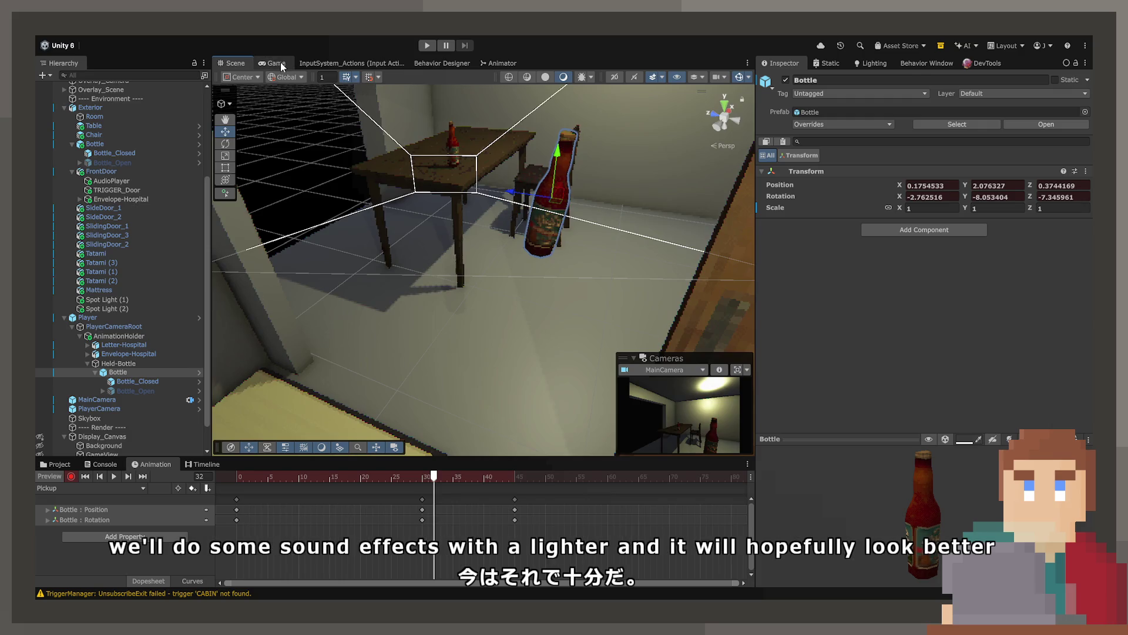
click(282, 63)
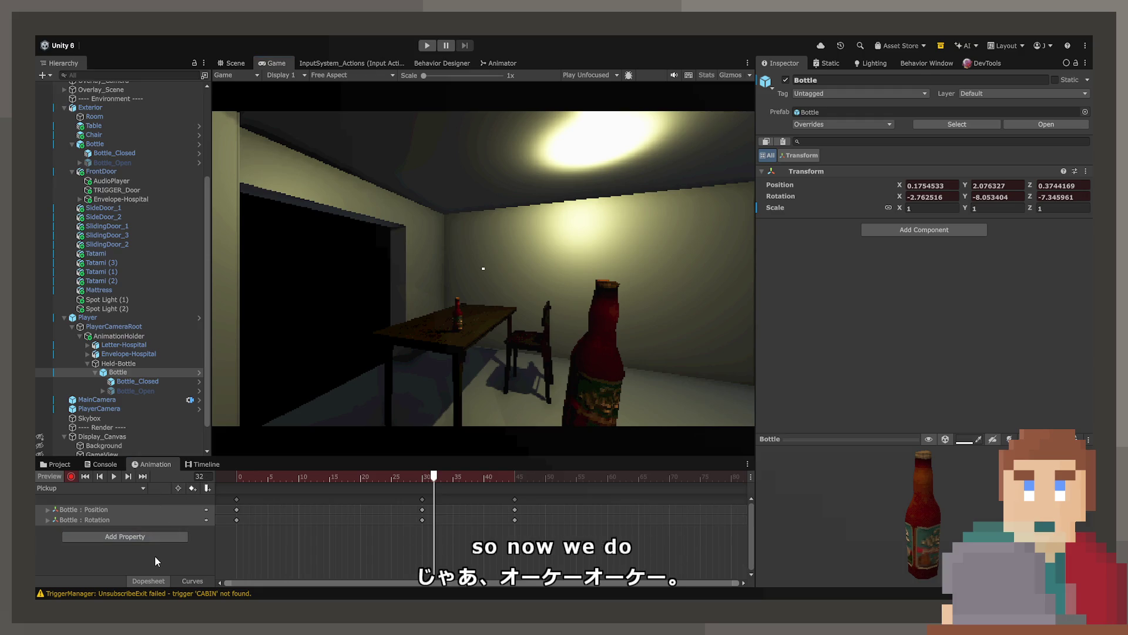
click(104, 498)
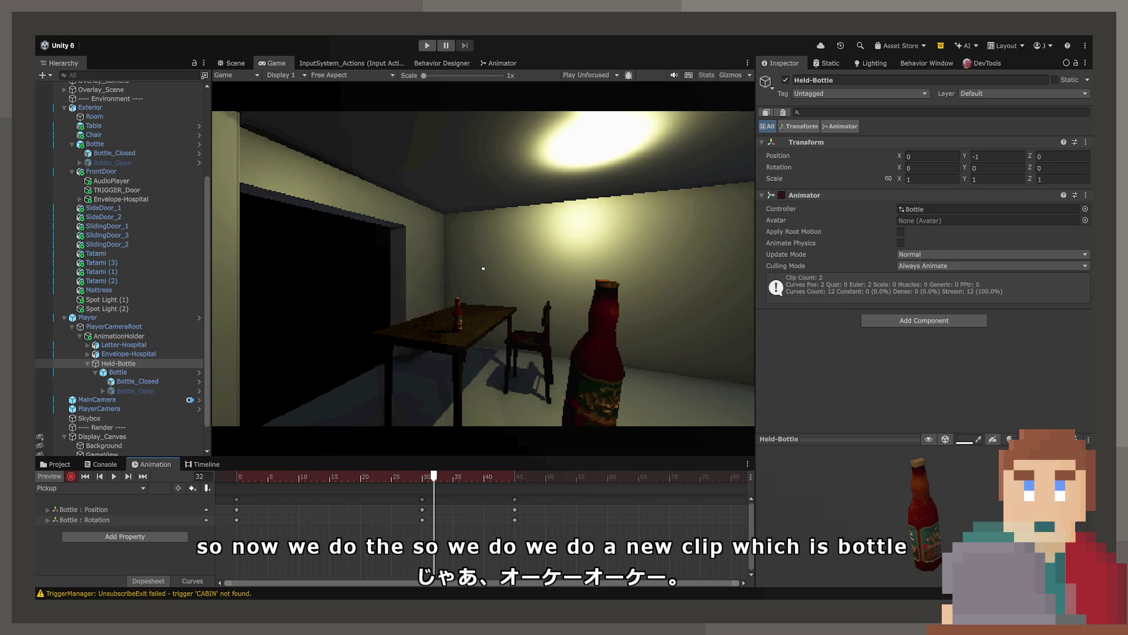
Save the BottlePop clip, select Pickup's final frame-45 keys, and switch to BottlePop.
key(Return)
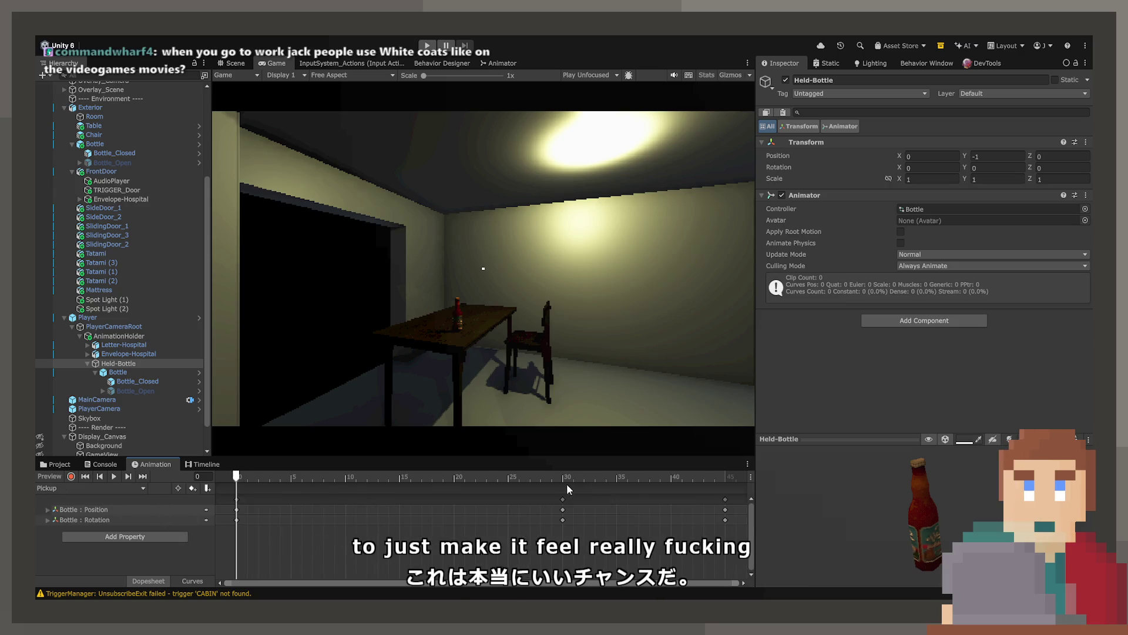
mouse_move(567, 481)
mouse_down()
mouse_move(707, 477)
mouse_move(731, 510)
mouse_up()
click(727, 499)
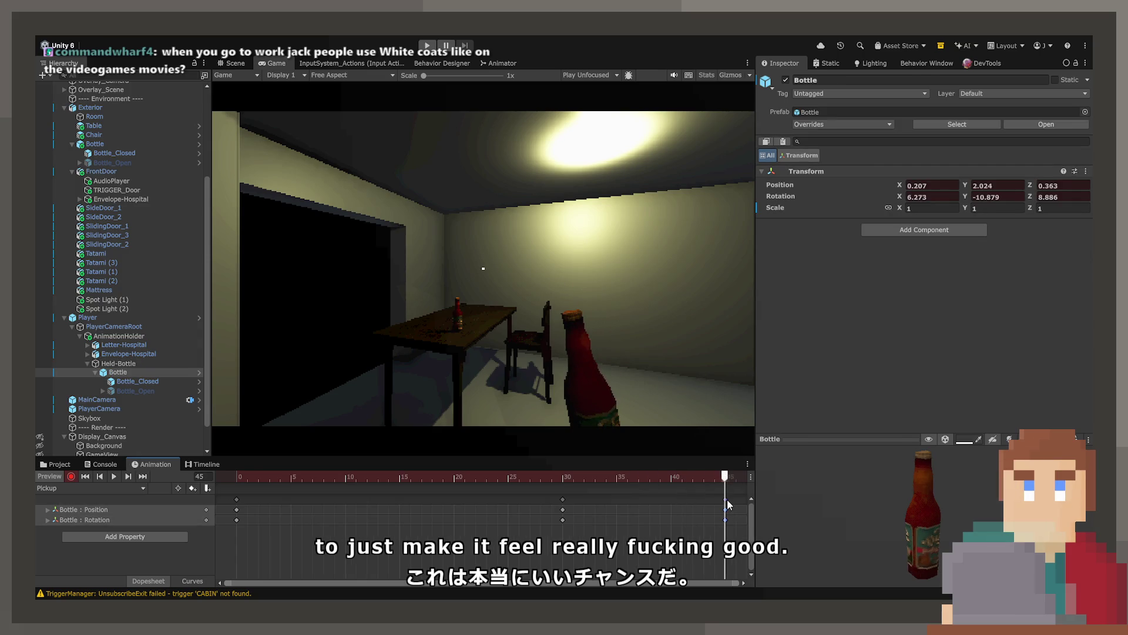
click(88, 488)
click(88, 506)
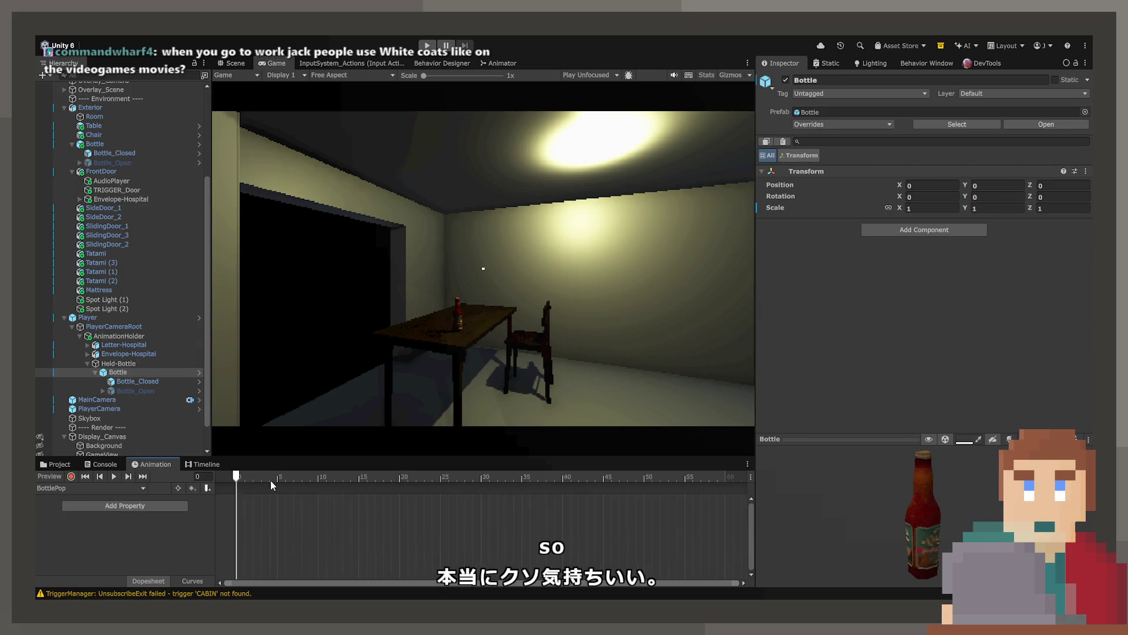
click(243, 479)
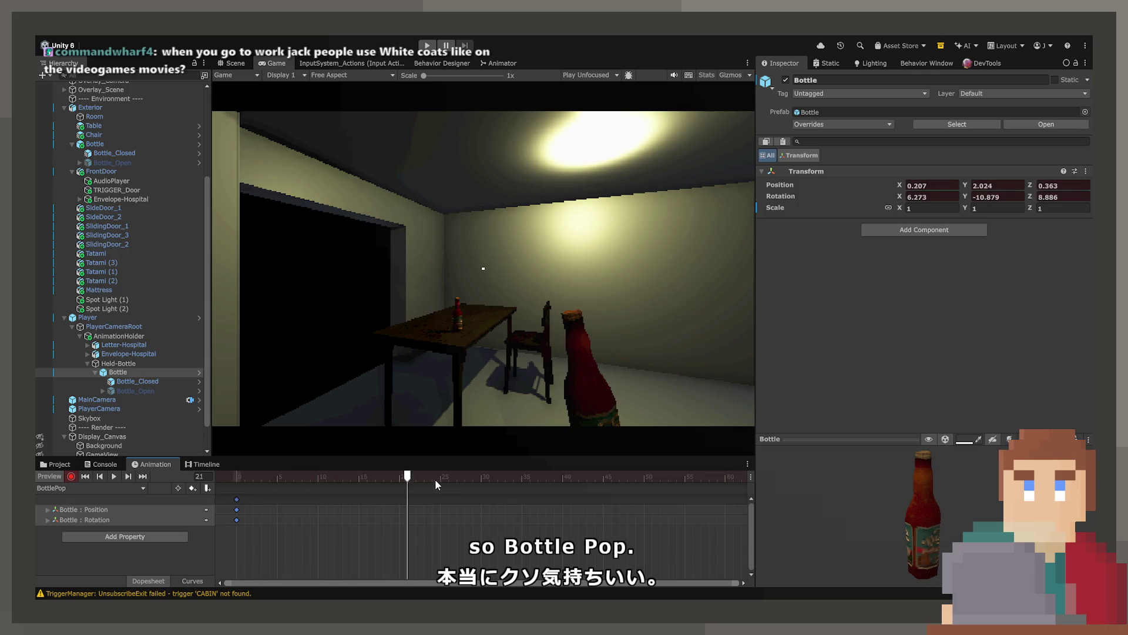
drag(436, 481, 441, 479)
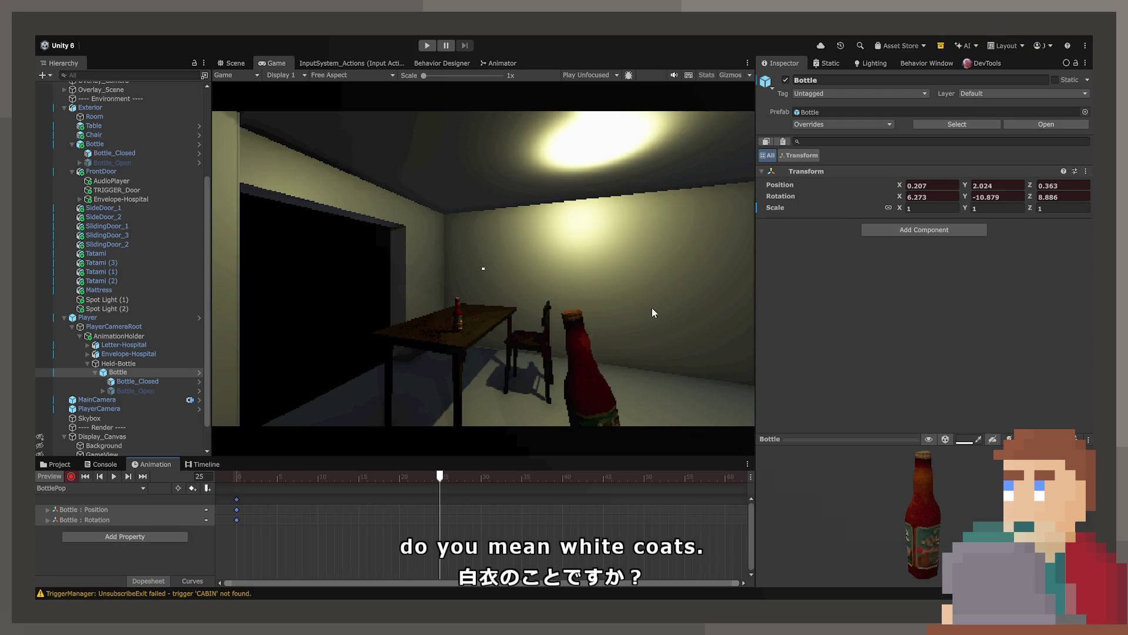
At frame 20, tilt the bottle onto its side and shift it toward the centre.
click(318, 477)
drag(319, 479, 399, 477)
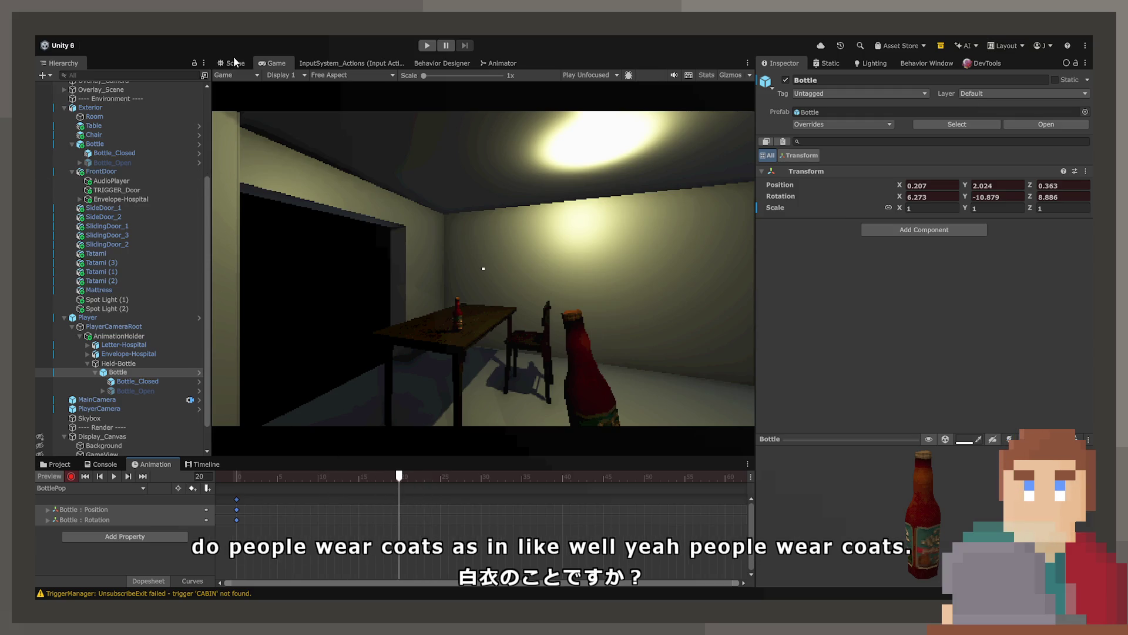
click(234, 59)
click(225, 144)
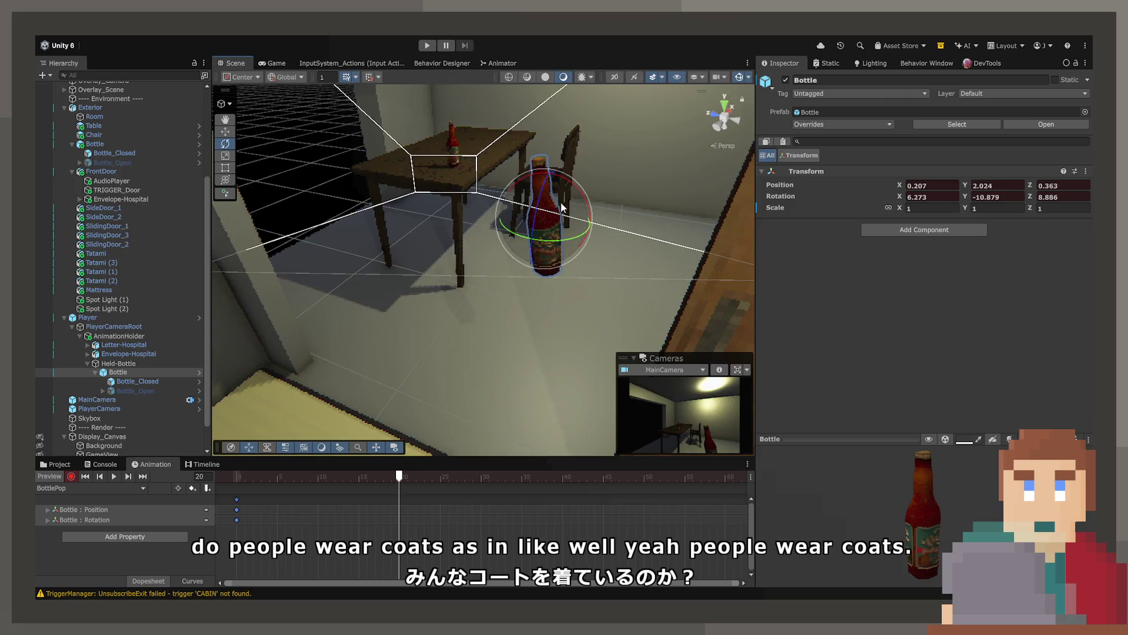
drag(577, 186, 495, 160)
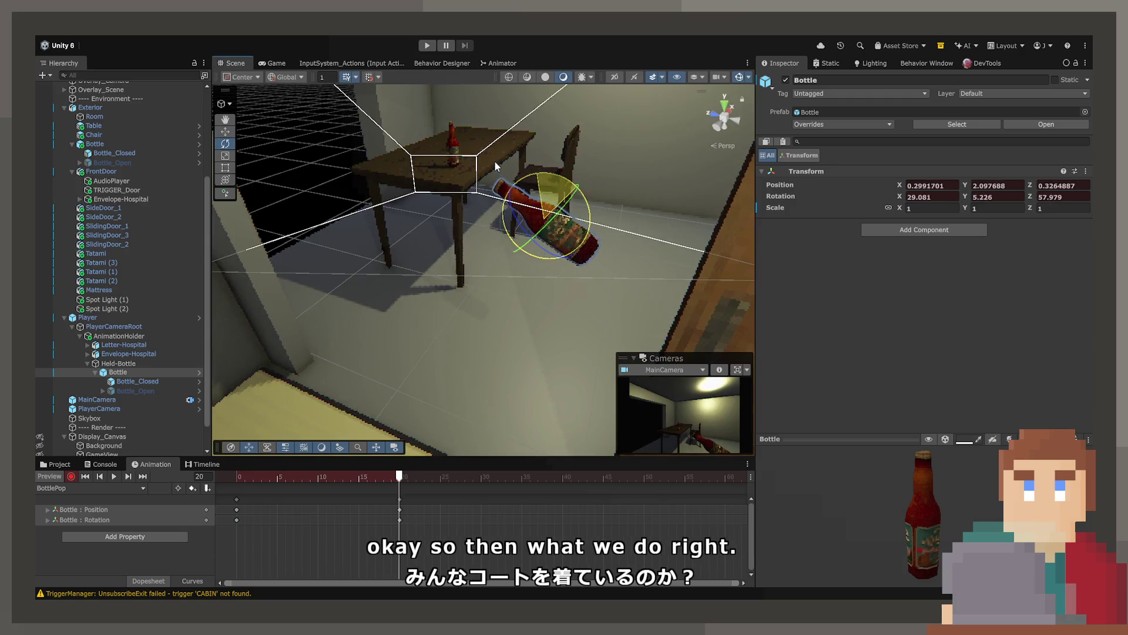
click(225, 132)
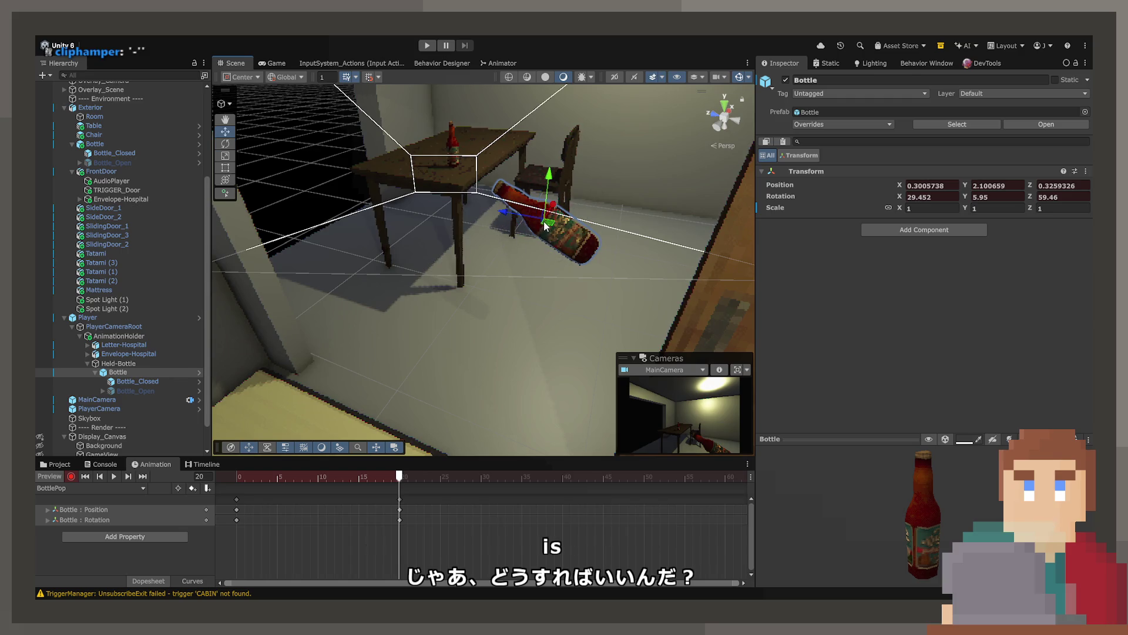
mouse_move(544, 220)
mouse_down()
mouse_move(492, 227)
mouse_move(505, 231)
mouse_move(225, 139)
mouse_up()
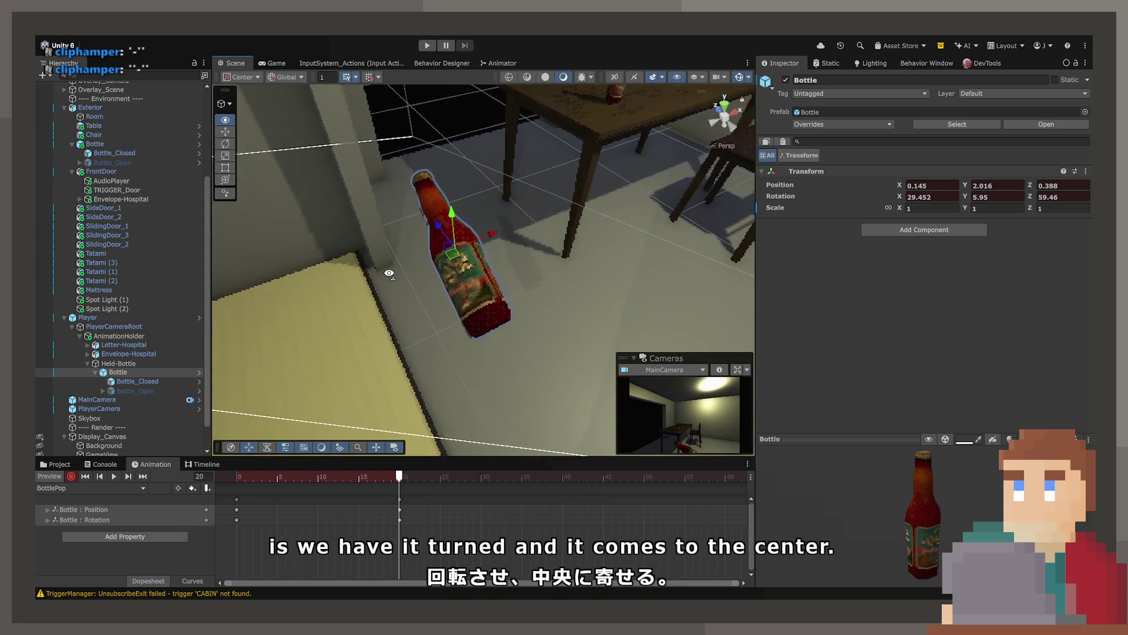
drag(455, 287, 465, 287)
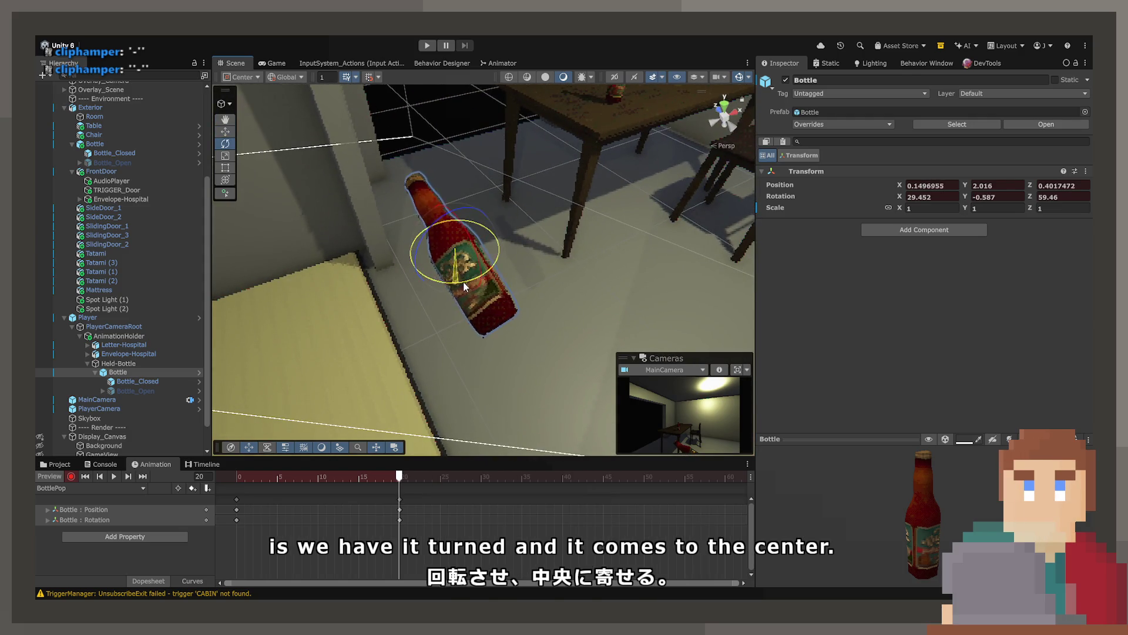
click(225, 132)
drag(364, 194, 530, 256)
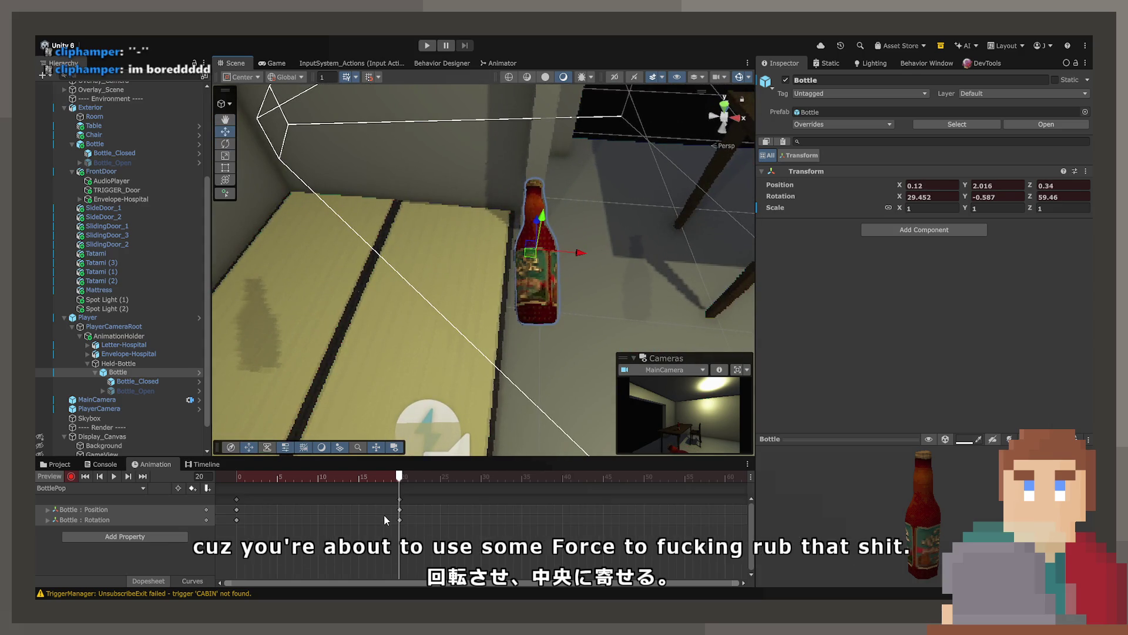
Preview BottlePop from frame 0 in the Game view.
click(275, 64)
drag(400, 476, 236, 476)
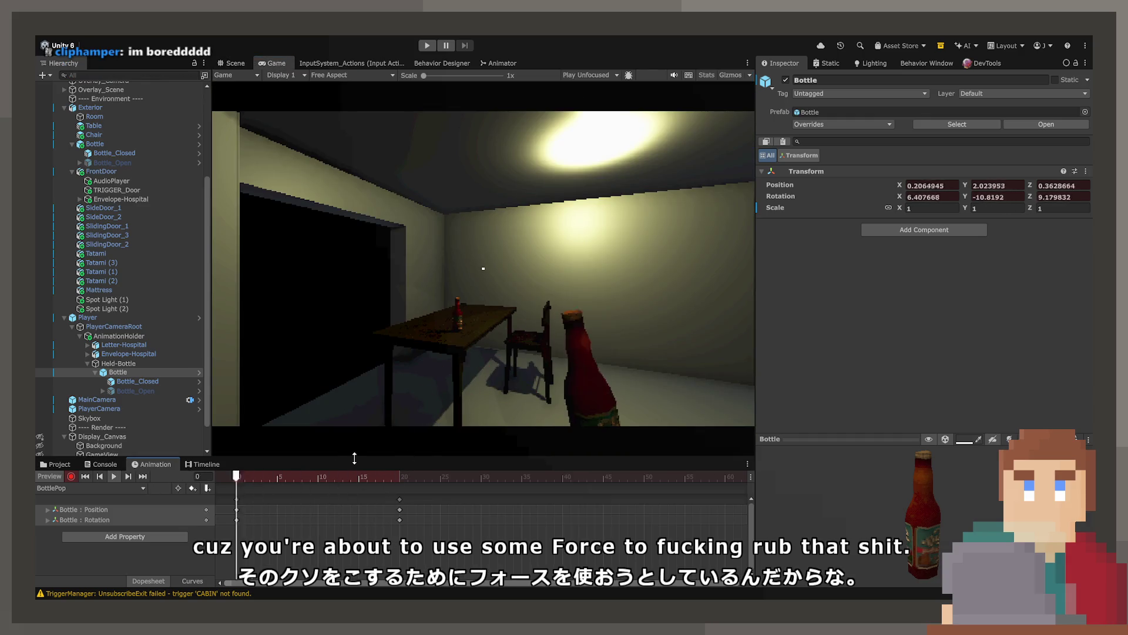
key(period)
key(period)
key(period)
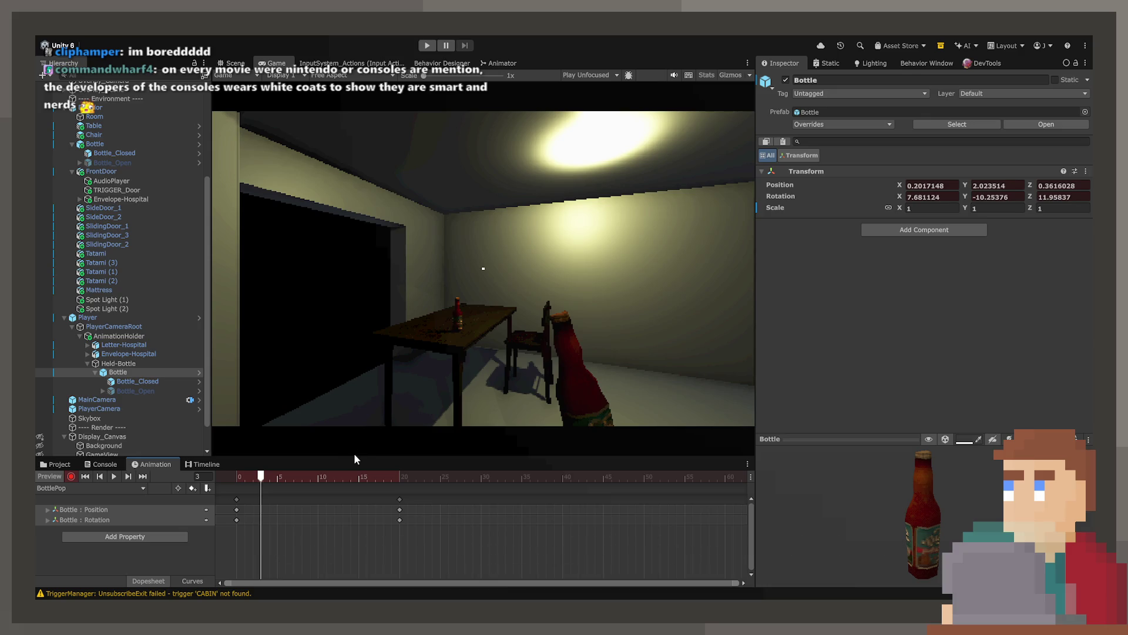